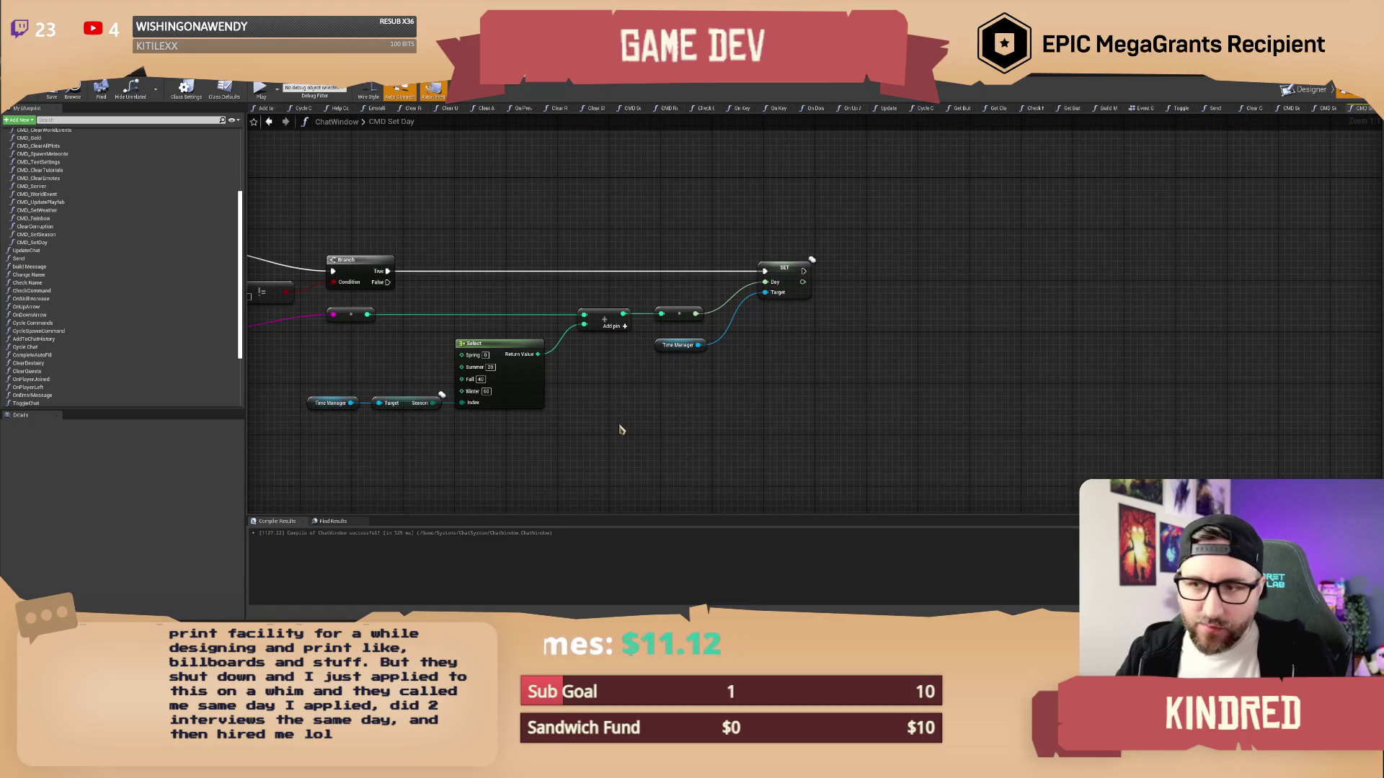
# Pan across the CMD Set Day graph to review its nodes down to the SET node
pyautogui.moveTo(591, 405); pyautogui.dragTo(612, 408)
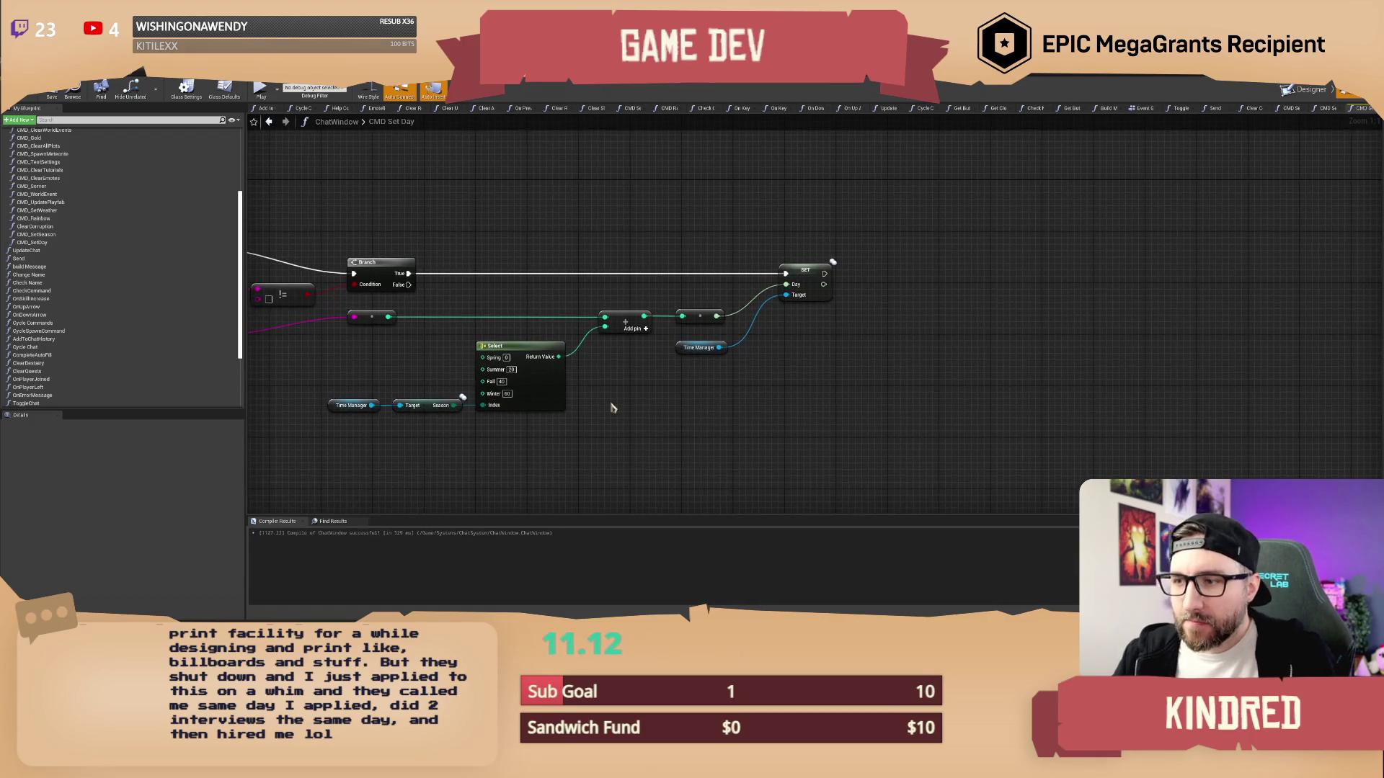
pyautogui.moveTo(637, 335)
pyautogui.mouseDown()
pyautogui.moveTo(652, 275)
pyautogui.moveTo(639, 287)
pyautogui.moveTo(629, 275)
pyautogui.moveTo(643, 285)
pyautogui.mouseUp()
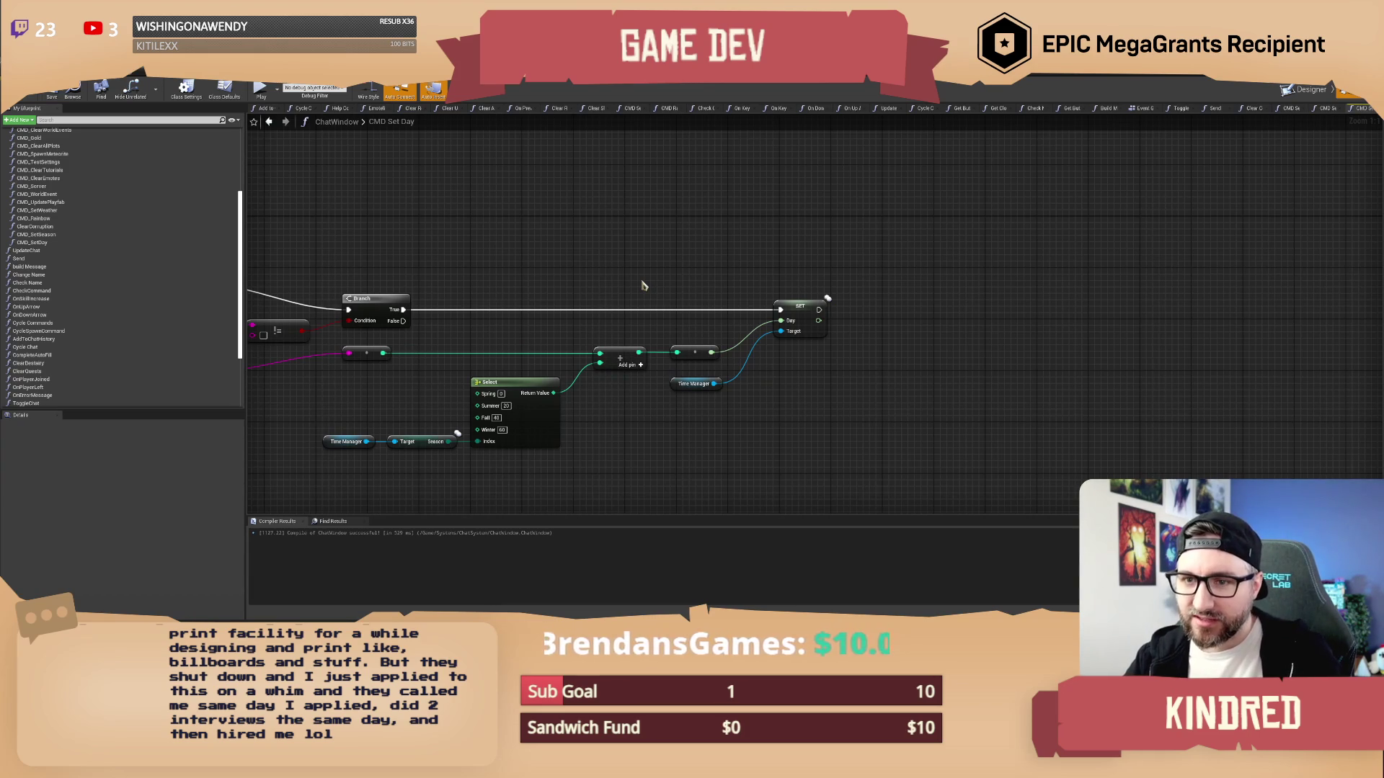
pyautogui.moveTo(644, 285); pyautogui.dragTo(643, 279)
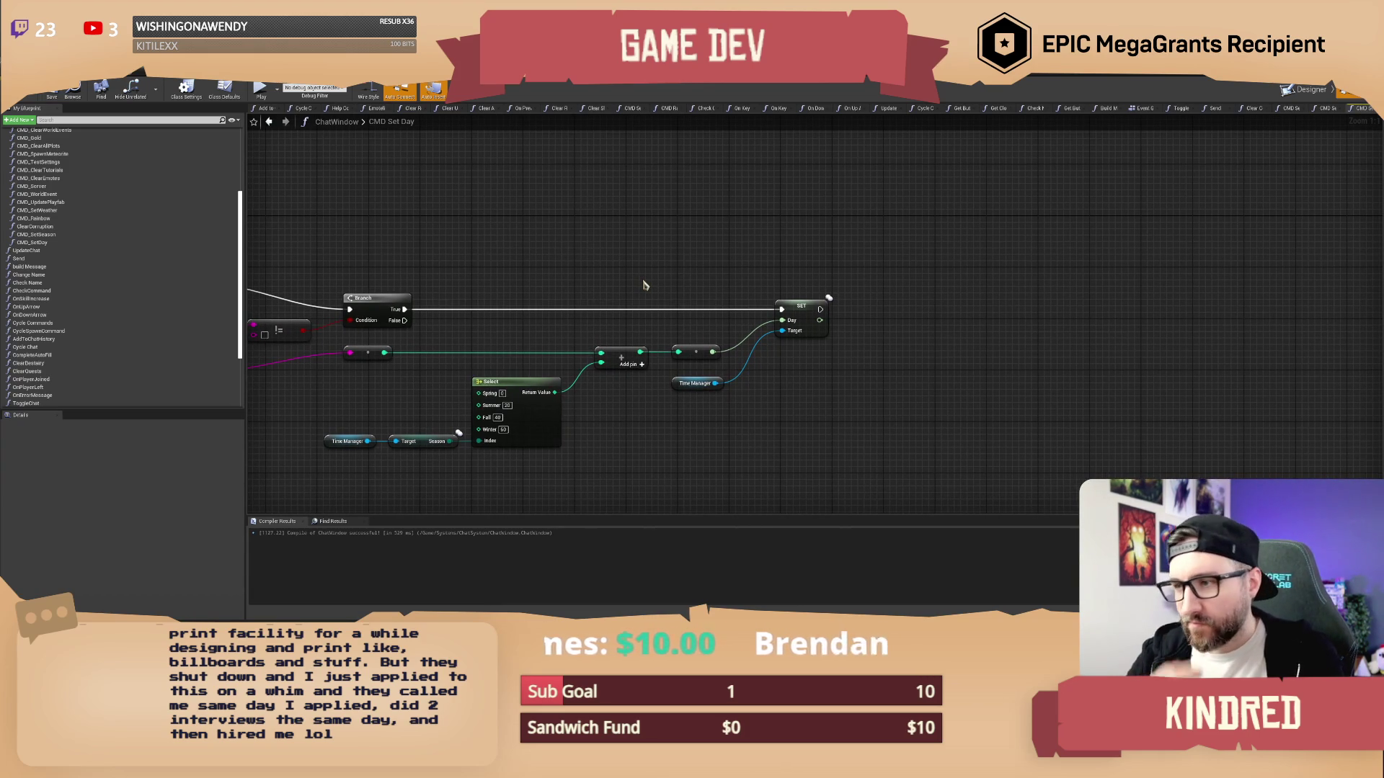
pyautogui.moveTo(785, 273)
pyautogui.mouseDown()
pyautogui.moveTo(649, 229)
pyautogui.moveTo(601, 391)
pyautogui.moveTo(614, 406)
pyautogui.mouseUp()
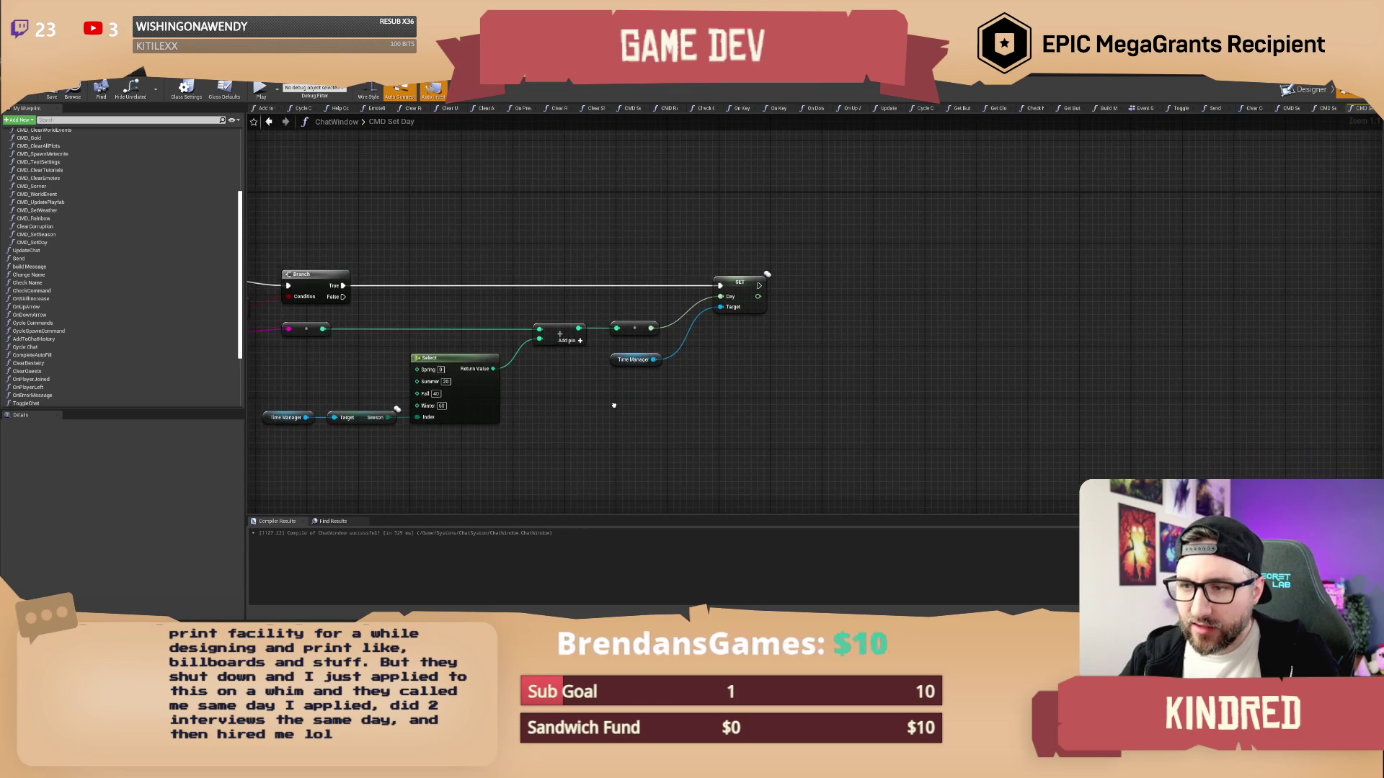
pyautogui.moveTo(717, 396); pyautogui.dragTo(734, 444)
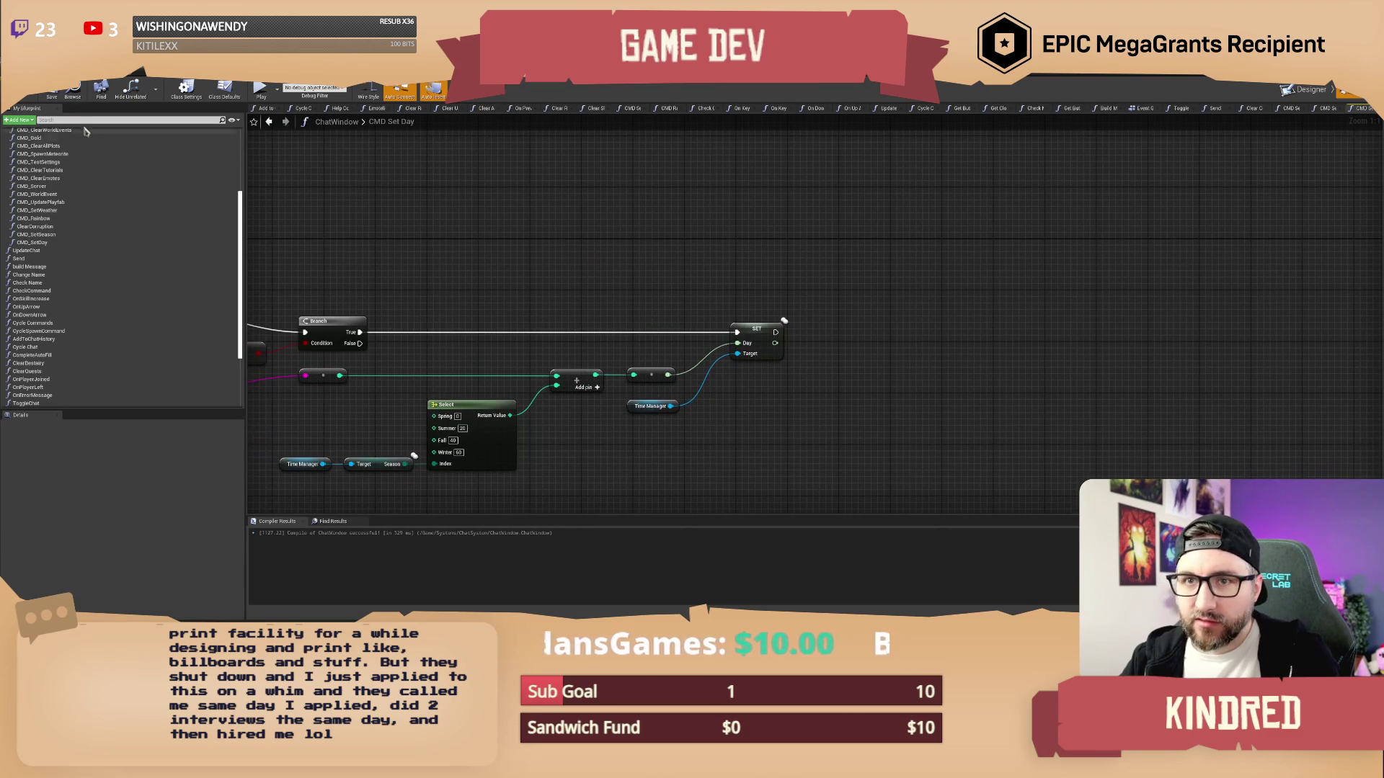
# Save the ChatWindow blueprint and review the full CMD Set Day node chain
pyautogui.click(52, 96)
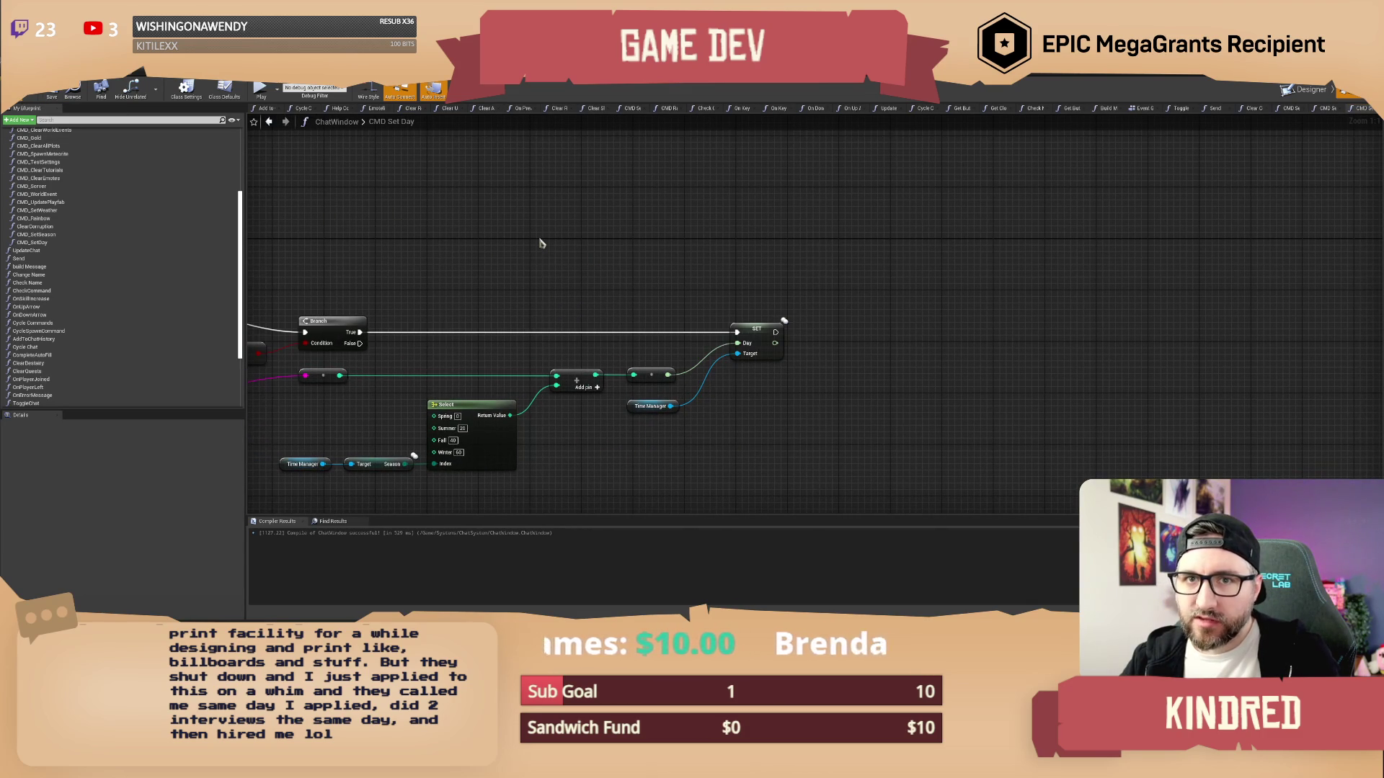
pyautogui.moveTo(542, 243); pyautogui.dragTo(665, 238)
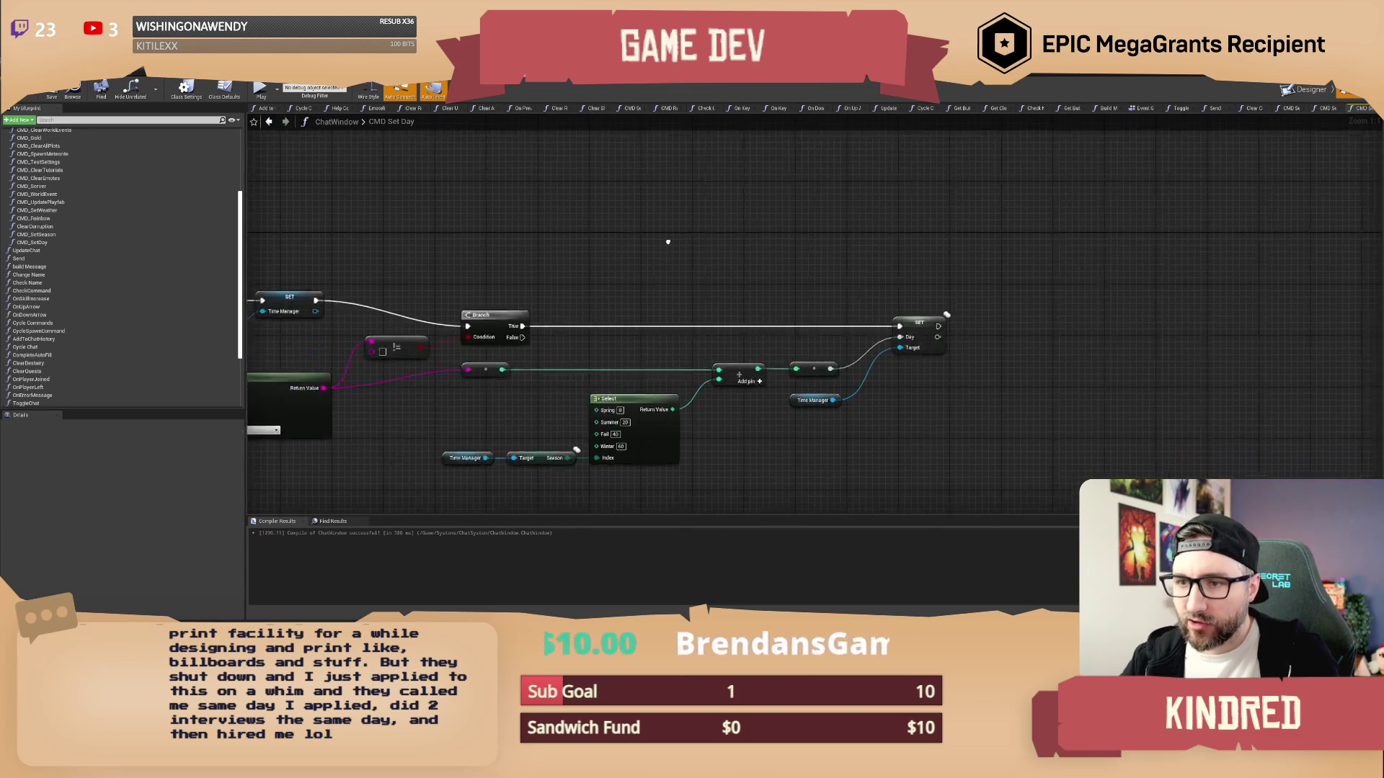
pyautogui.moveTo(534, 253)
pyautogui.mouseDown()
pyautogui.moveTo(735, 240)
pyautogui.moveTo(1228, 276)
pyautogui.mouseUp()
pyautogui.scroll(-1, 736, 244)
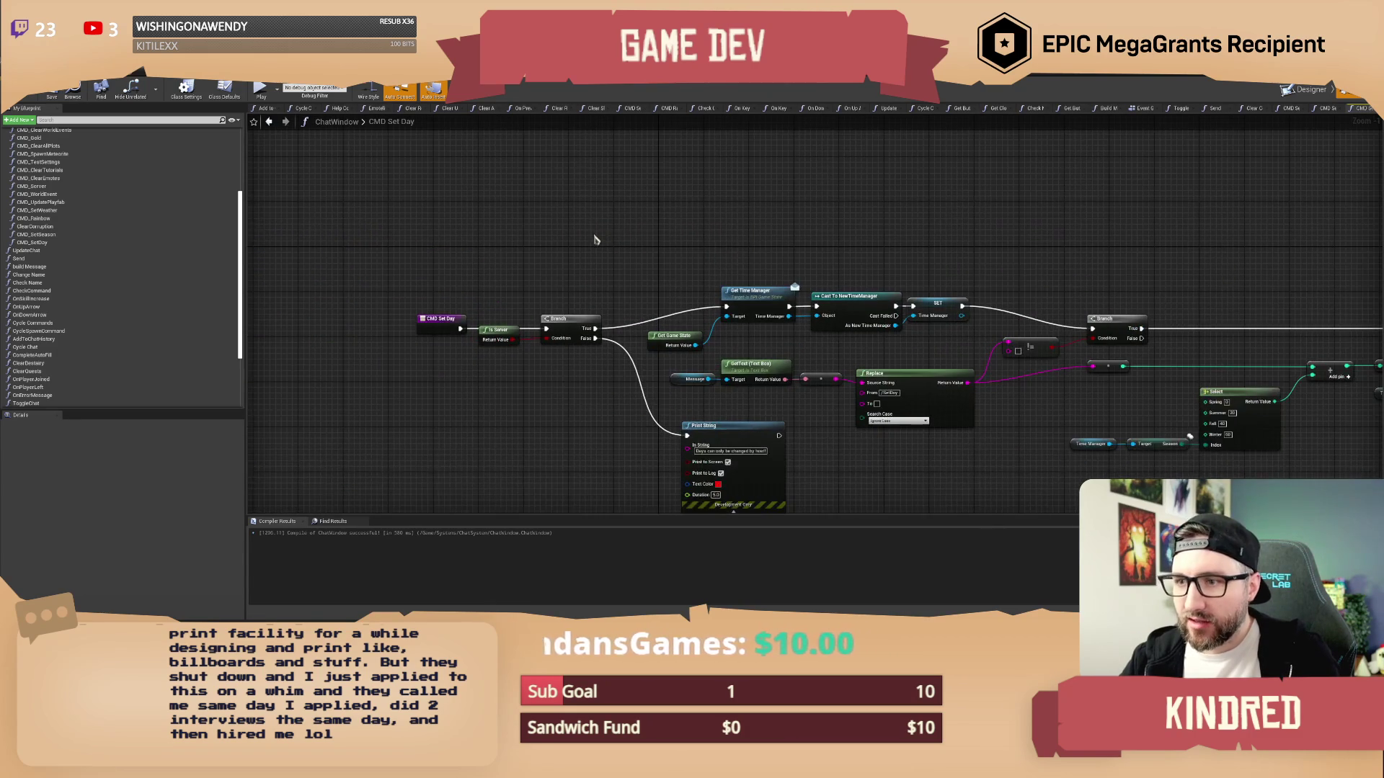
pyautogui.moveTo(595, 239)
pyautogui.mouseDown()
pyautogui.moveTo(618, 231)
pyautogui.moveTo(511, 209)
pyautogui.mouseUp()
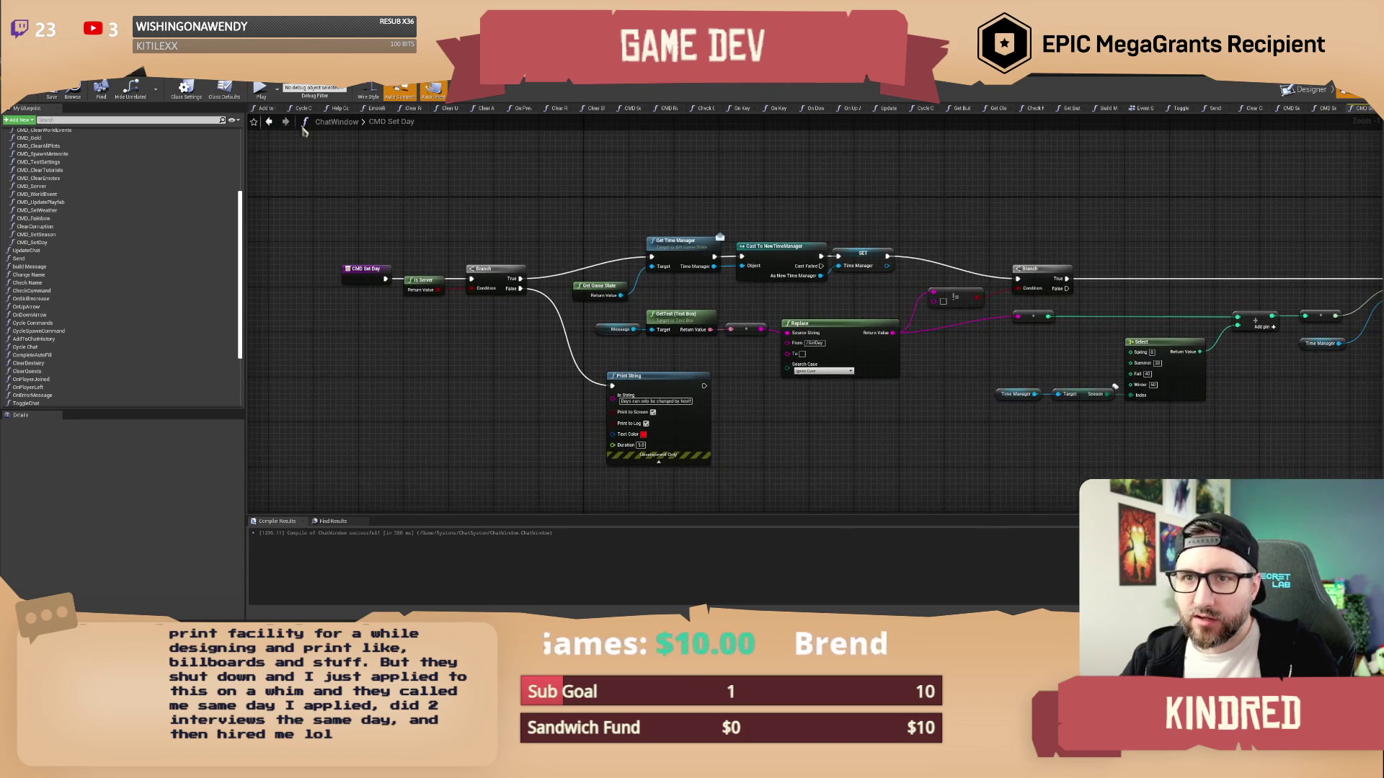
pyautogui.moveTo(1051, 225); pyautogui.dragTo(1038, 224)
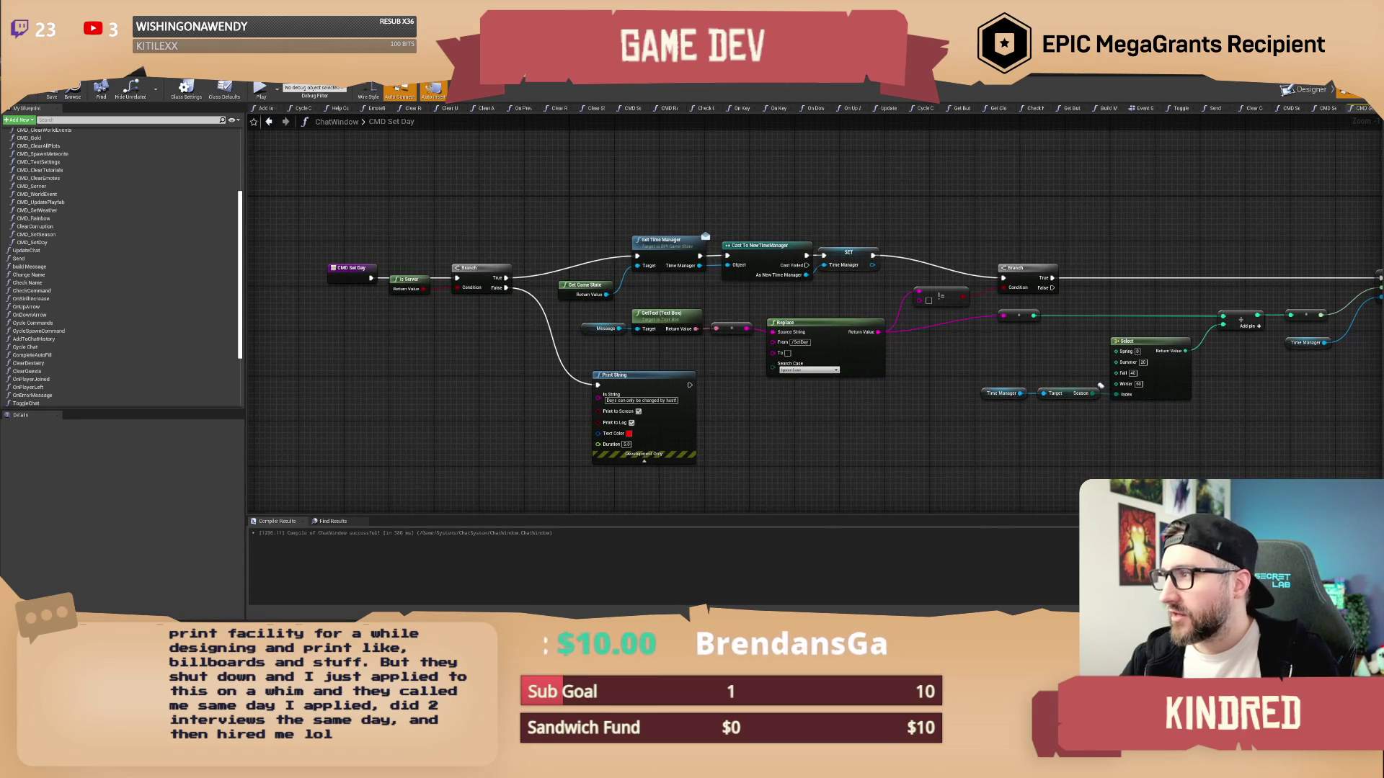
# Look over the ChatWindow Event Graph and the whole Send function graph
pyautogui.click(1146, 112)
pyautogui.scroll(-5, 774, 227)
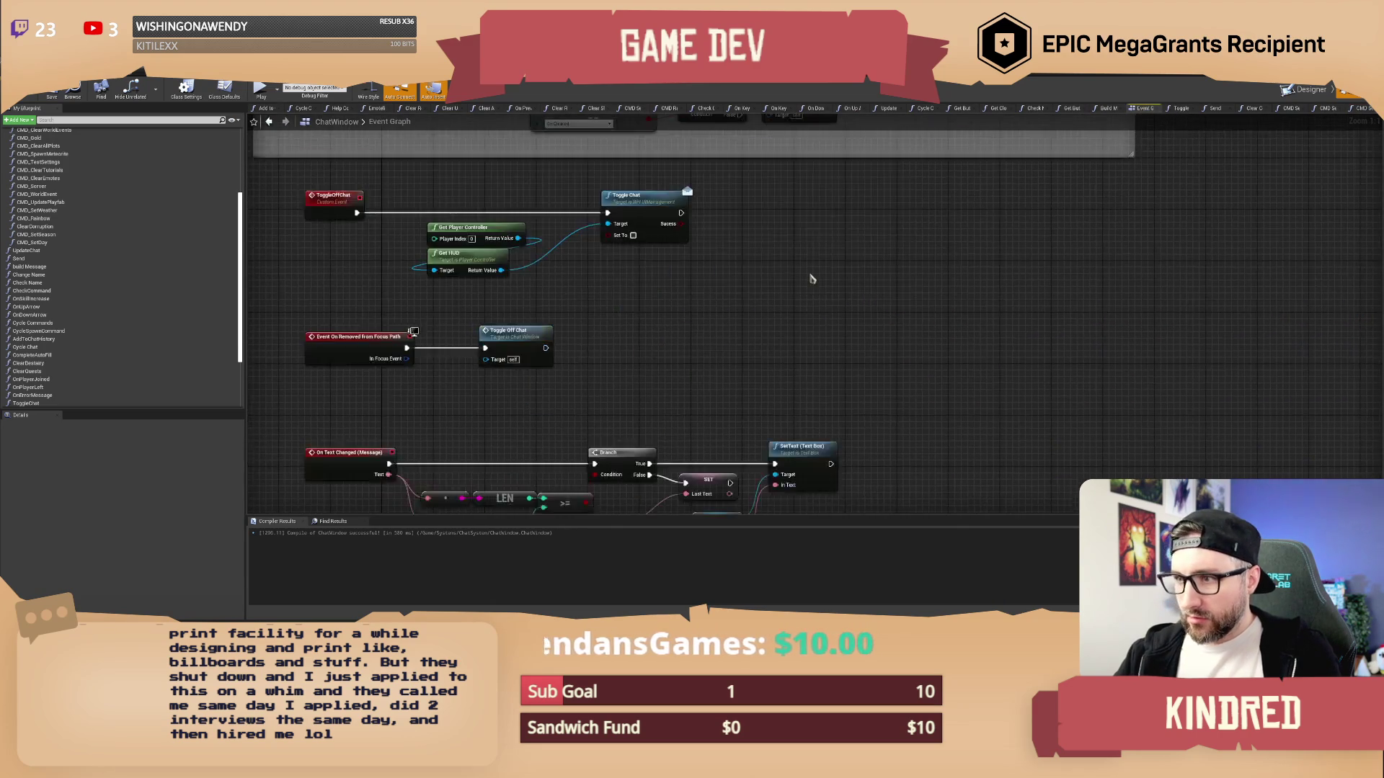
pyautogui.scroll(4, 775, 227)
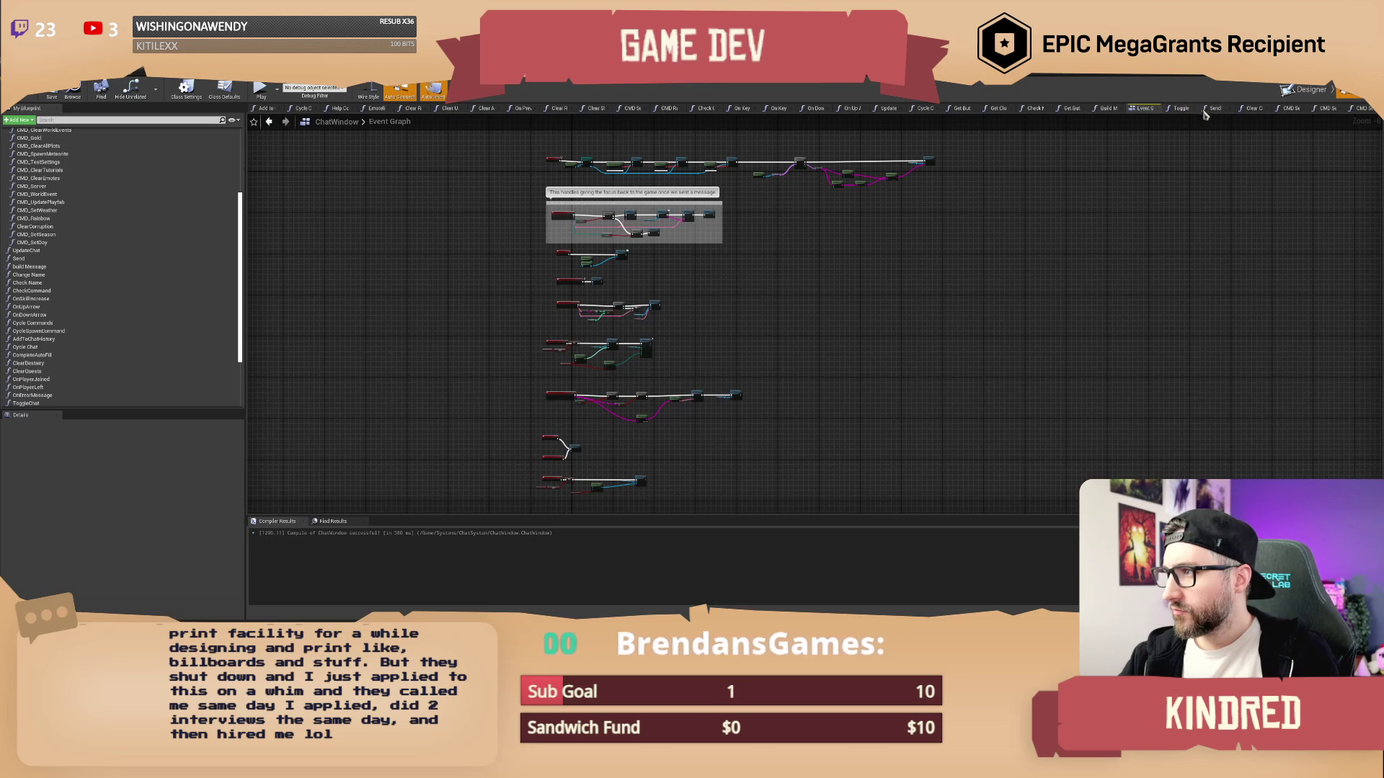
pyautogui.click(1226, 114)
pyautogui.press('Home')
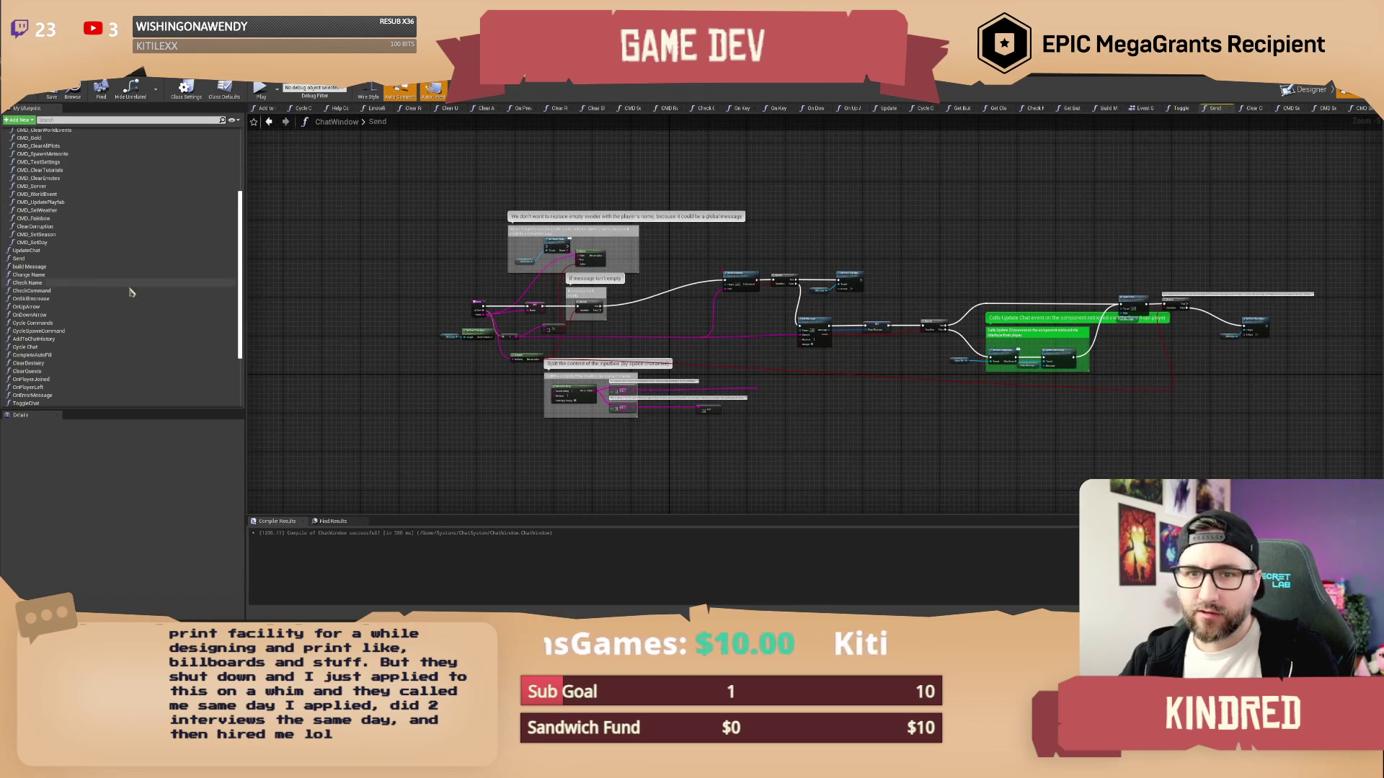
# Find references to CMD_SetSeason and jump to its call in Check Command
pyautogui.click(39, 235)
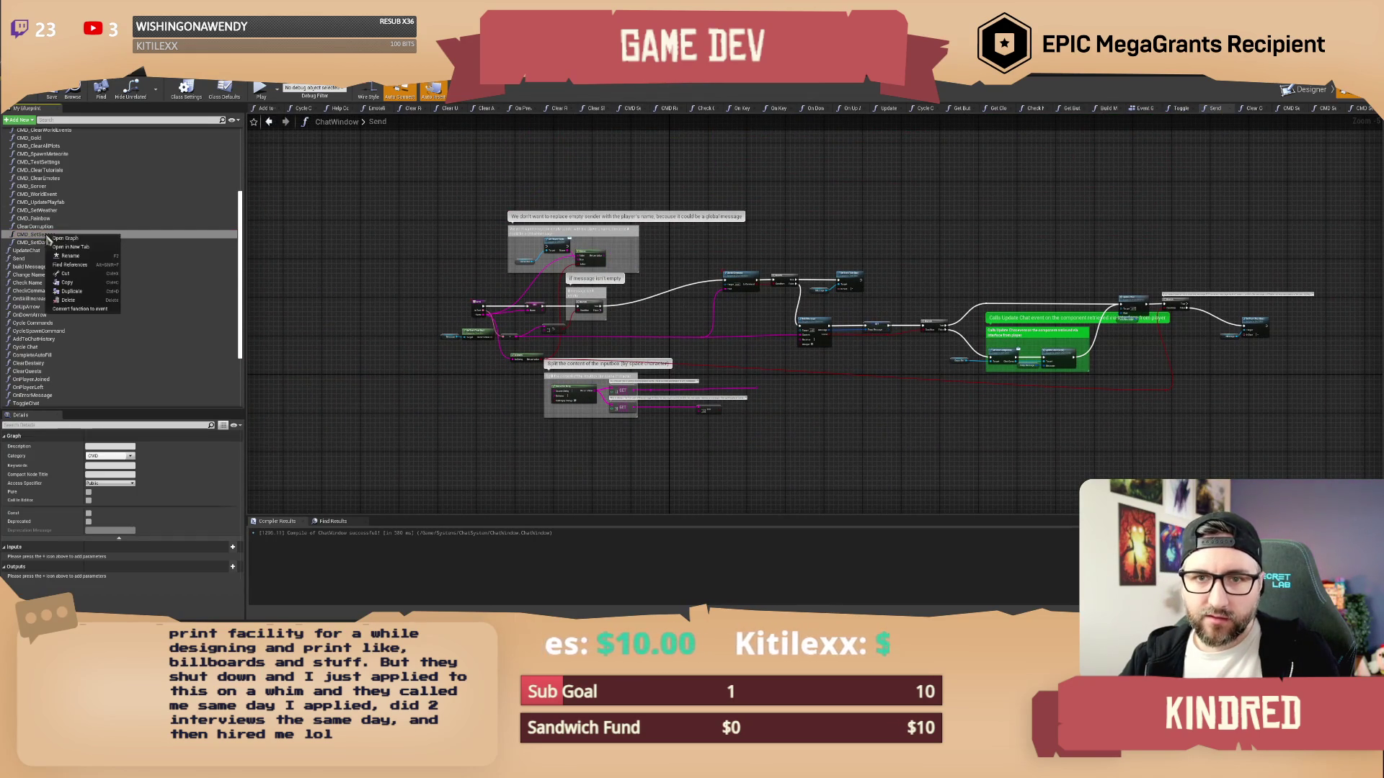
pyautogui.click(79, 269)
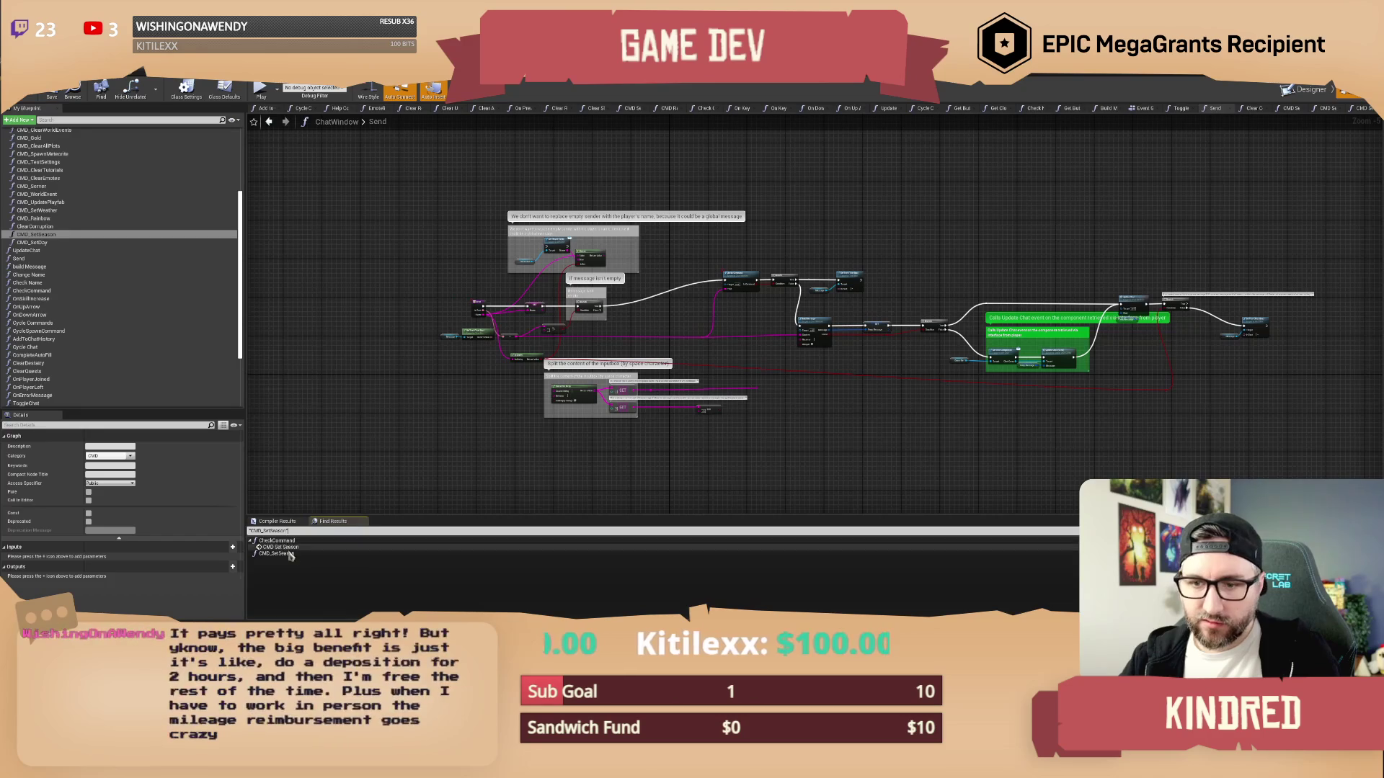
pyautogui.click(279, 547)
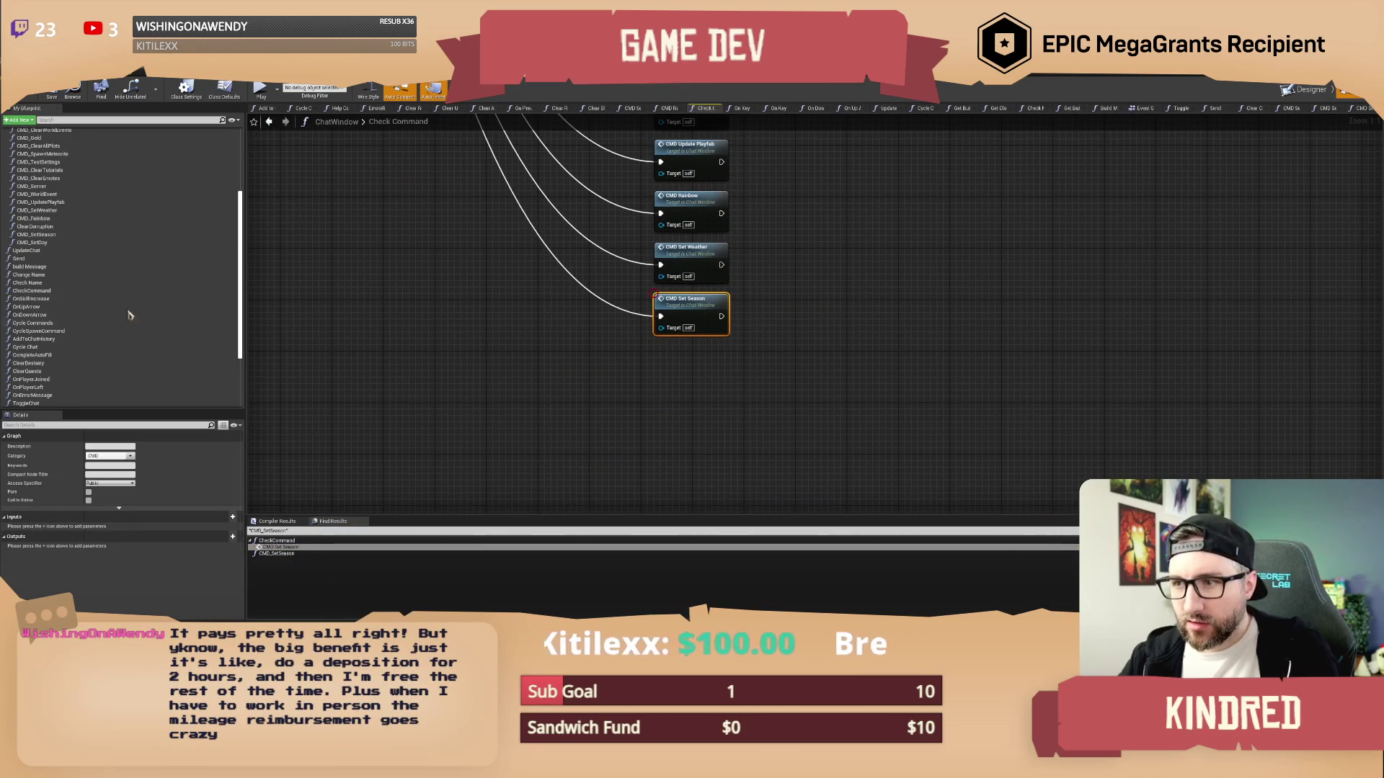
pyautogui.scroll(-2, 42, 271)
pyautogui.scroll(2, 42, 272)
pyautogui.moveTo(35, 255)
pyautogui.mouseDown()
pyautogui.moveTo(679, 361)
pyautogui.moveTo(408, 98)
pyautogui.moveTo(464, 130)
pyautogui.moveTo(768, 155)
pyautogui.moveTo(663, 219)
pyautogui.mouseUp()
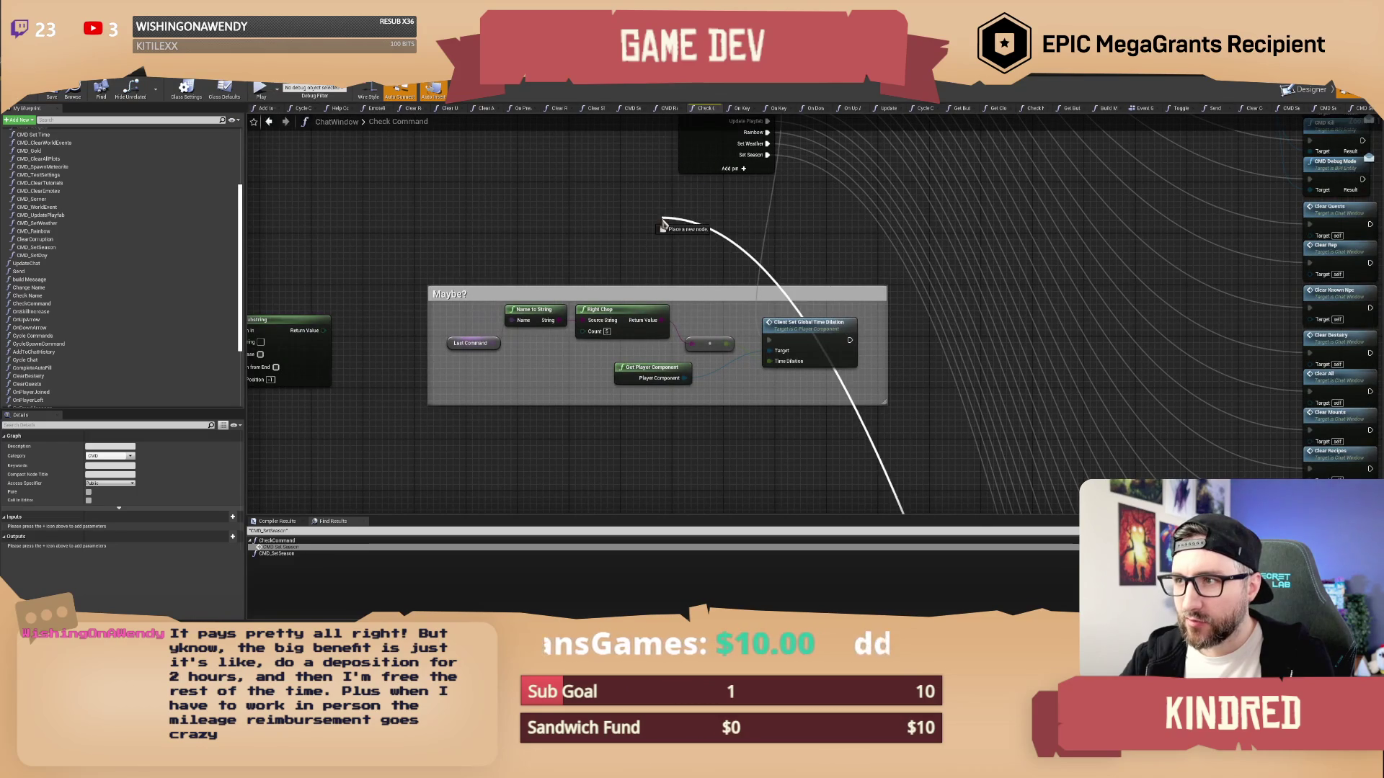
# Inspect the Check Command switch, dragging a wire from its Slomo output
pyautogui.click(746, 172)
pyautogui.moveTo(768, 181)
pyautogui.mouseDown()
pyautogui.moveTo(735, 299)
pyautogui.moveTo(614, 374)
pyautogui.mouseUp()
pyautogui.moveTo(624, 513)
pyautogui.mouseDown()
pyautogui.moveTo(771, 418)
pyautogui.moveTo(937, 508)
pyautogui.moveTo(1133, 477)
pyautogui.moveTo(1124, 497)
pyautogui.moveTo(1114, 484)
pyautogui.mouseUp()
pyautogui.scroll(-8, 803, 349)
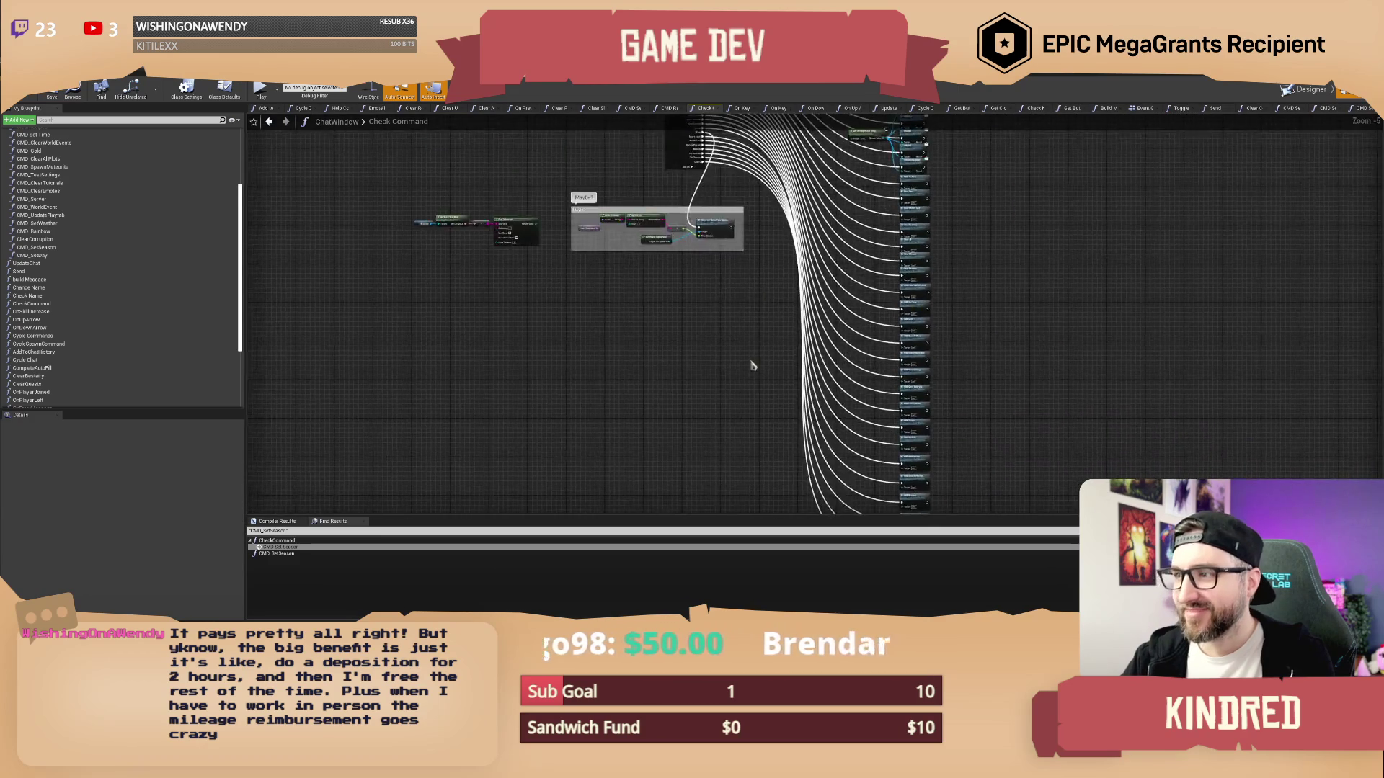
pyautogui.moveTo(760, 375)
pyautogui.mouseDown()
pyautogui.moveTo(764, 343)
pyautogui.moveTo(734, 328)
pyautogui.moveTo(754, 457)
pyautogui.moveTo(713, 334)
pyautogui.mouseUp()
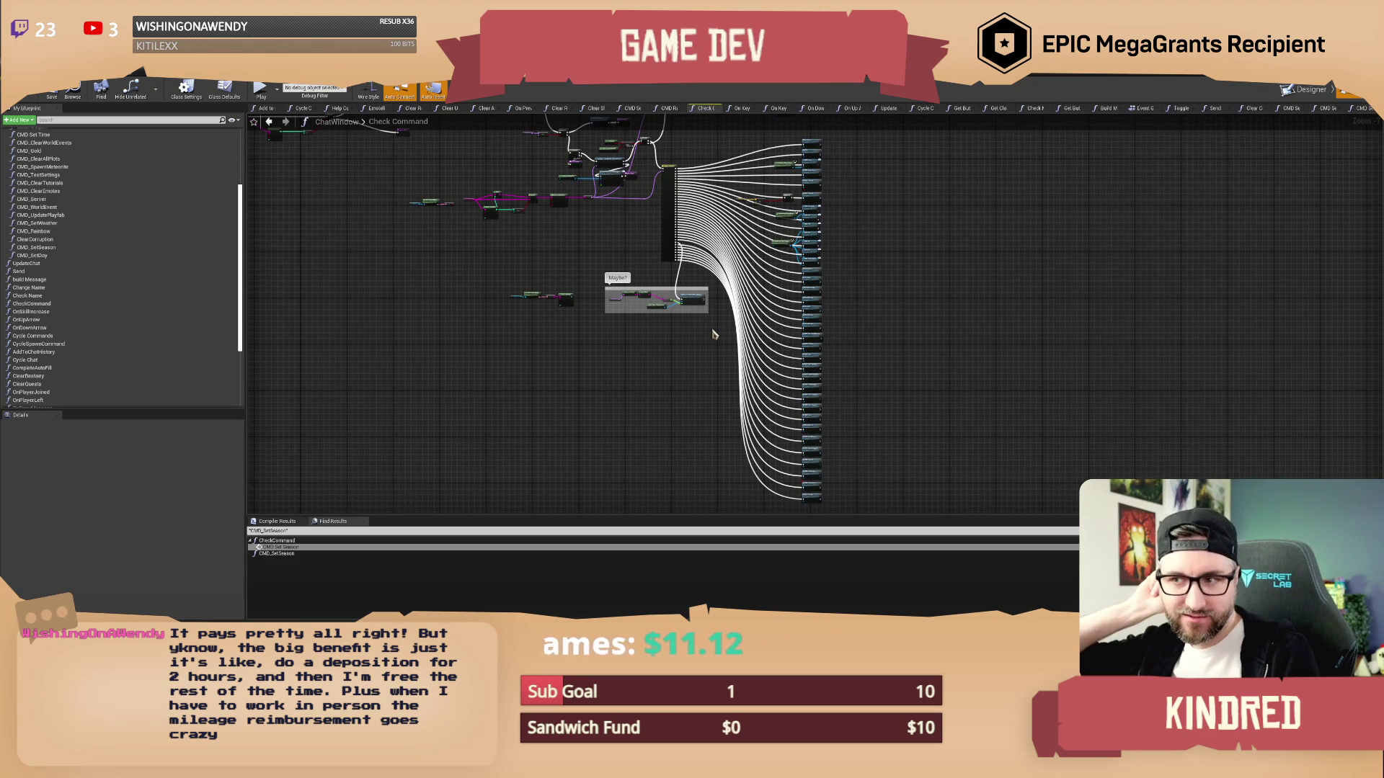
pyautogui.scroll(5, 714, 328)
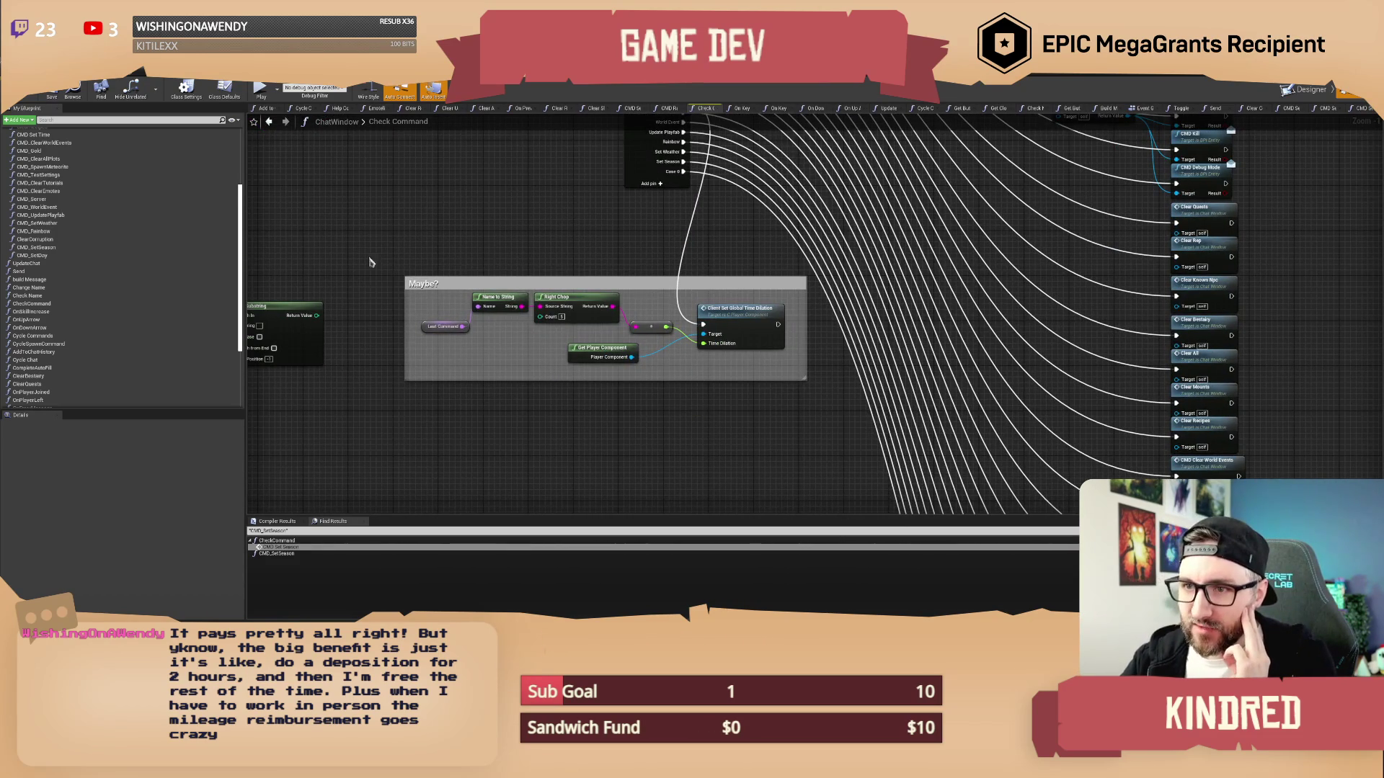
# Examine the 'Maybe?' time dilation group, then undo the last graph change
pyautogui.moveTo(371, 259); pyautogui.dragTo(821, 397)
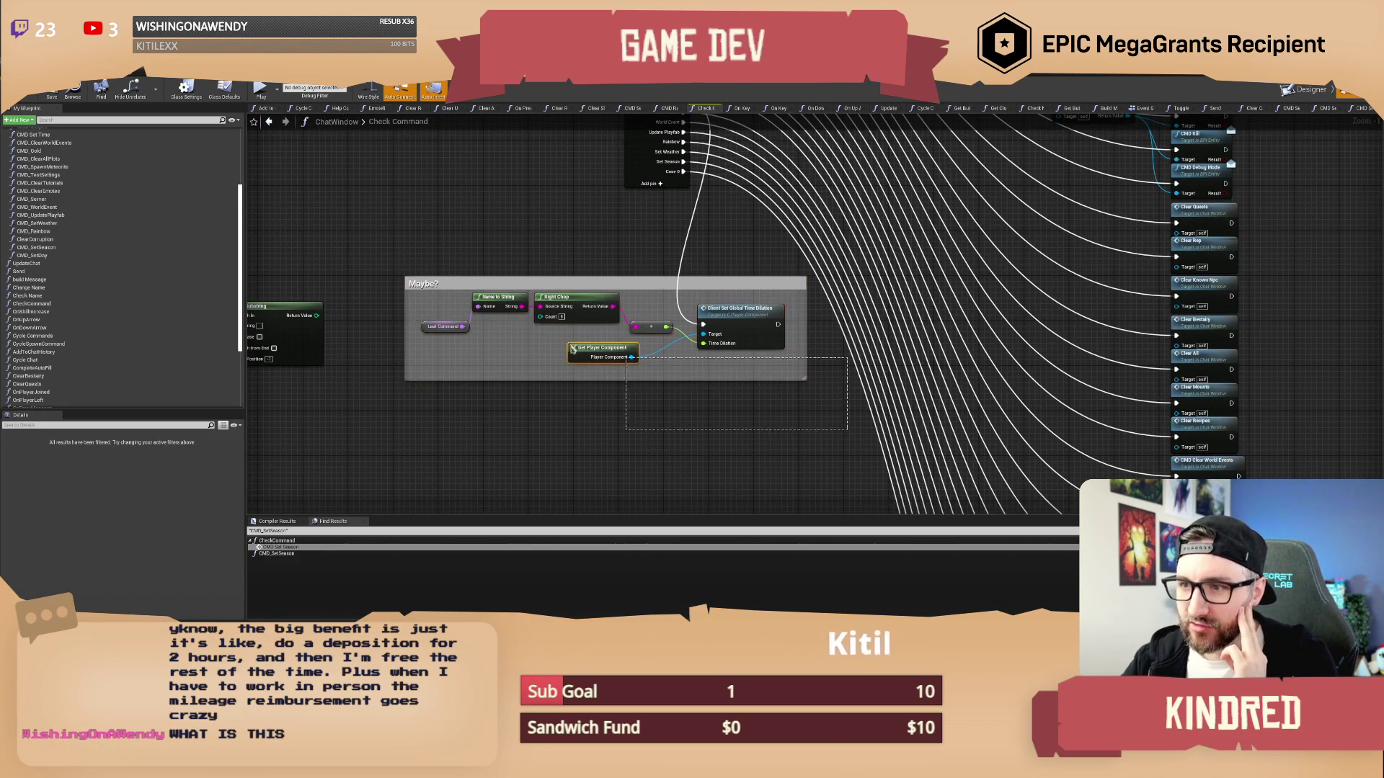
pyautogui.click(462, 250)
pyautogui.moveTo(546, 239); pyautogui.dragTo(527, 282)
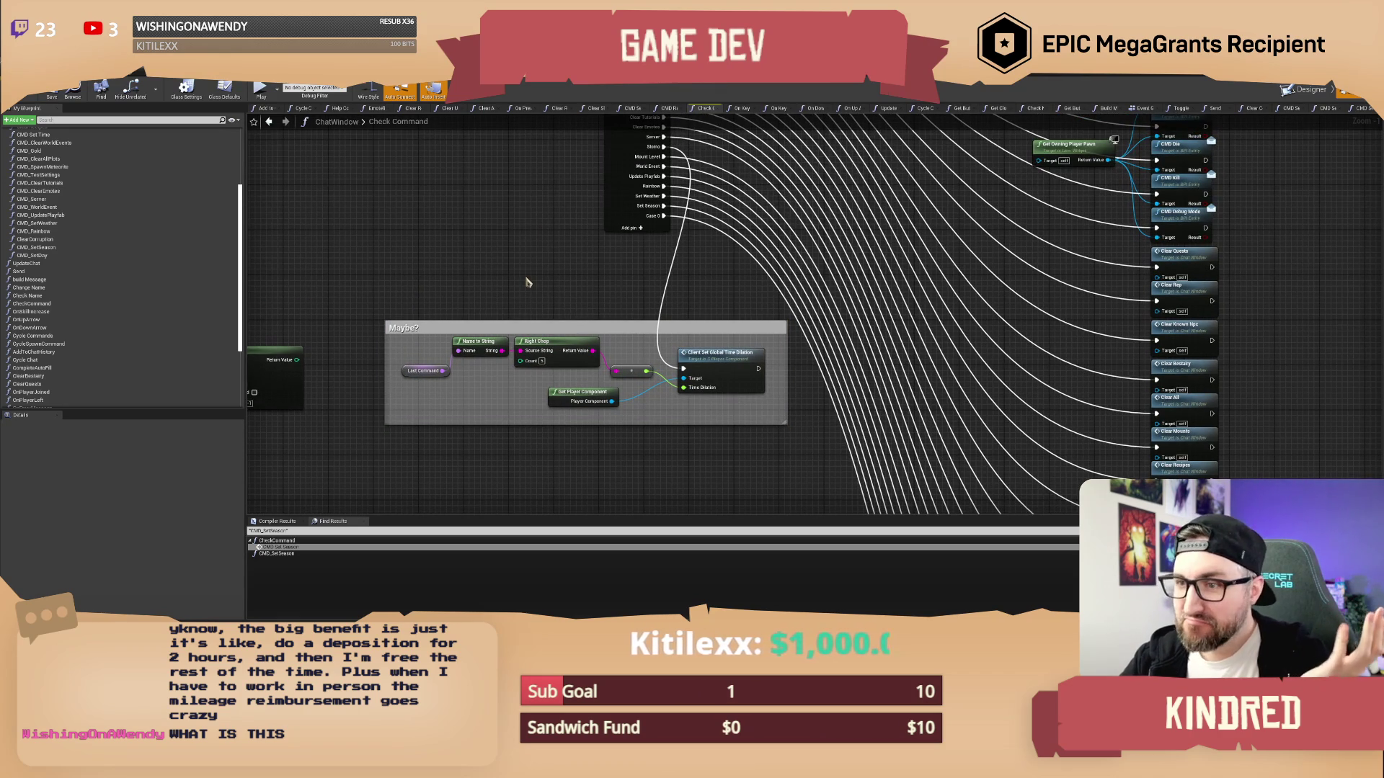
pyautogui.moveTo(539, 277); pyautogui.dragTo(539, 294)
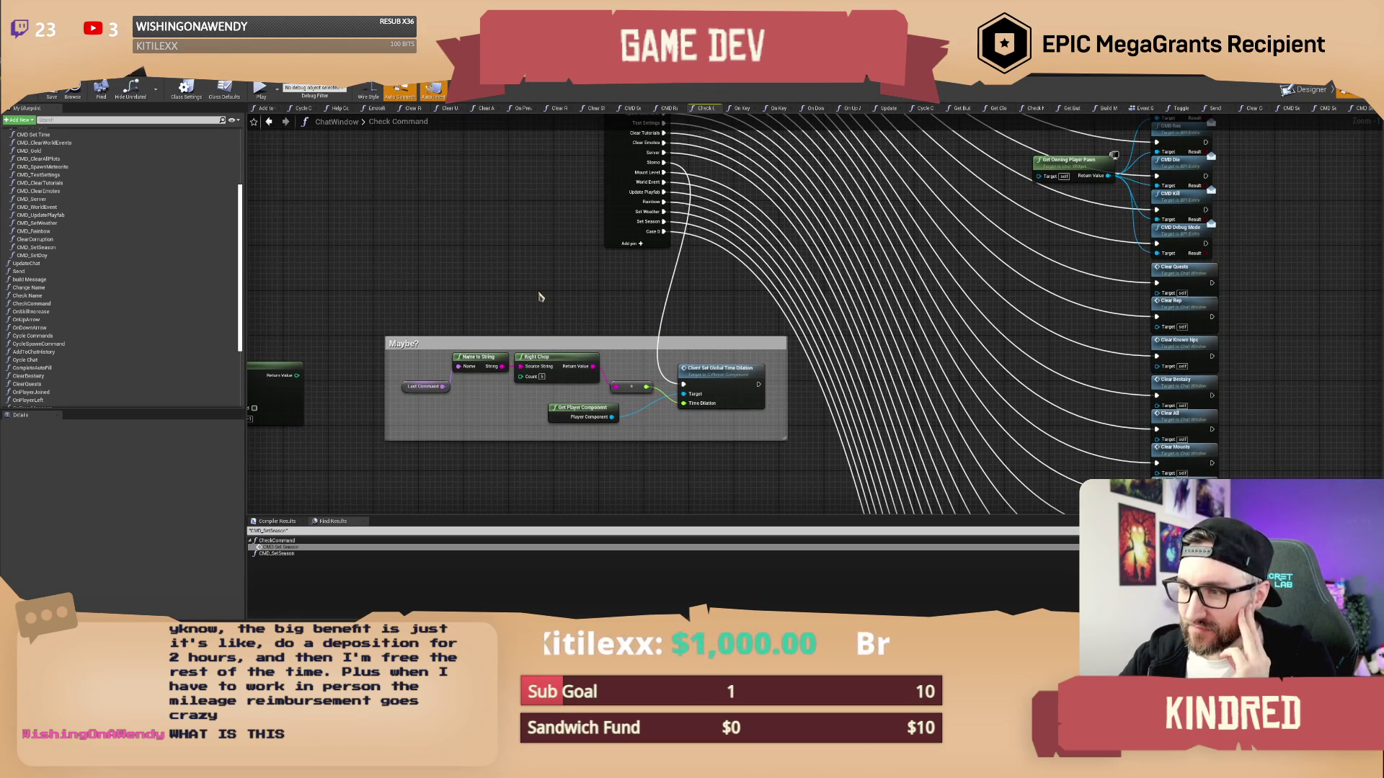
pyautogui.scroll(-2, 540, 263)
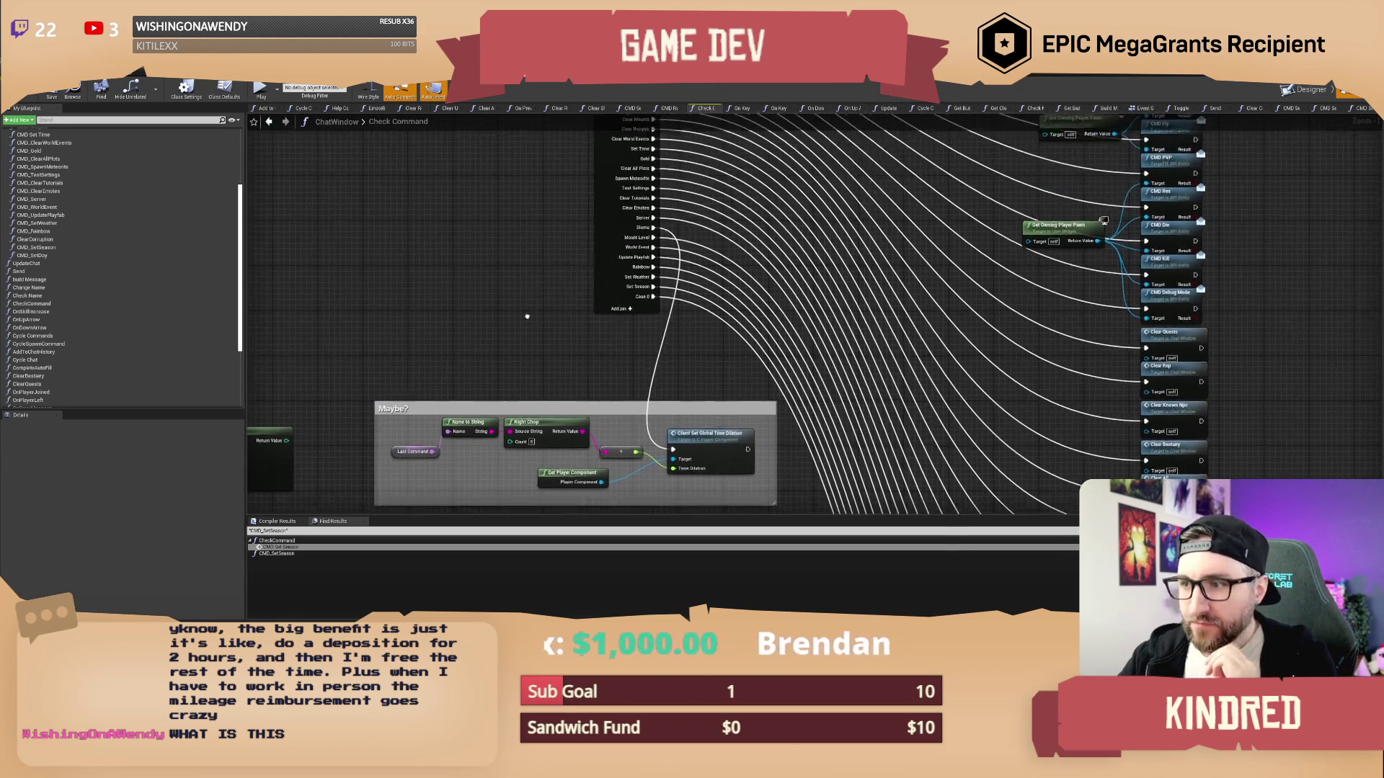
pyautogui.moveTo(522, 294)
pyautogui.mouseDown()
pyautogui.moveTo(494, 199)
pyautogui.moveTo(500, 247)
pyautogui.mouseUp()
pyautogui.hotkey('ctrl', 'z')
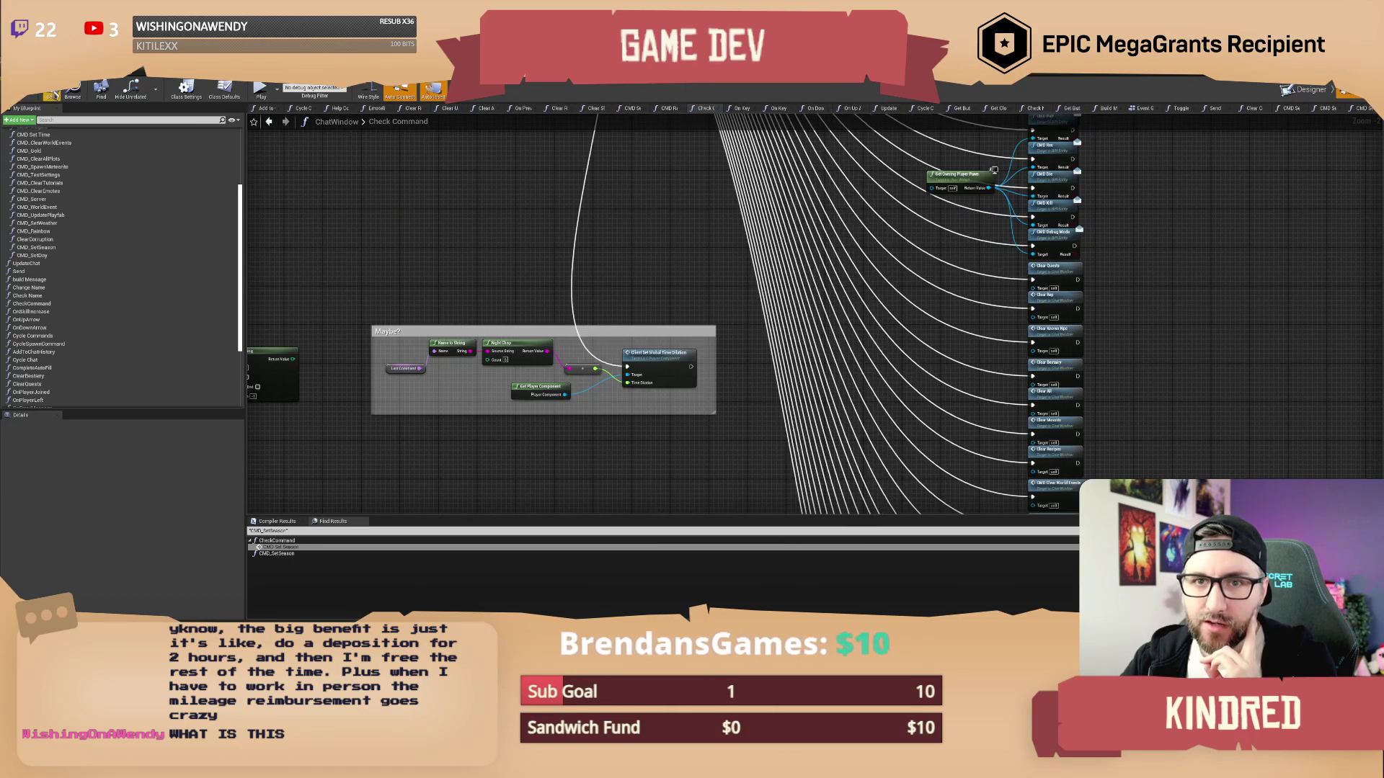
# Find and open the ST_Chat command data table from the content browser
pyautogui.click(52, 95)
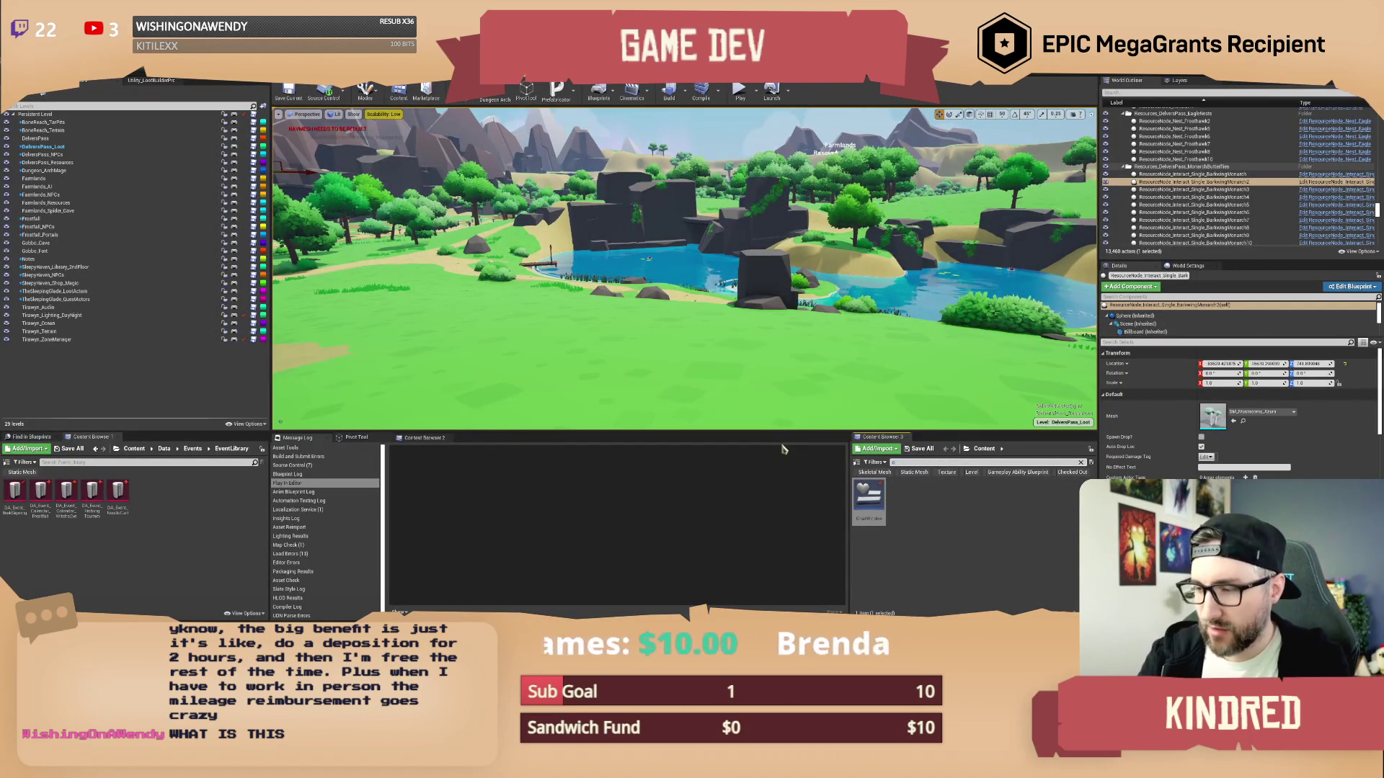
pyautogui.write('ommand')
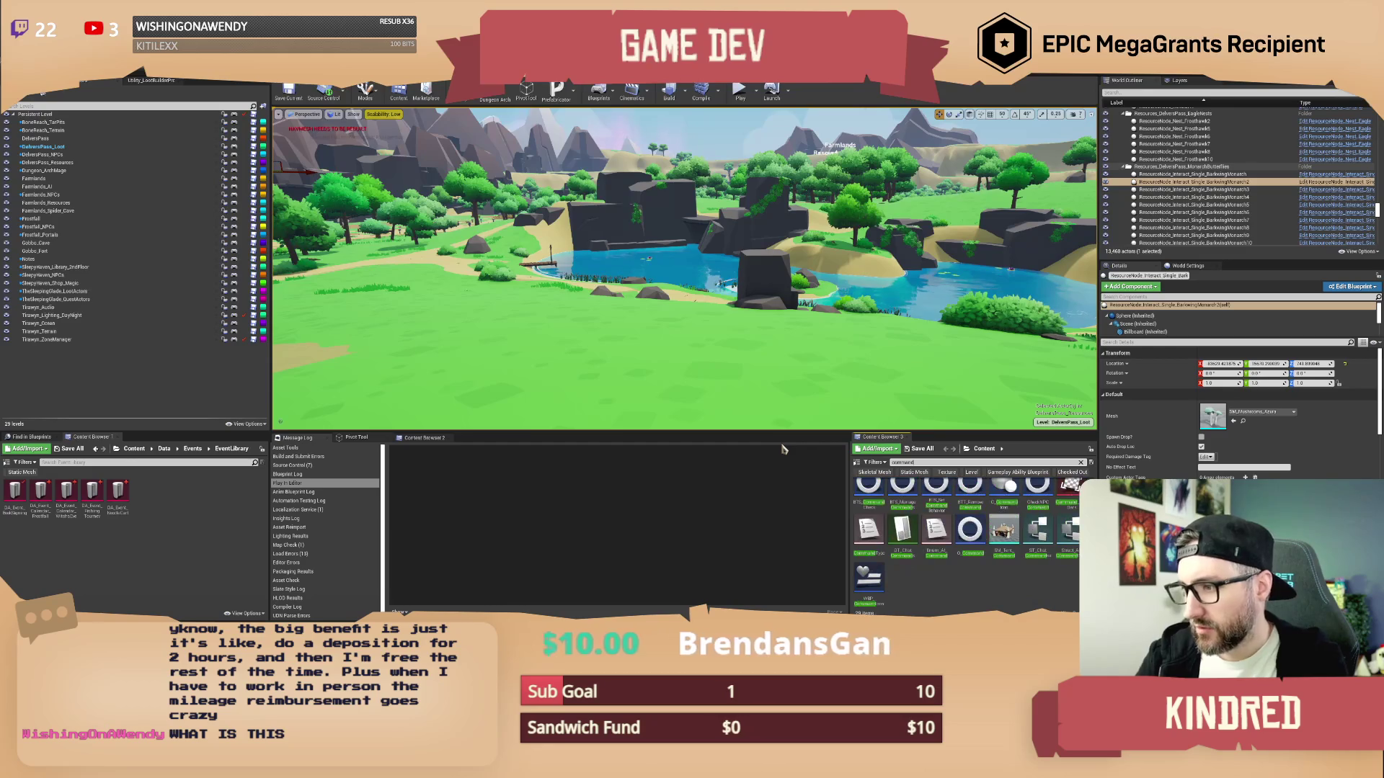
pyautogui.click(902, 531)
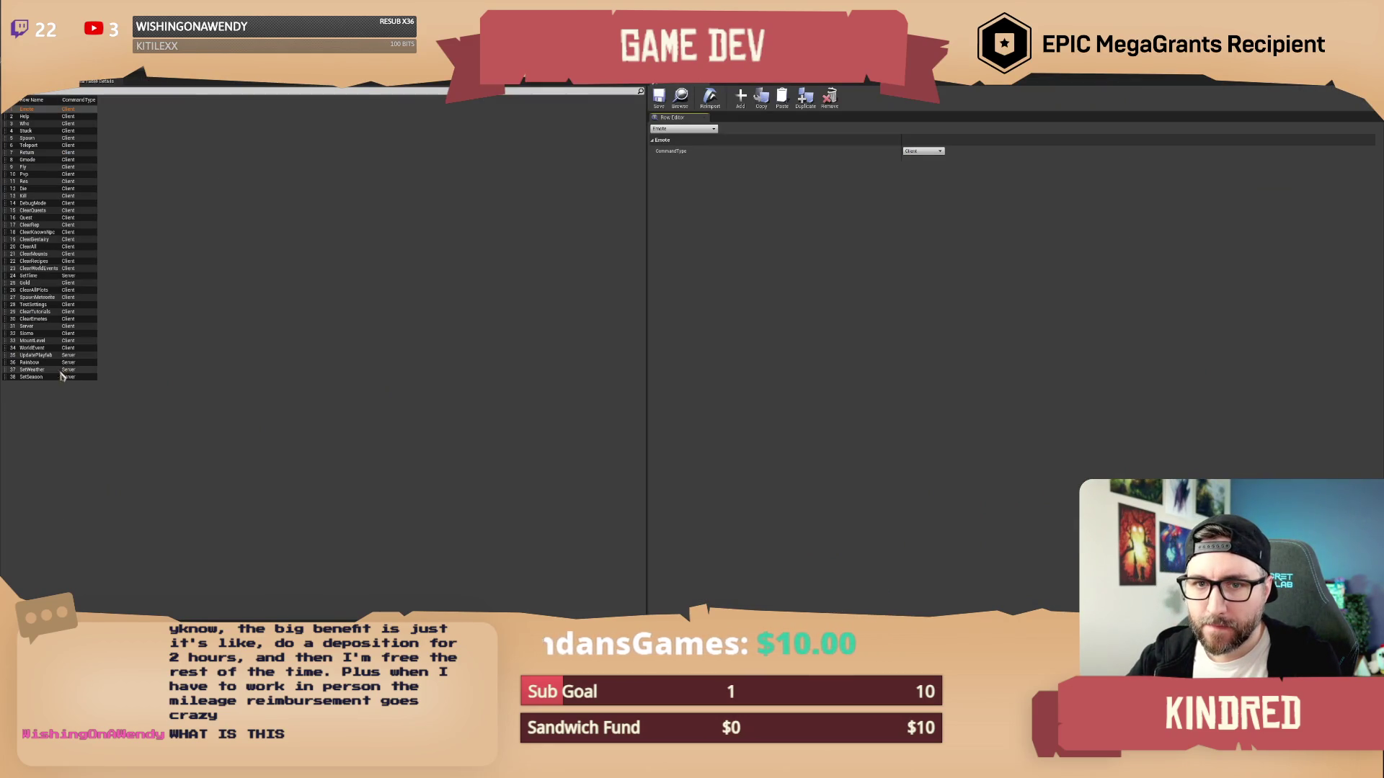
# Add a new SetDay row to the command table with CommandType set to Server
pyautogui.click(740, 97)
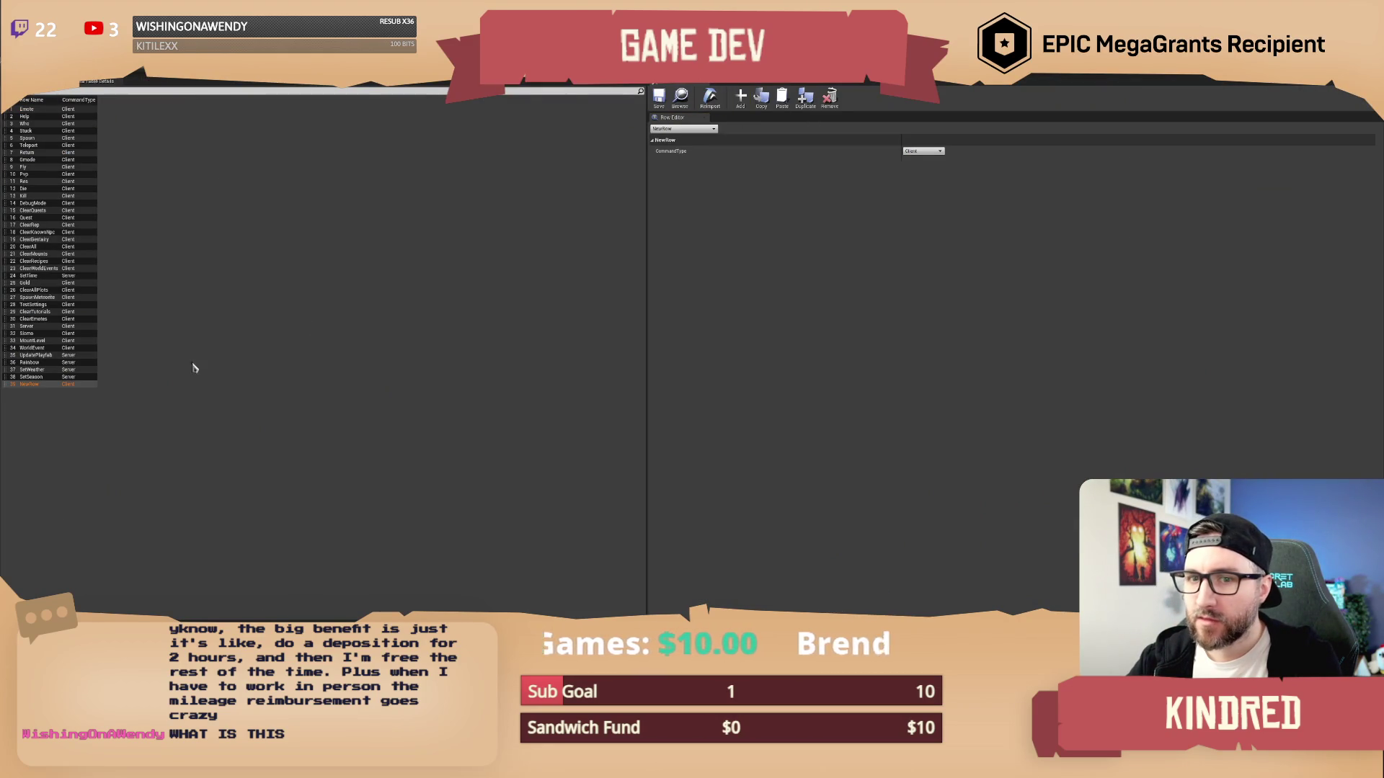
pyautogui.doubleClick(36, 387)
pyautogui.write('SetDay')
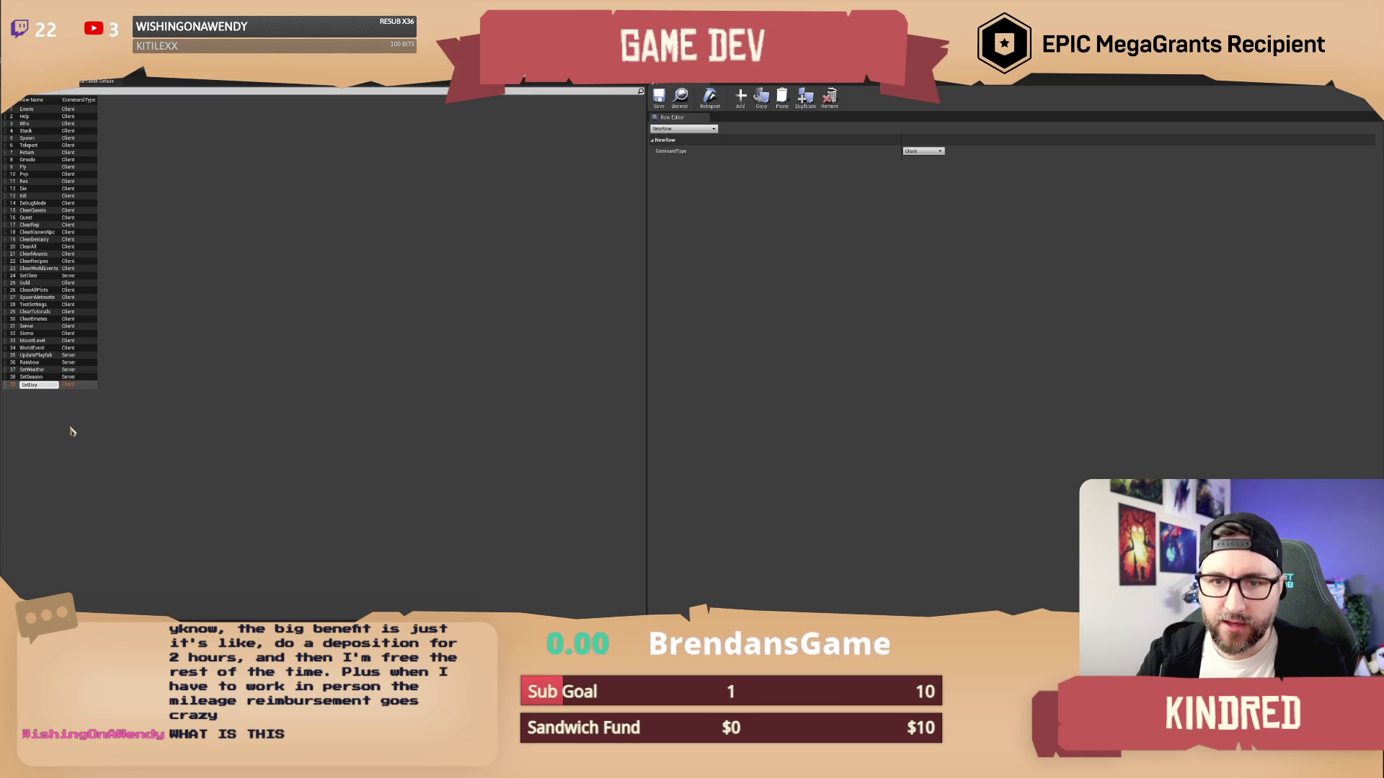
pyautogui.press('Return')
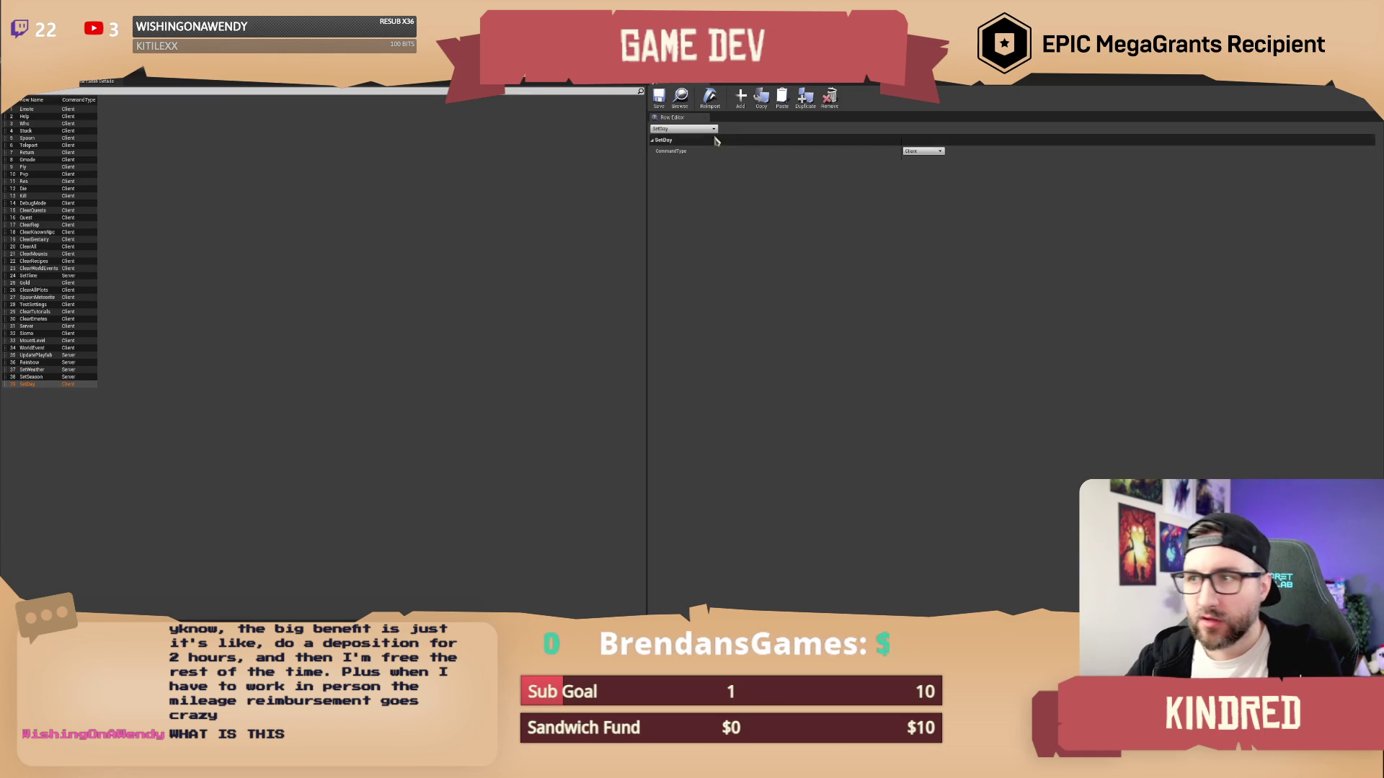
pyautogui.click(922, 152)
pyautogui.click(911, 157)
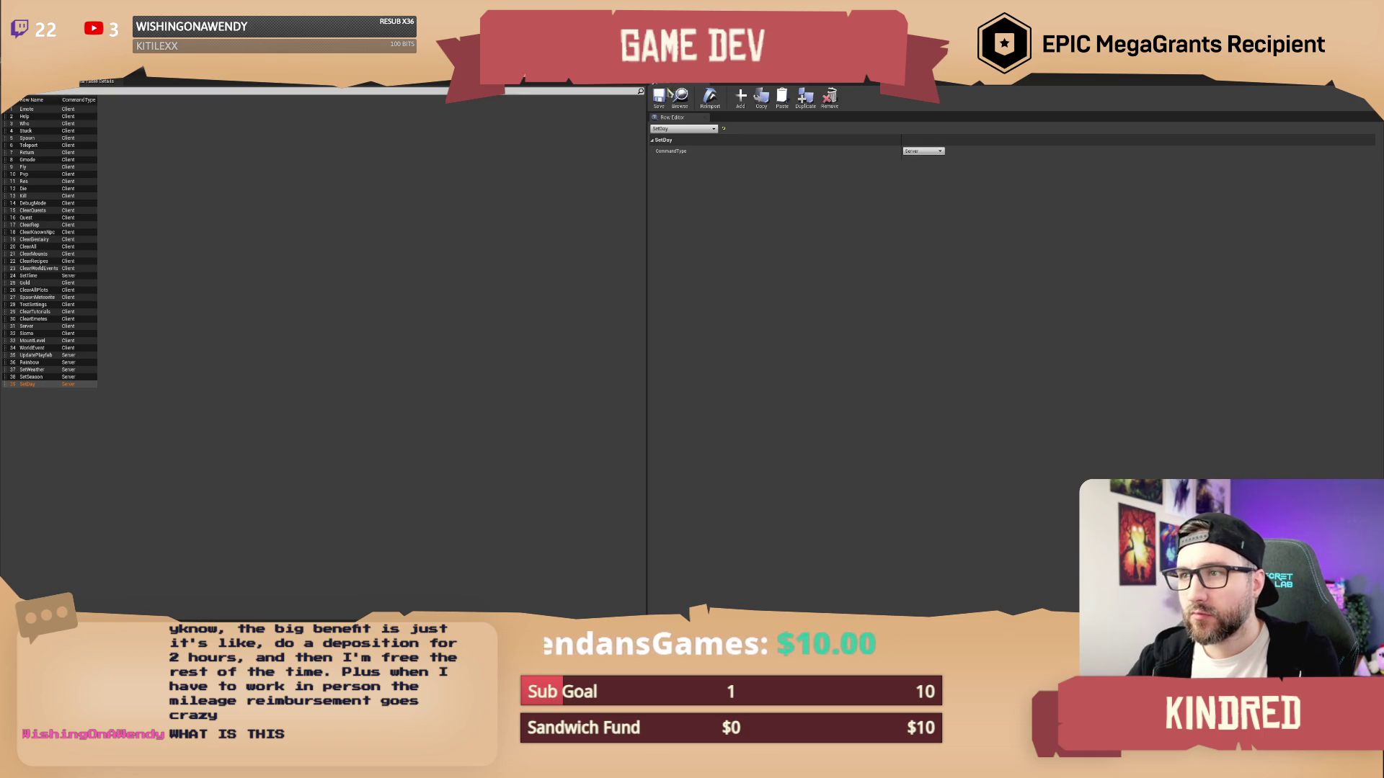
pyautogui.click(41, 92)
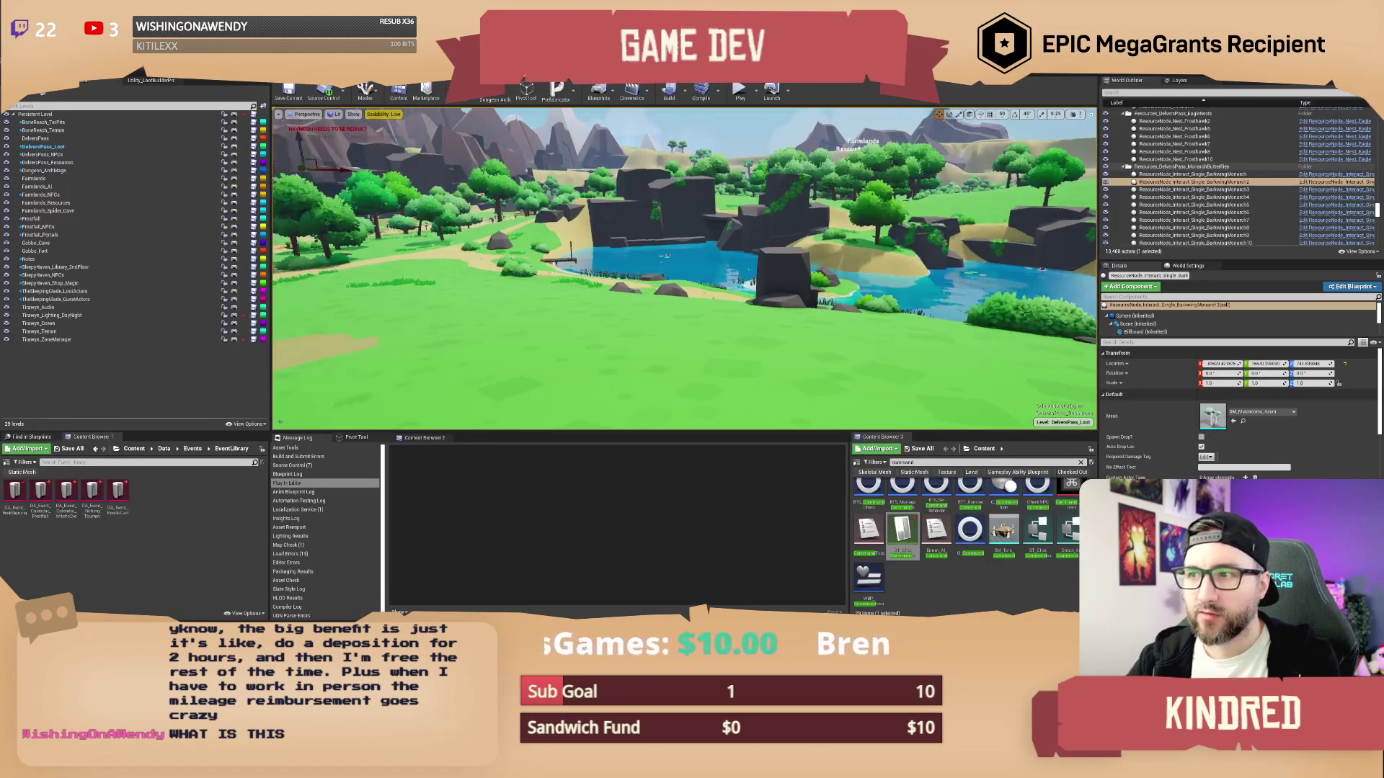
# Run a play-in-editor test, open the inventory, and widen the Message Log to read its errors
pyautogui.moveTo(684, 288); pyautogui.dragTo(613, 289)
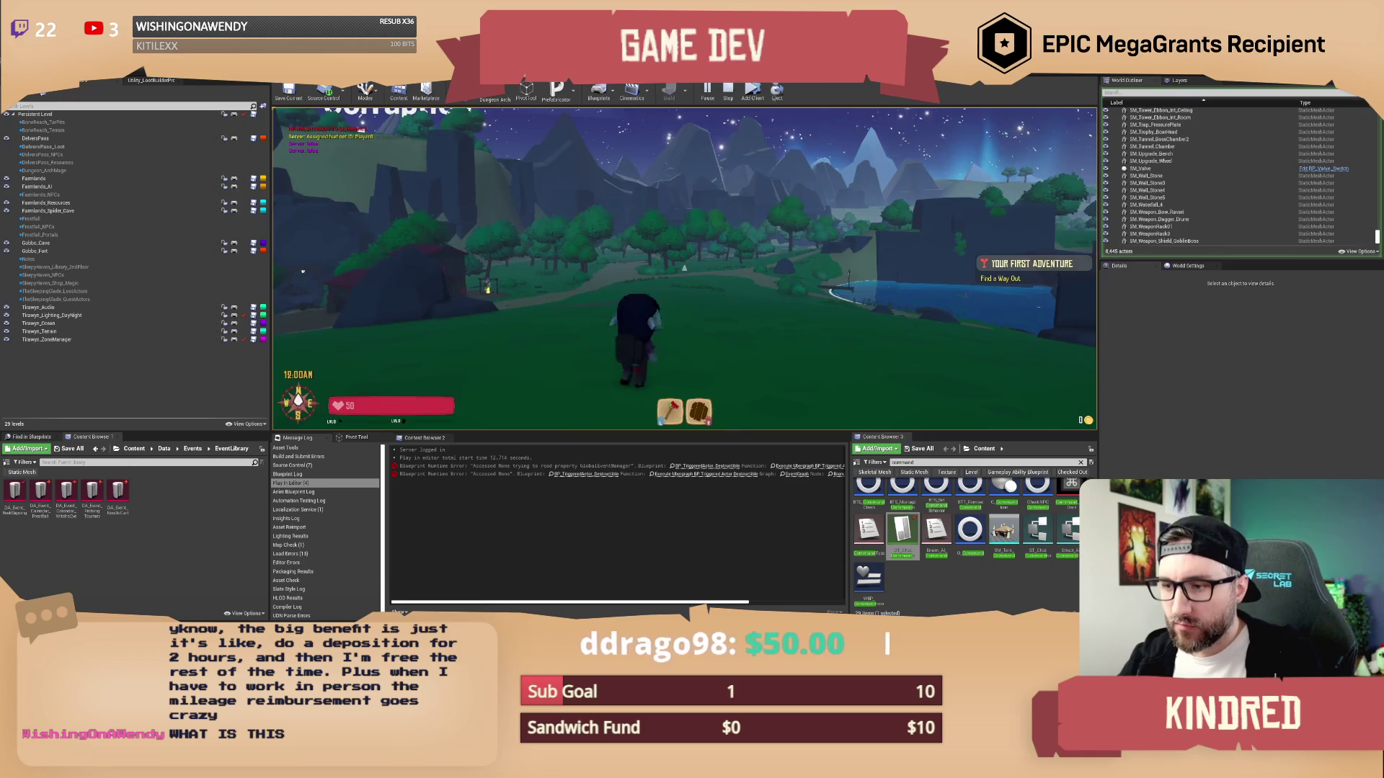
pyautogui.press('i')
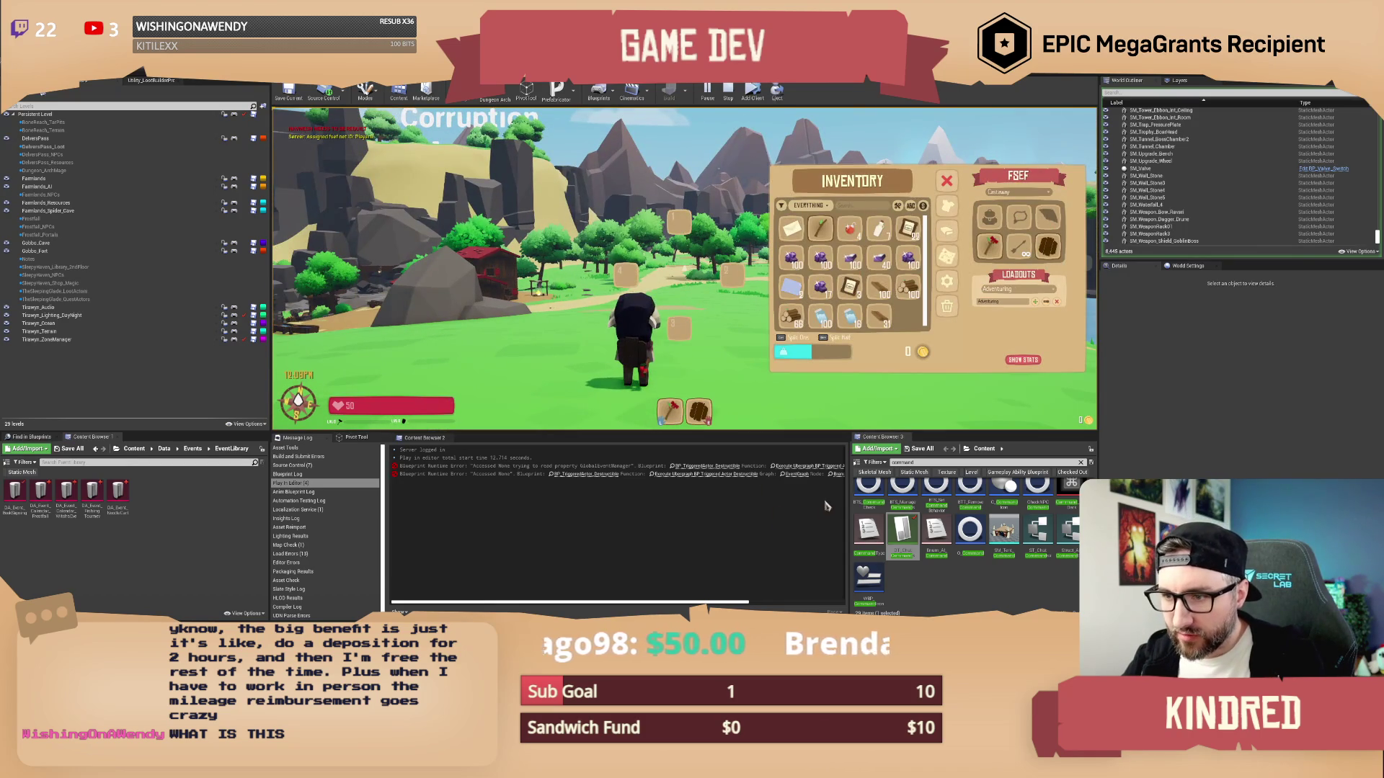
pyautogui.moveTo(850, 495); pyautogui.dragTo(1026, 497)
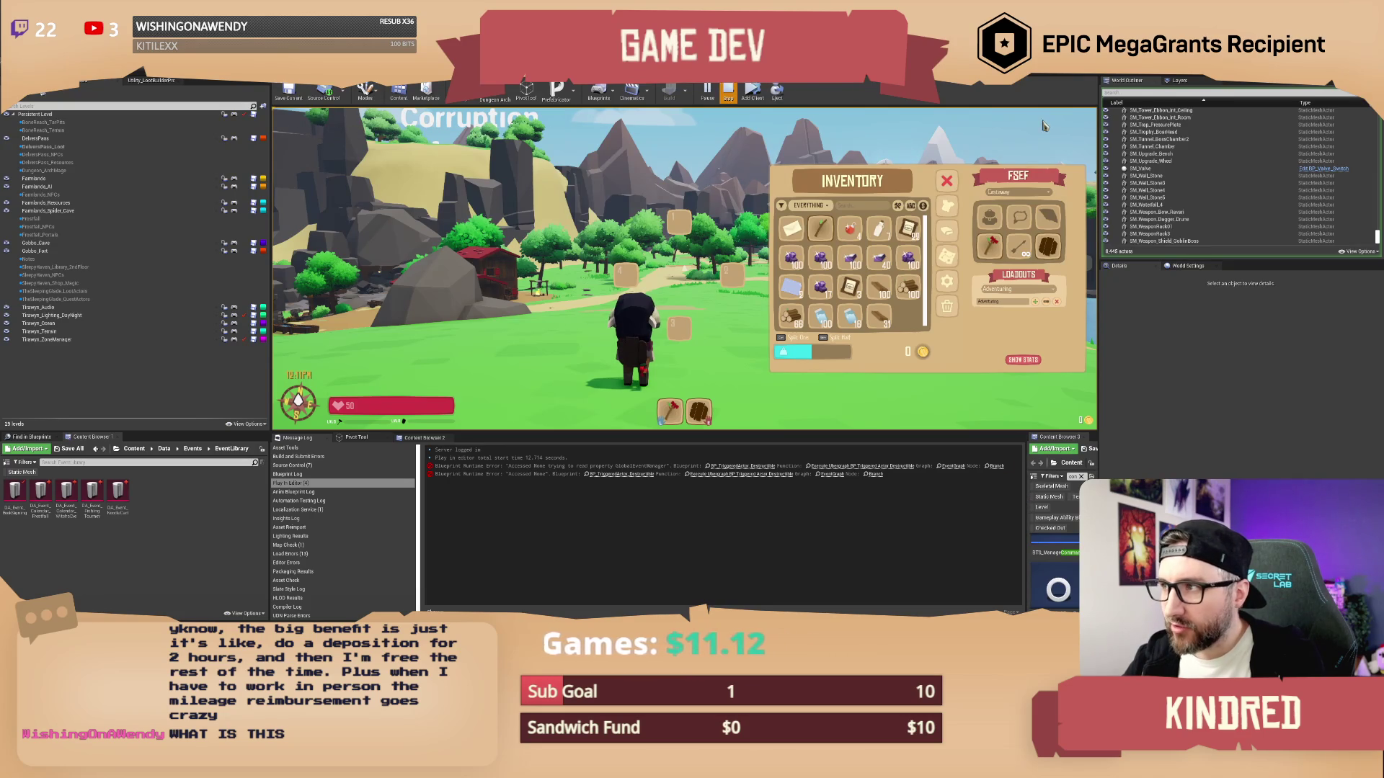
pyautogui.press('Escape')
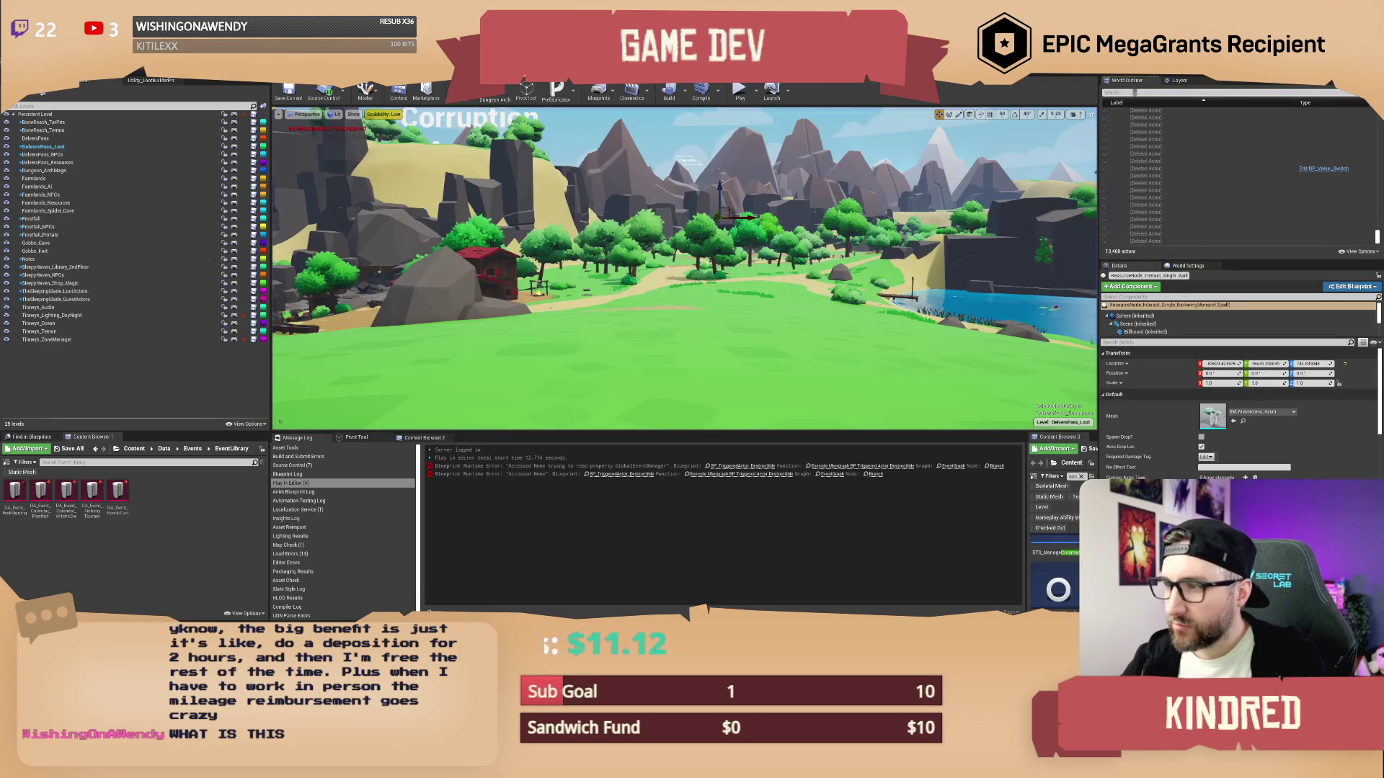
# Generate a new Persistent Actor Unique ID on BP_GlobalEventManager's RamaSave component, then start play
pyautogui.write('Globalevent')
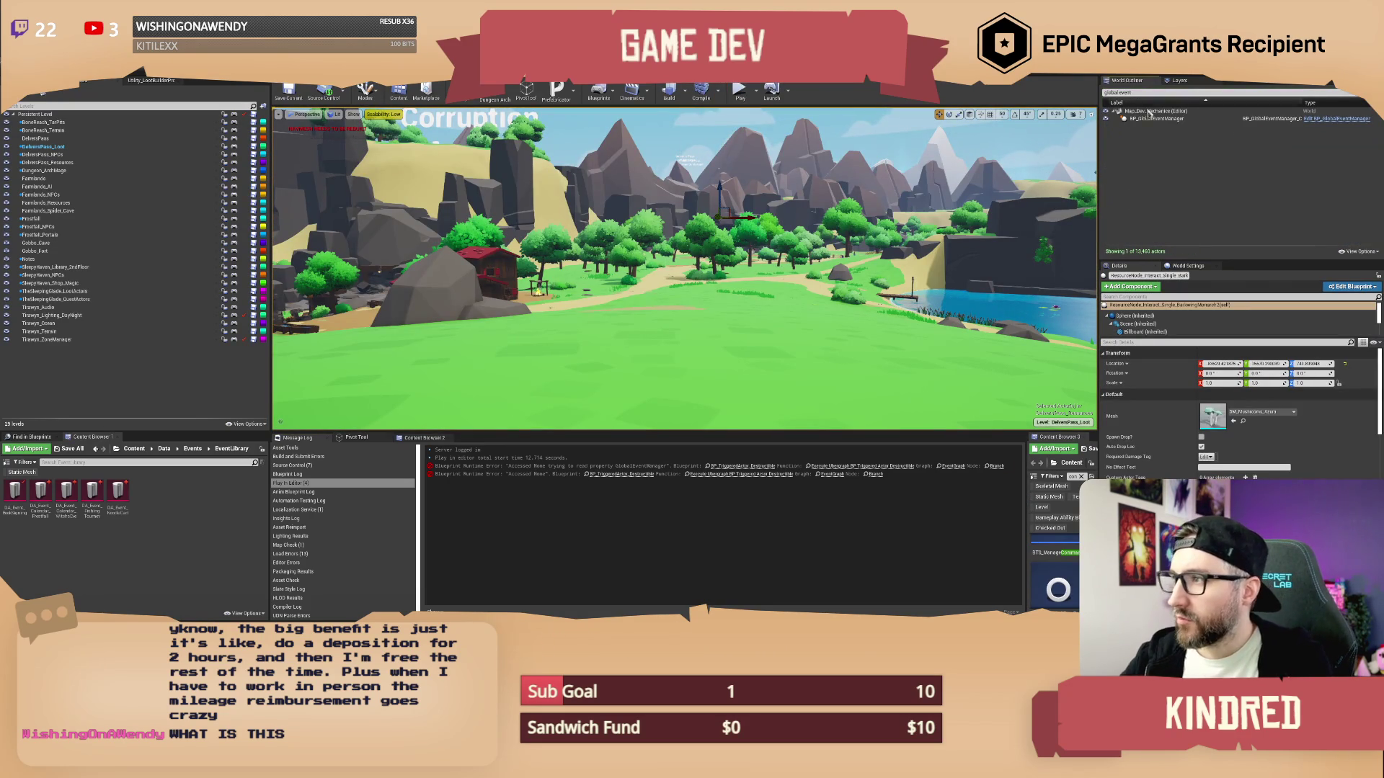
pyautogui.click(1156, 118)
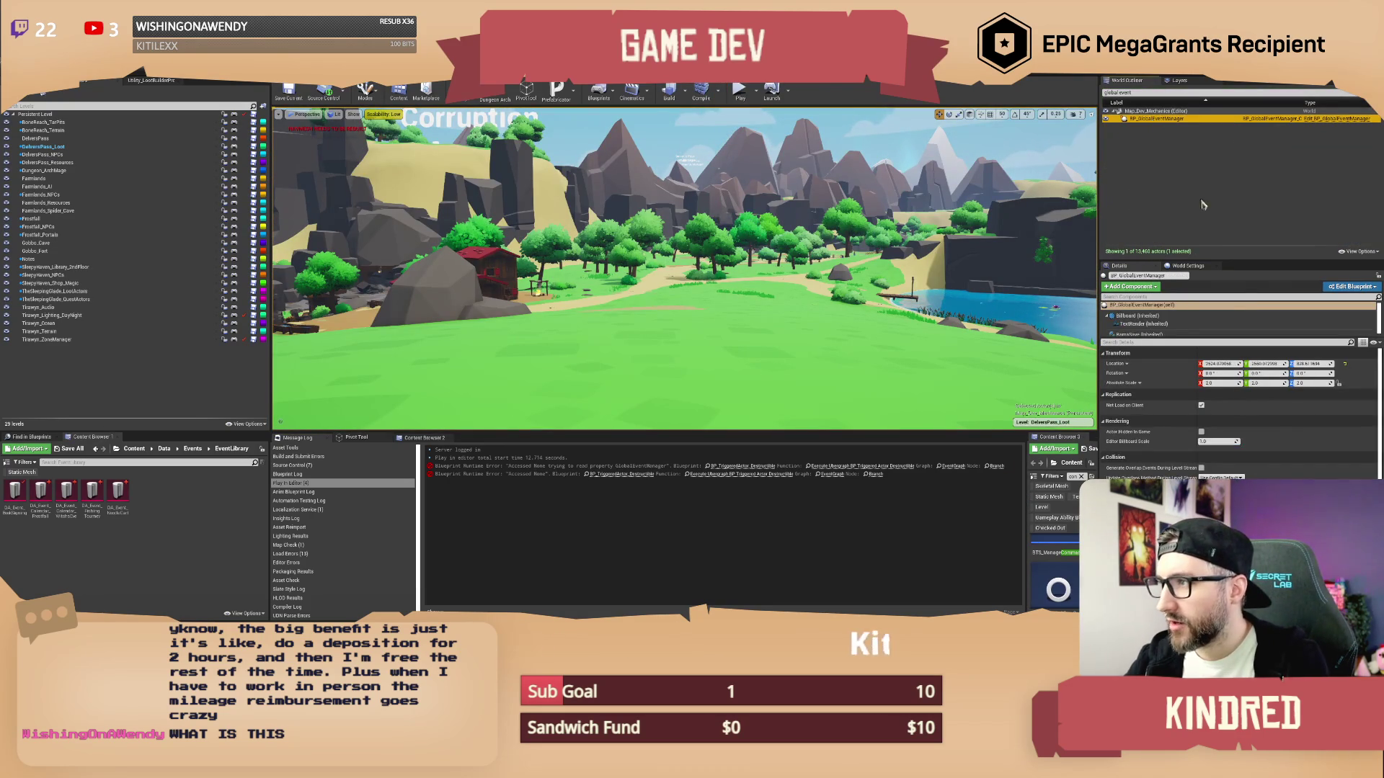
pyautogui.click(1145, 333)
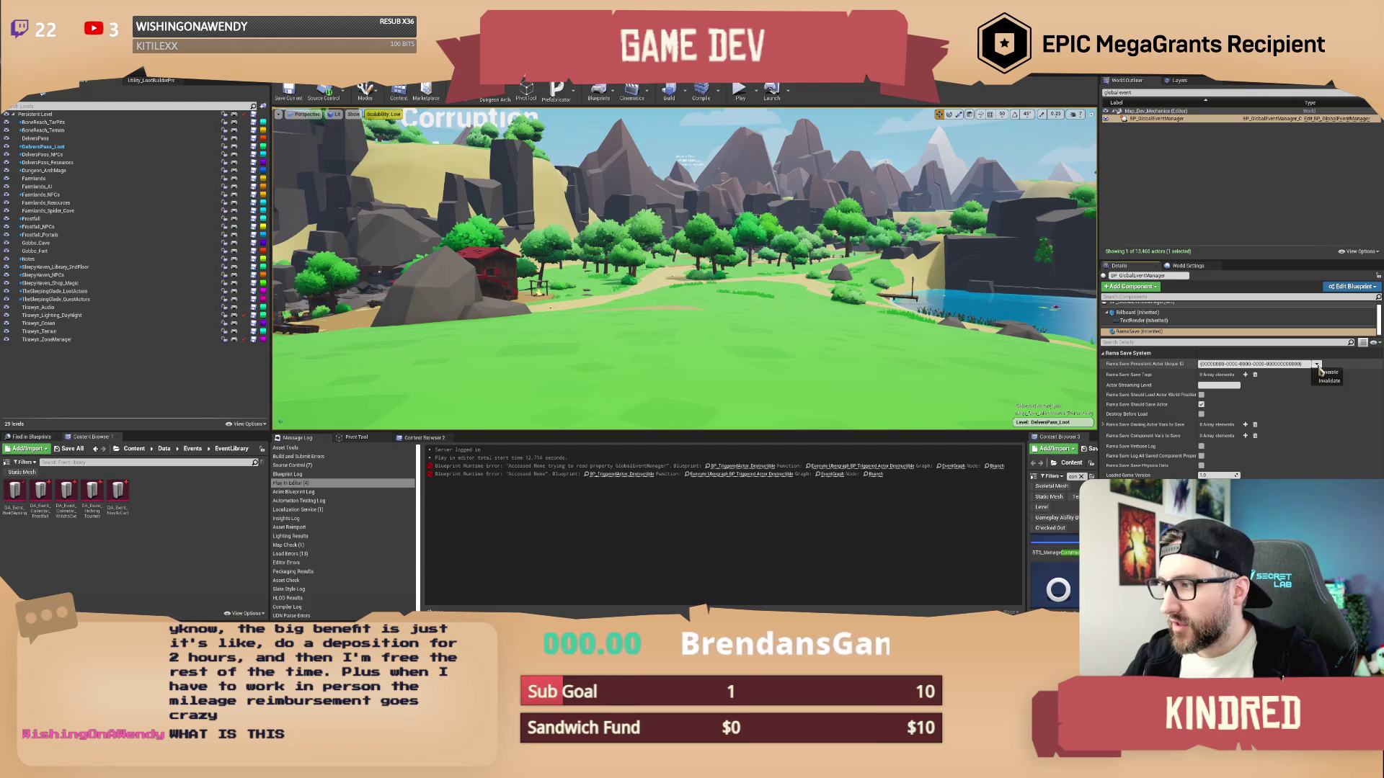
pyautogui.click(1317, 364)
pyautogui.click(1298, 394)
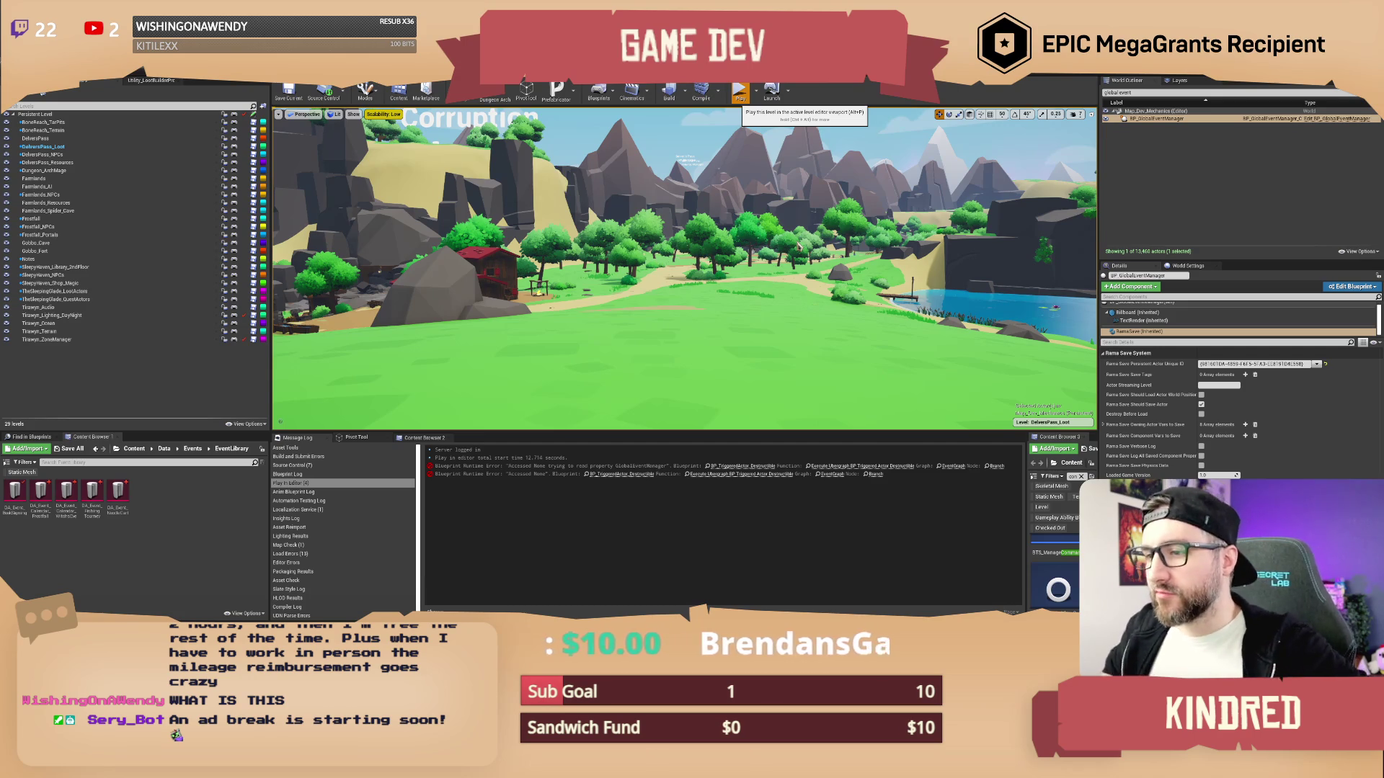
pyautogui.click(739, 92)
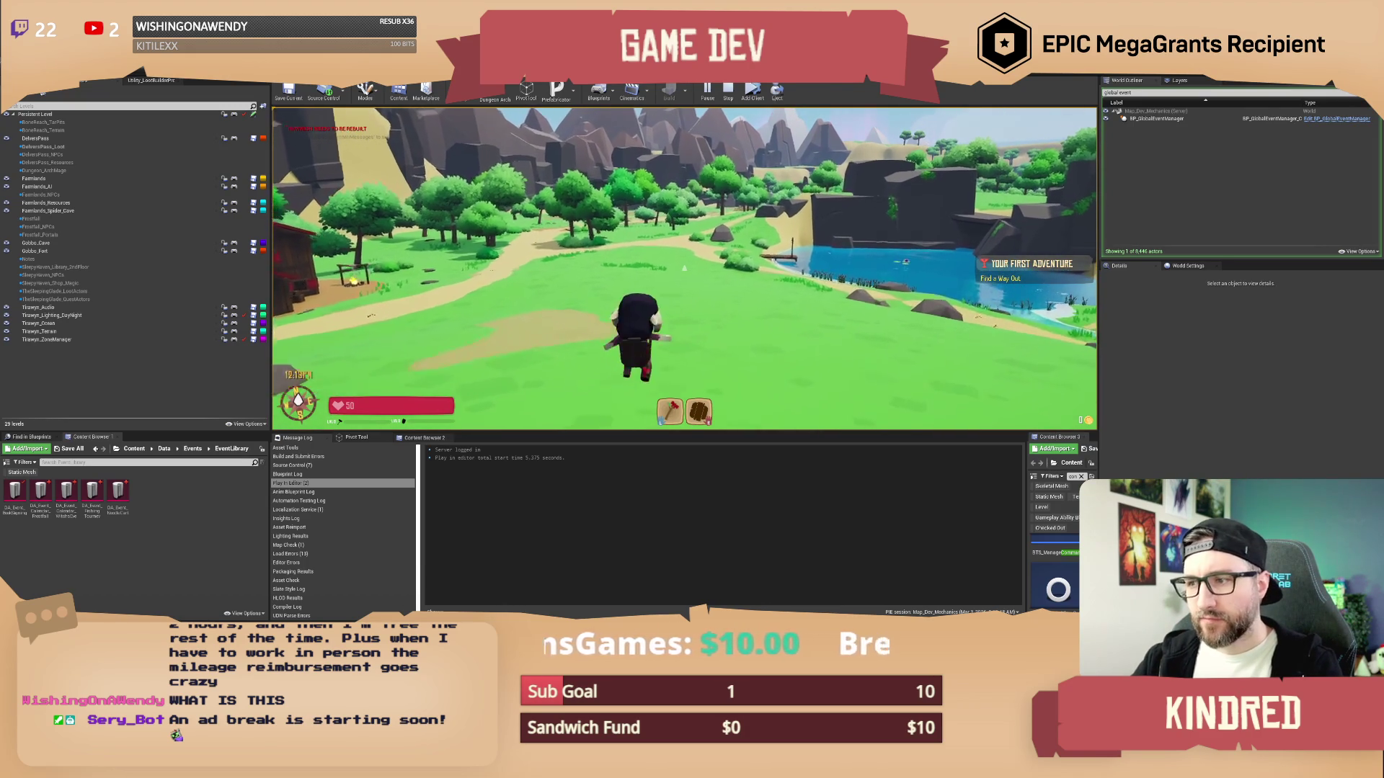
# Move the character and submit the /settime 2 chat command
pyautogui.press('space')
pyautogui.press('w')
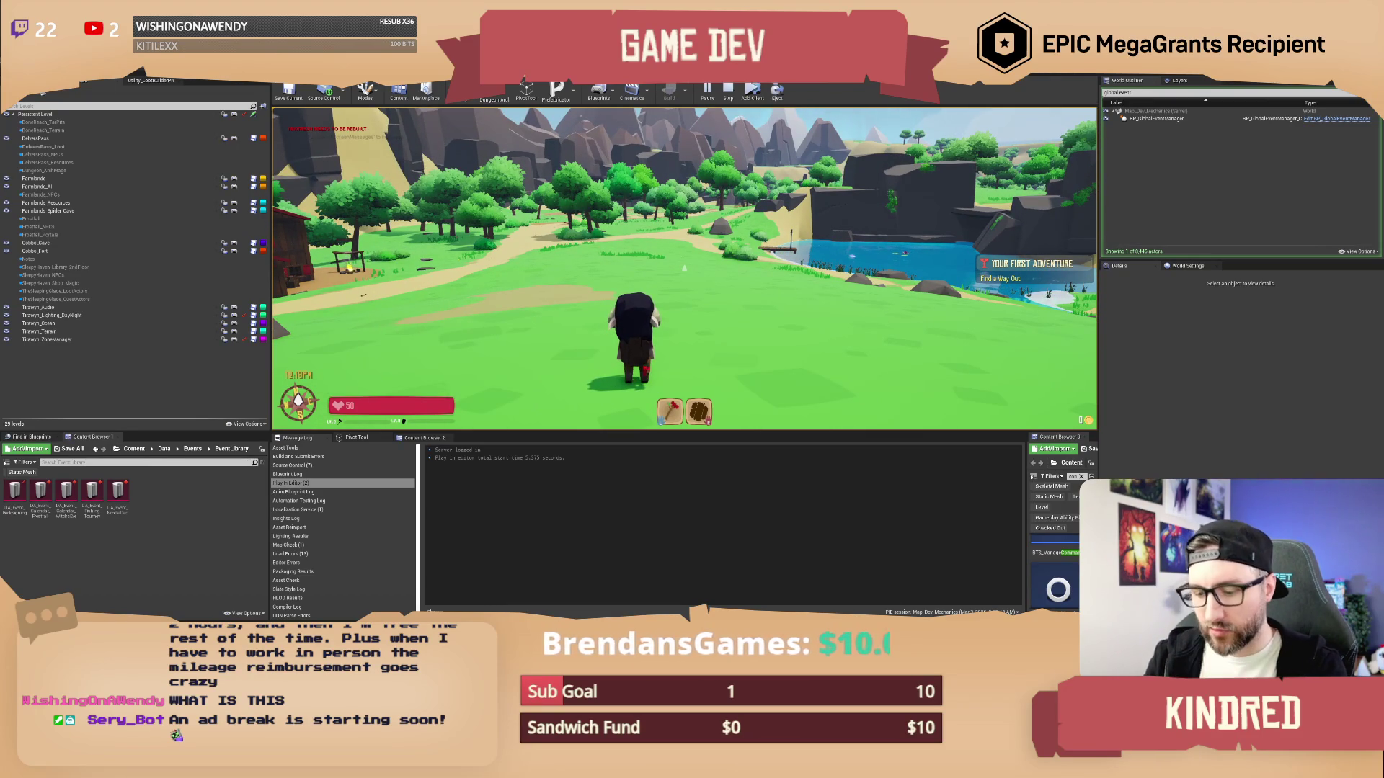
pyautogui.write('/setday 15')
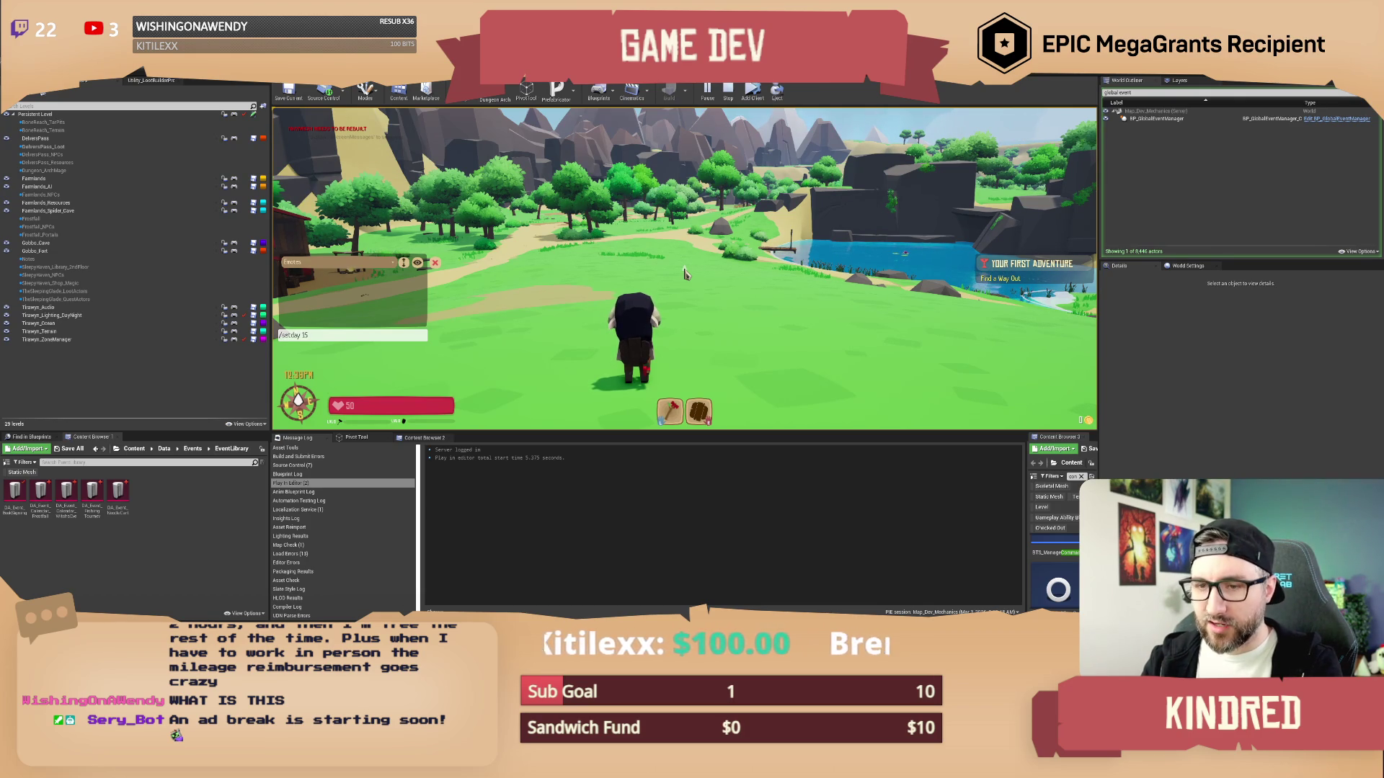
pyautogui.press('Return')
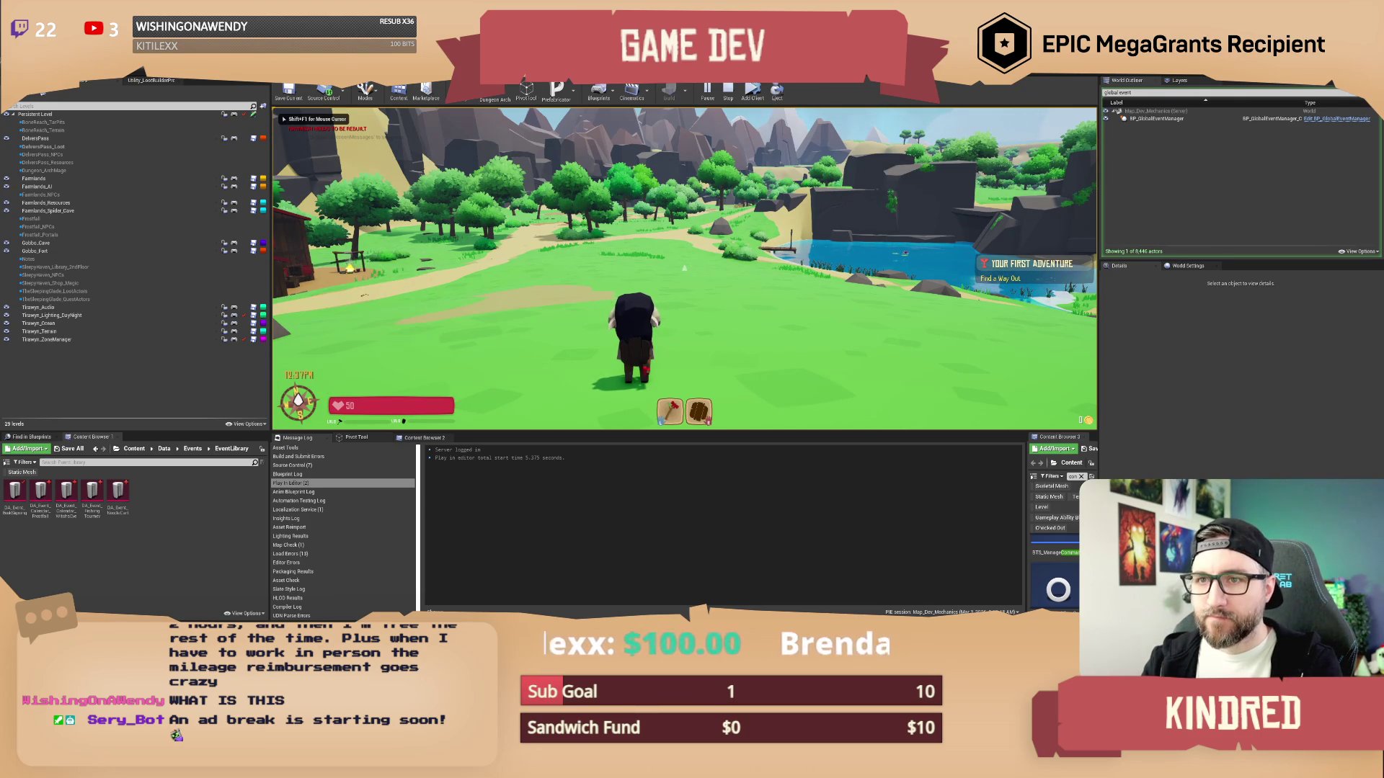
pyautogui.press('Return')
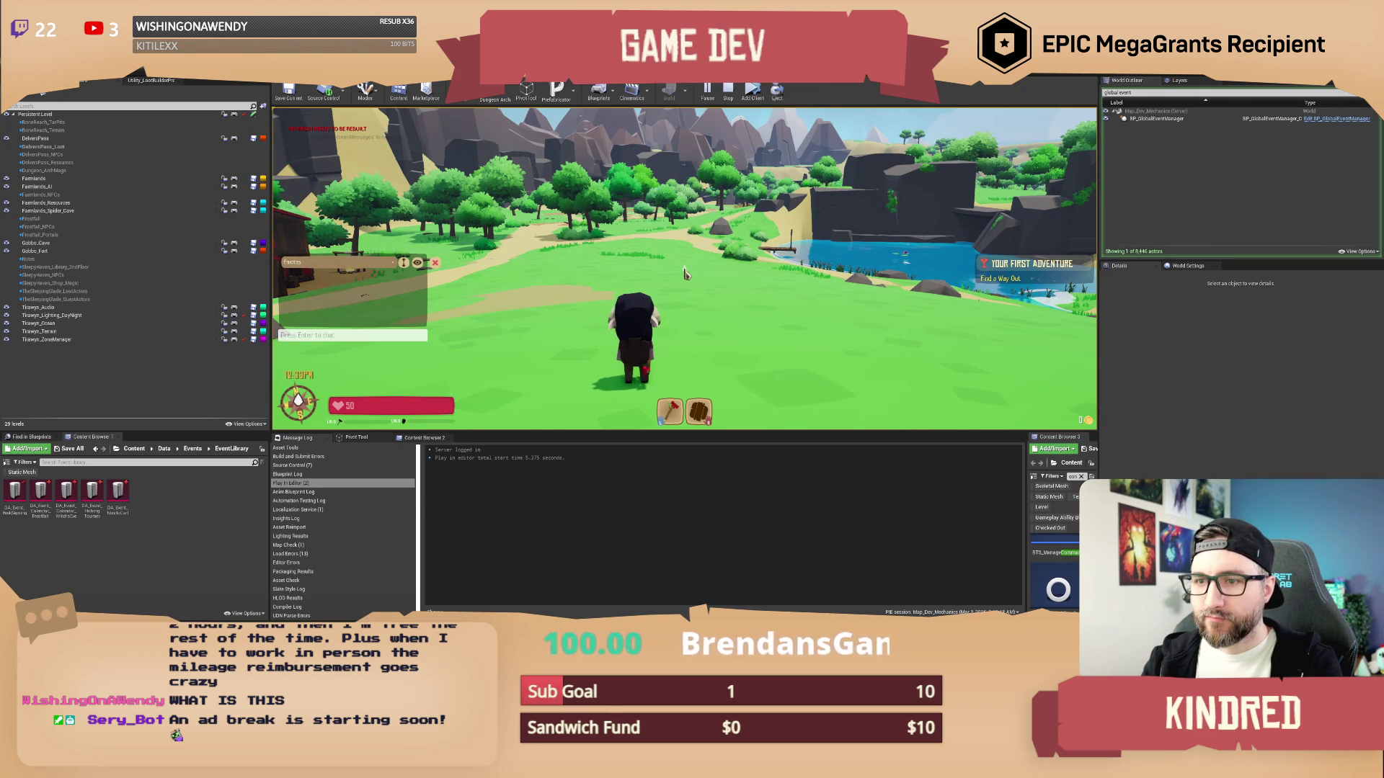
pyautogui.write('ay')
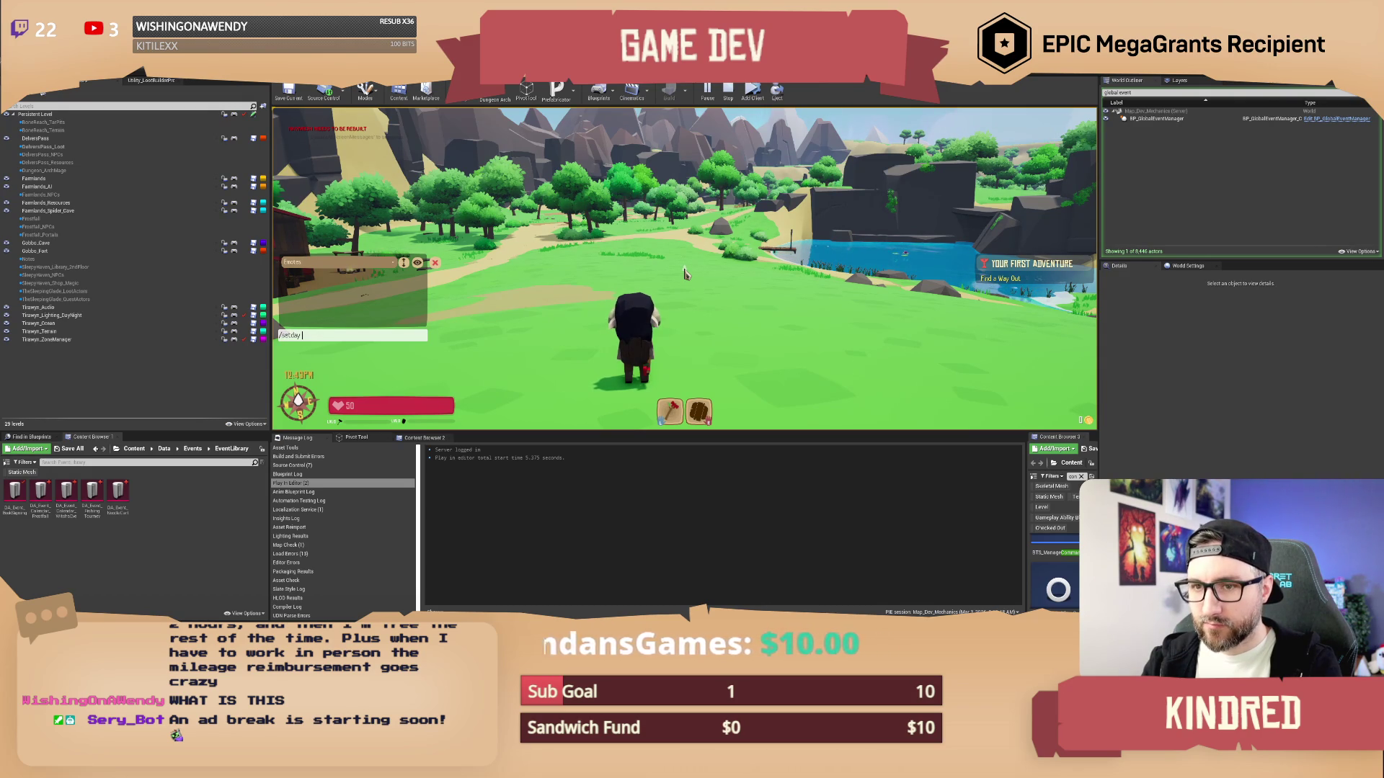
pyautogui.press('BackSpace')
pyautogui.press('BackSpace')
pyautogui.press('BackSpace')
pyautogui.write('time 24')
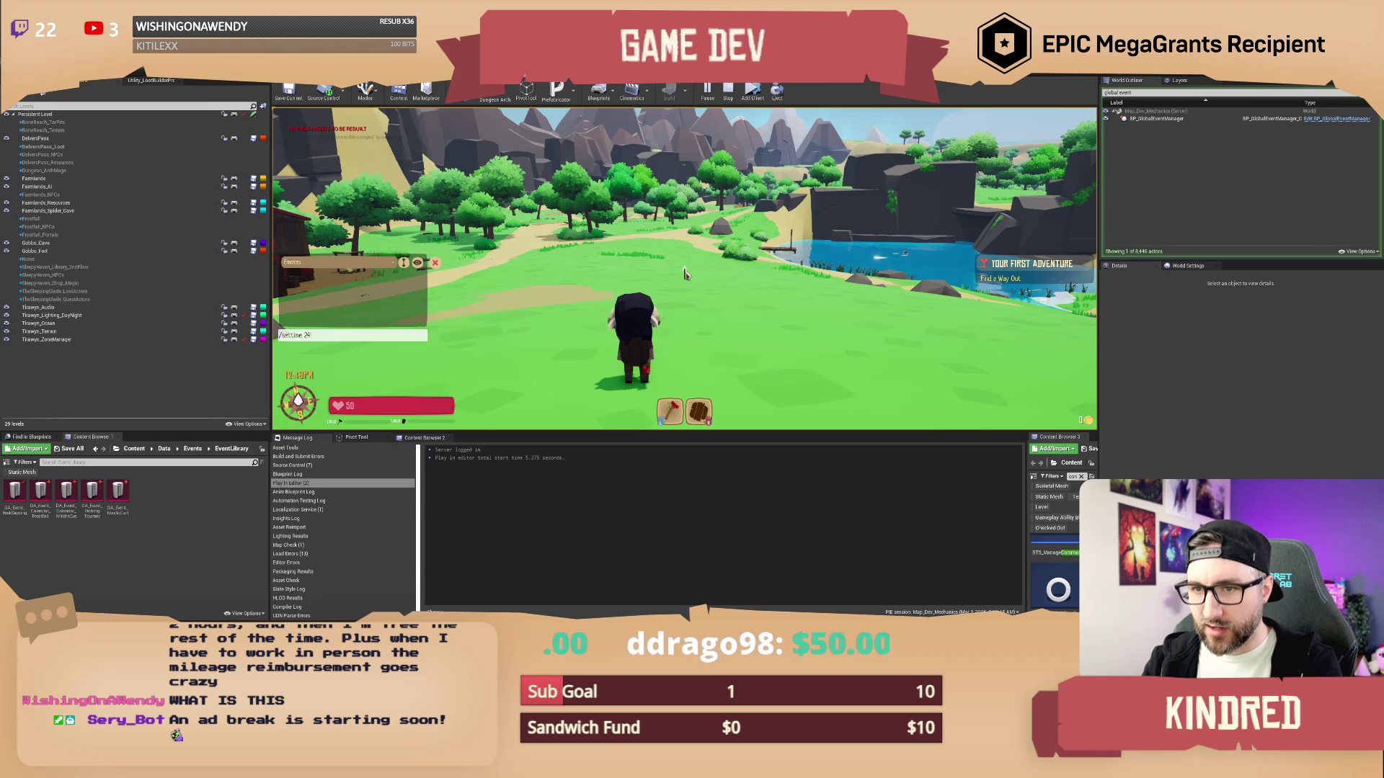
pyautogui.press('Return')
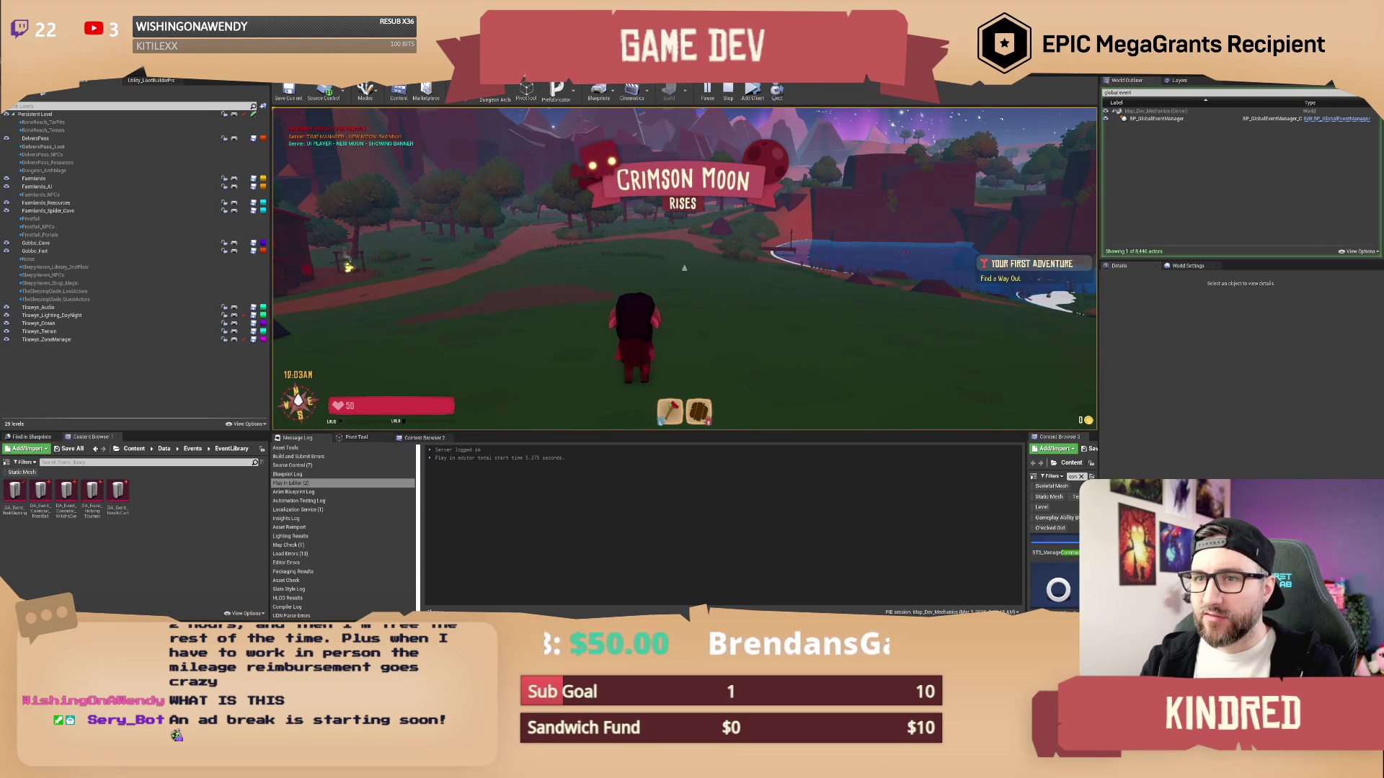
# Send /setday 15 in the in-game chat
pyautogui.press('Return')
pyautogui.write('/setday 15')
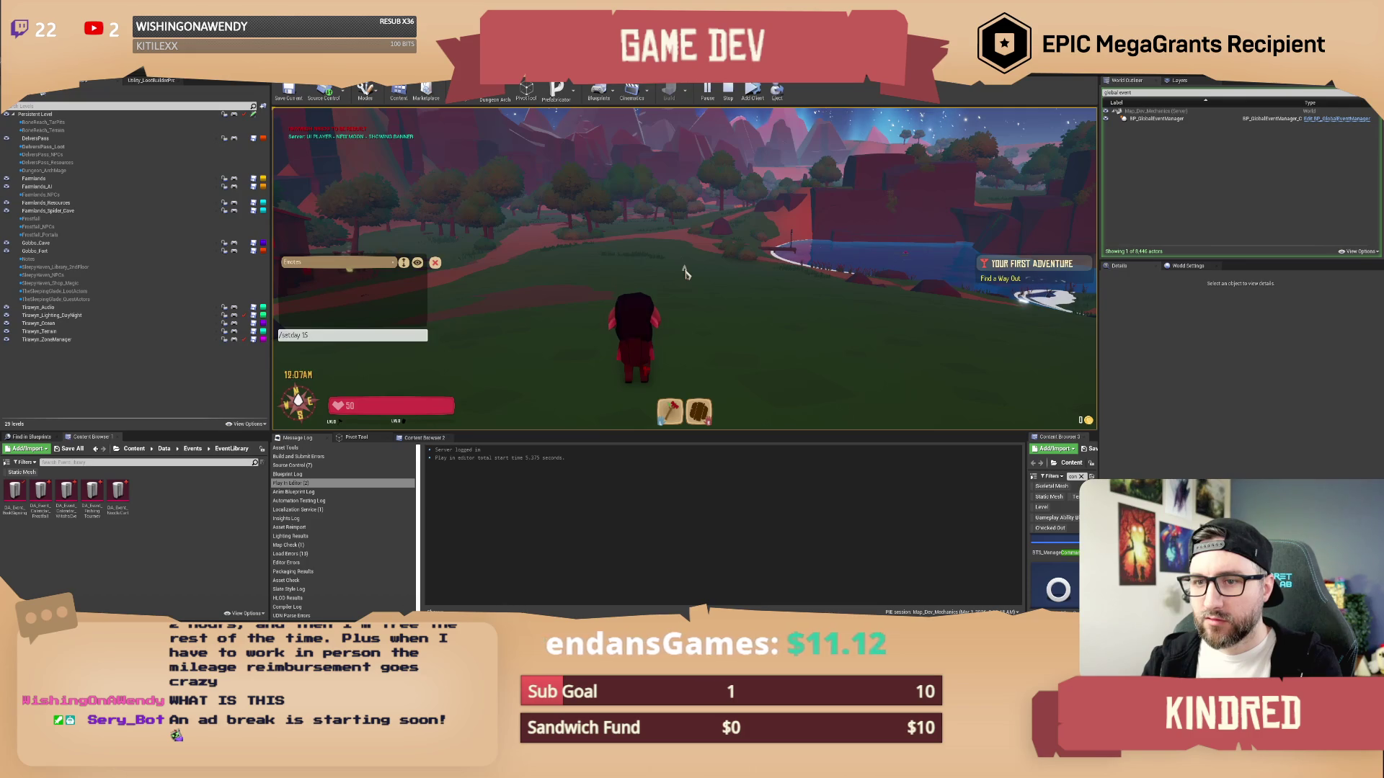
pyautogui.press('Return')
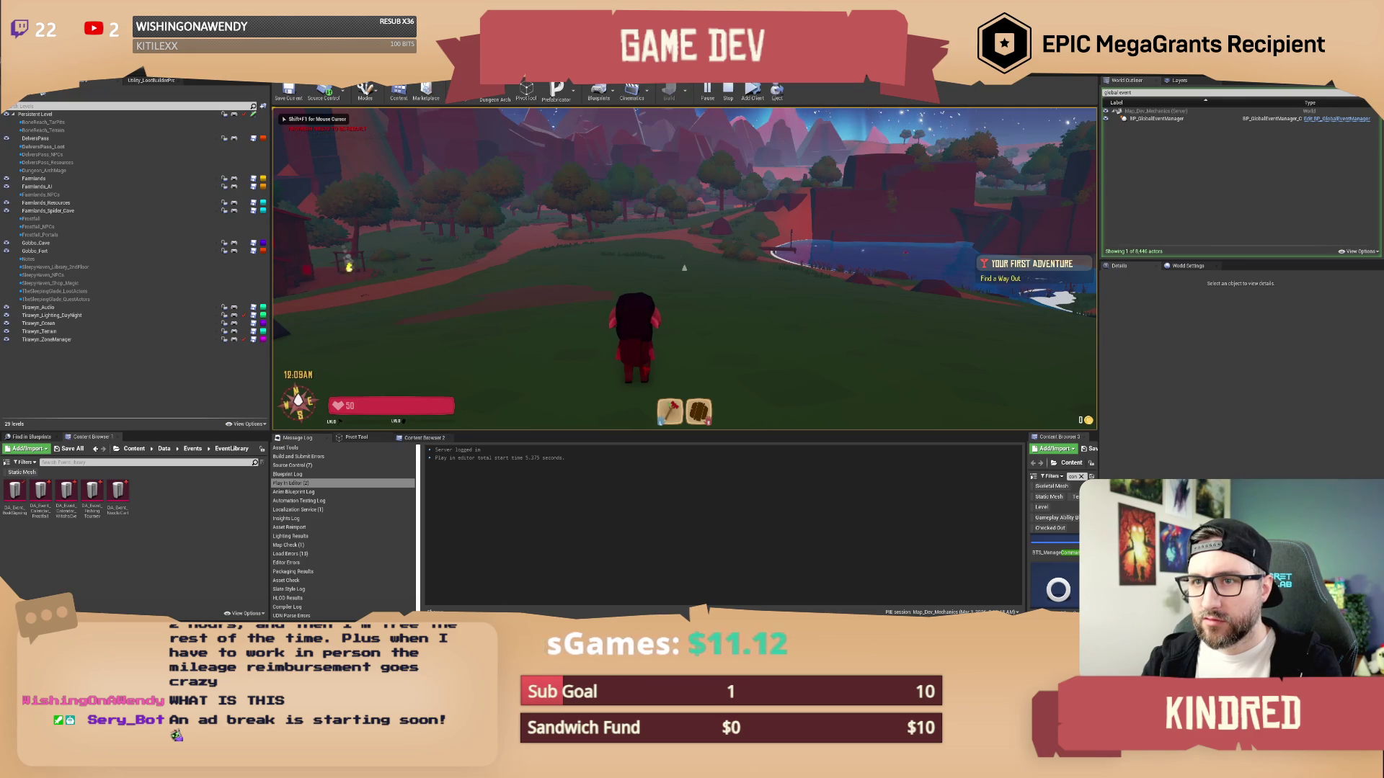
pyautogui.press('i')
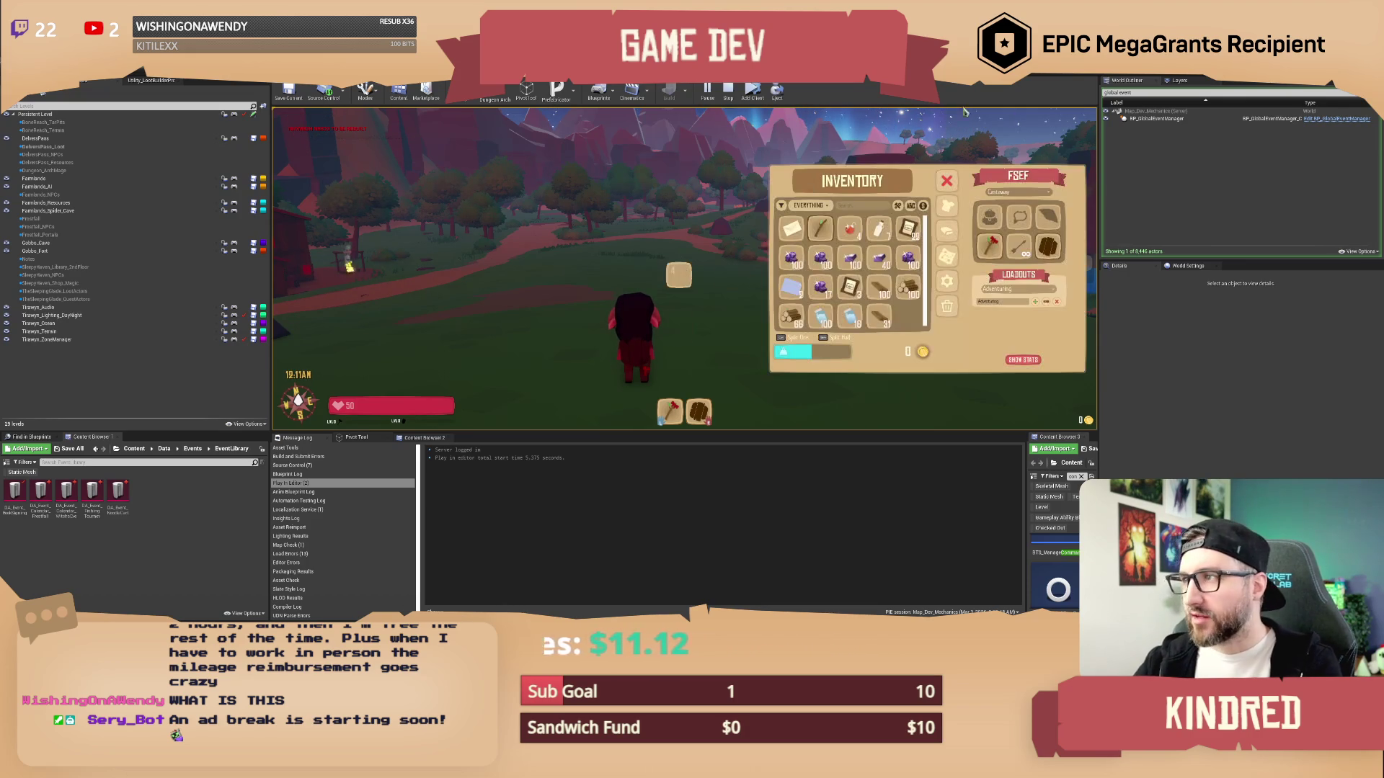
pyautogui.hotkey('alt', 'Tab')
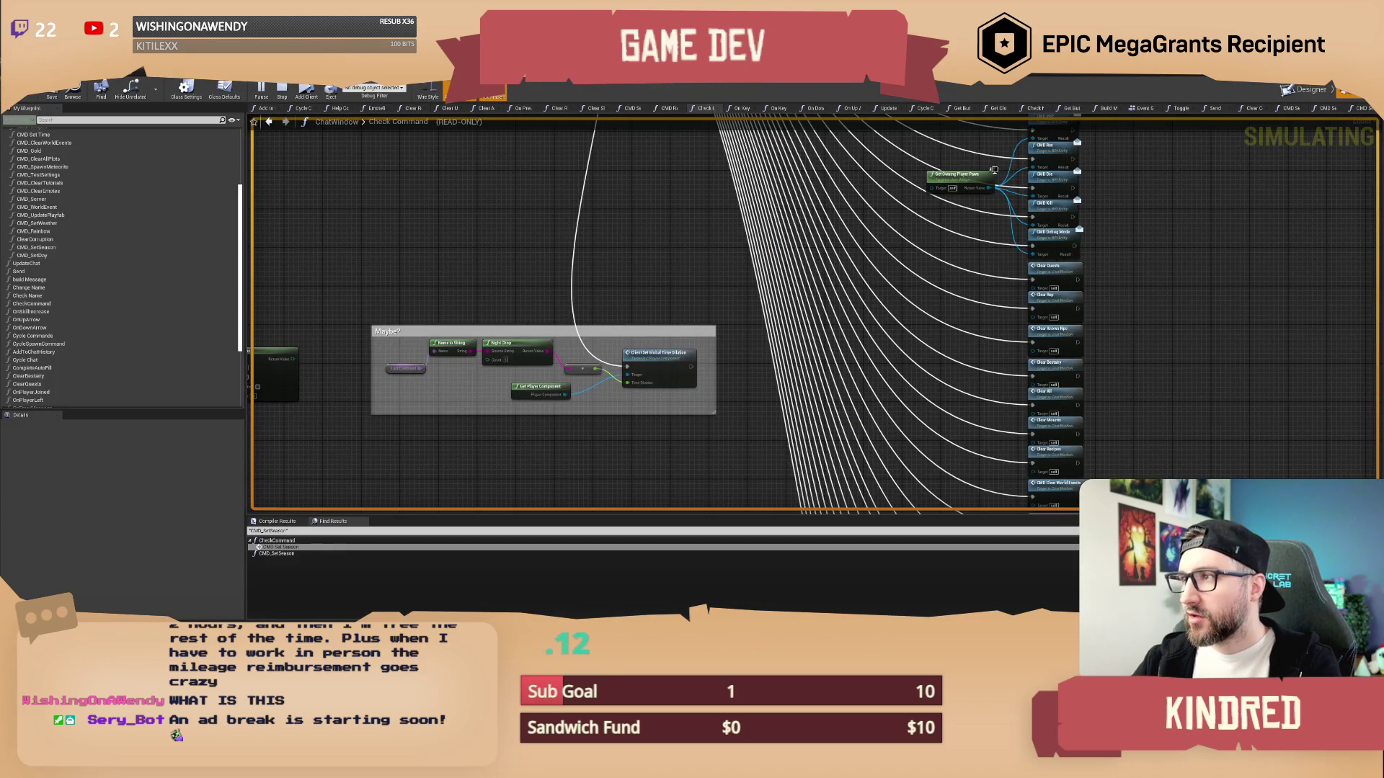
pyautogui.click(269, 121)
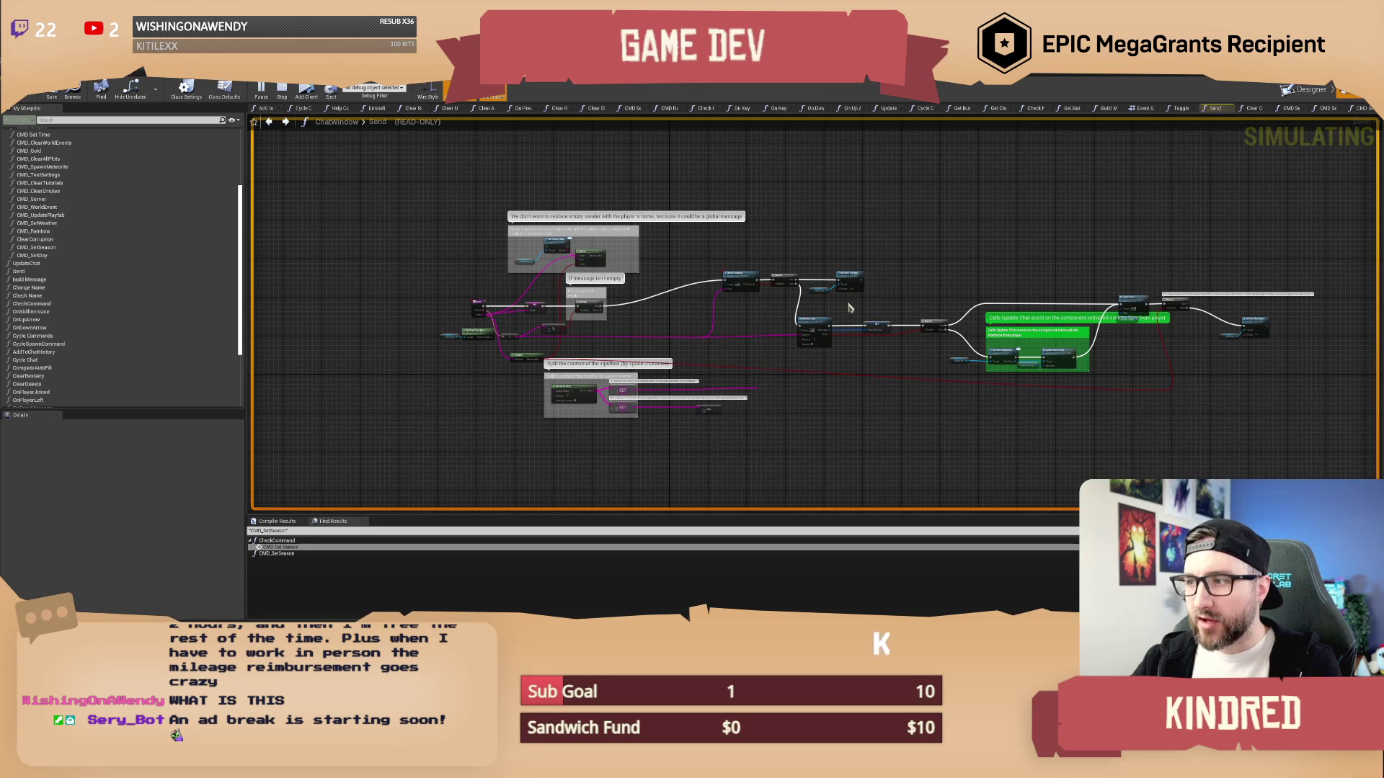
pyautogui.click(269, 123)
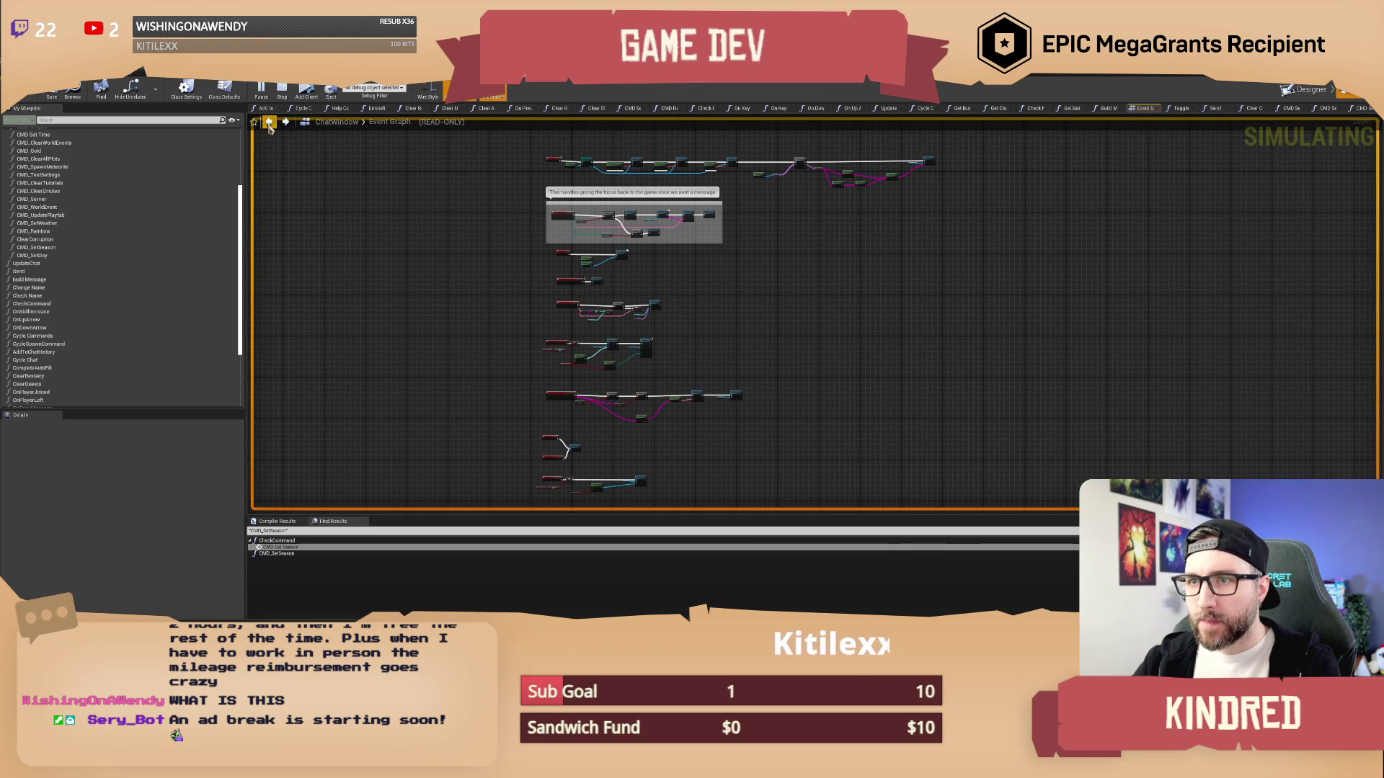
pyautogui.click(269, 122)
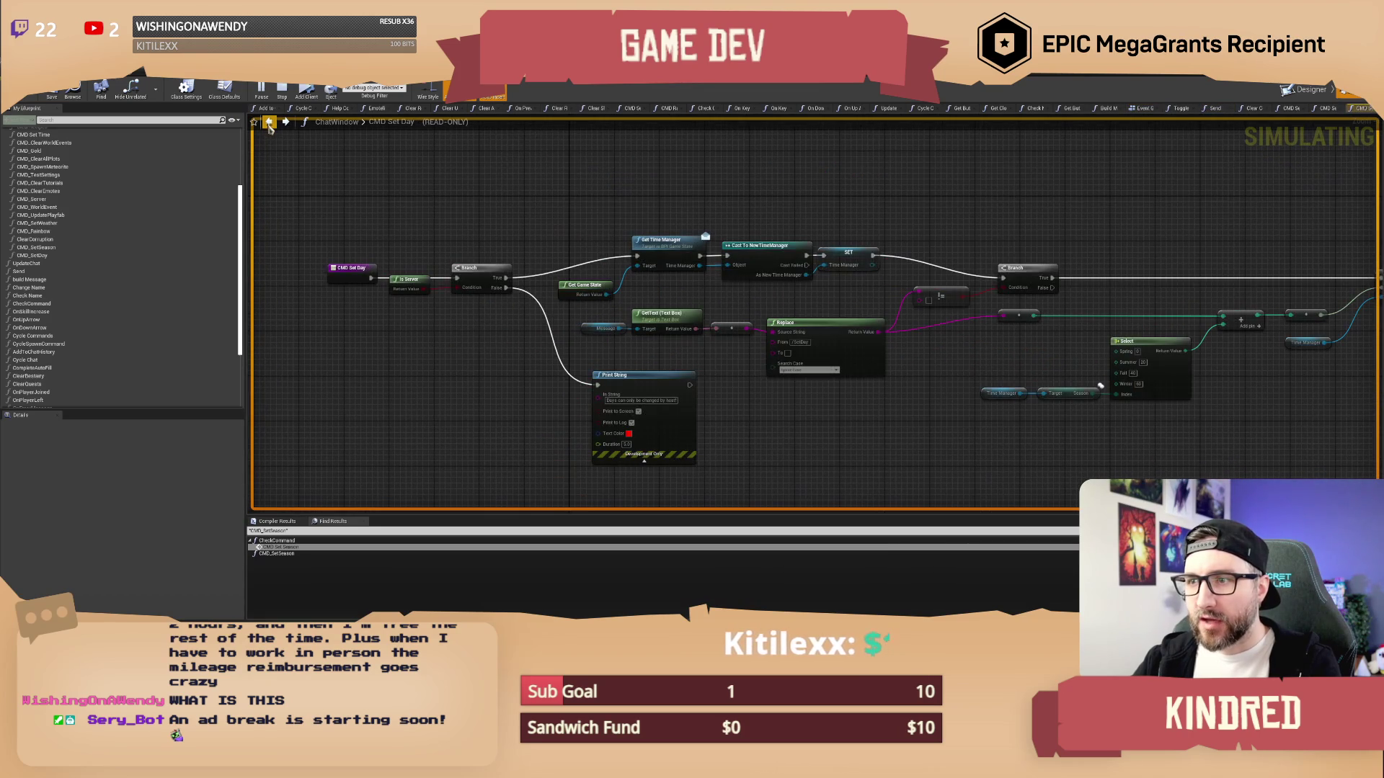
pyautogui.click(352, 268)
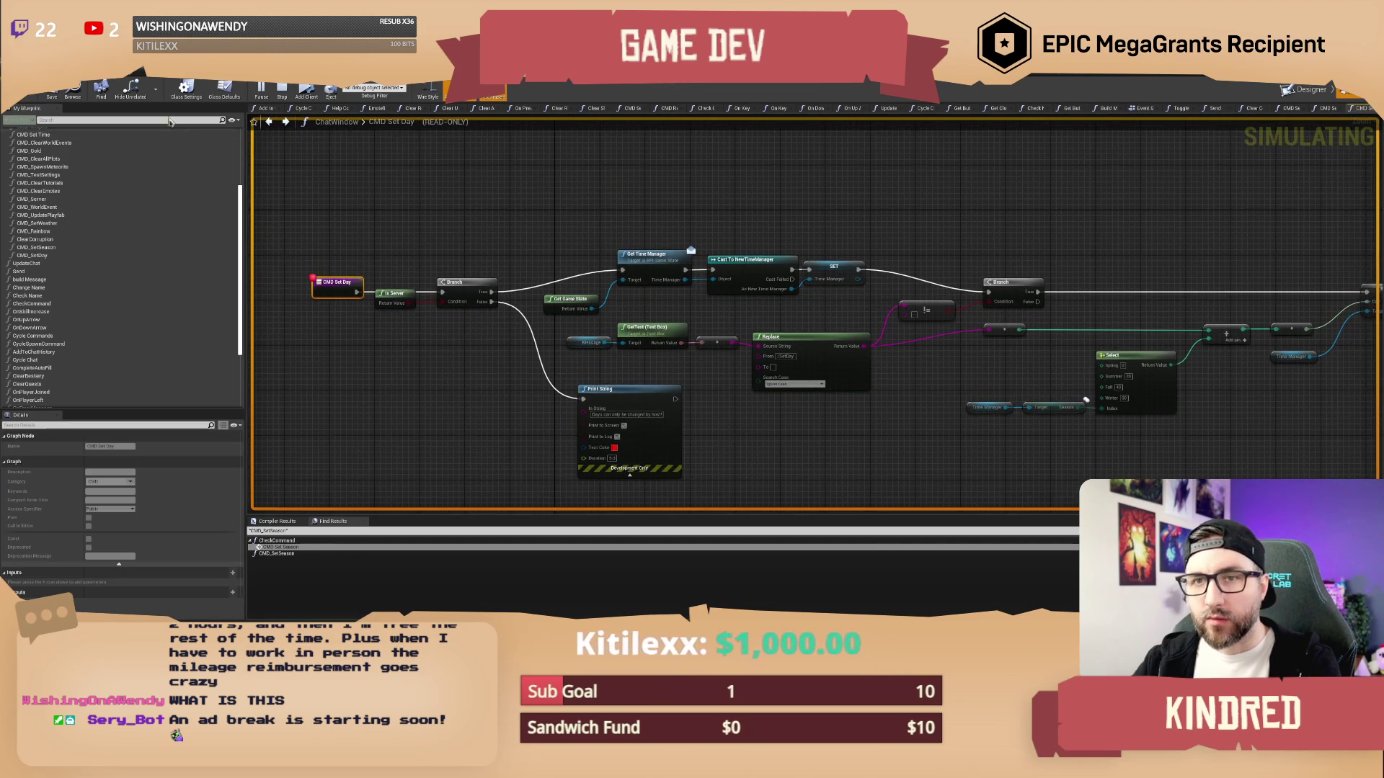
pyautogui.hotkey('alt', 'Tab')
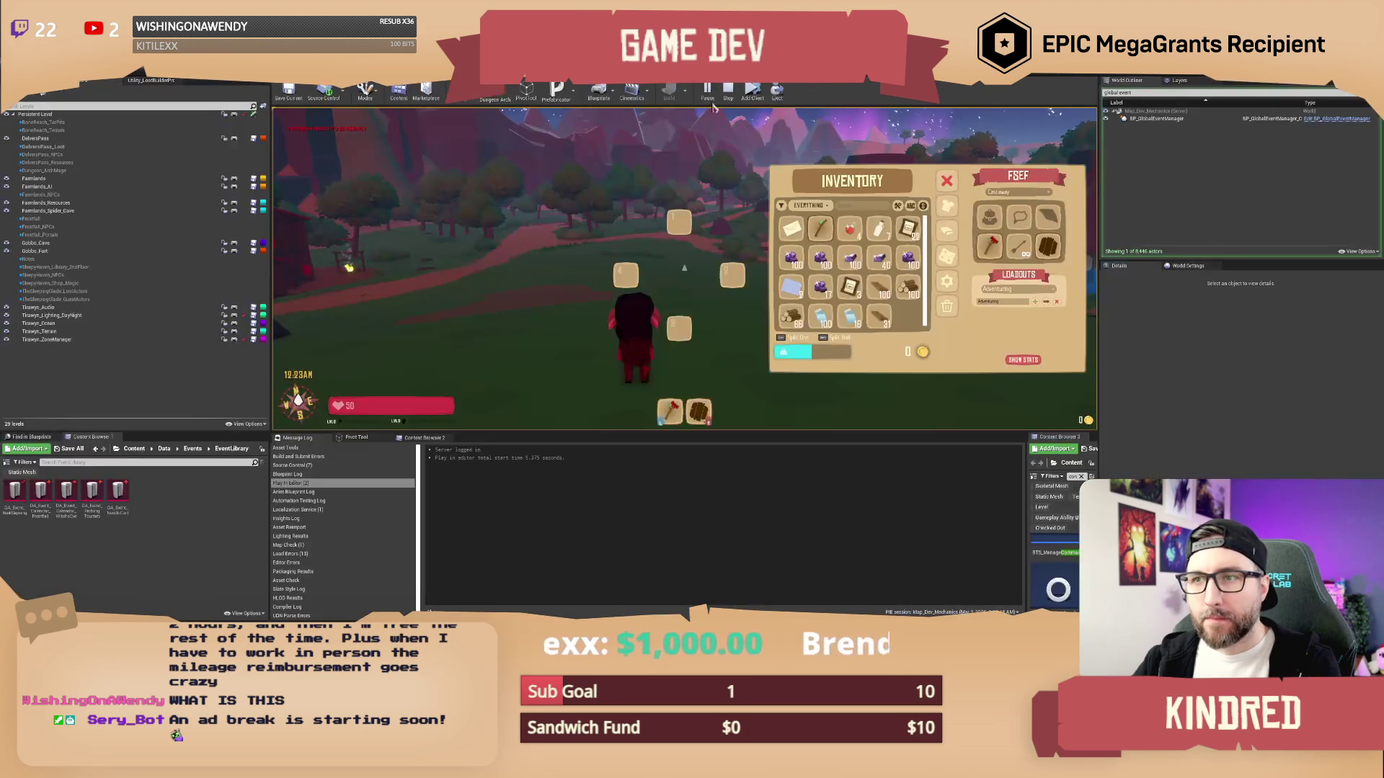
pyautogui.press('Escape')
pyautogui.write('/setday 15')
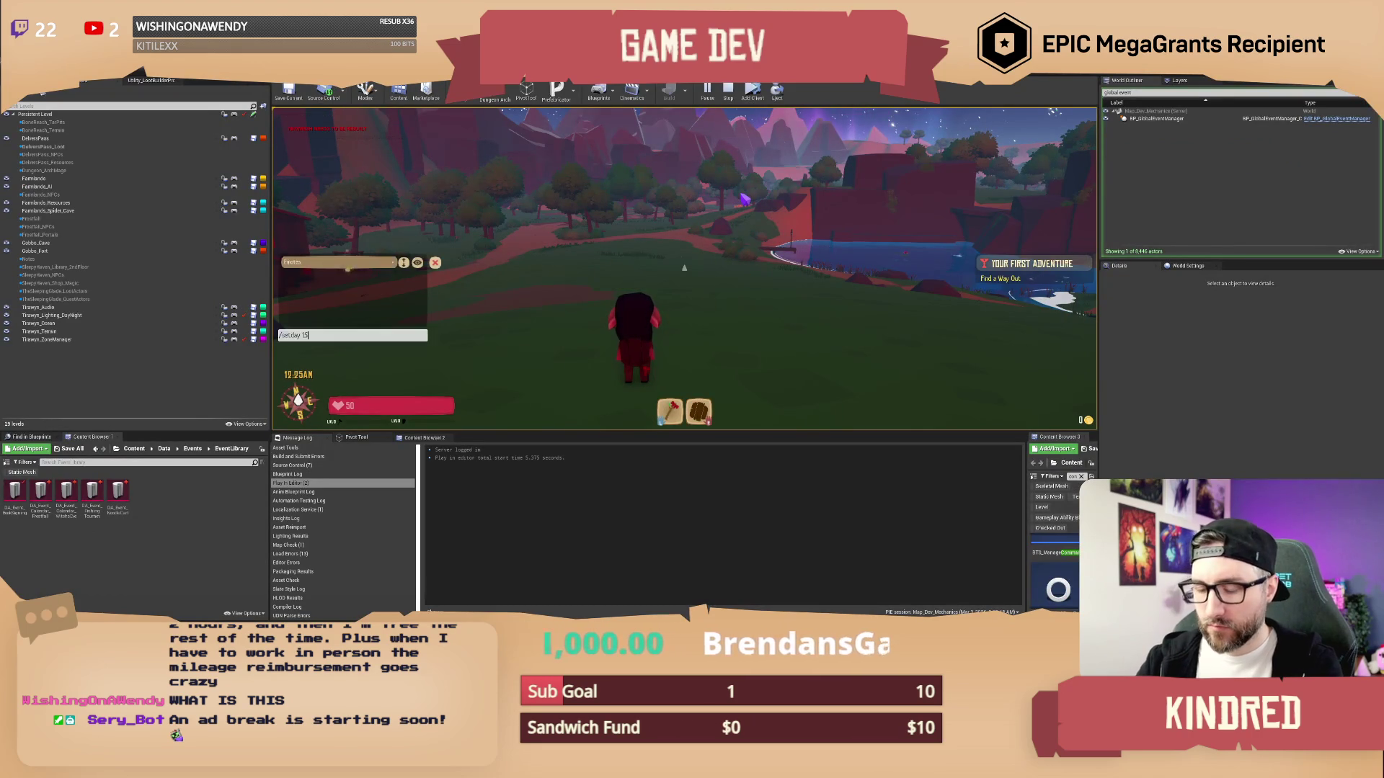
pyautogui.press('Return')
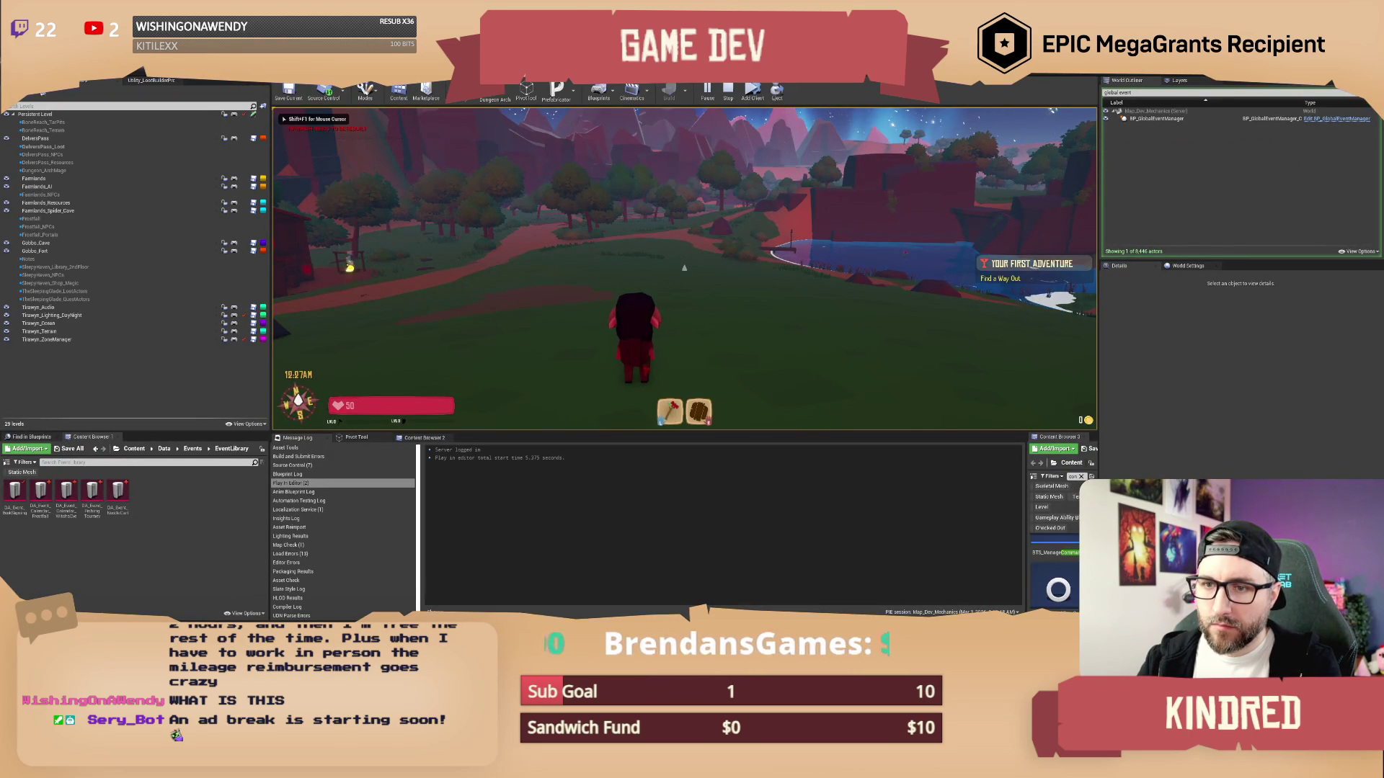
pyautogui.press('i')
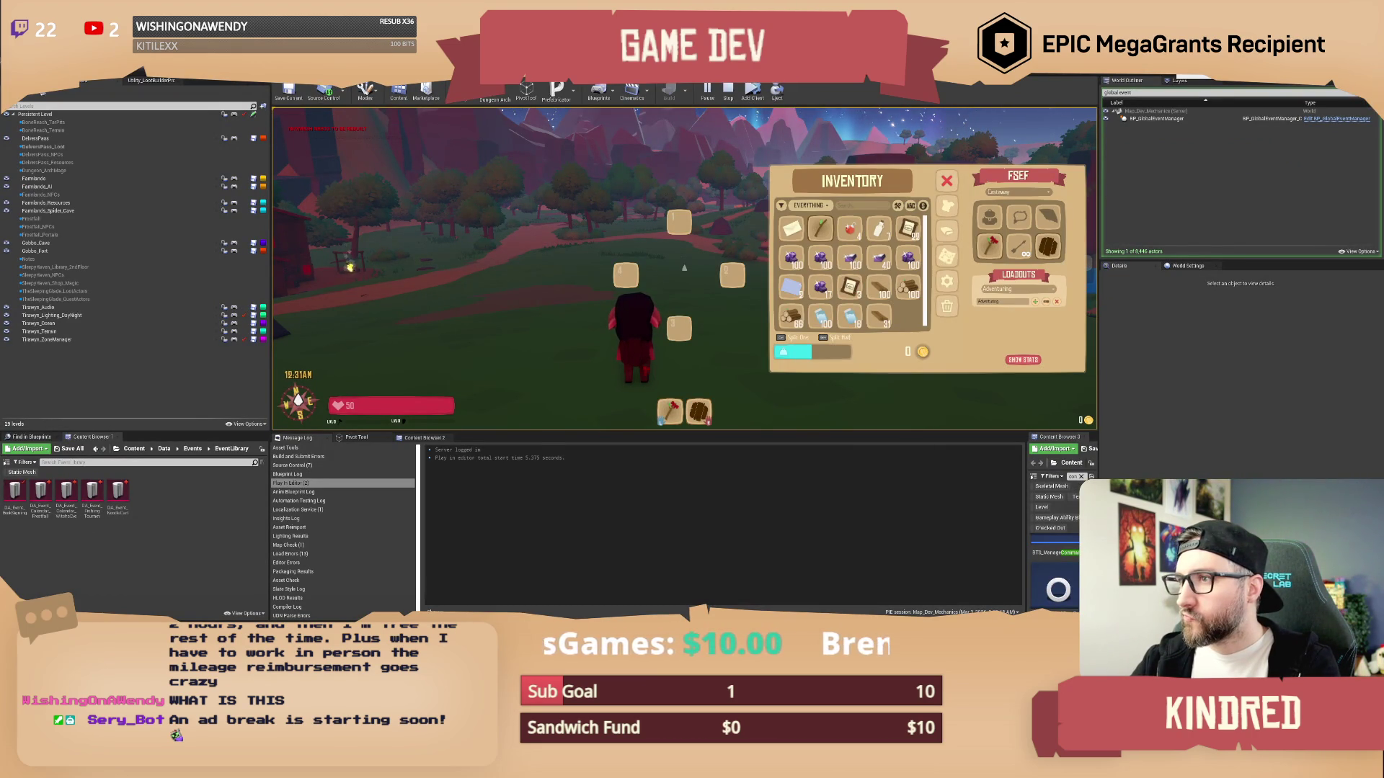
pyautogui.scroll(1, 472, 226)
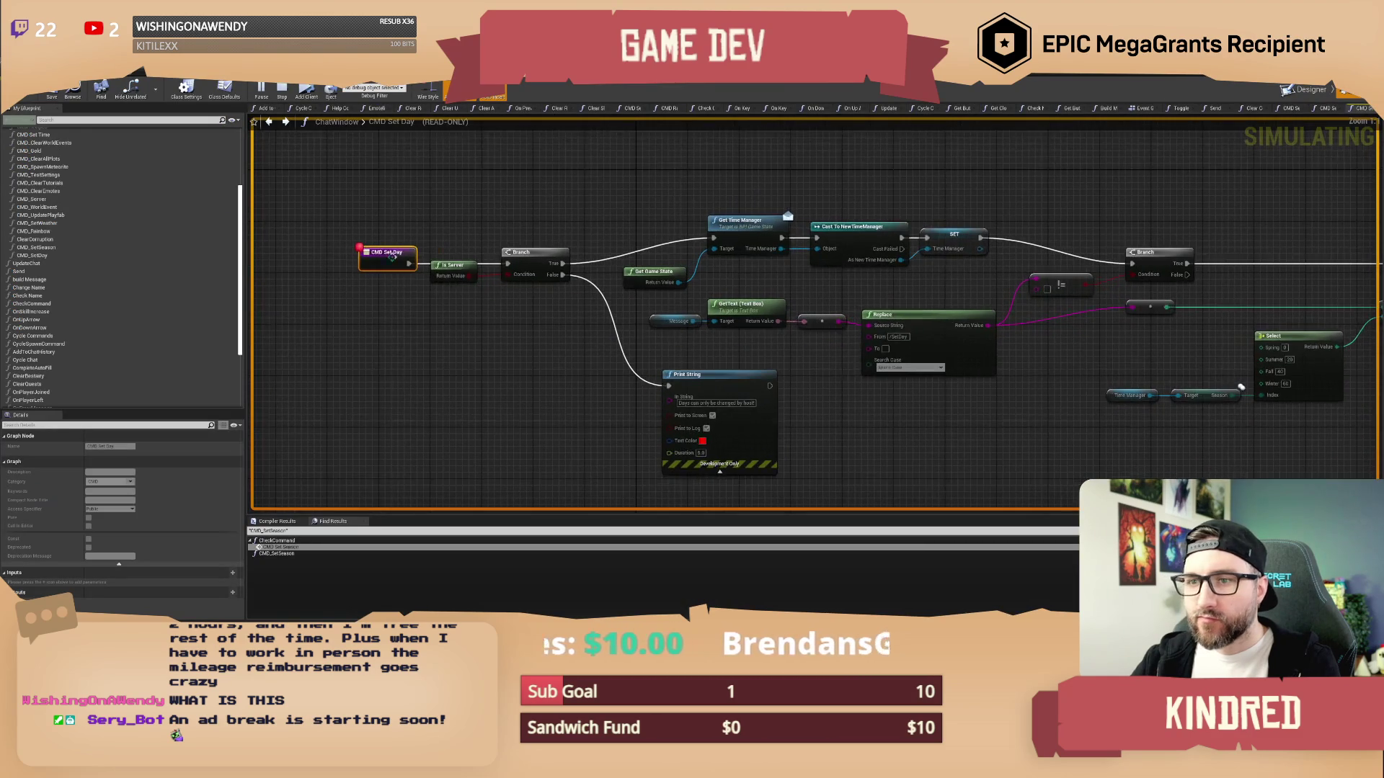
# Find references to CMD Set Day and navigate to the Switch on Name node in Check Command
pyautogui.rightClick(375, 259)
pyautogui.click(395, 282)
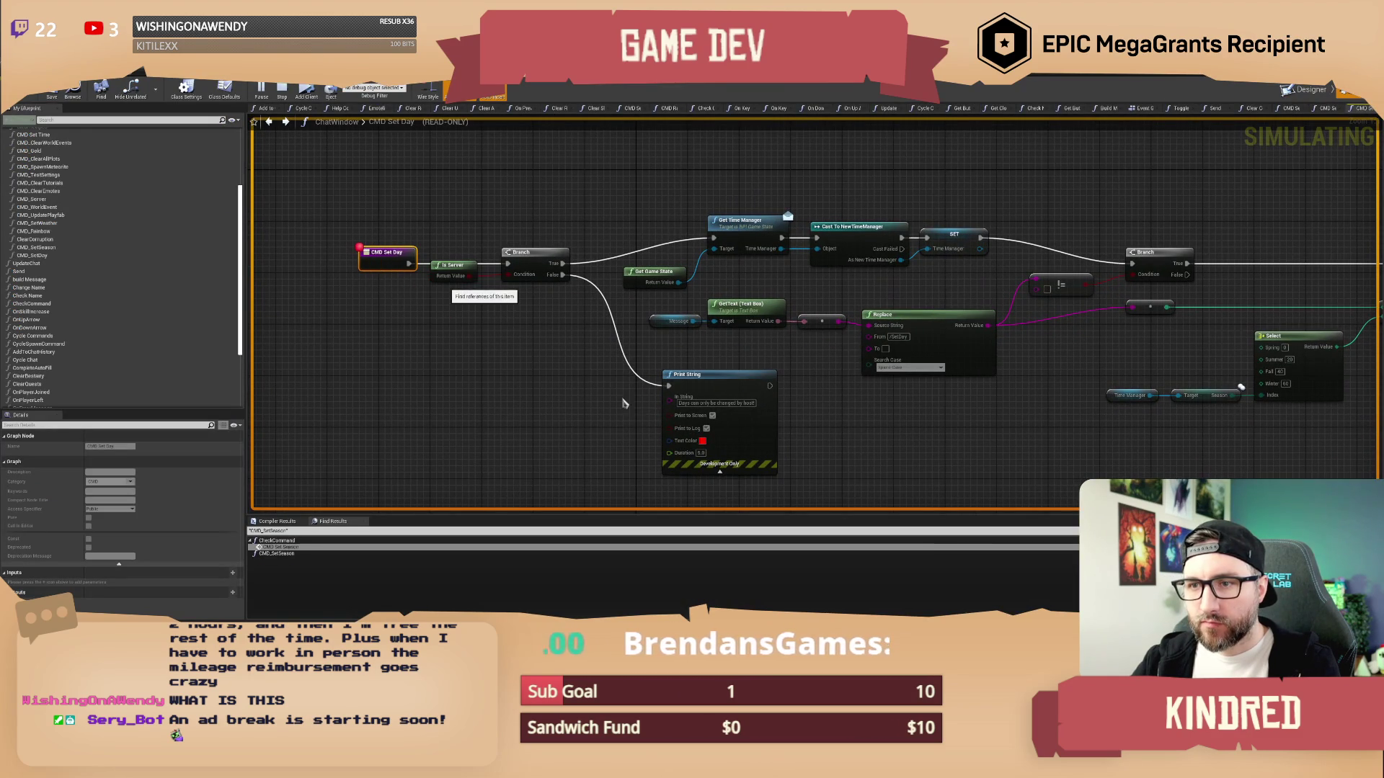
pyautogui.doubleClick(302, 547)
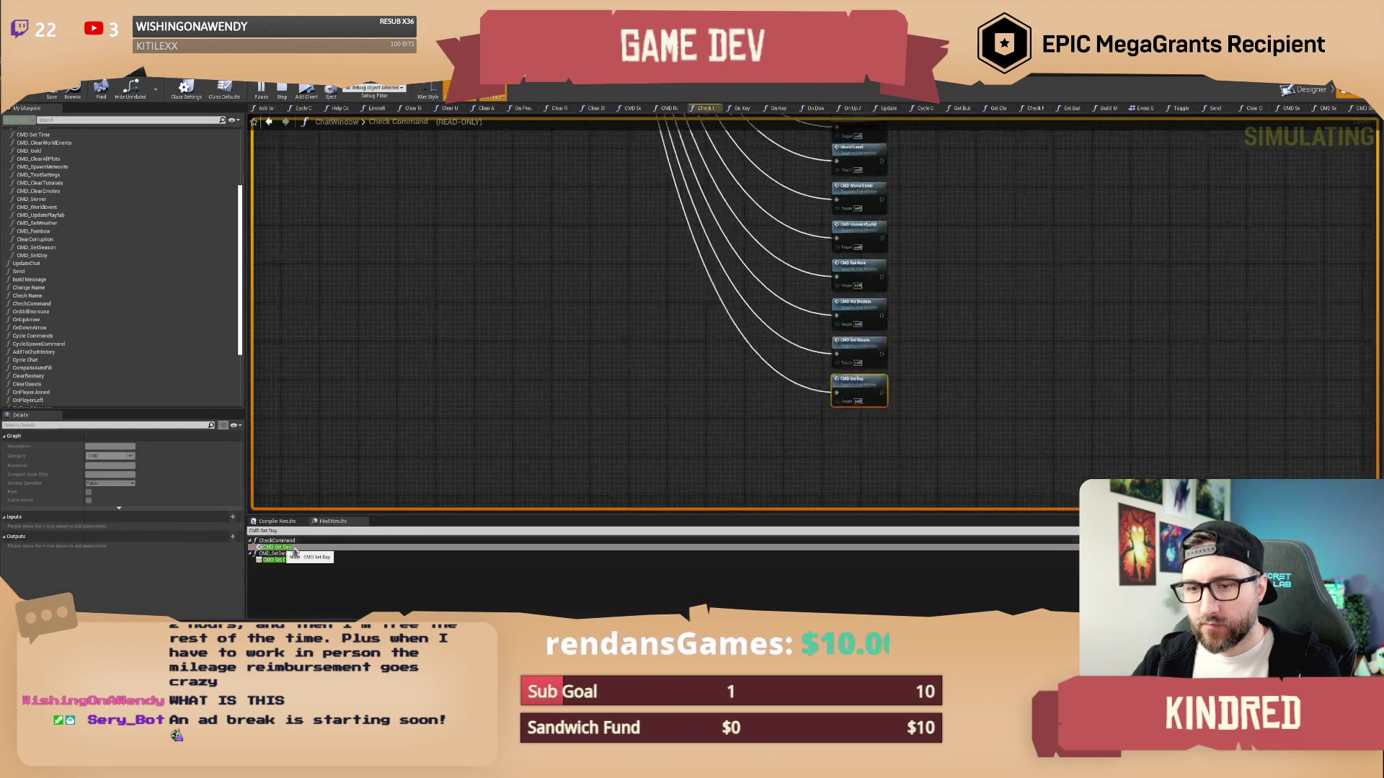
pyautogui.moveTo(606, 270)
pyautogui.mouseDown()
pyautogui.moveTo(655, 387)
pyautogui.moveTo(640, 272)
pyautogui.moveTo(729, 376)
pyautogui.mouseUp()
pyautogui.moveTo(775, 204)
pyautogui.mouseDown()
pyautogui.moveTo(775, 302)
pyautogui.moveTo(854, 446)
pyautogui.moveTo(659, 305)
pyautogui.mouseUp()
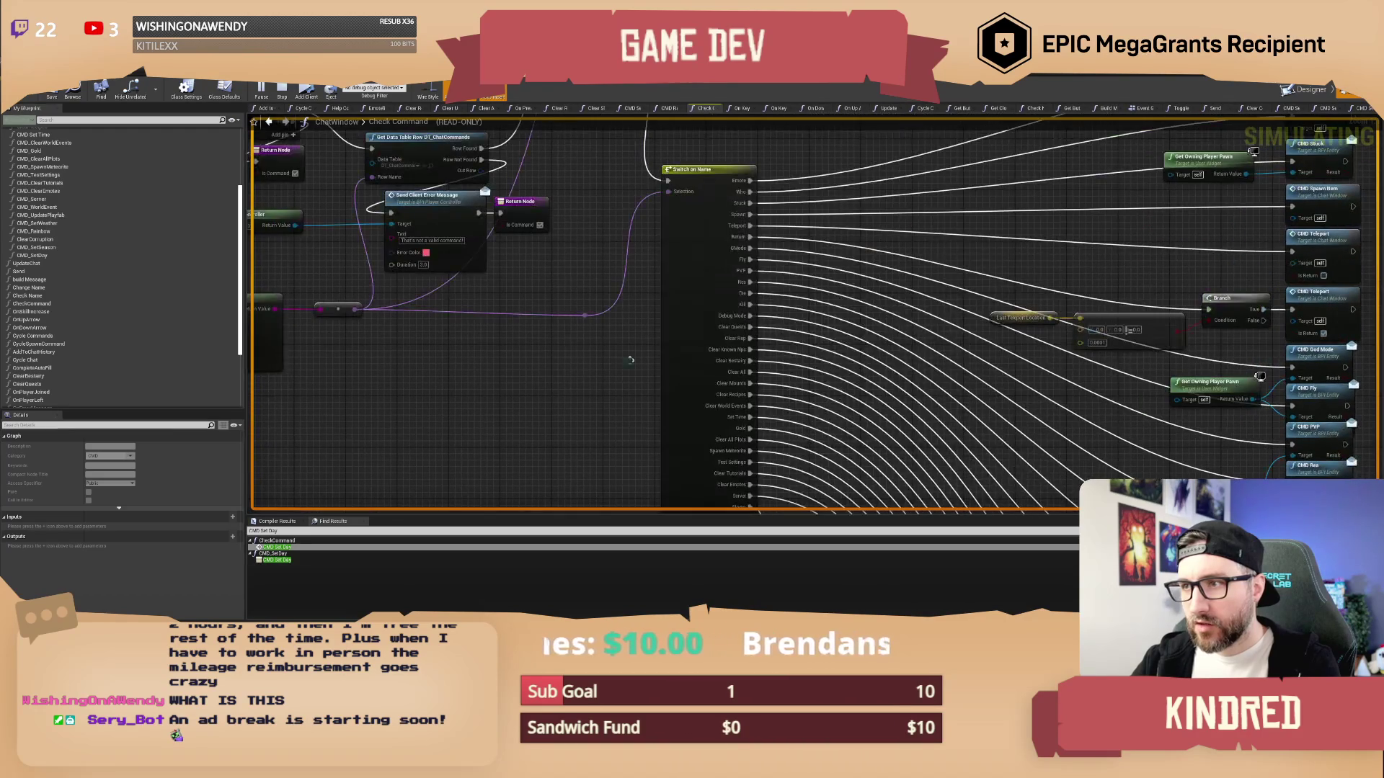
pyautogui.click(691, 240)
pyautogui.moveTo(691, 240)
pyautogui.mouseDown()
pyautogui.moveTo(688, 218)
pyautogui.moveTo(511, 227)
pyautogui.mouseUp()
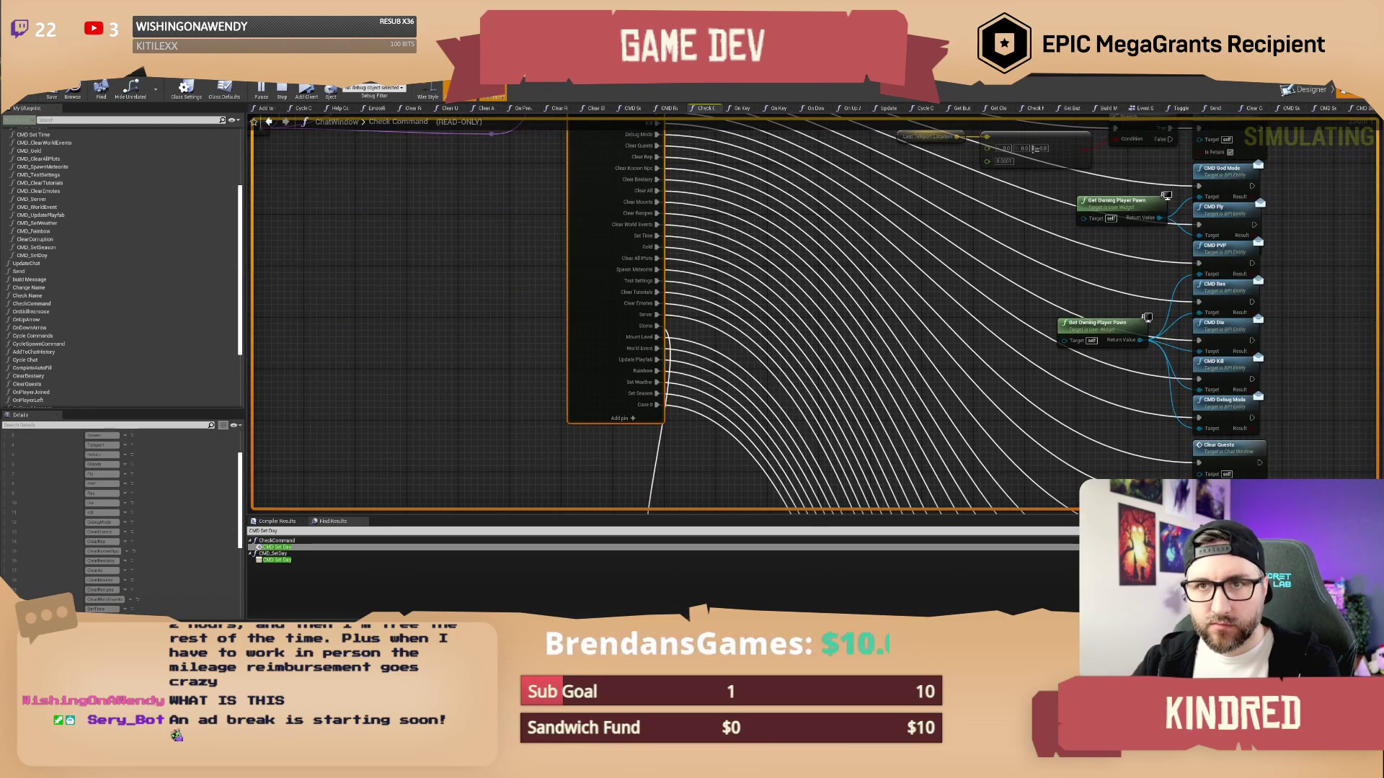
# Stop the simulation, rename the Case 0 pin to SetDay, and save the ChatWindow blueprint
pyautogui.click(283, 92)
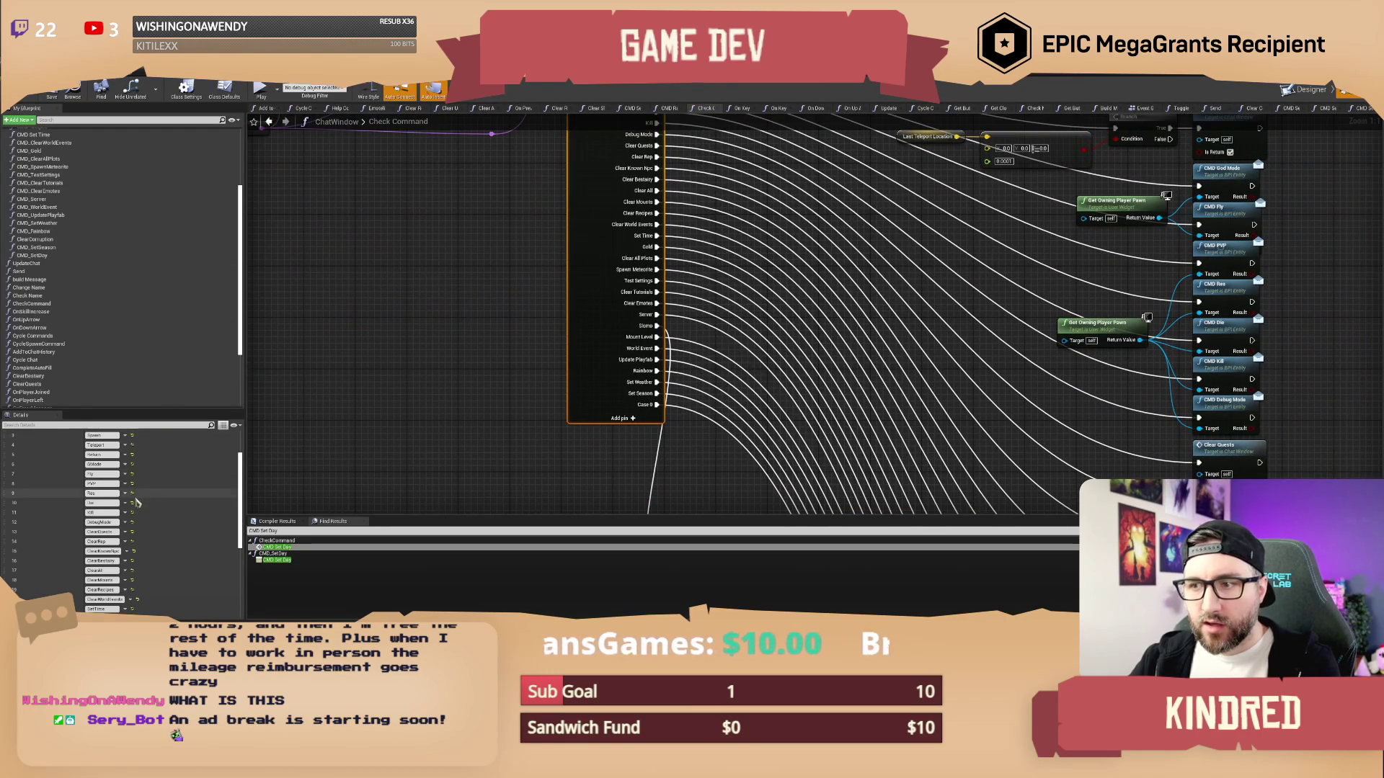
pyautogui.scroll(-5, 134, 497)
pyautogui.click(101, 599)
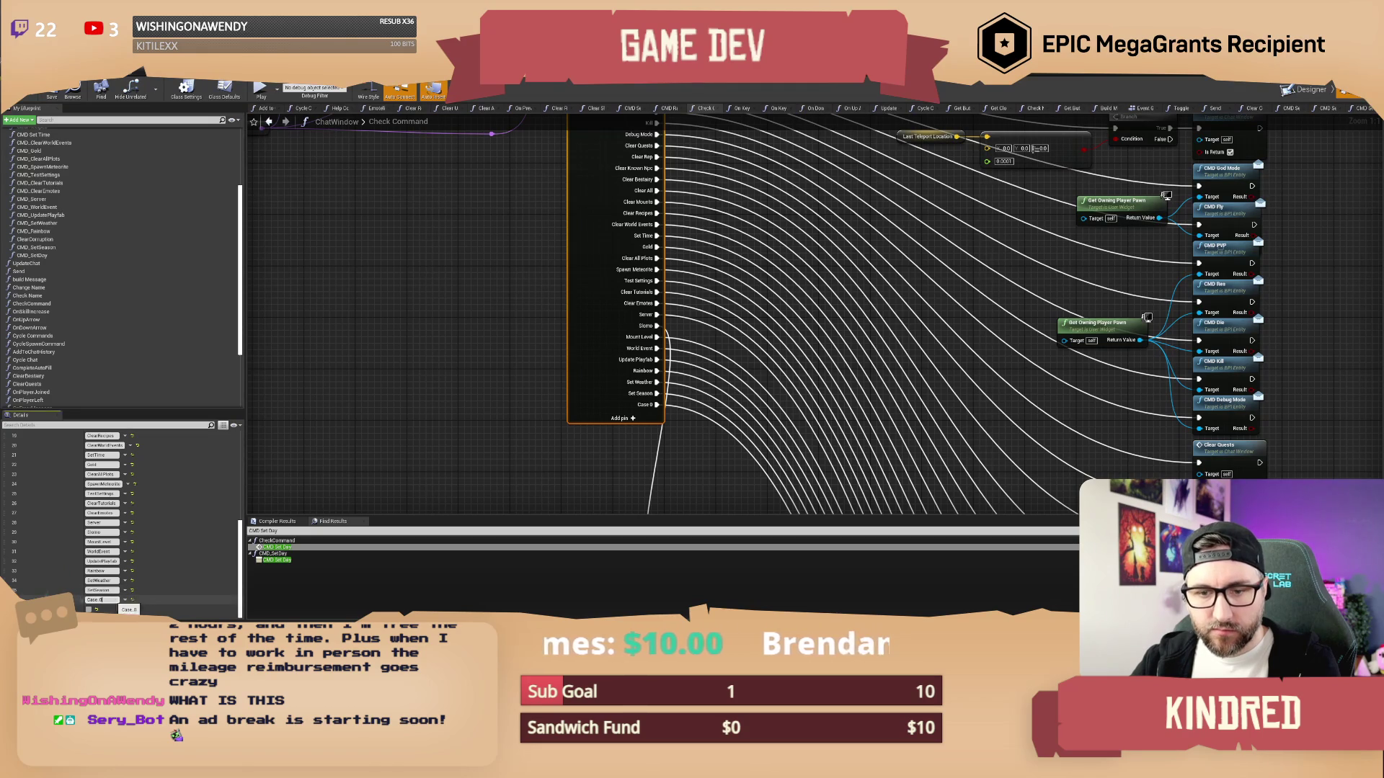
pyautogui.write('SetDay')
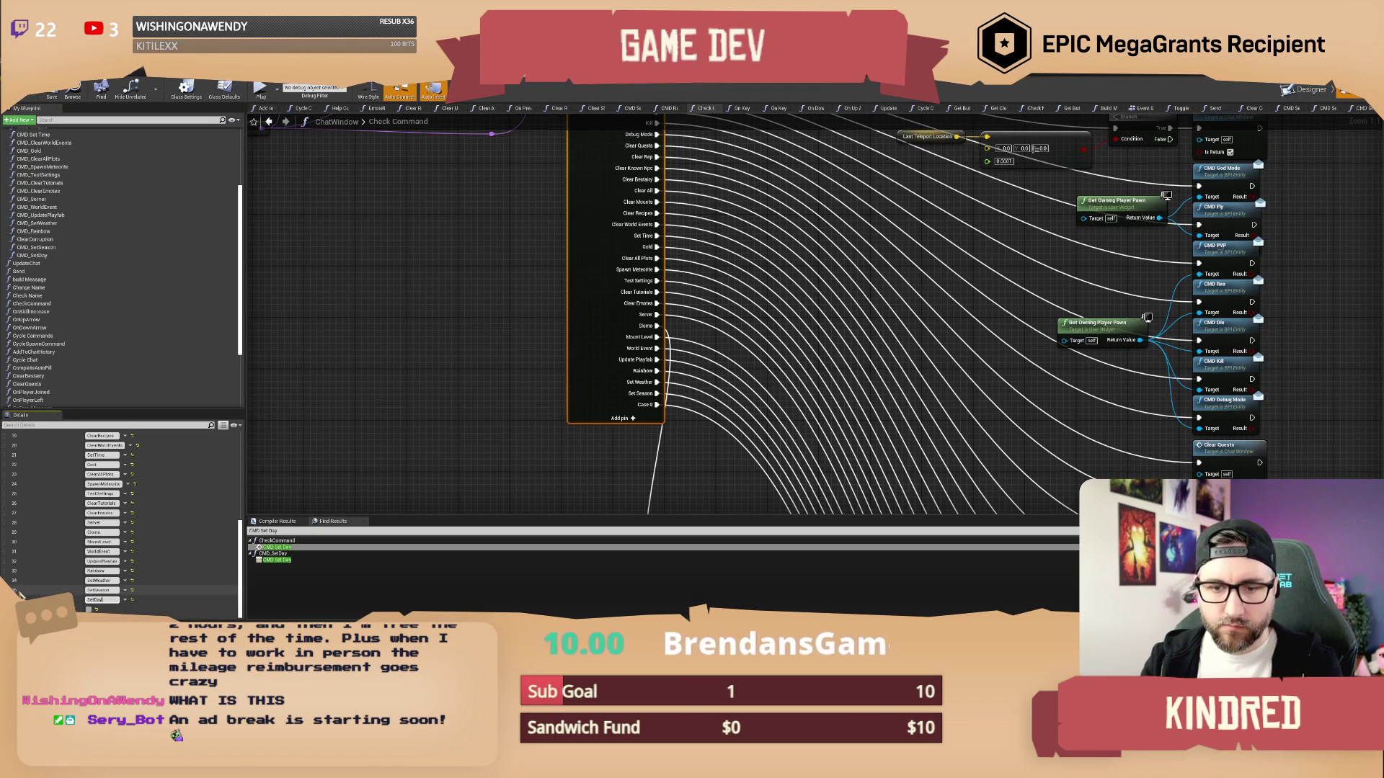
pyautogui.press('Return')
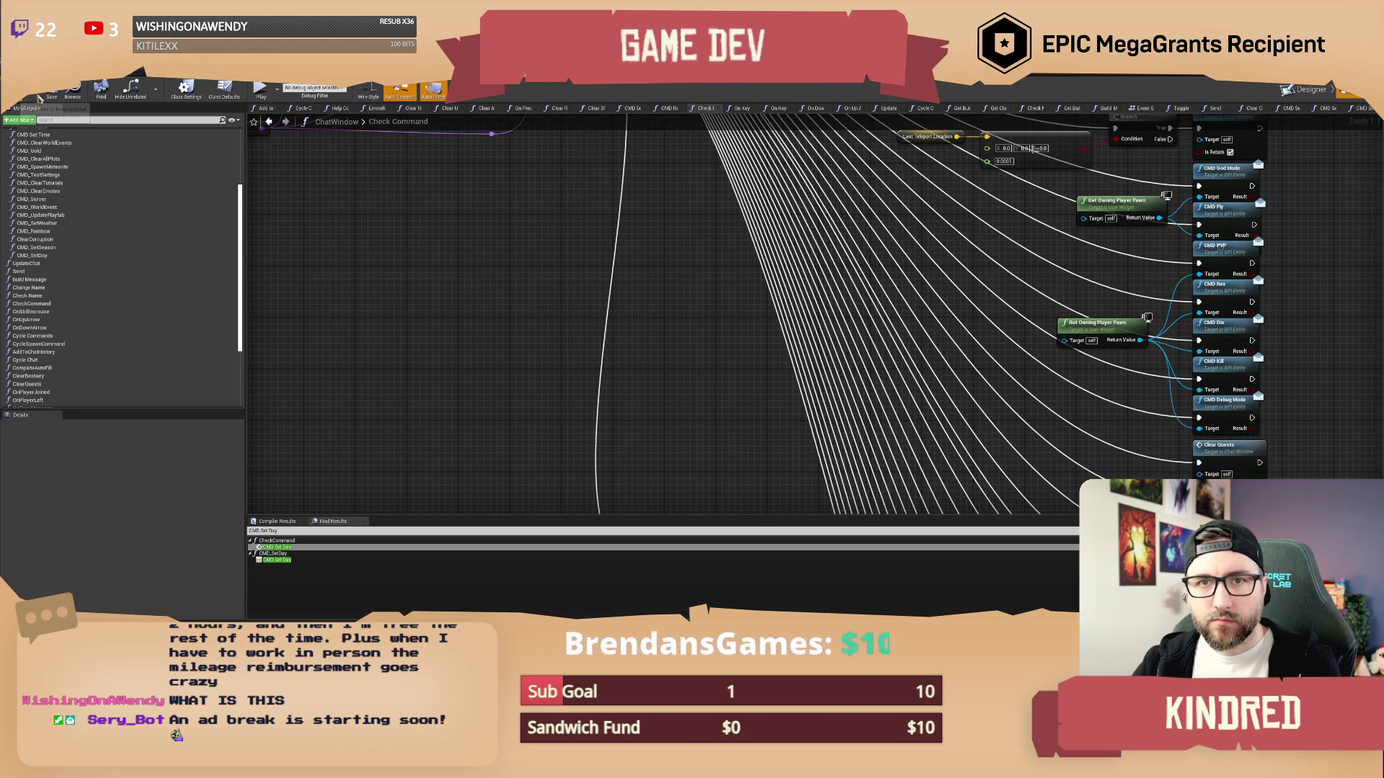
pyautogui.click(51, 96)
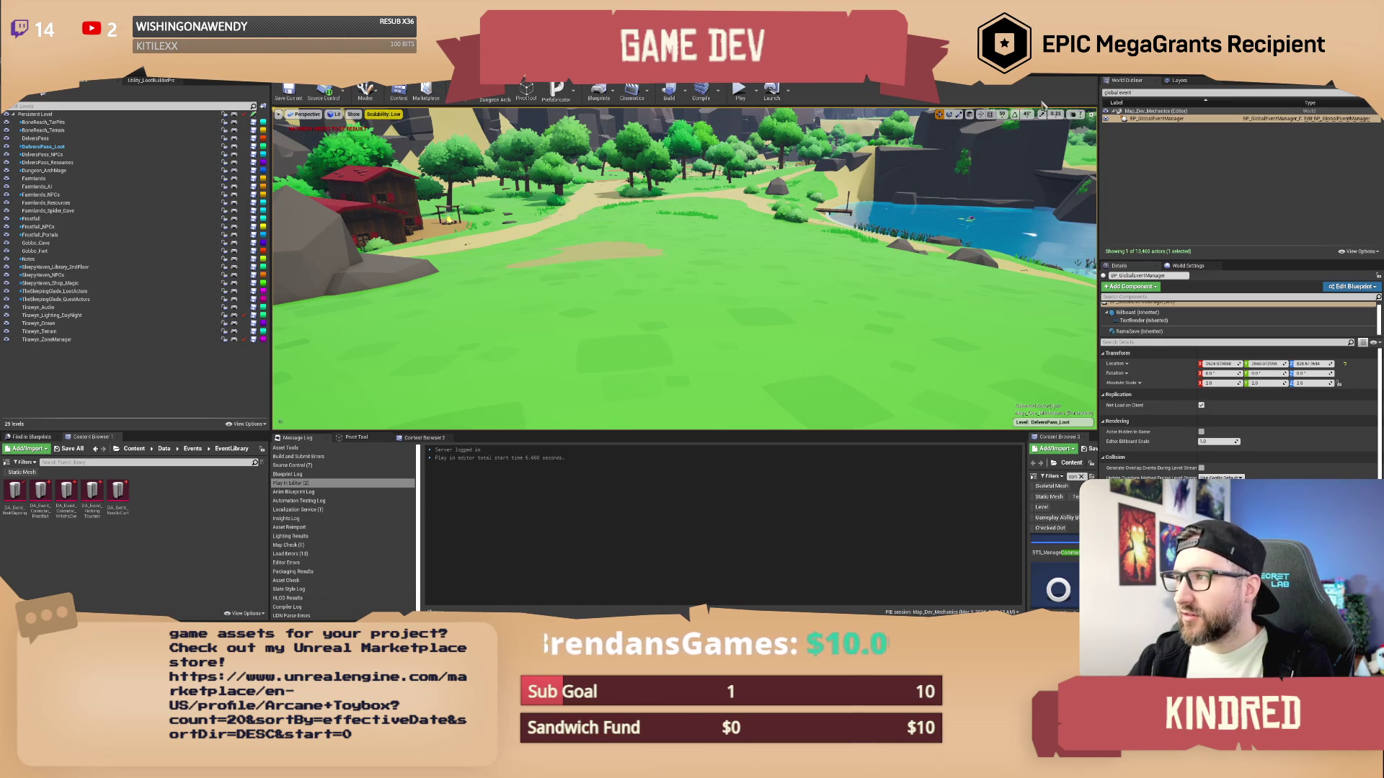
# Leave the data table and ChatWindow tabs for the level editor and start Play
pyautogui.click(1210, 79)
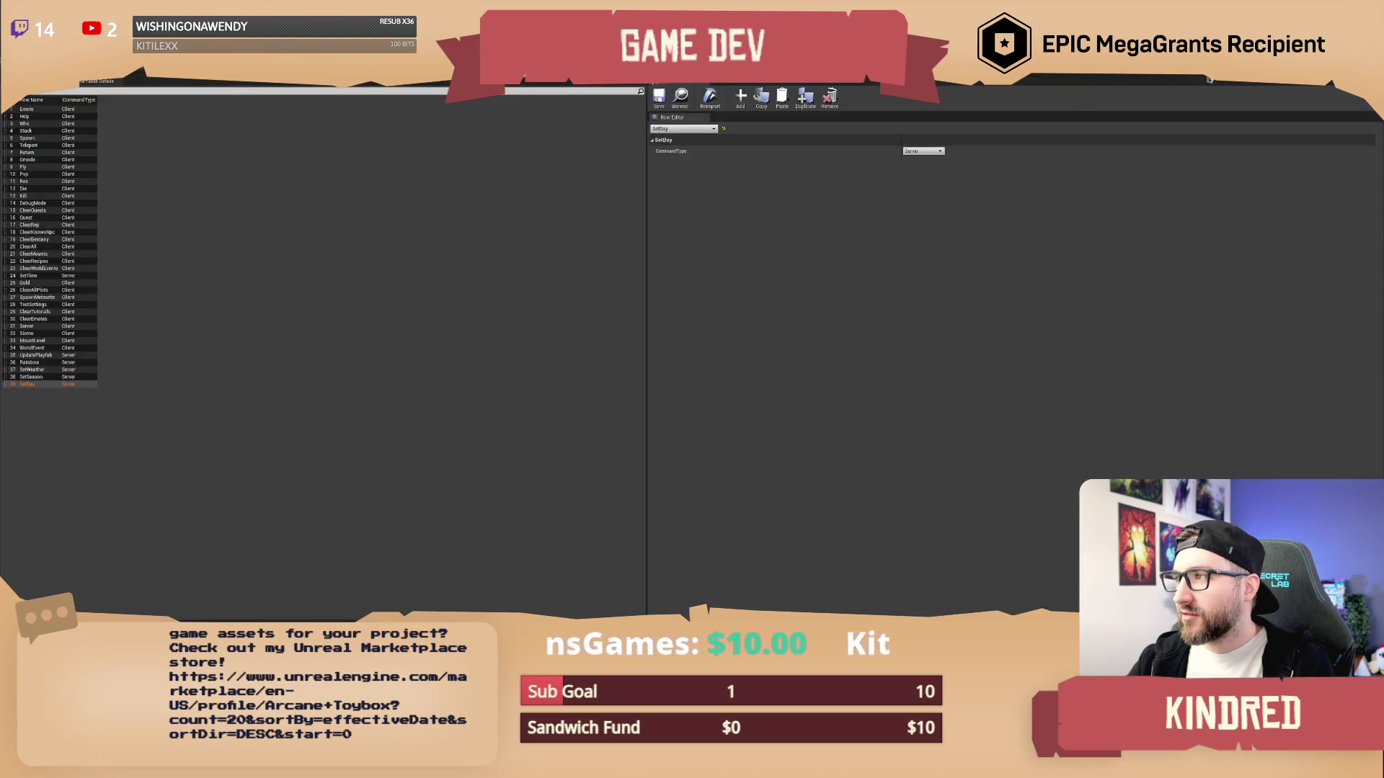
pyautogui.click(1200, 80)
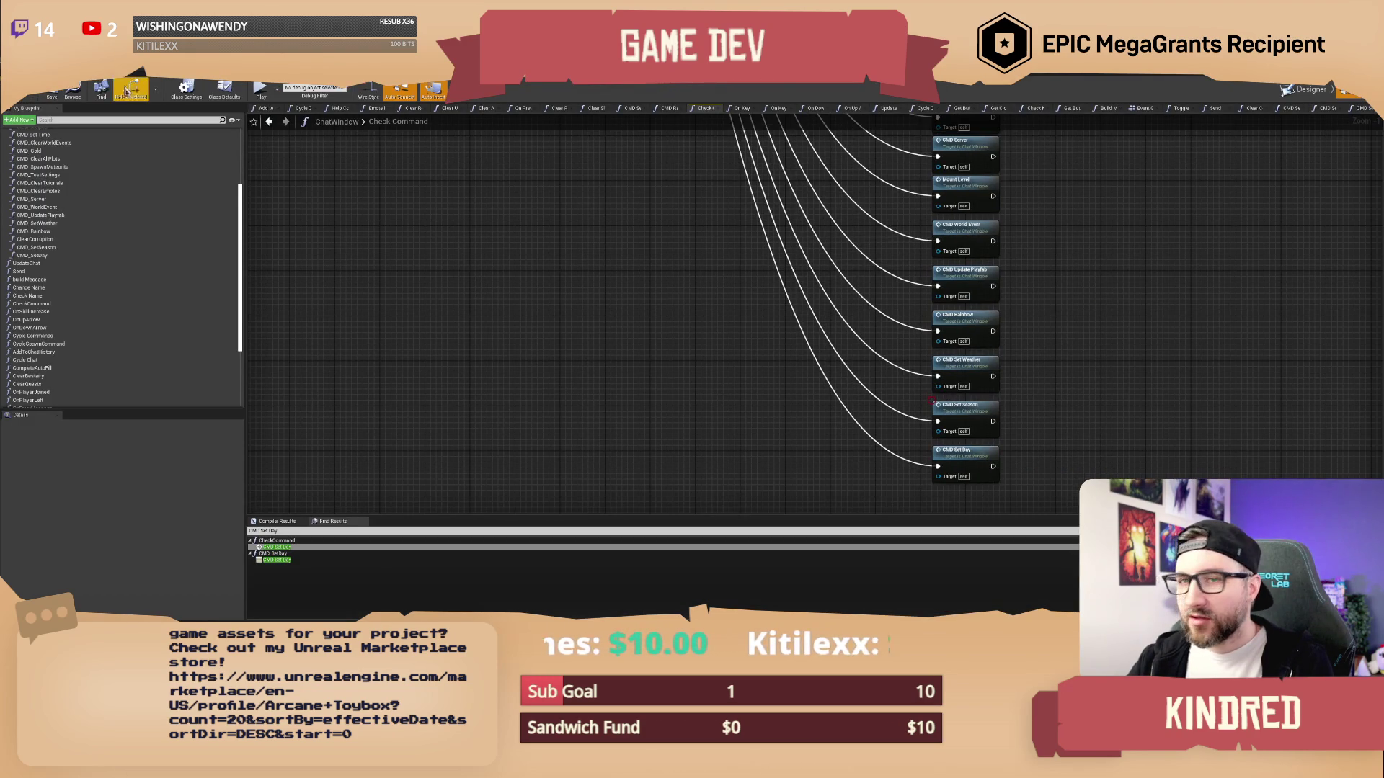
pyautogui.click(127, 85)
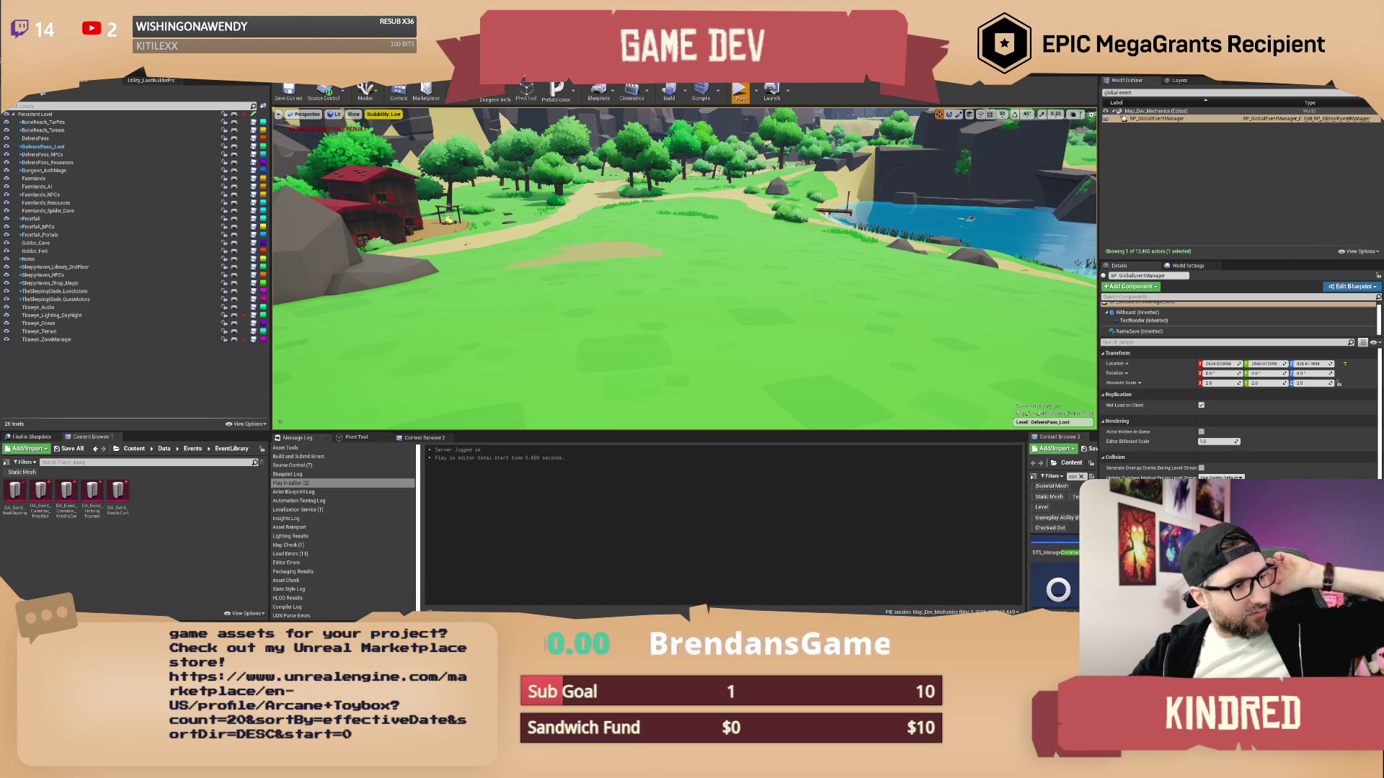
pyautogui.click(740, 90)
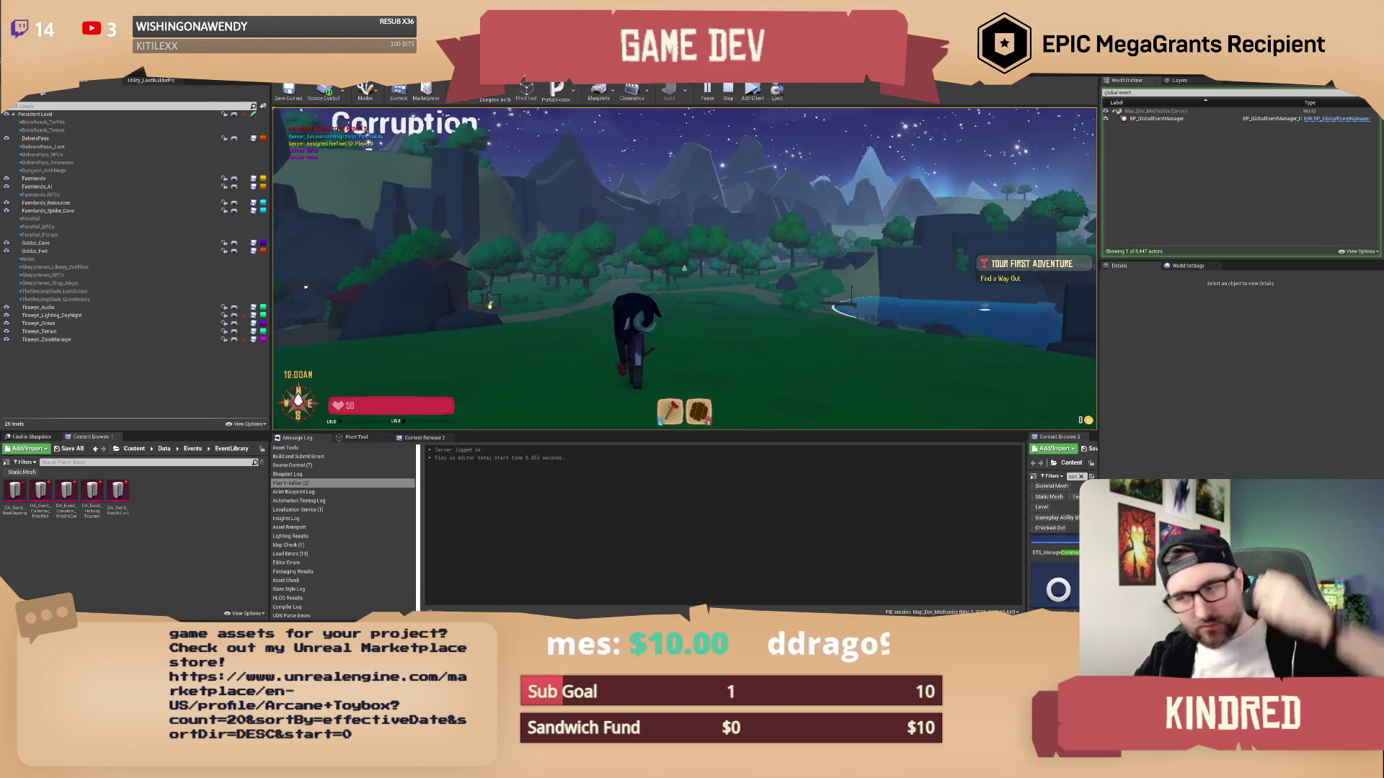
# Send /setday 1 in the game chat to hit the CMD Set Day breakpoint
pyautogui.press('Return')
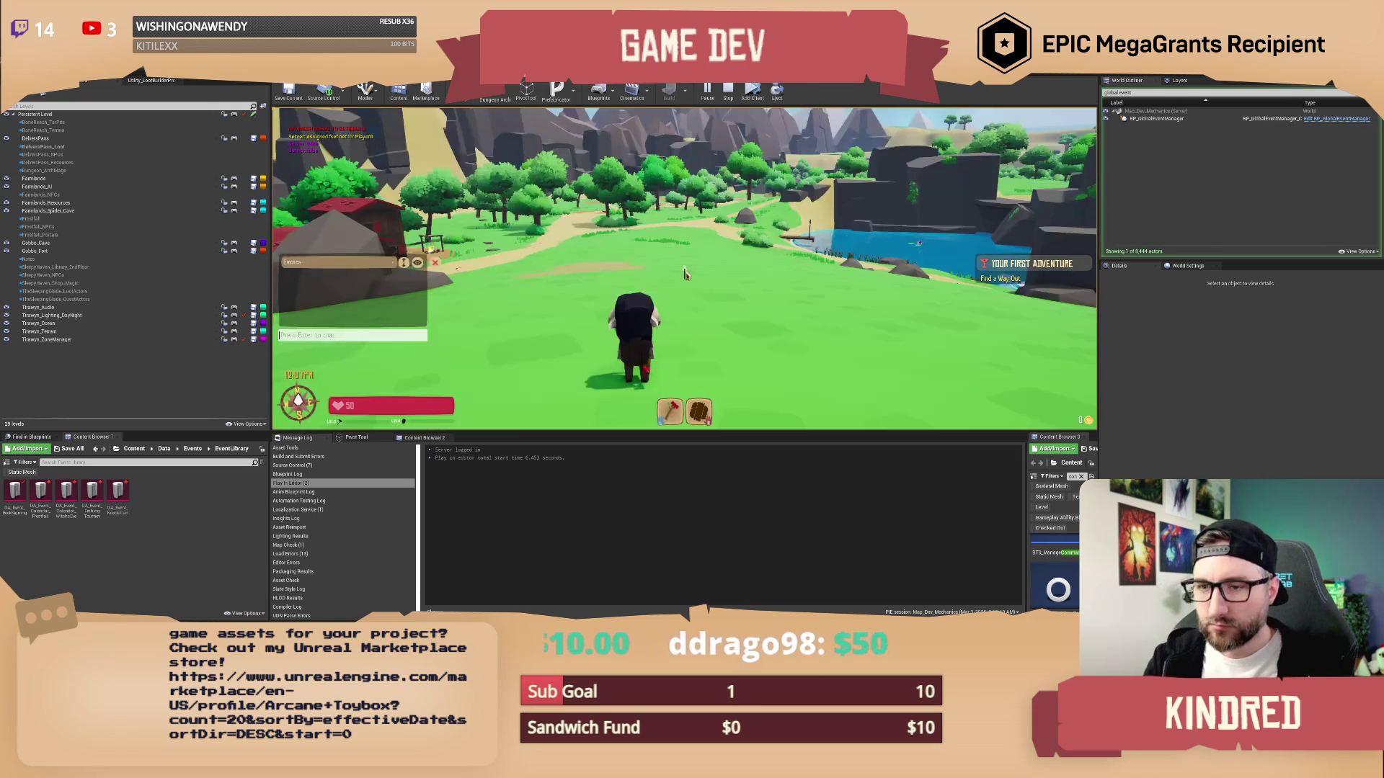
pyautogui.write('/setd')
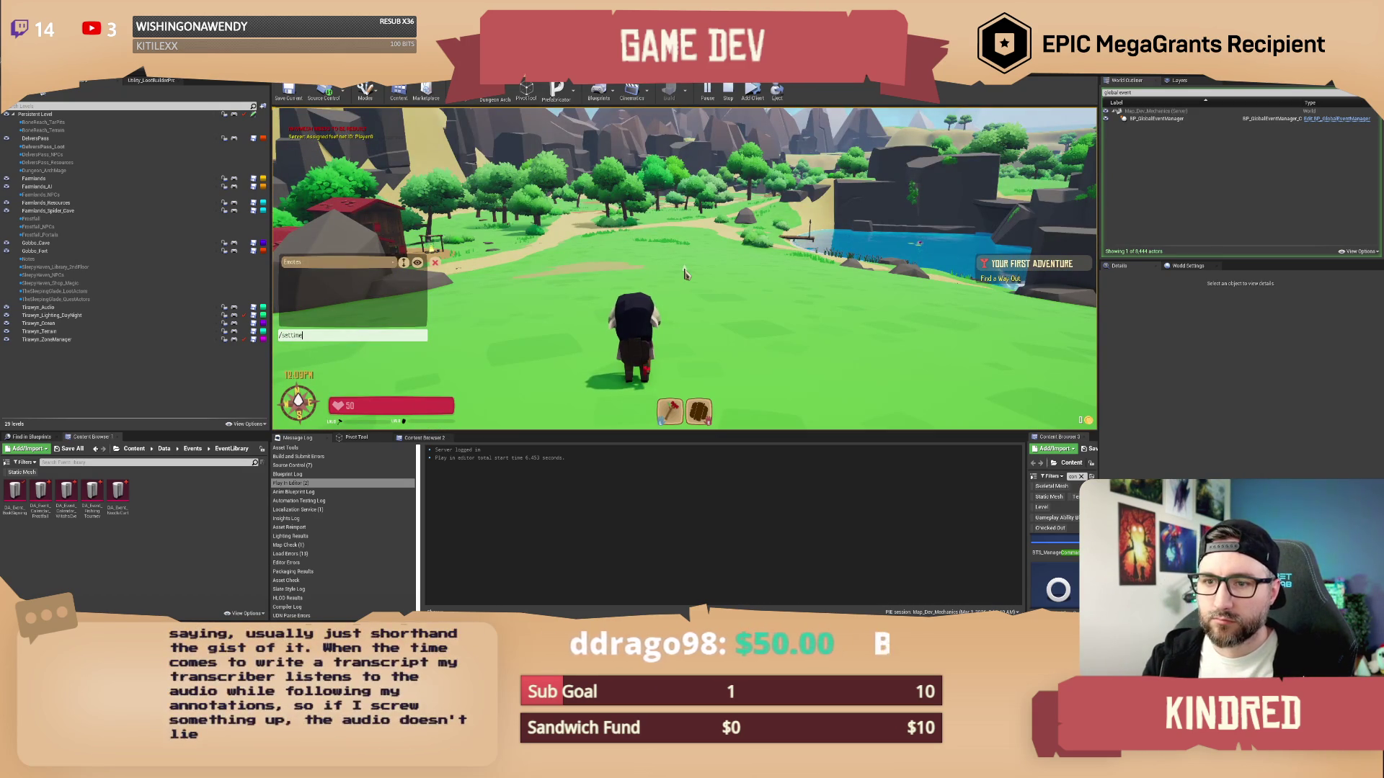
pyautogui.write('ay 1')
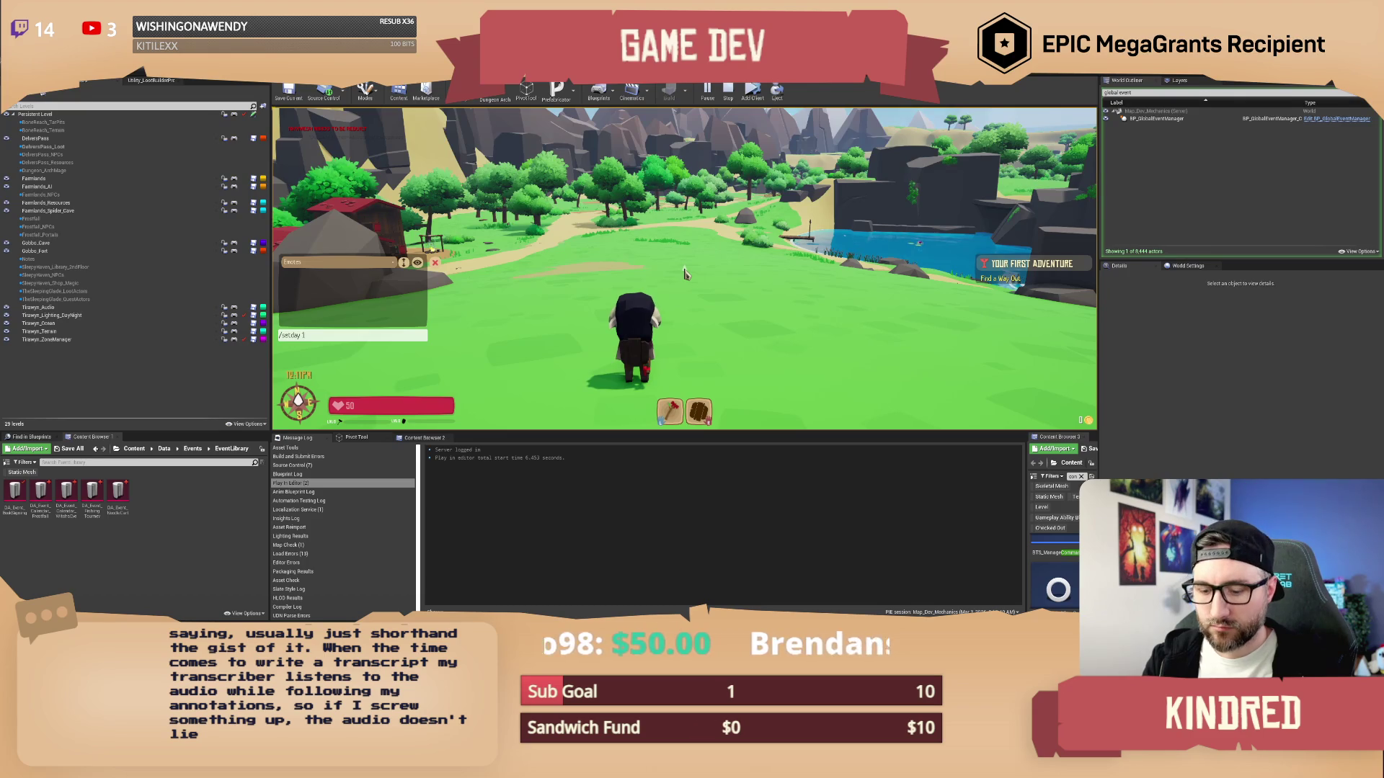
pyautogui.press('Return')
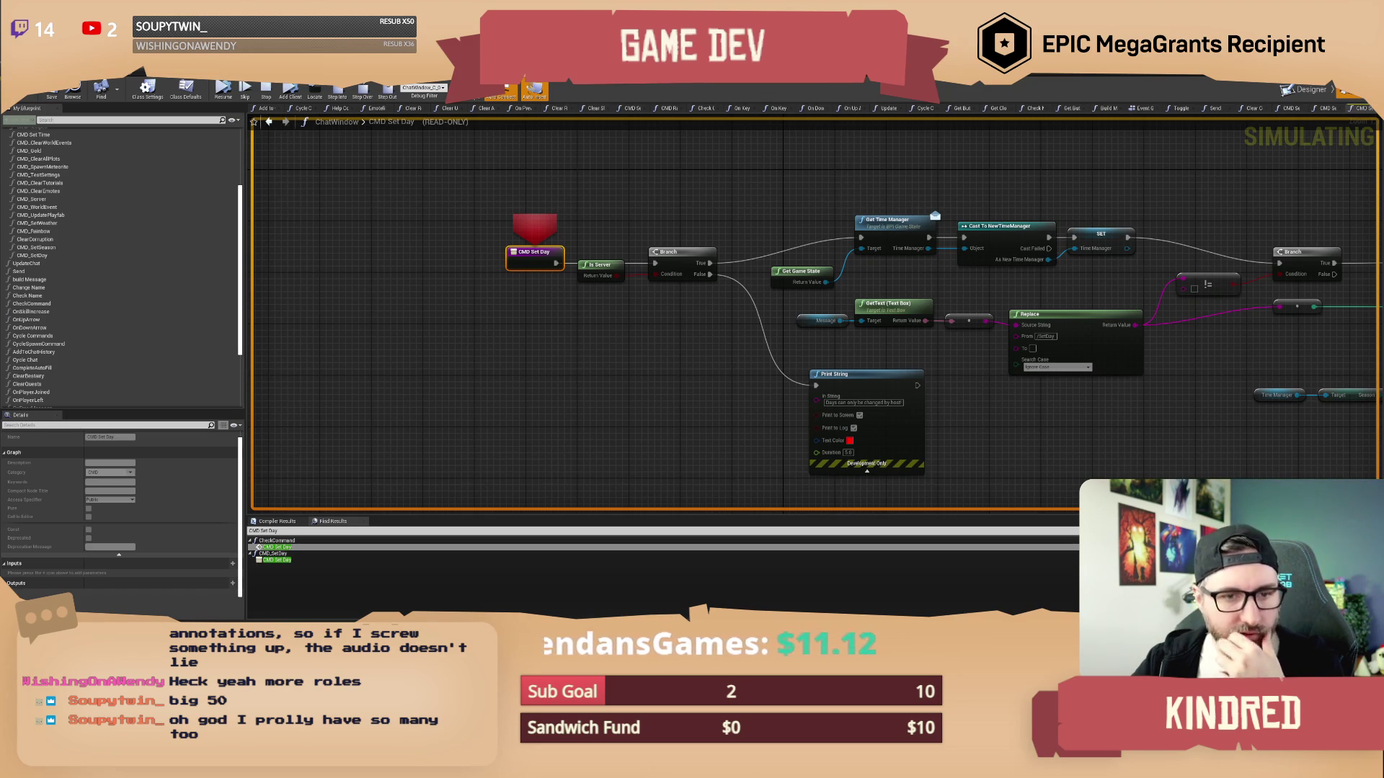
# Deselect the CMD Set Day node and resume execution past the breakpoint
pyautogui.click(432, 394)
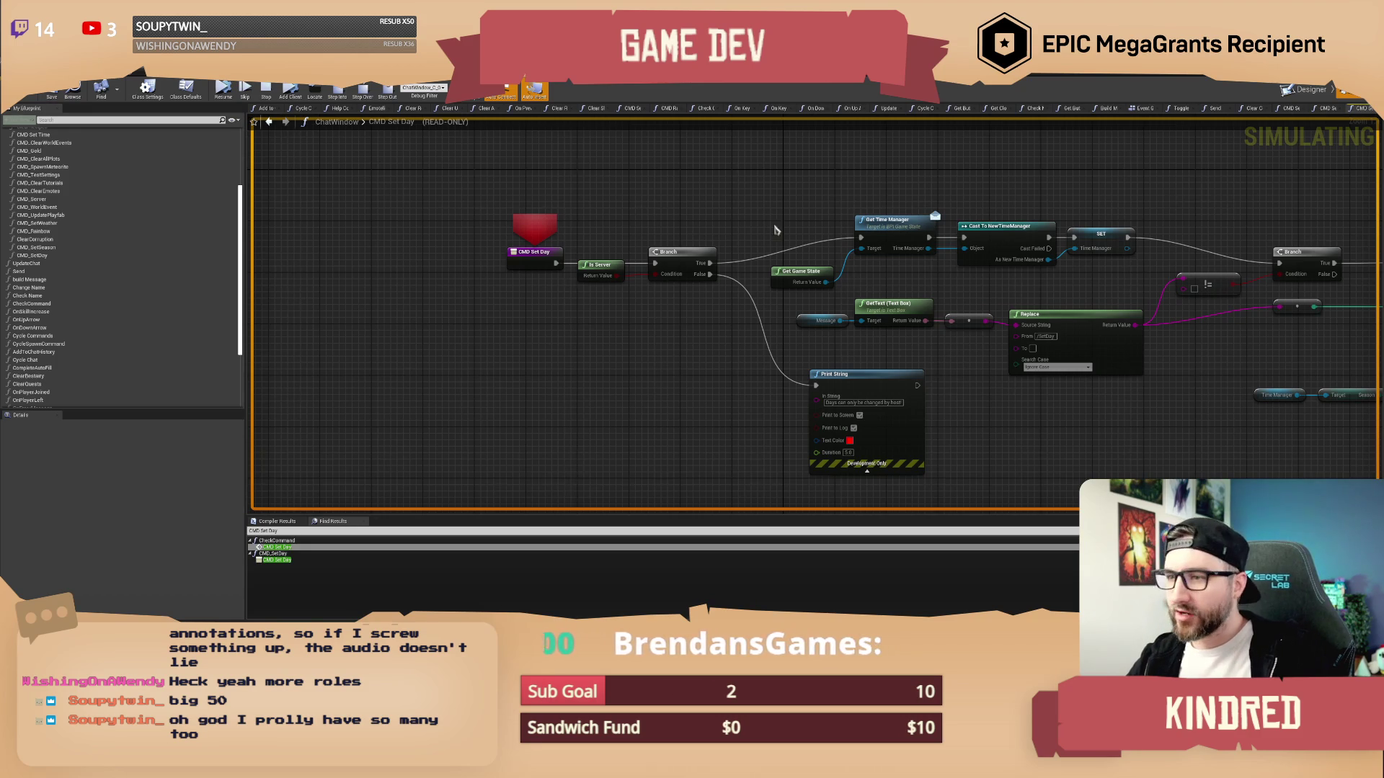
pyautogui.click(232, 95)
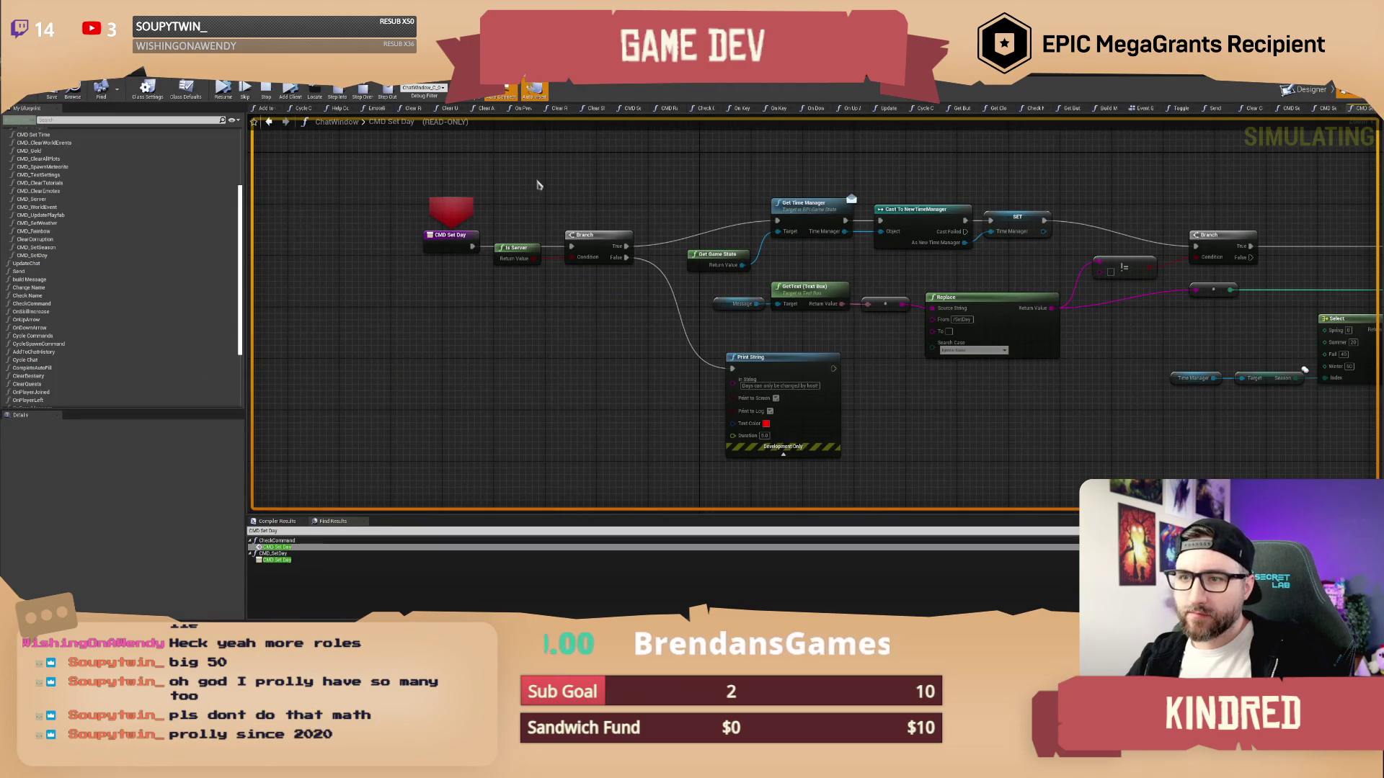
pyautogui.click(224, 87)
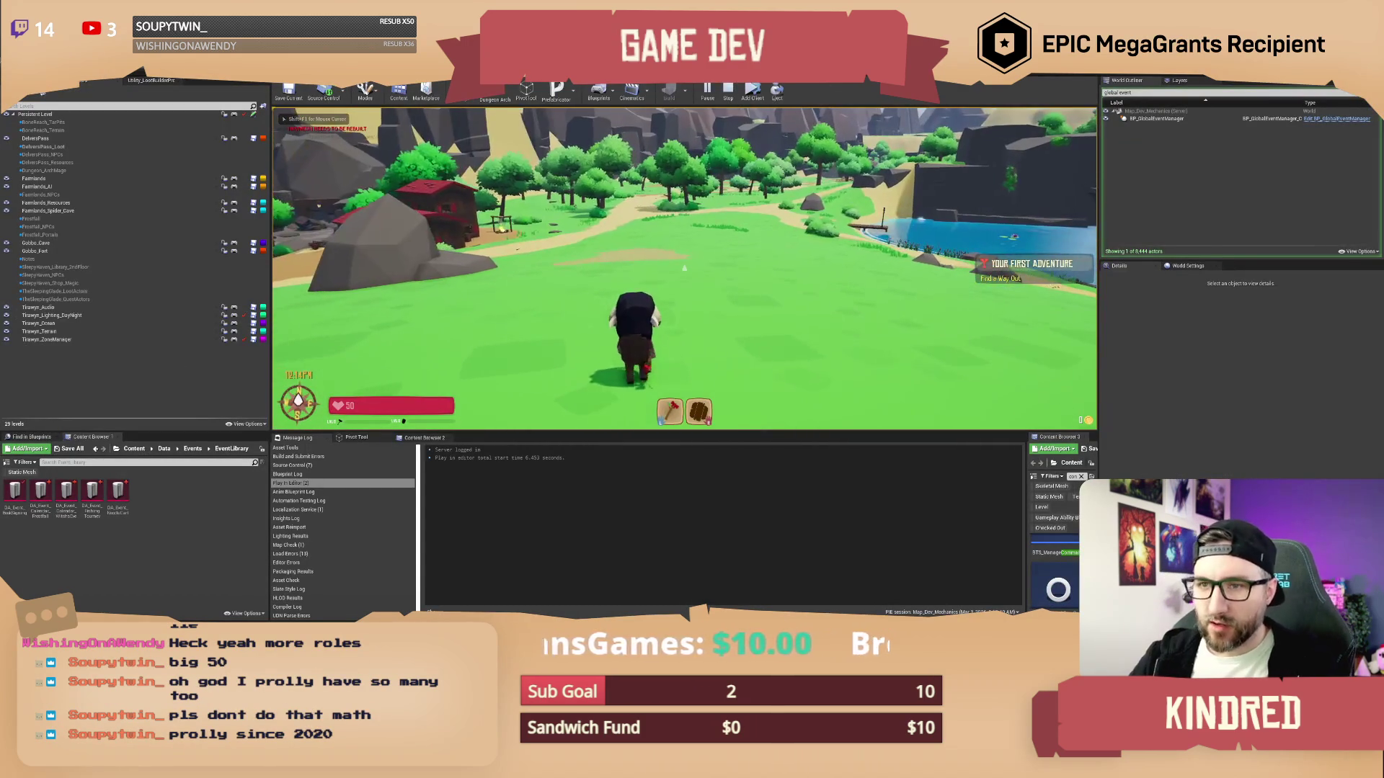
# Send /settime 24 in chat to turn the game to night, then stop Play-in-Editor
pyautogui.write('/sett')
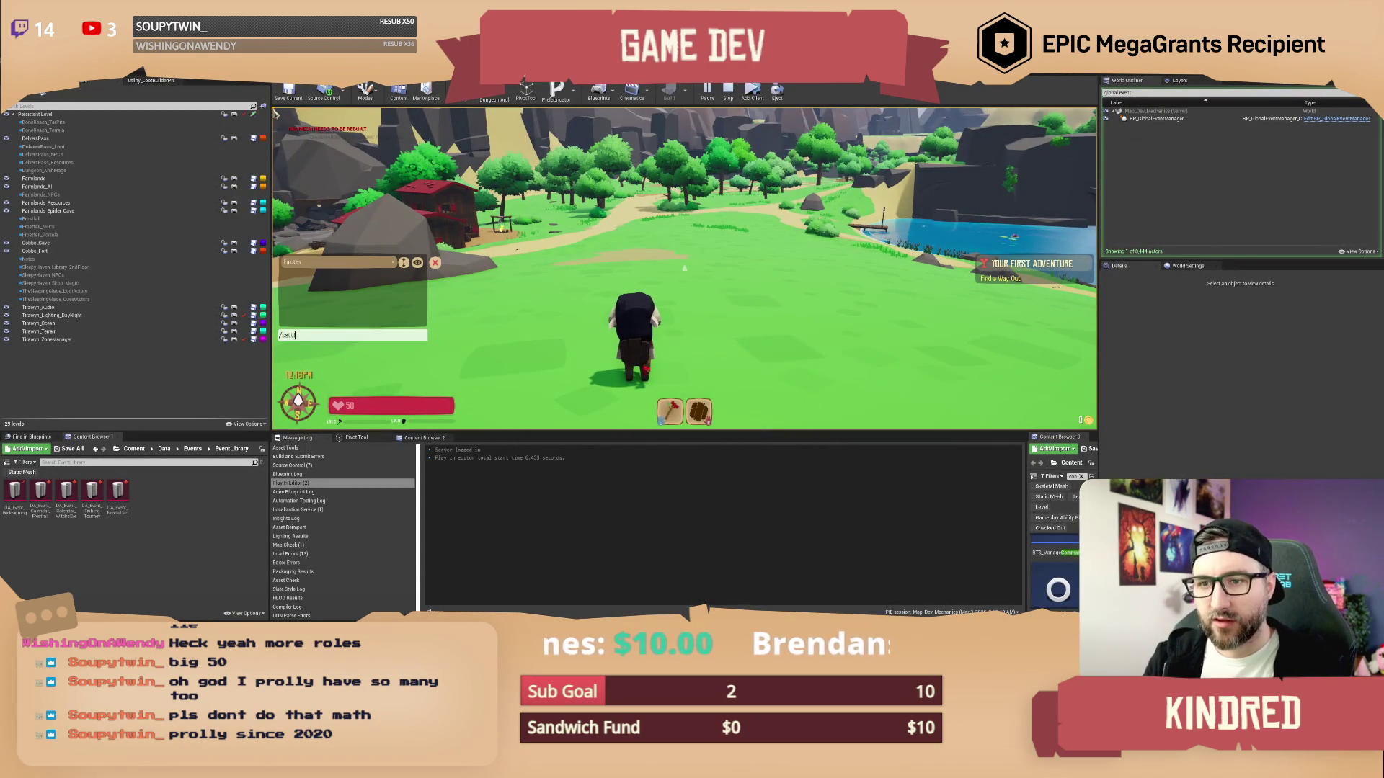
pyautogui.write('ime 2499')
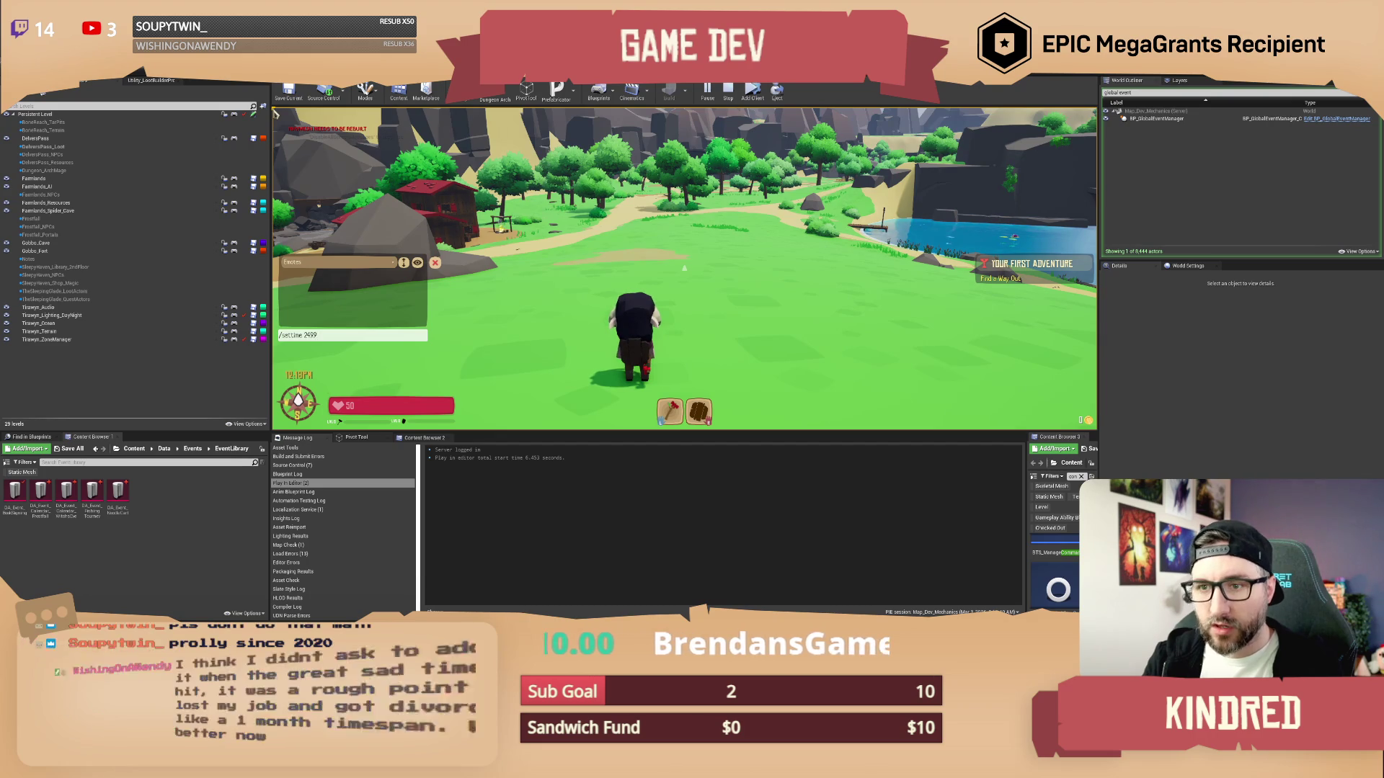
pyautogui.press('Return')
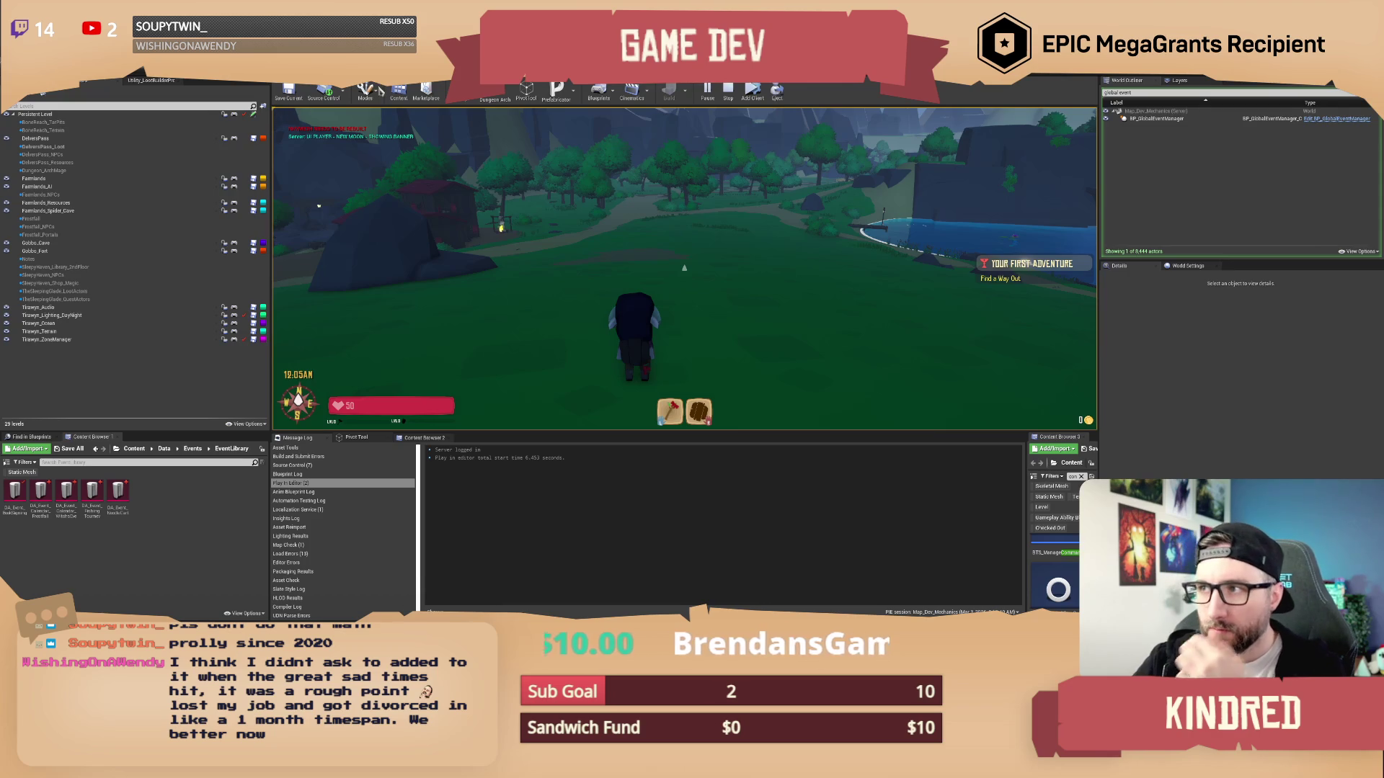
pyautogui.press('Escape')
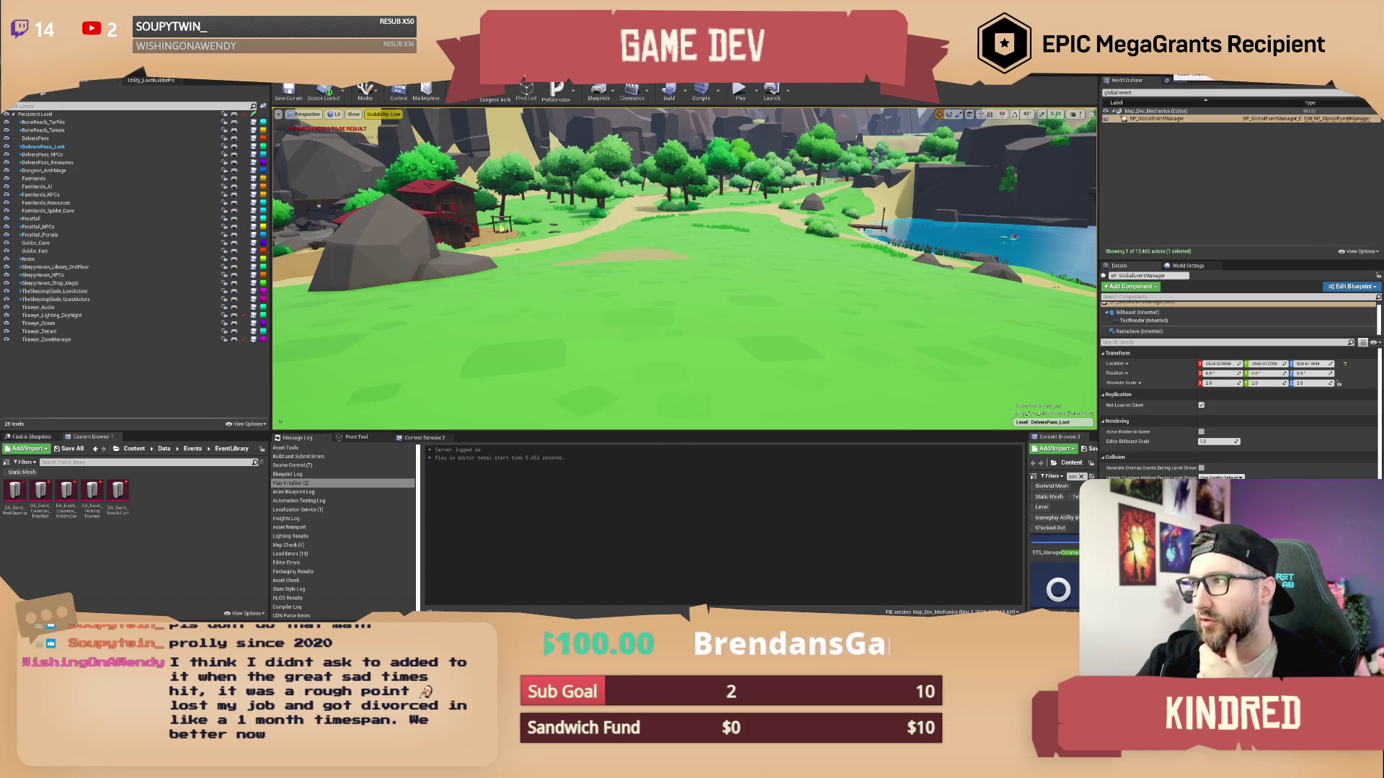
# Pan CMD Set Day to the Day SET node and drag a new execution wire from it
pyautogui.hotkey('alt', 'Tab')
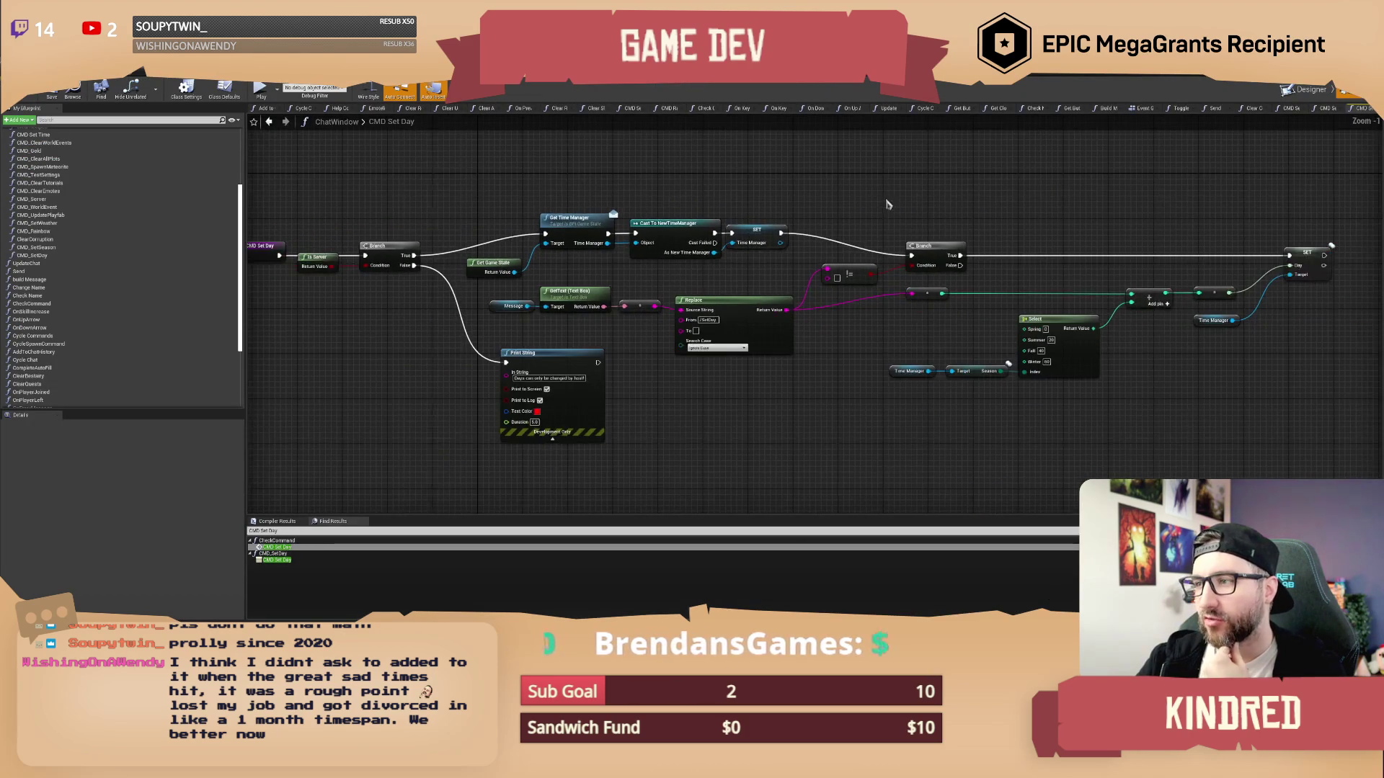
pyautogui.moveTo(918, 197)
pyautogui.mouseDown()
pyautogui.moveTo(670, 178)
pyautogui.moveTo(839, 185)
pyautogui.mouseUp()
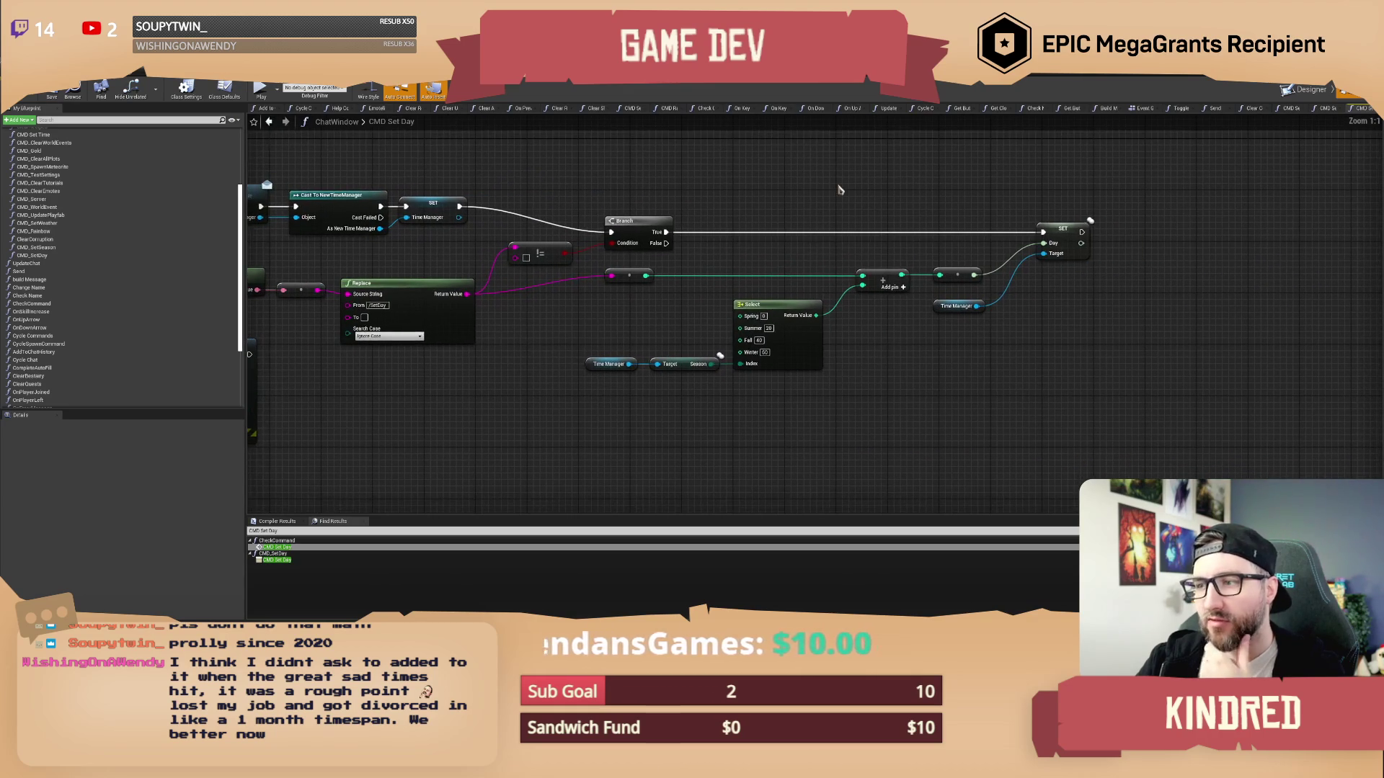
pyautogui.moveTo(881, 363); pyautogui.dragTo(842, 354)
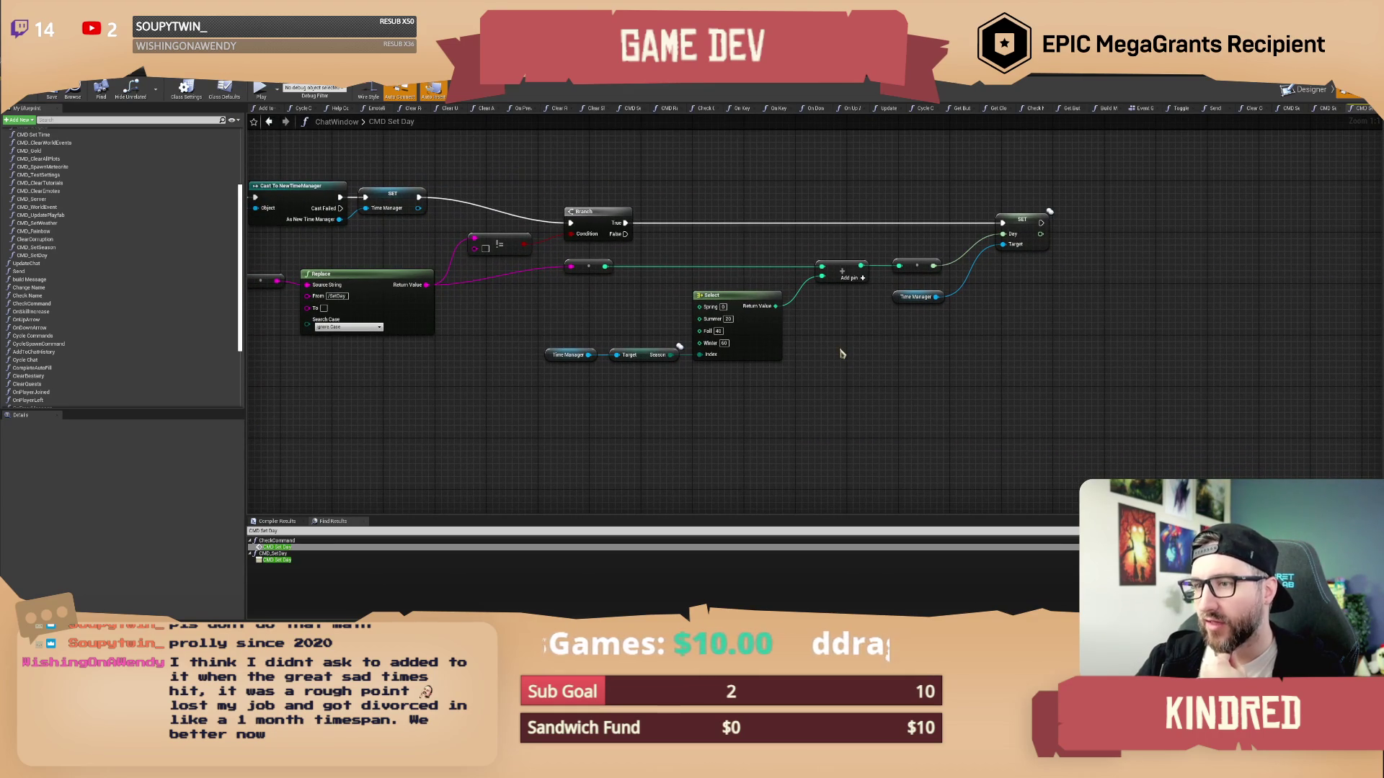
pyautogui.moveTo(840, 352)
pyautogui.mouseDown()
pyautogui.moveTo(588, 372)
pyautogui.moveTo(840, 380)
pyautogui.moveTo(741, 278)
pyautogui.moveTo(926, 258)
pyautogui.moveTo(866, 255)
pyautogui.mouseUp()
pyautogui.click(771, 353)
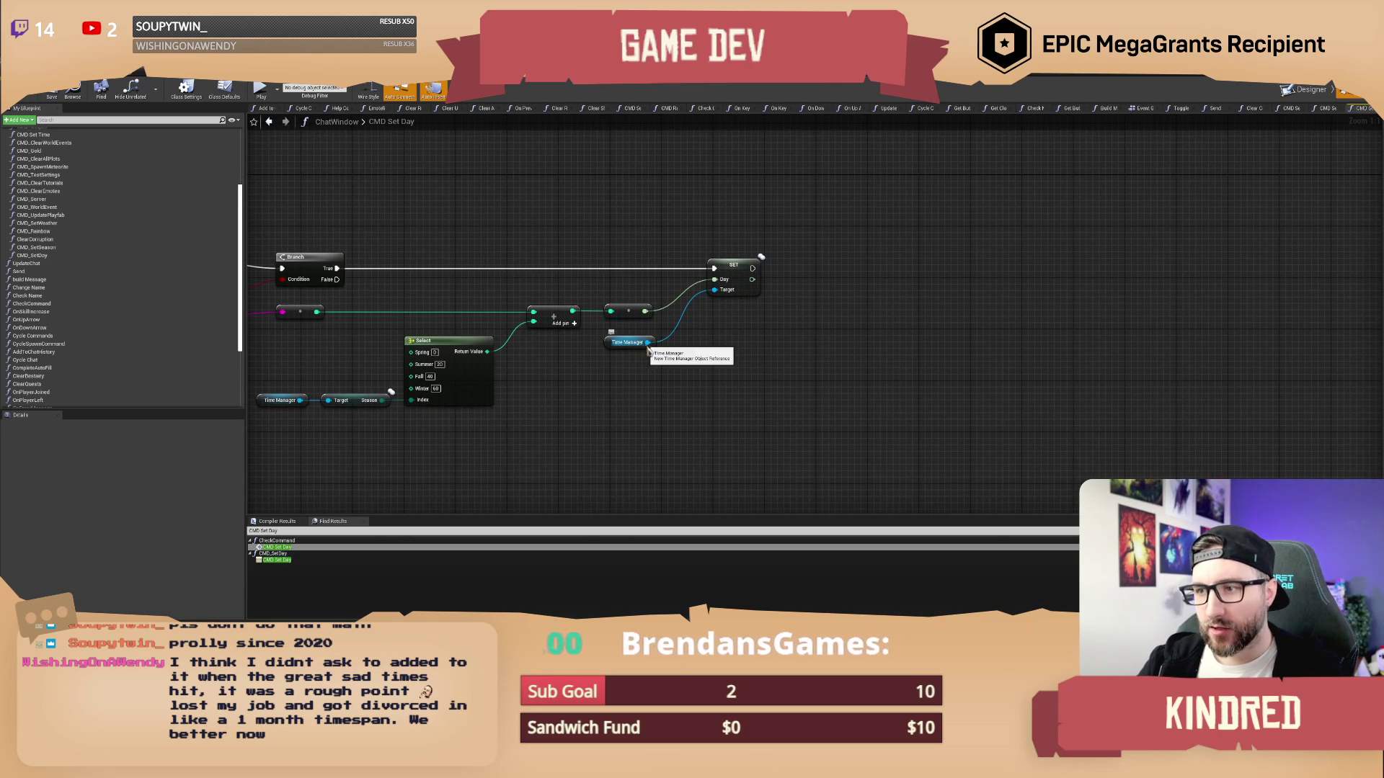
pyautogui.moveTo(757, 347); pyautogui.dragTo(797, 354)
pyautogui.rightClick(818, 347)
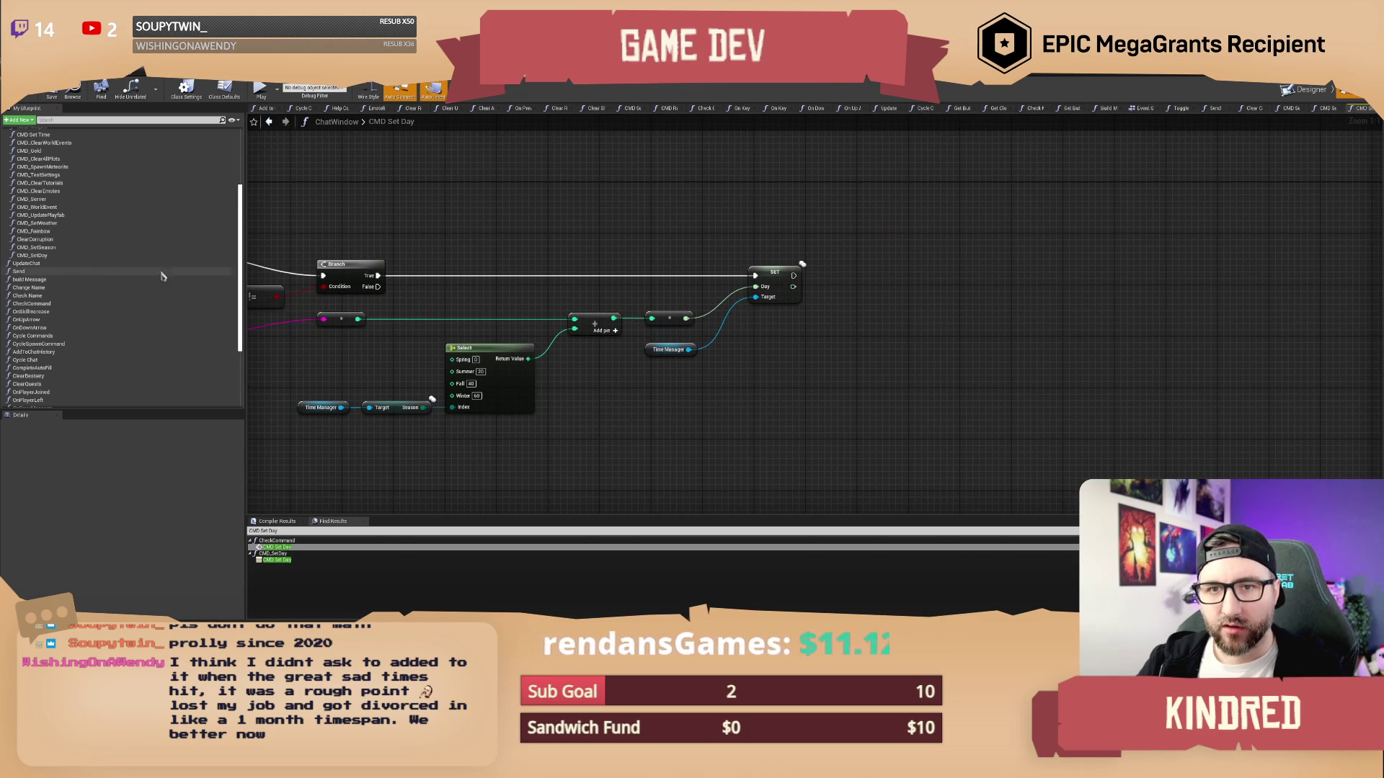
pyautogui.click(892, 221)
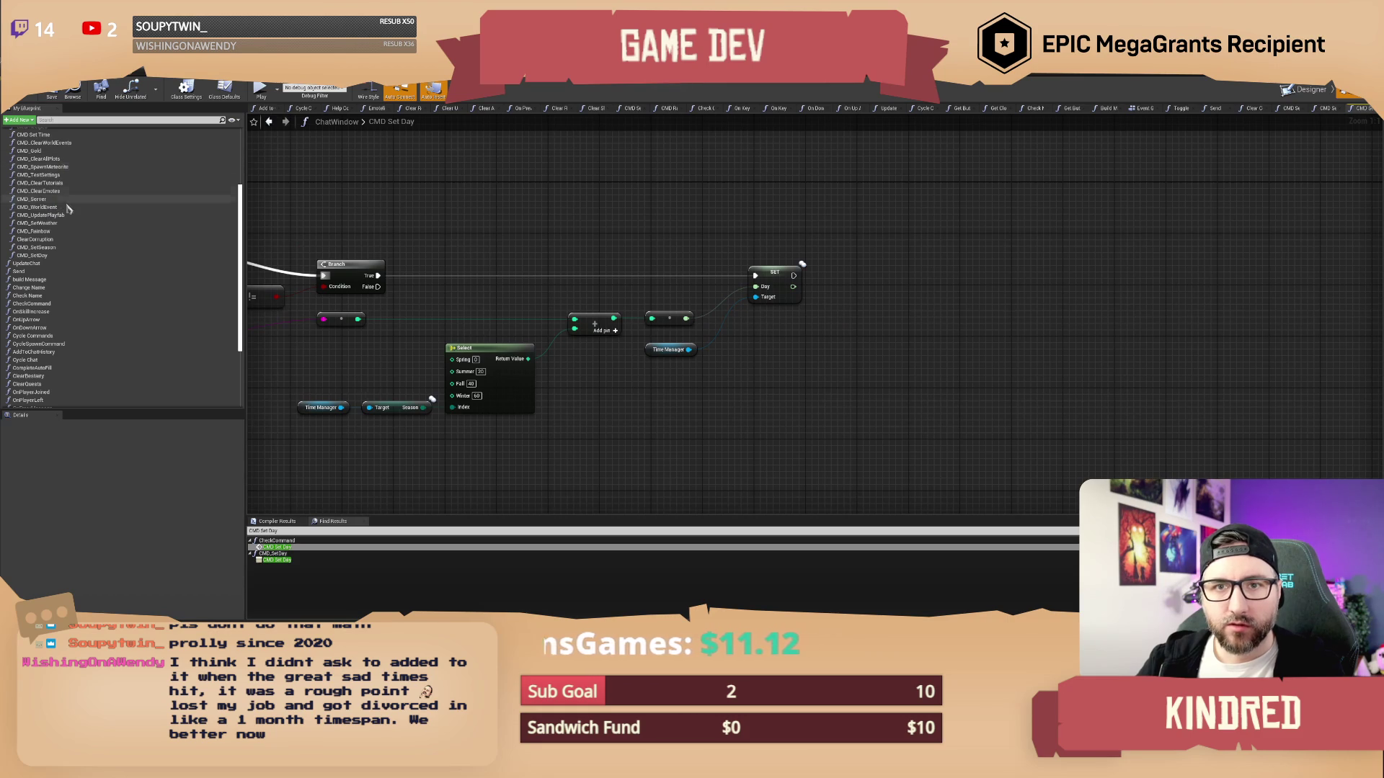
pyautogui.moveTo(793, 276)
pyautogui.mouseDown()
pyautogui.moveTo(919, 263)
pyautogui.moveTo(862, 262)
pyautogui.mouseUp()
# Add a CMD Set Time call after the SET Day node and nudge it into place
pyautogui.write('et time')
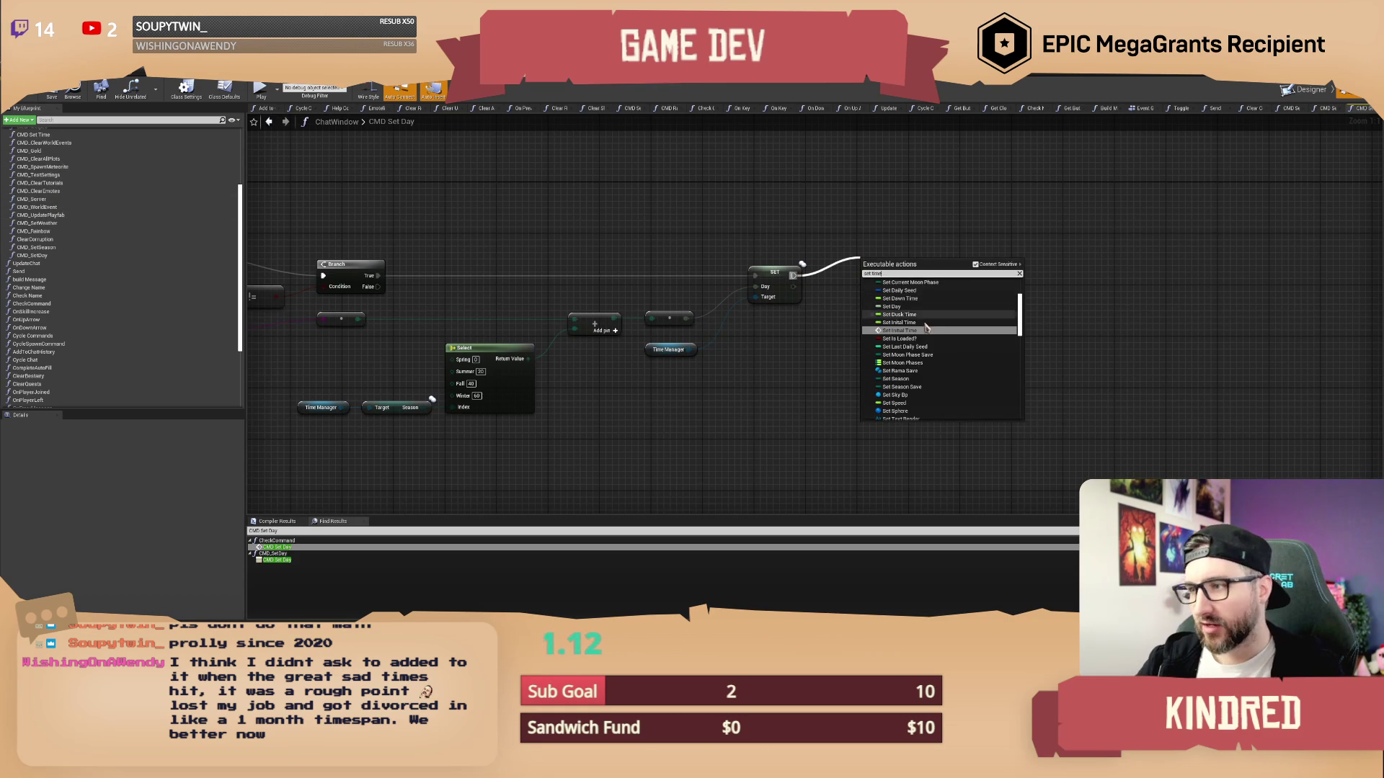
pyautogui.scroll(-5, 930, 346)
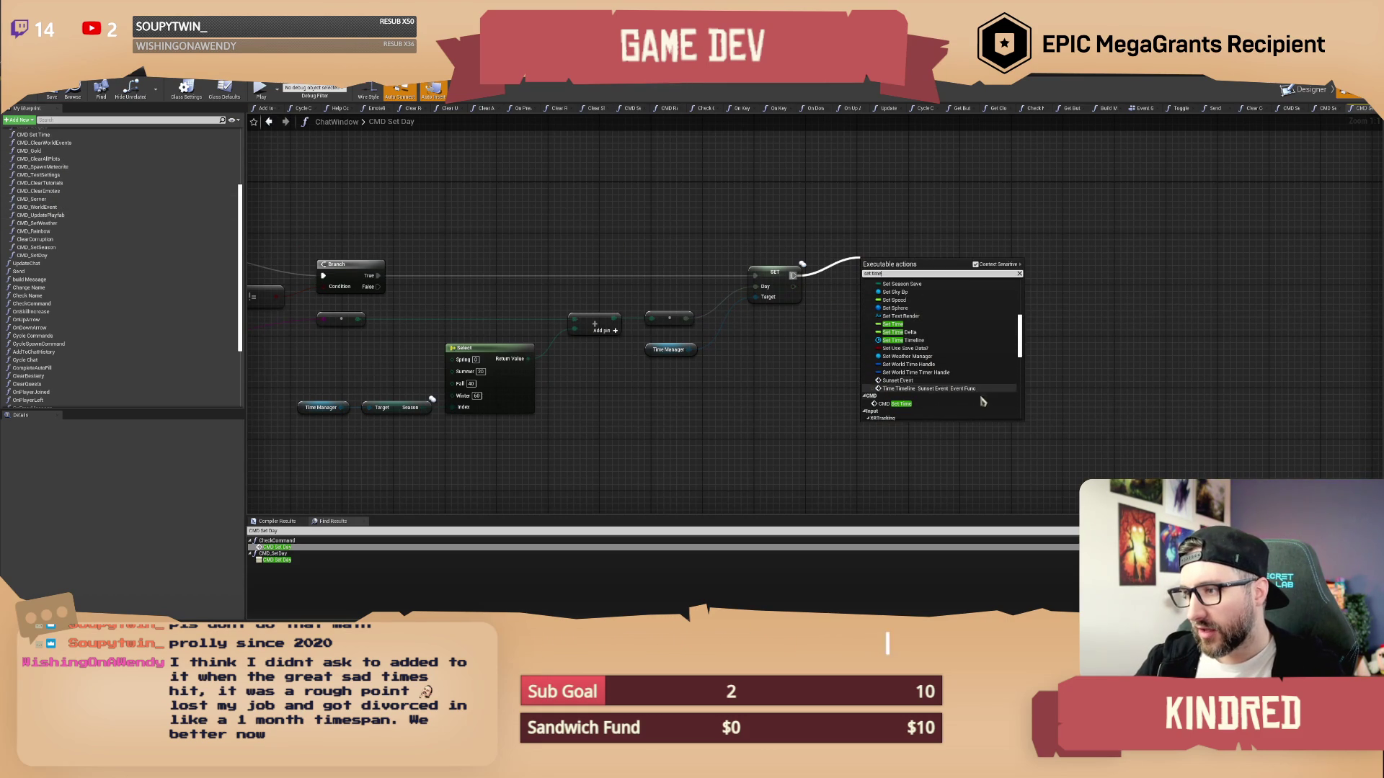
pyautogui.click(901, 404)
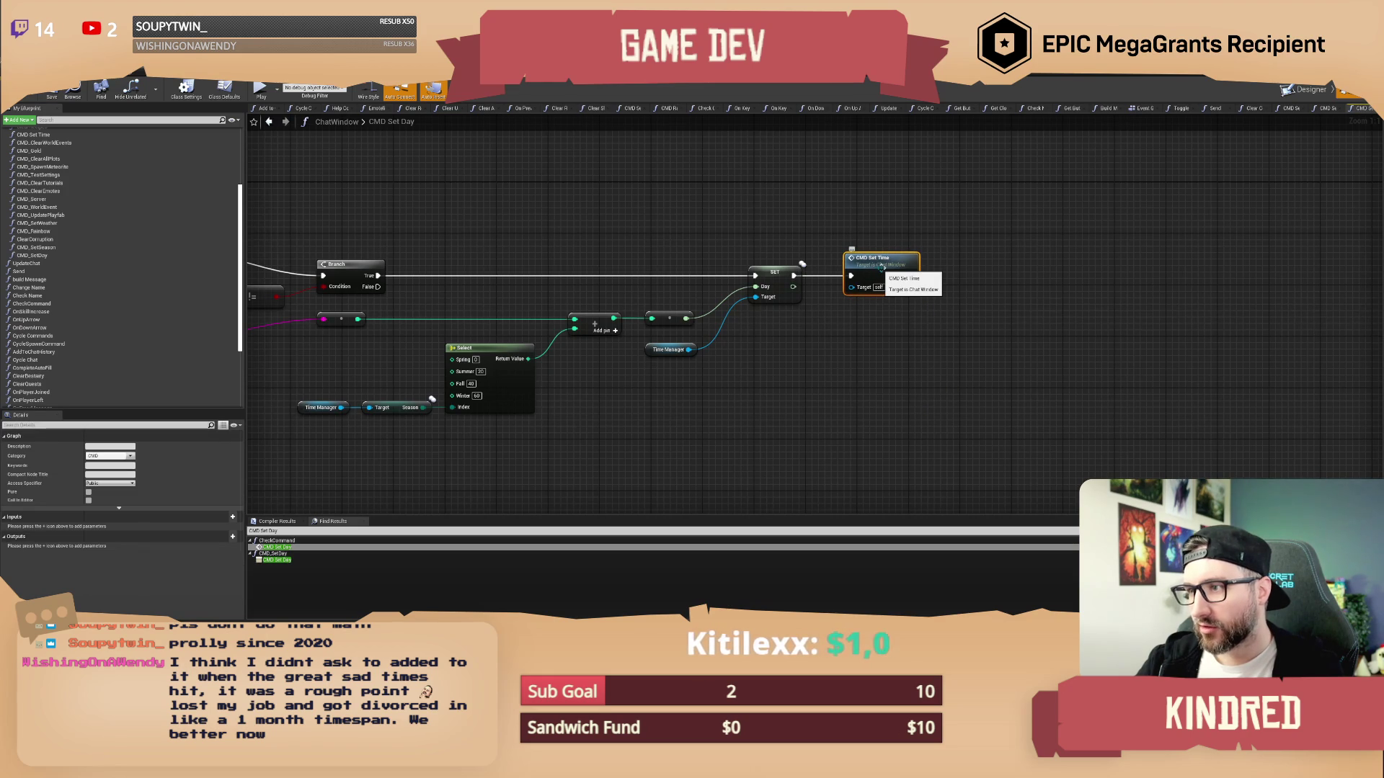
pyautogui.moveTo(880, 266); pyautogui.dragTo(901, 275)
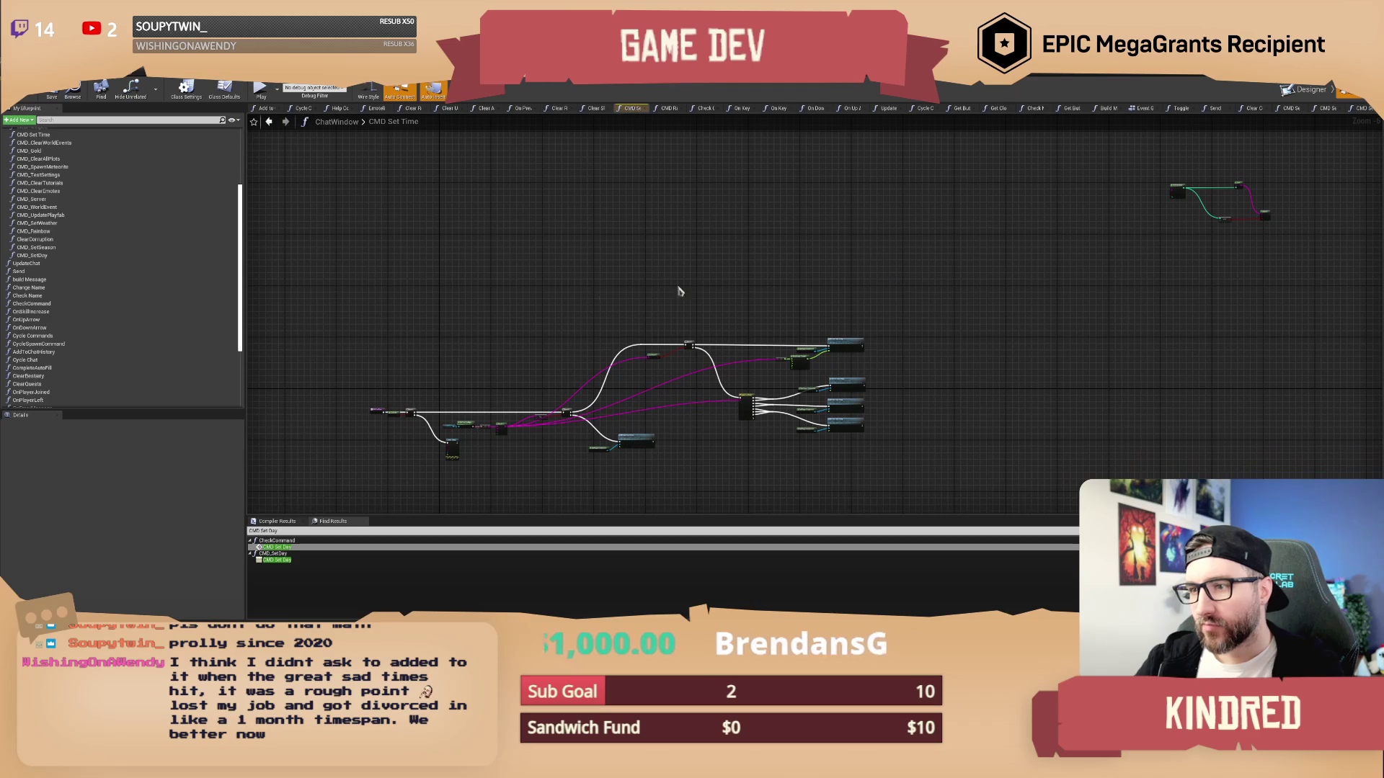
# Review CMD Set Time, select Get Player Component and the top RPC Set Time Of Day, then return
pyautogui.scroll(6, 530, 317)
pyautogui.moveTo(684, 301); pyautogui.dragTo(683, 215)
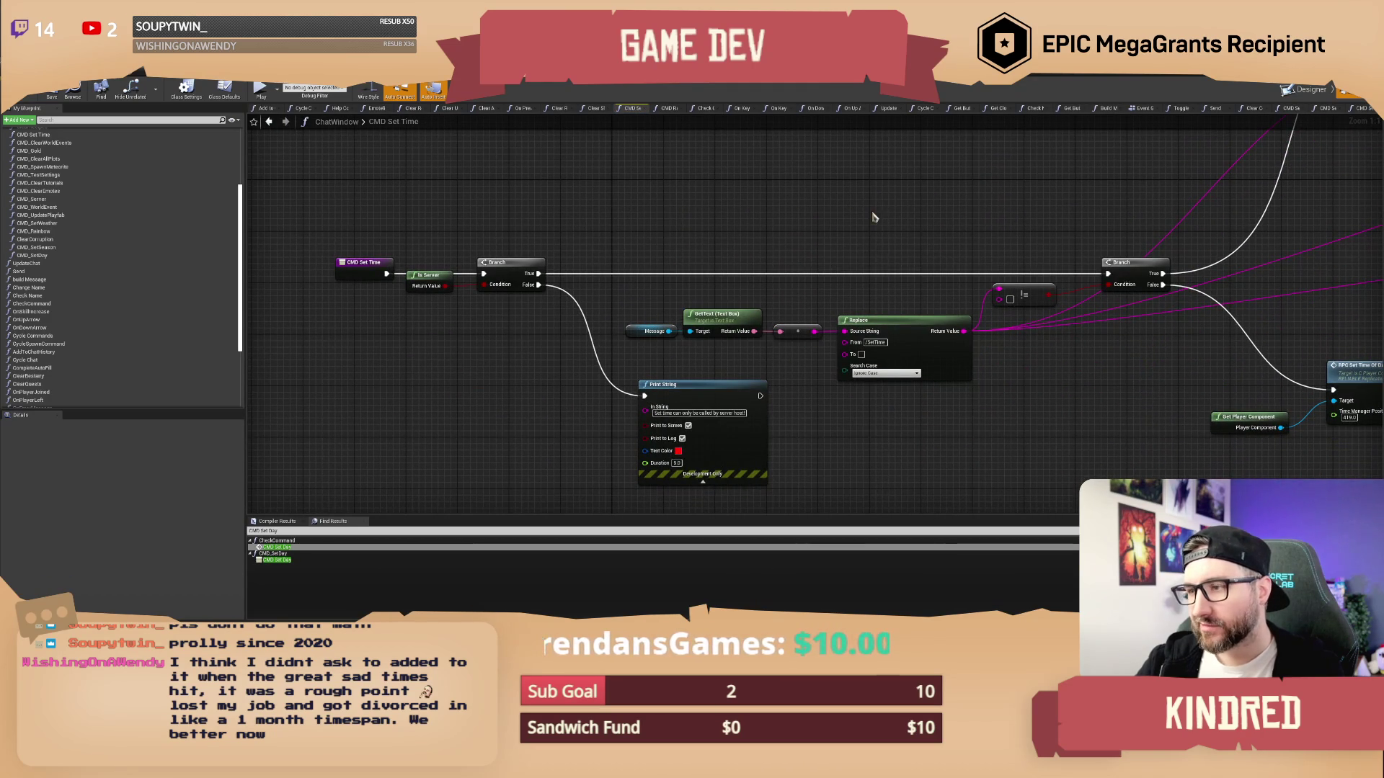
pyautogui.moveTo(961, 217)
pyautogui.mouseDown()
pyautogui.moveTo(579, 240)
pyautogui.moveTo(899, 401)
pyautogui.mouseUp()
pyautogui.moveTo(1065, 346); pyautogui.dragTo(1045, 314)
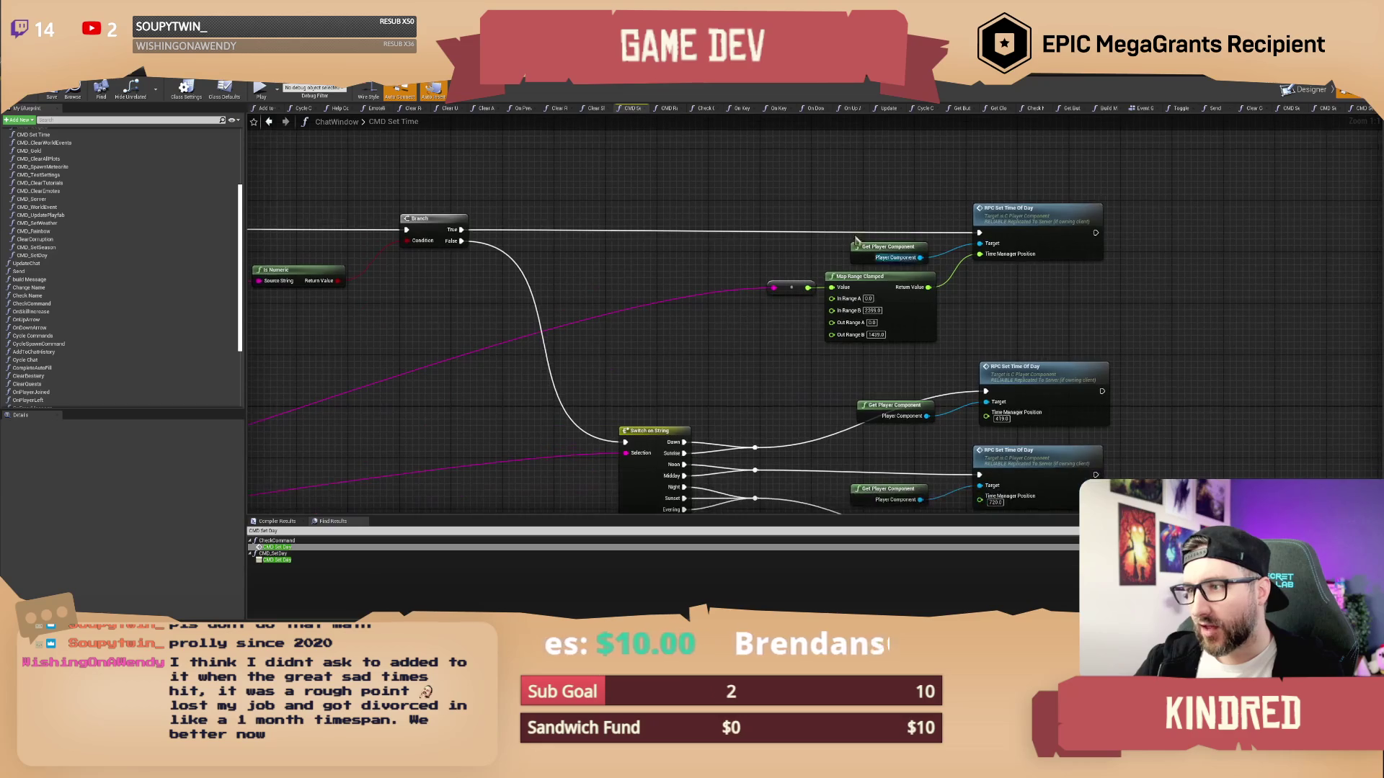
pyautogui.moveTo(865, 187); pyautogui.dragTo(1073, 331)
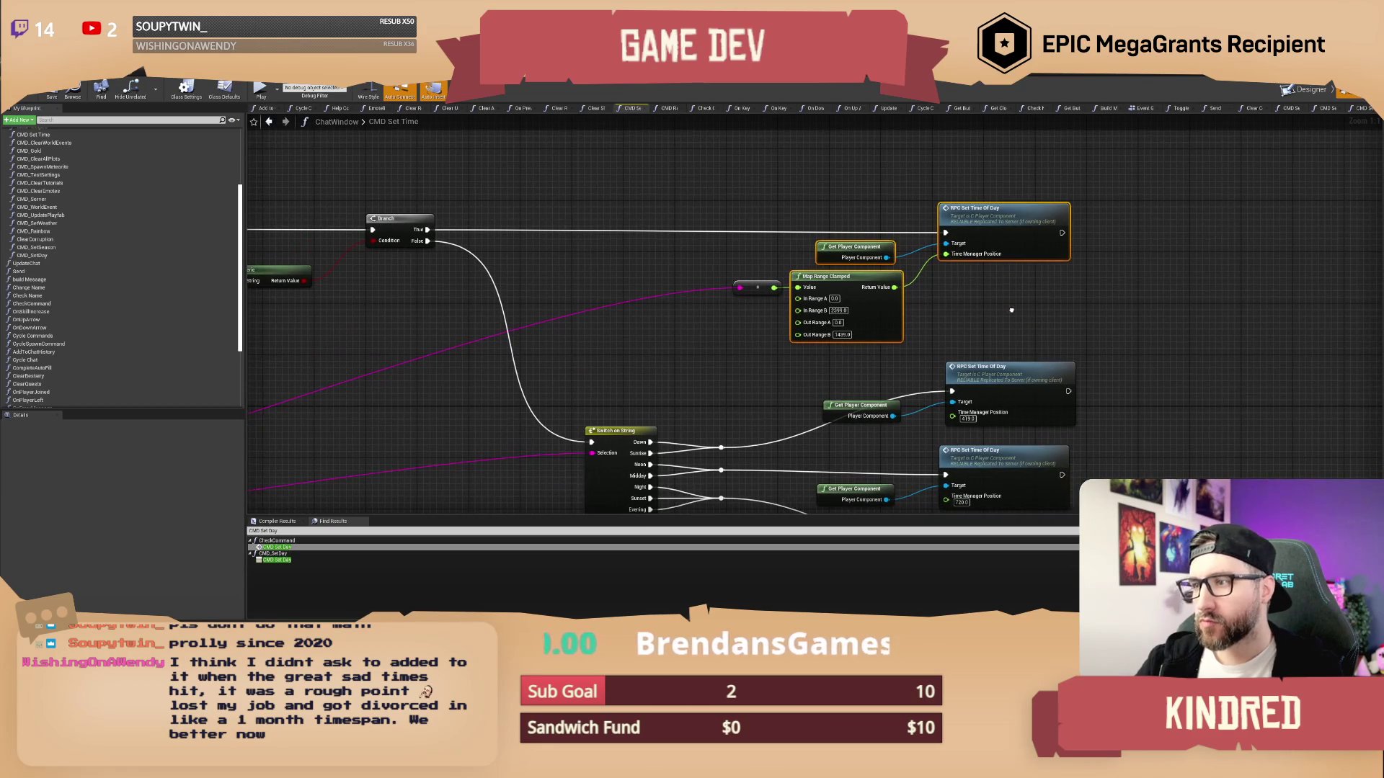
pyautogui.moveTo(817, 166)
pyautogui.mouseDown()
pyautogui.moveTo(1066, 262)
pyautogui.moveTo(1037, 267)
pyautogui.mouseUp()
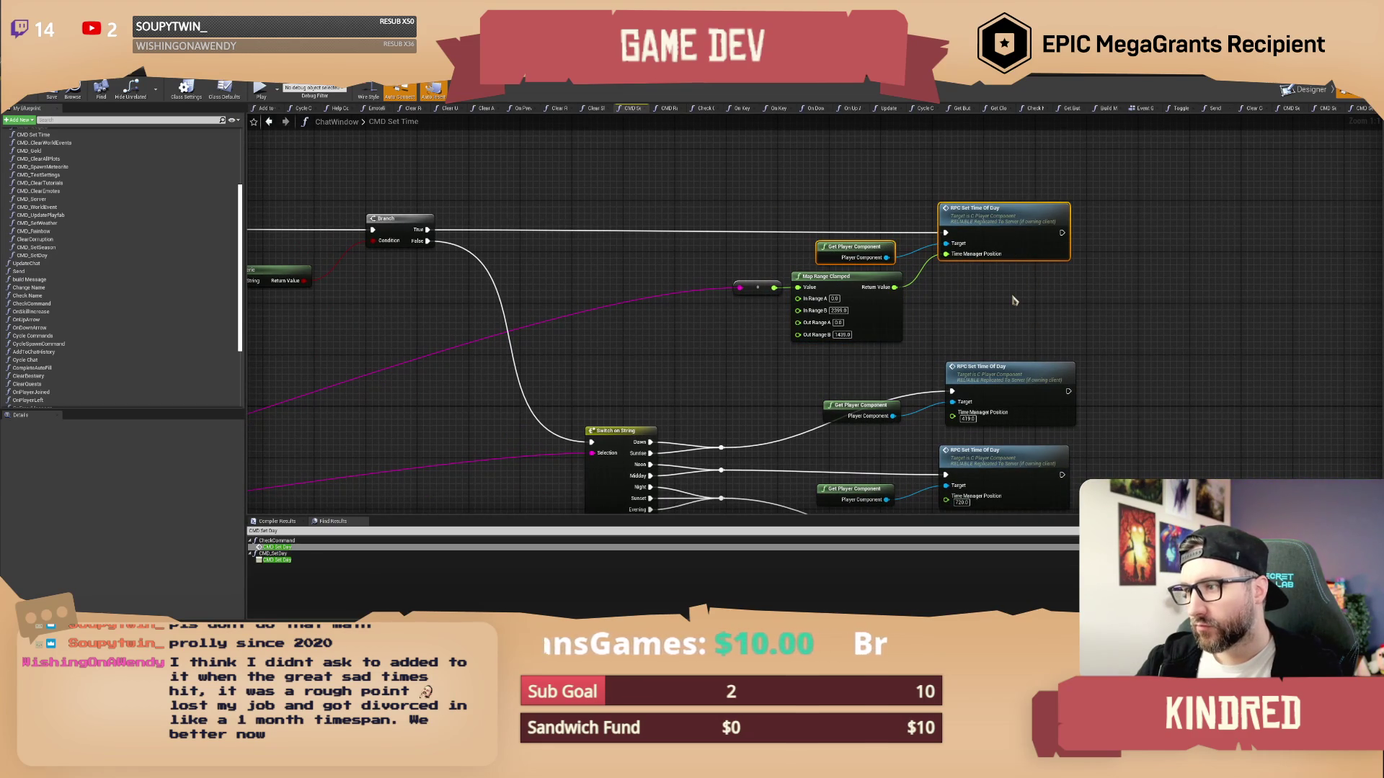
pyautogui.click(269, 121)
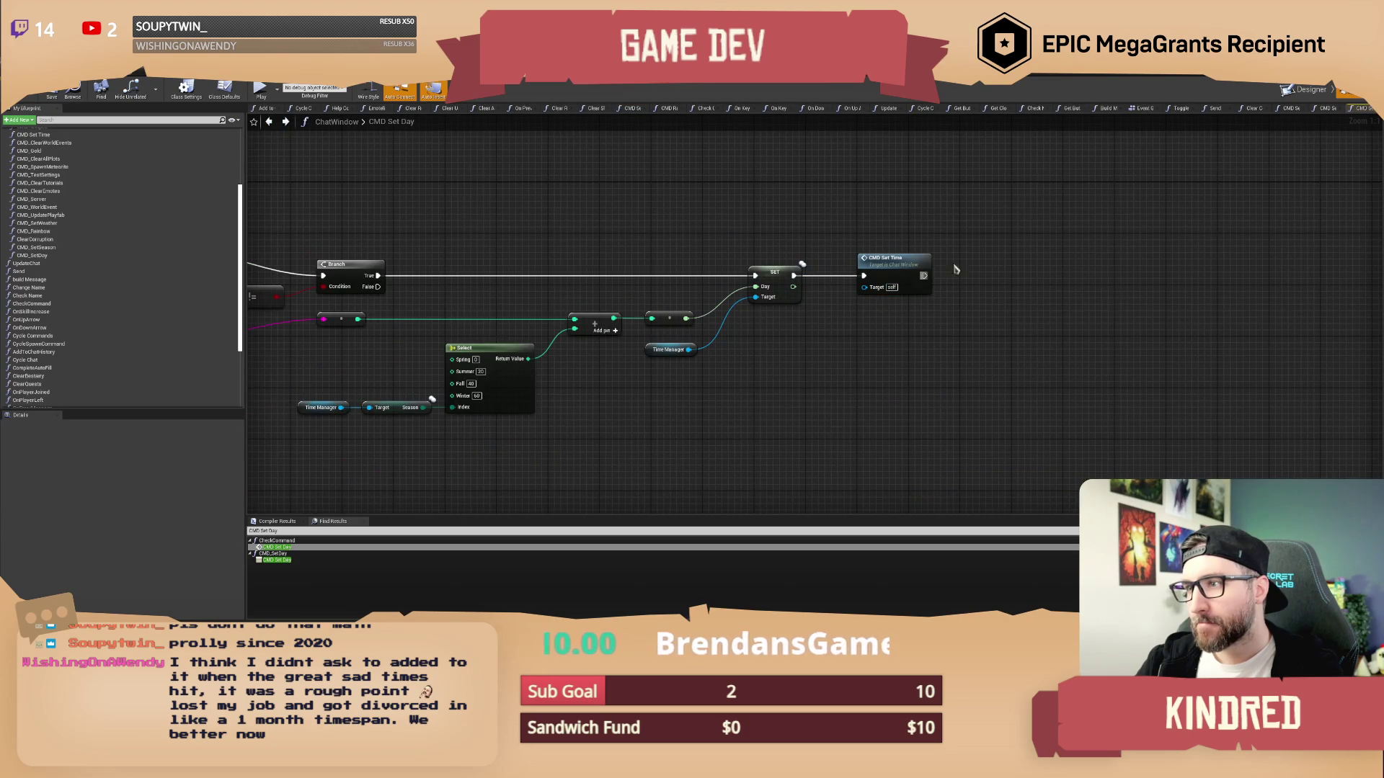
# Paste the RPC nodes, wire SET Day into RPC Set Time Of Day, and set Time Manager Position 24
pyautogui.hotkey('ctrl', 'v')
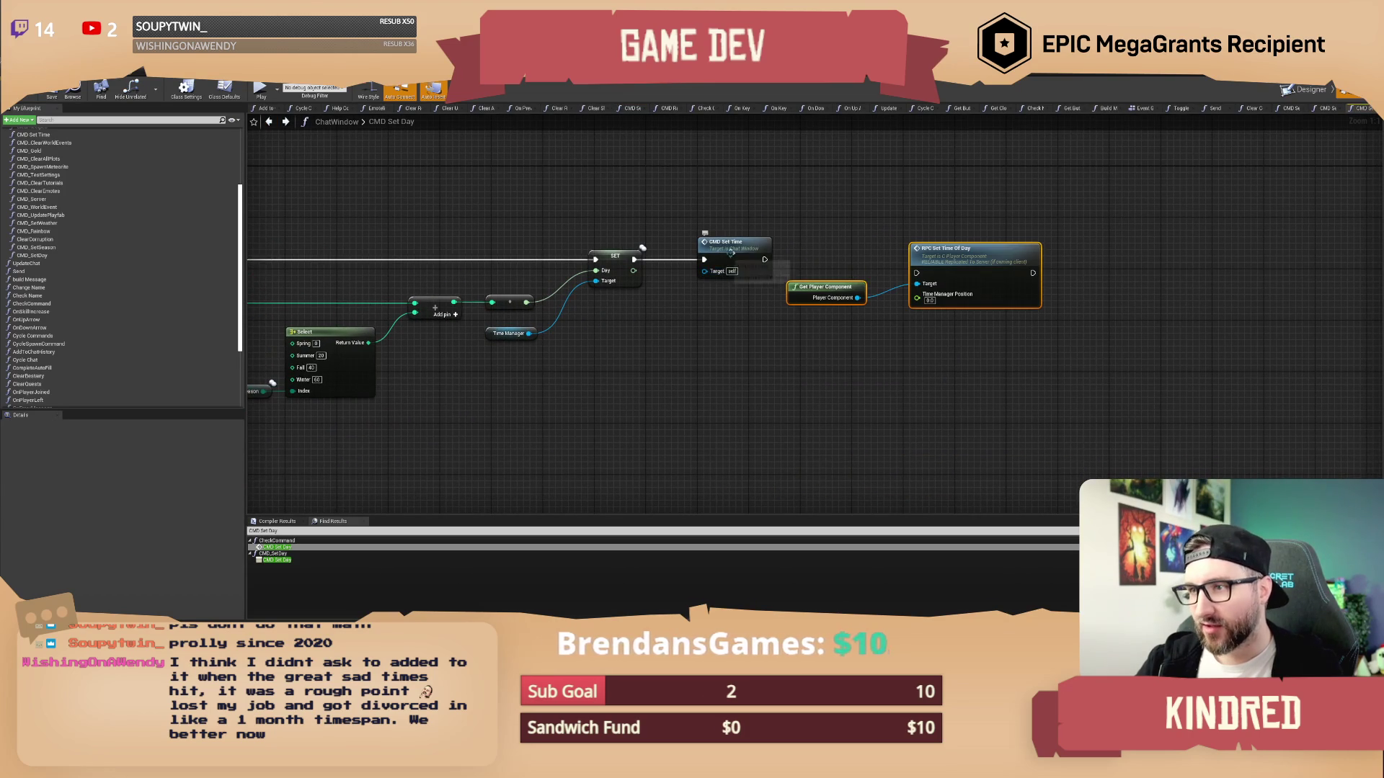
pyautogui.moveTo(723, 254)
pyautogui.mouseDown()
pyautogui.moveTo(806, 189)
pyautogui.moveTo(809, 170)
pyautogui.mouseUp()
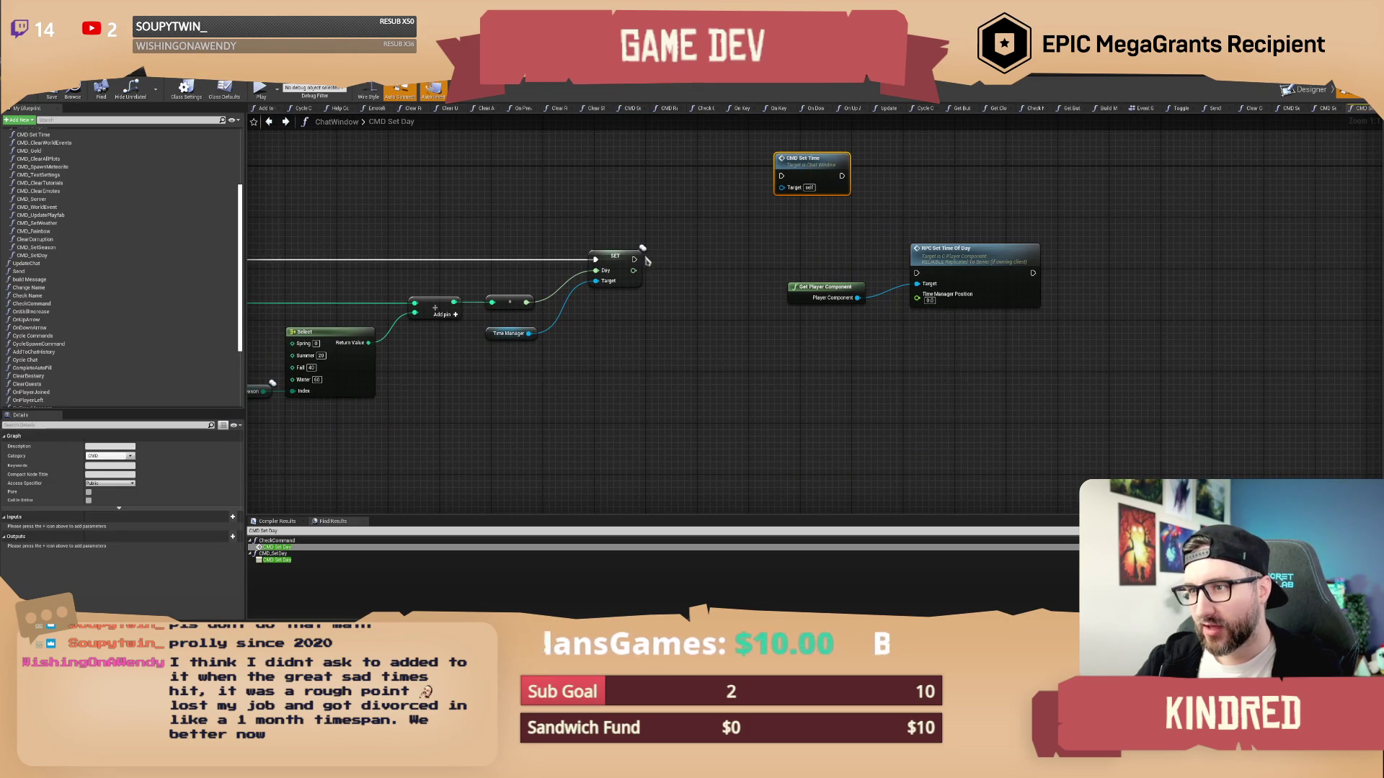
pyautogui.moveTo(635, 259)
pyautogui.mouseDown()
pyautogui.moveTo(936, 270)
pyautogui.moveTo(917, 273)
pyautogui.moveTo(964, 246)
pyautogui.mouseUp()
pyautogui.click(966, 186)
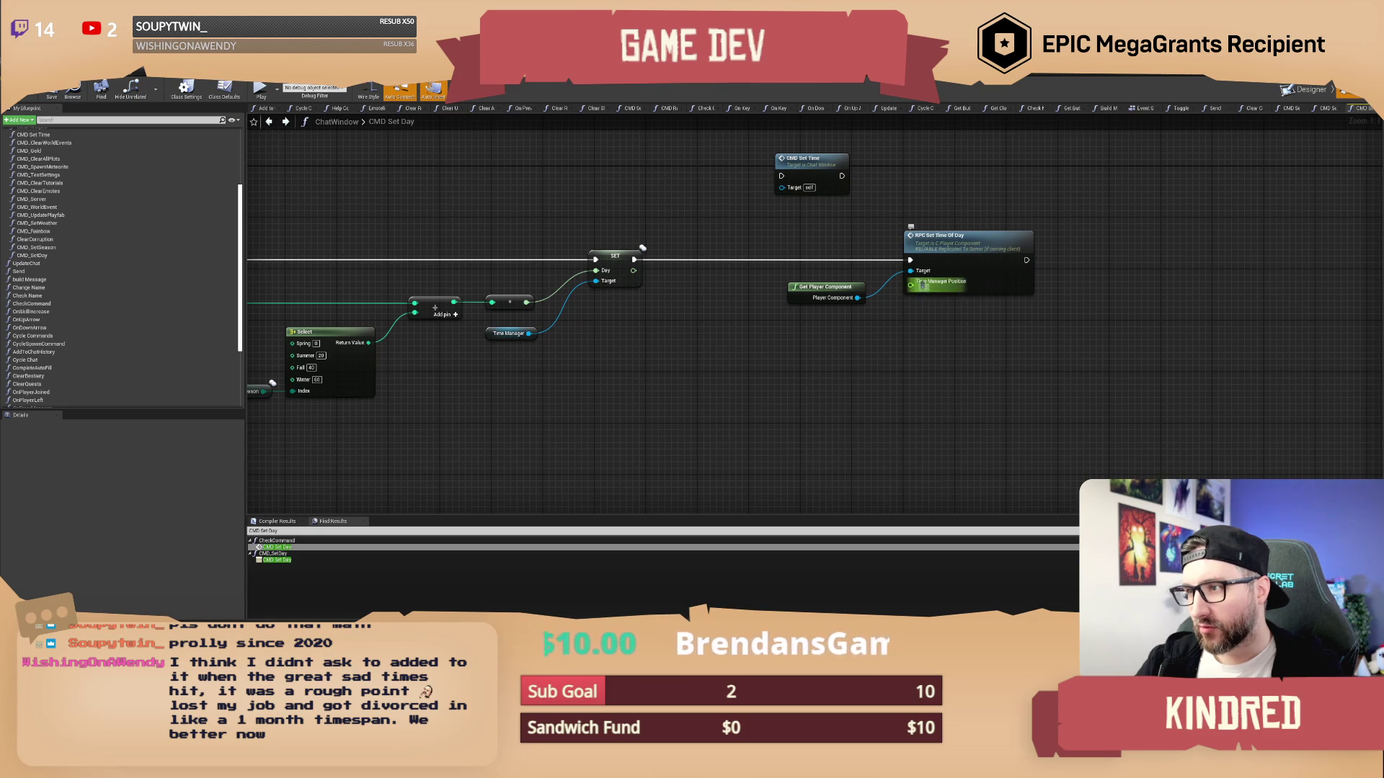
pyautogui.write('240')
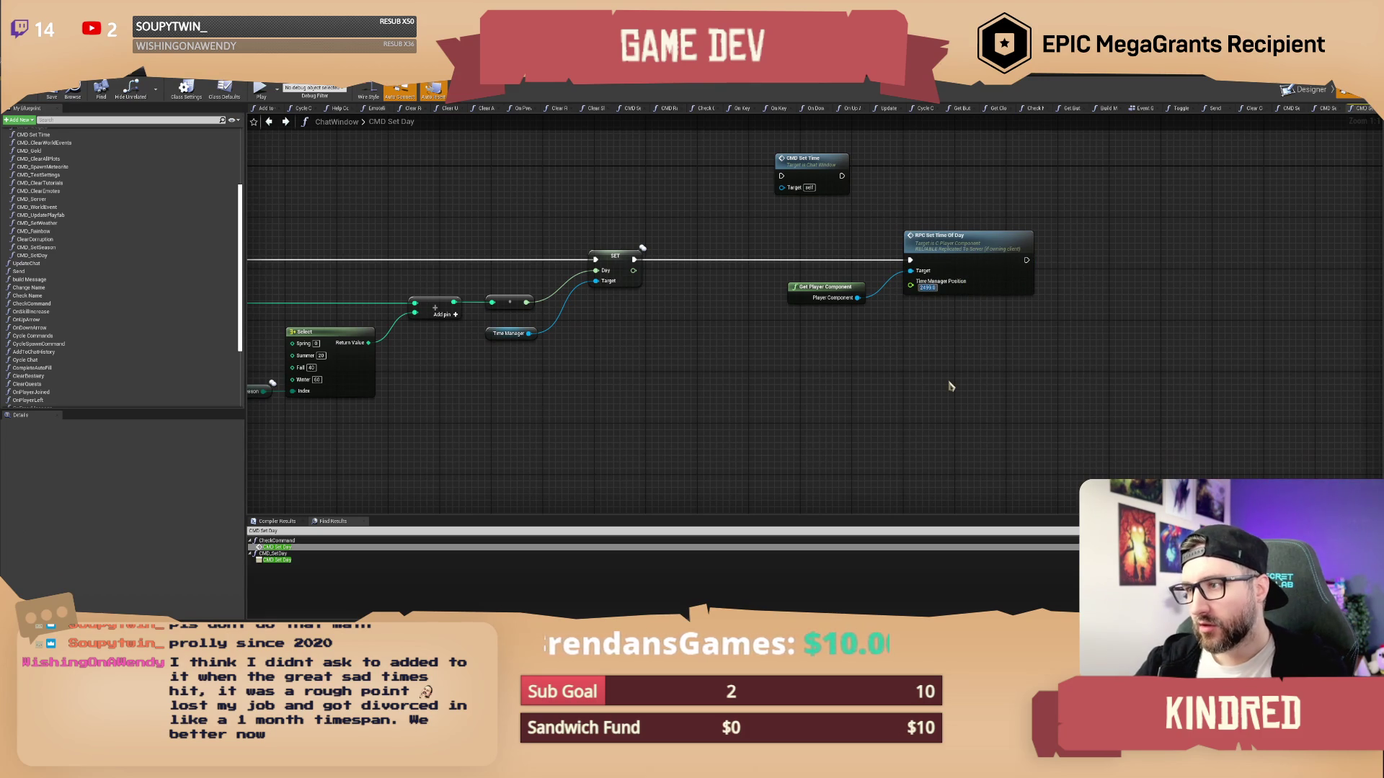
pyautogui.moveTo(950, 387)
pyautogui.mouseDown()
pyautogui.moveTo(834, 370)
pyautogui.moveTo(844, 330)
pyautogui.mouseUp()
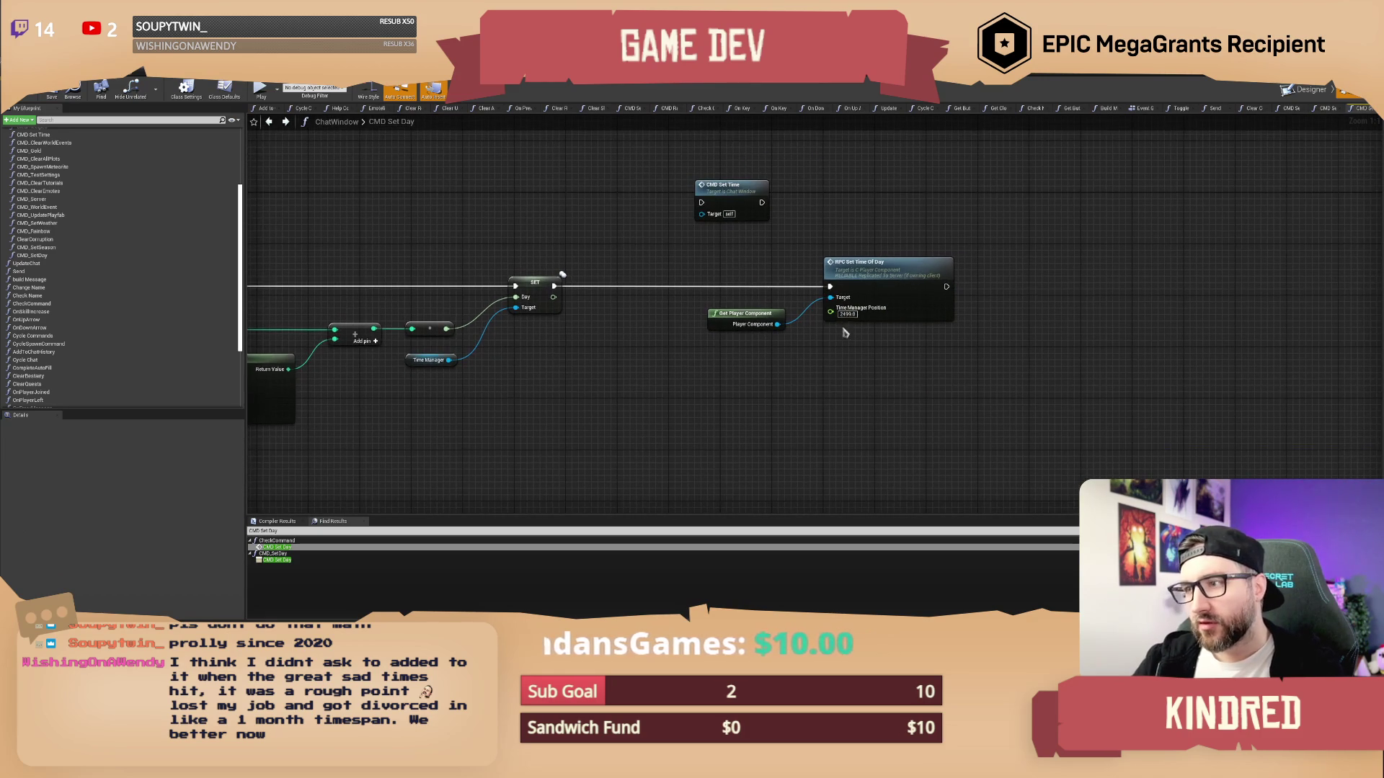
pyautogui.click(887, 274)
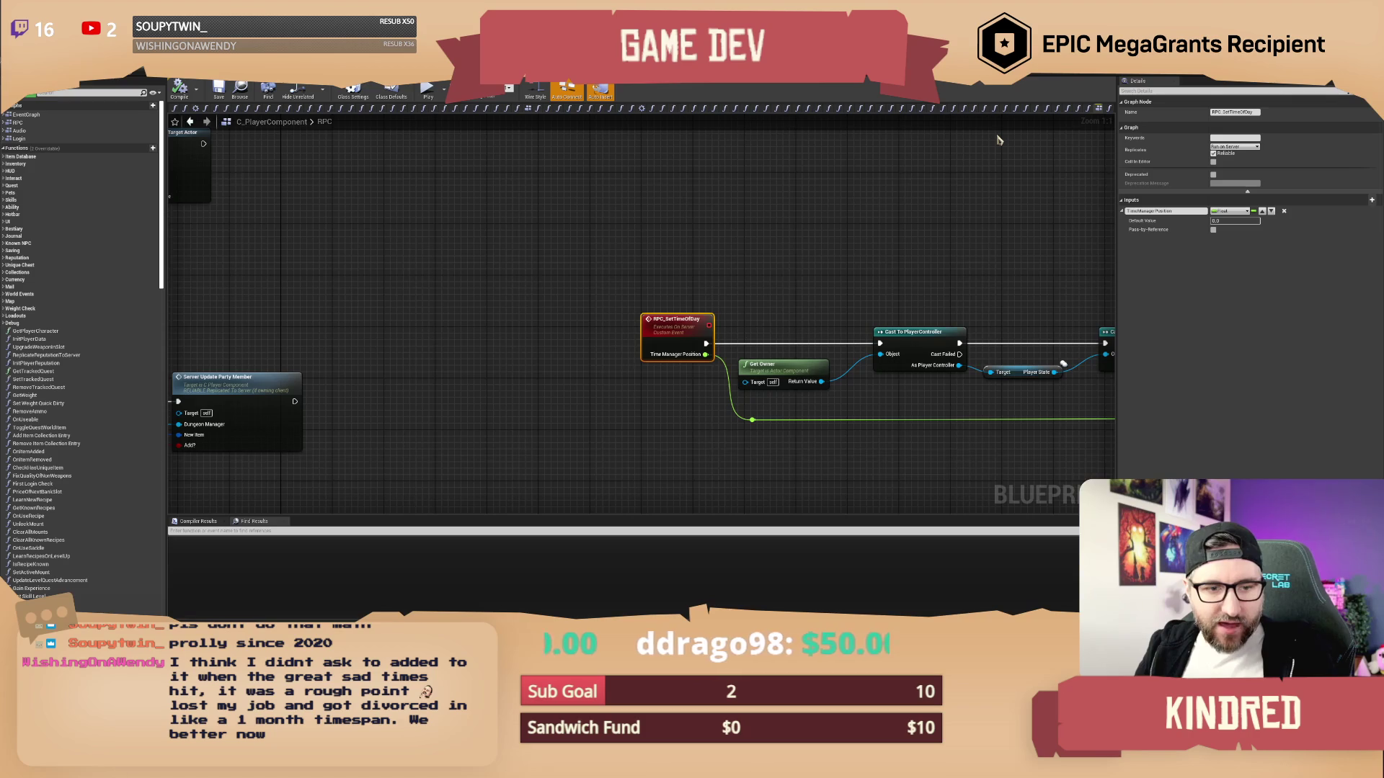
# Inspect the RPC_SetTimeOfDay event chain and the command data table, then return to CMD Set Day
pyautogui.click(857, 225)
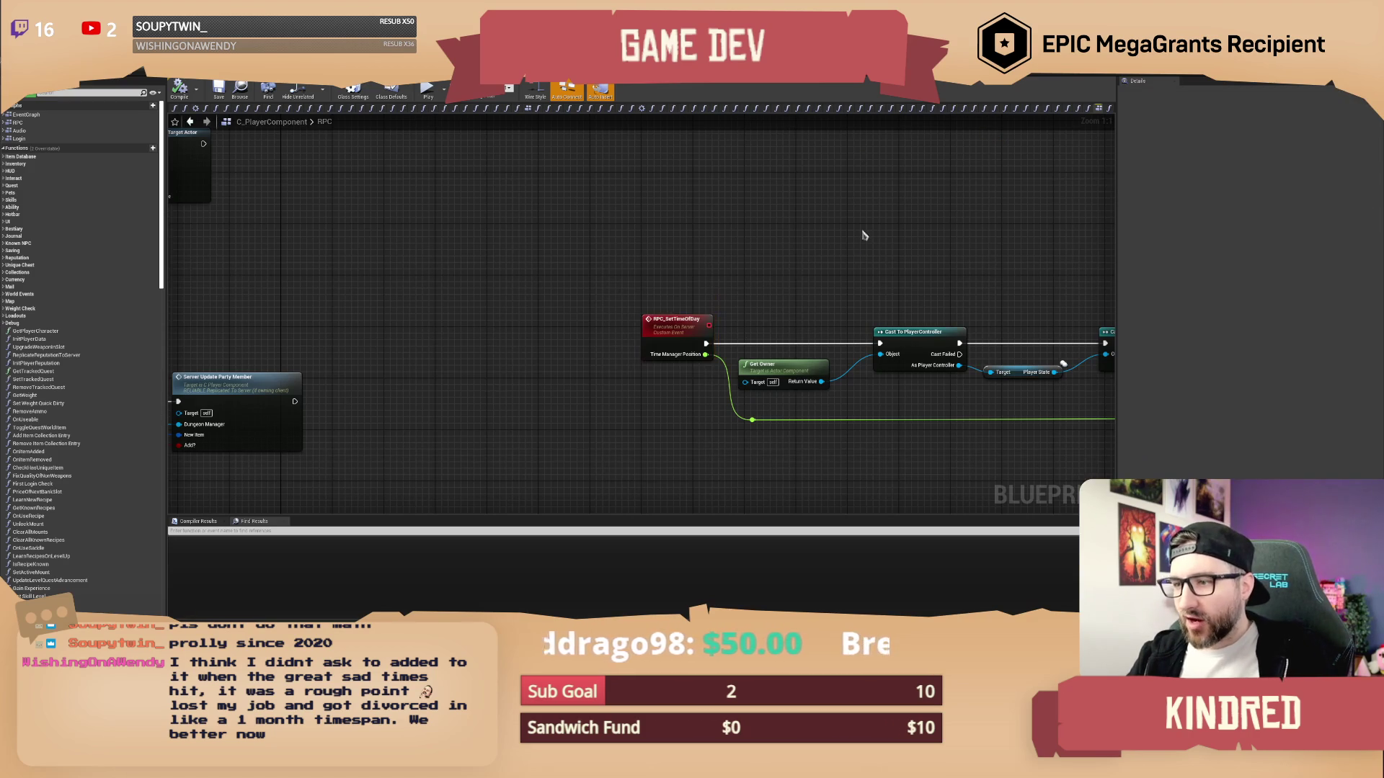
pyautogui.moveTo(862, 234)
pyautogui.mouseDown()
pyautogui.moveTo(701, 286)
pyautogui.moveTo(634, 289)
pyautogui.mouseUp()
pyautogui.scroll(-1, 633, 289)
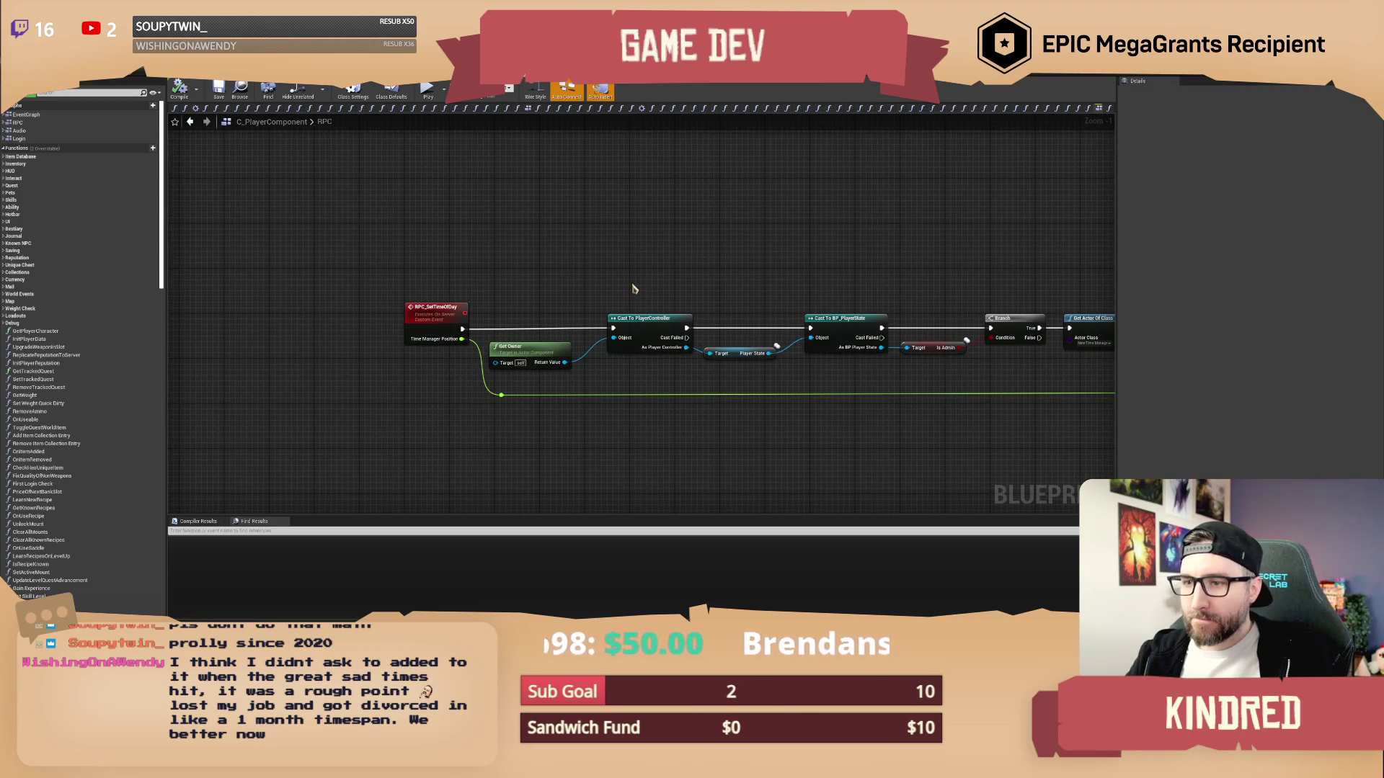
pyautogui.scroll(1, 627, 287)
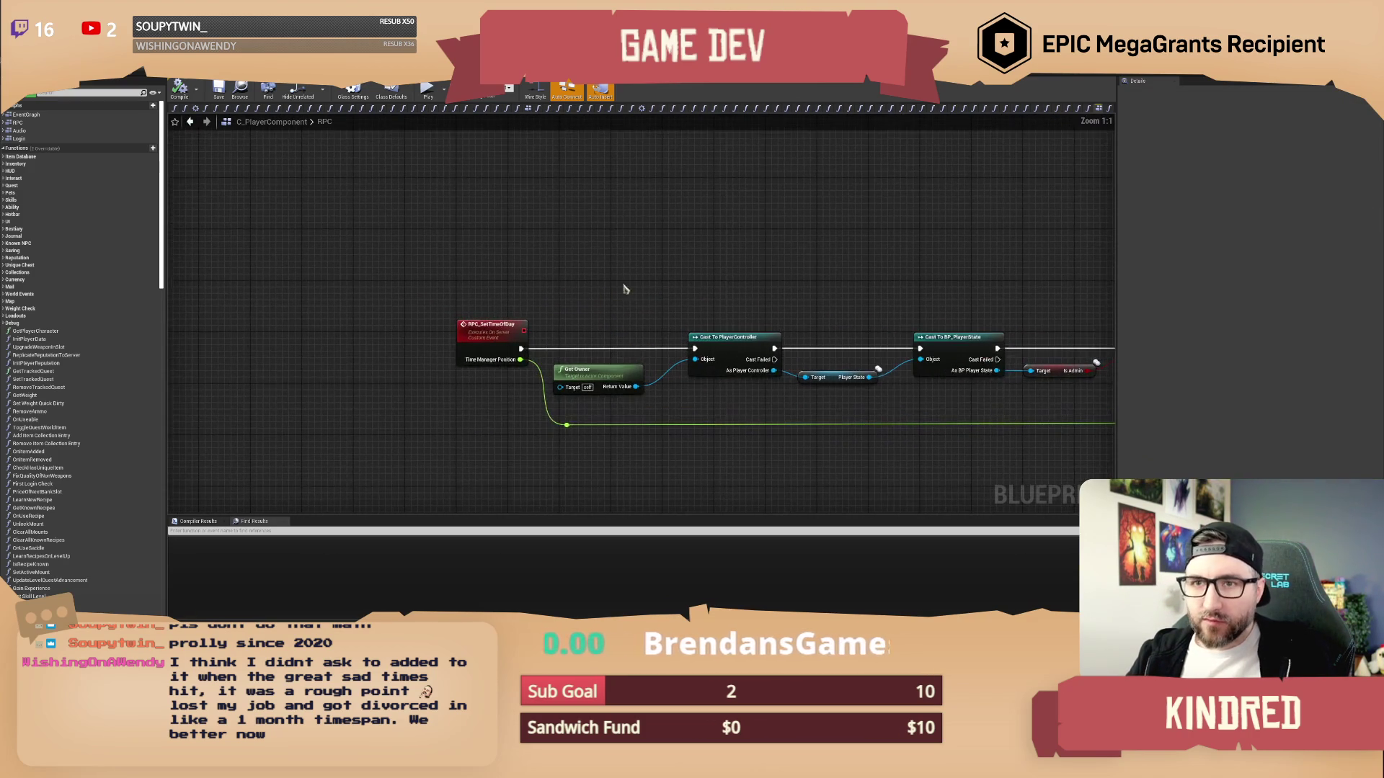
pyautogui.moveTo(627, 287); pyautogui.dragTo(506, 284)
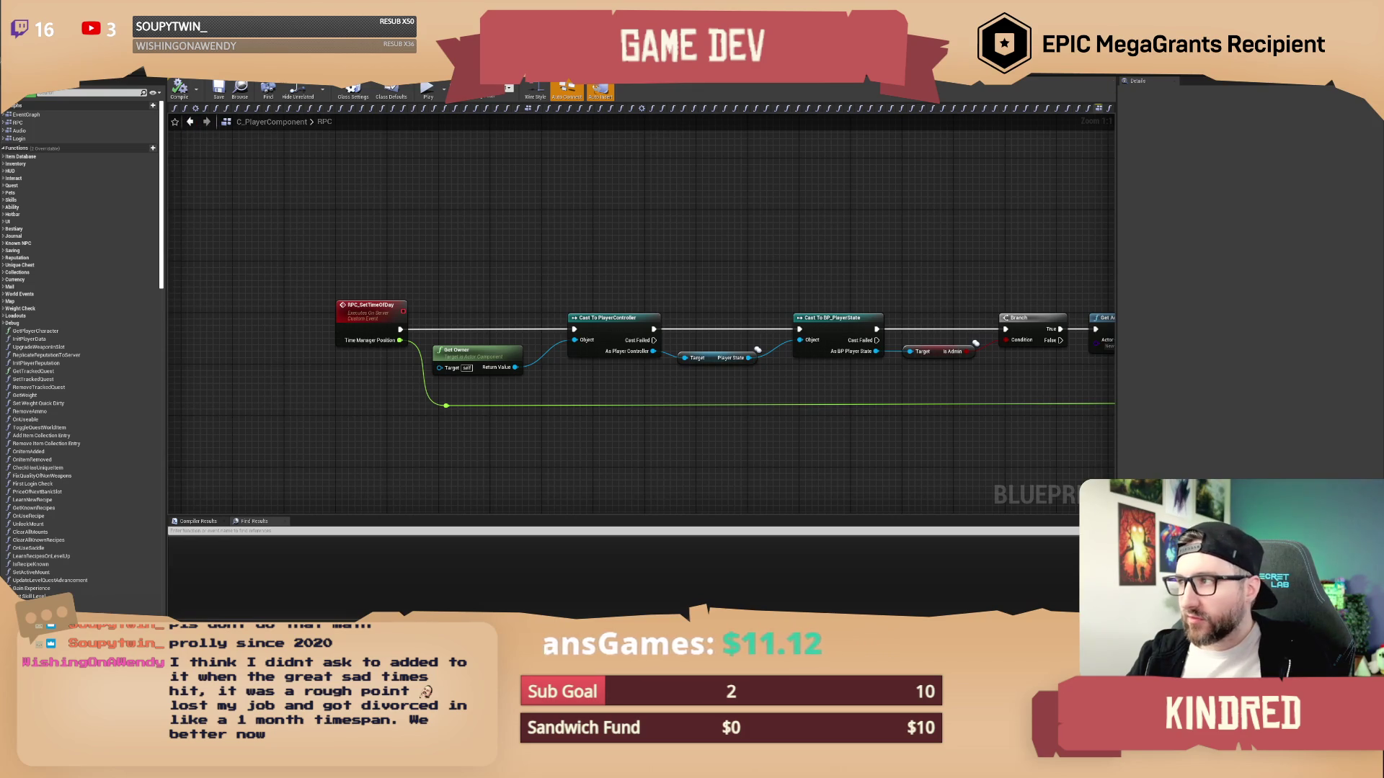
pyautogui.hotkey('alt', 'Tab')
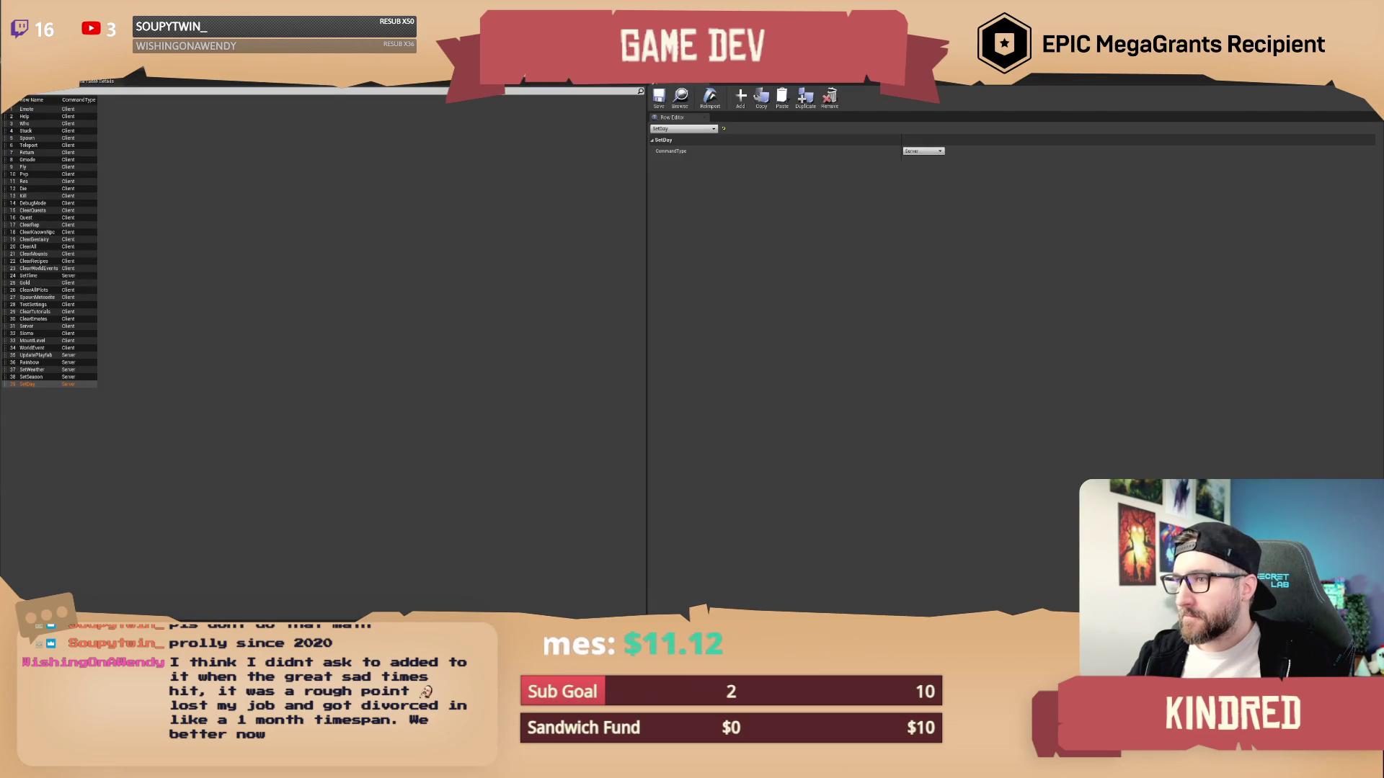
pyautogui.hotkey('alt', 'Tab')
pyautogui.moveTo(905, 216); pyautogui.dragTo(815, 241)
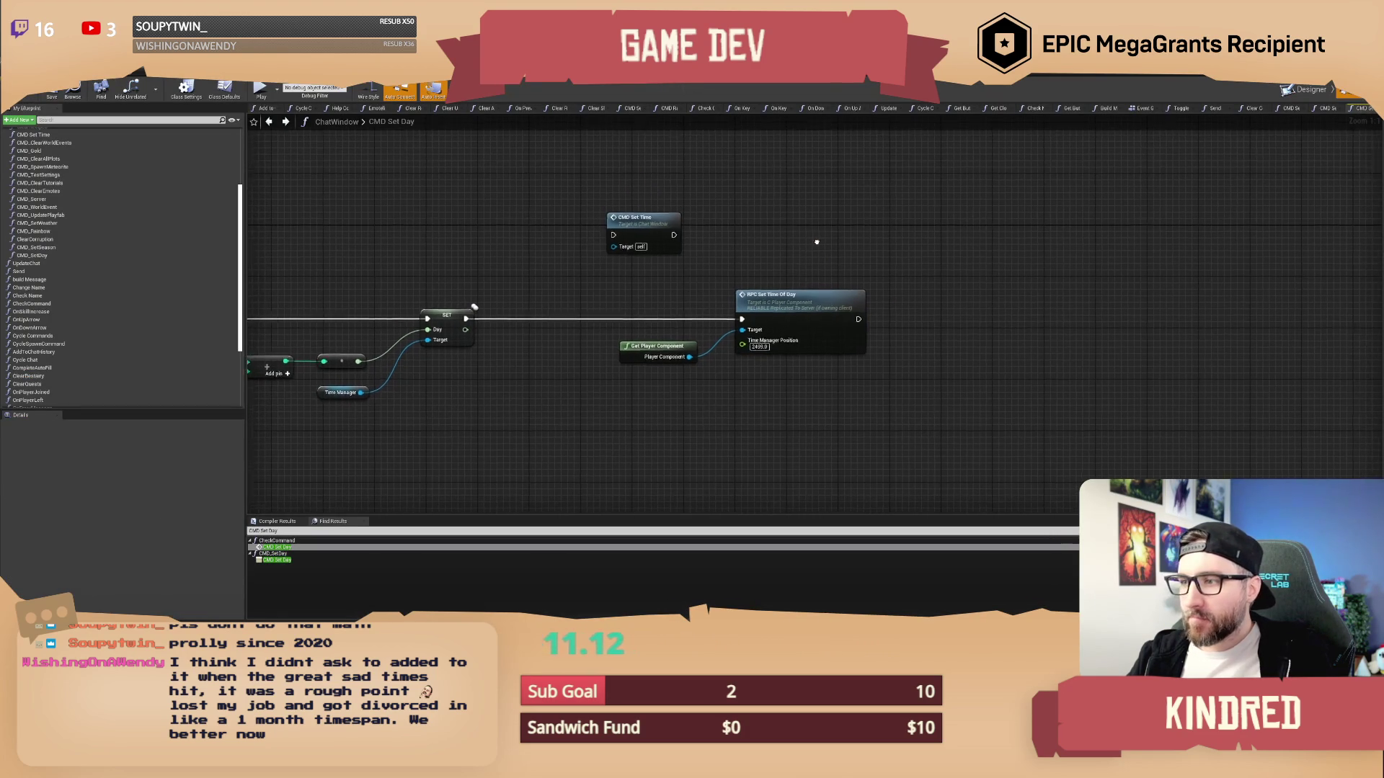
# Open the CMD Set Time function and set Map Range Clamped In Range B to 2399
pyautogui.click(648, 227)
pyautogui.doubleClick(649, 227)
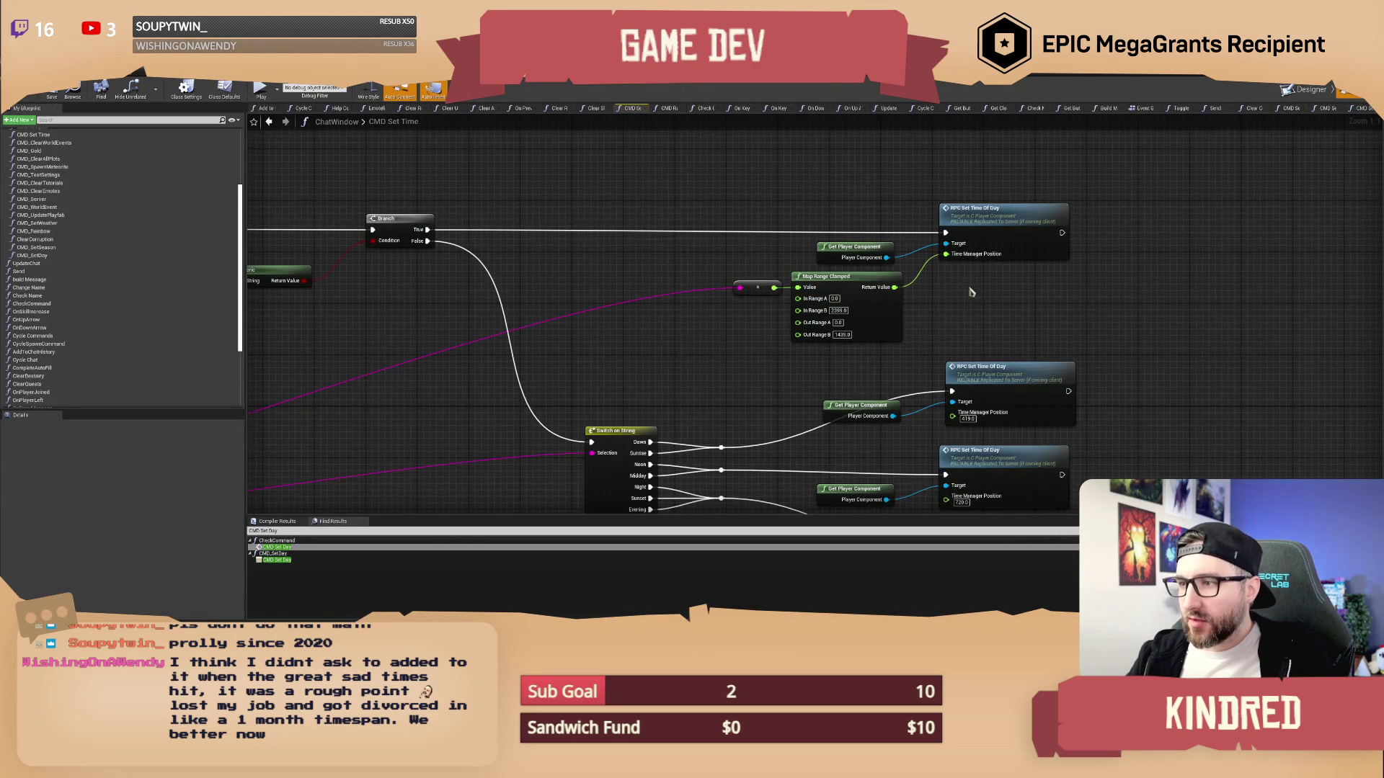
pyautogui.moveTo(630, 272); pyautogui.dragTo(688, 306)
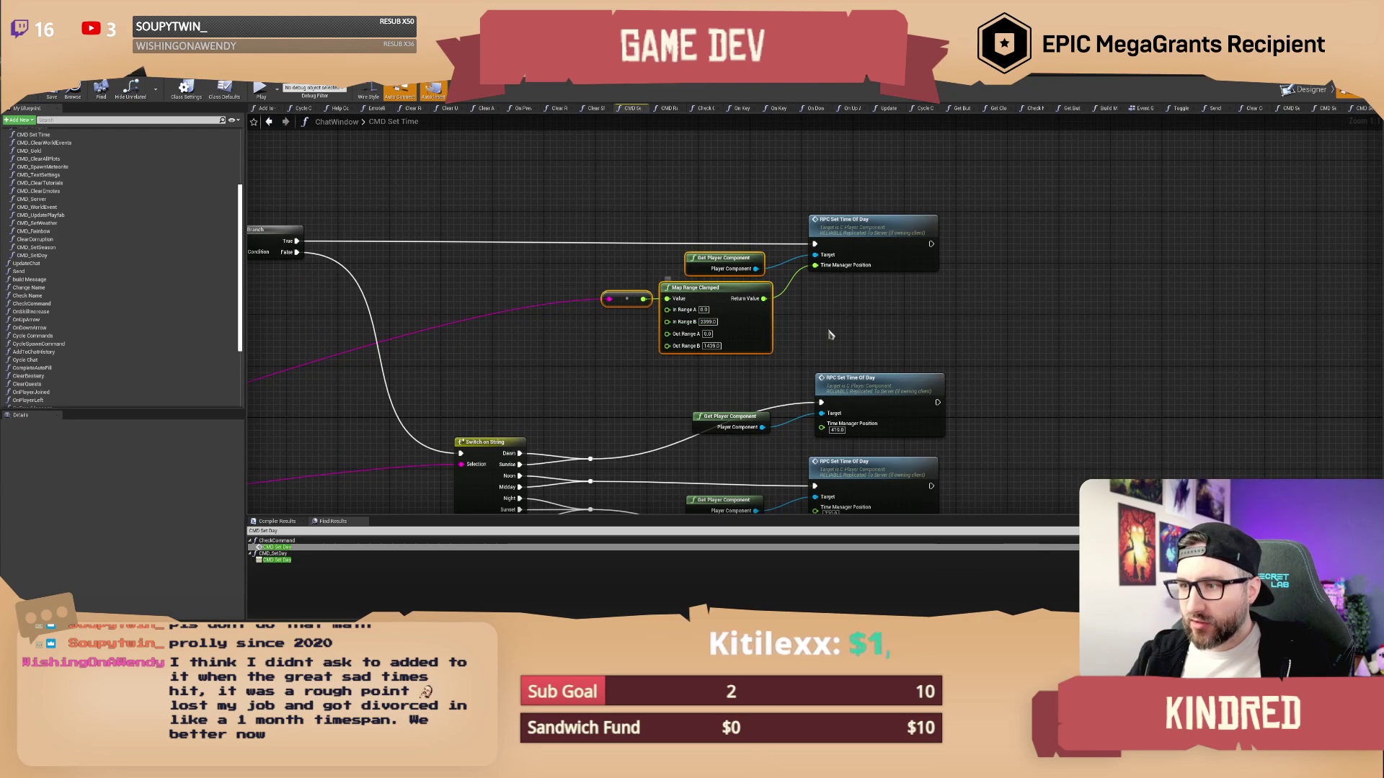
pyautogui.press('Return')
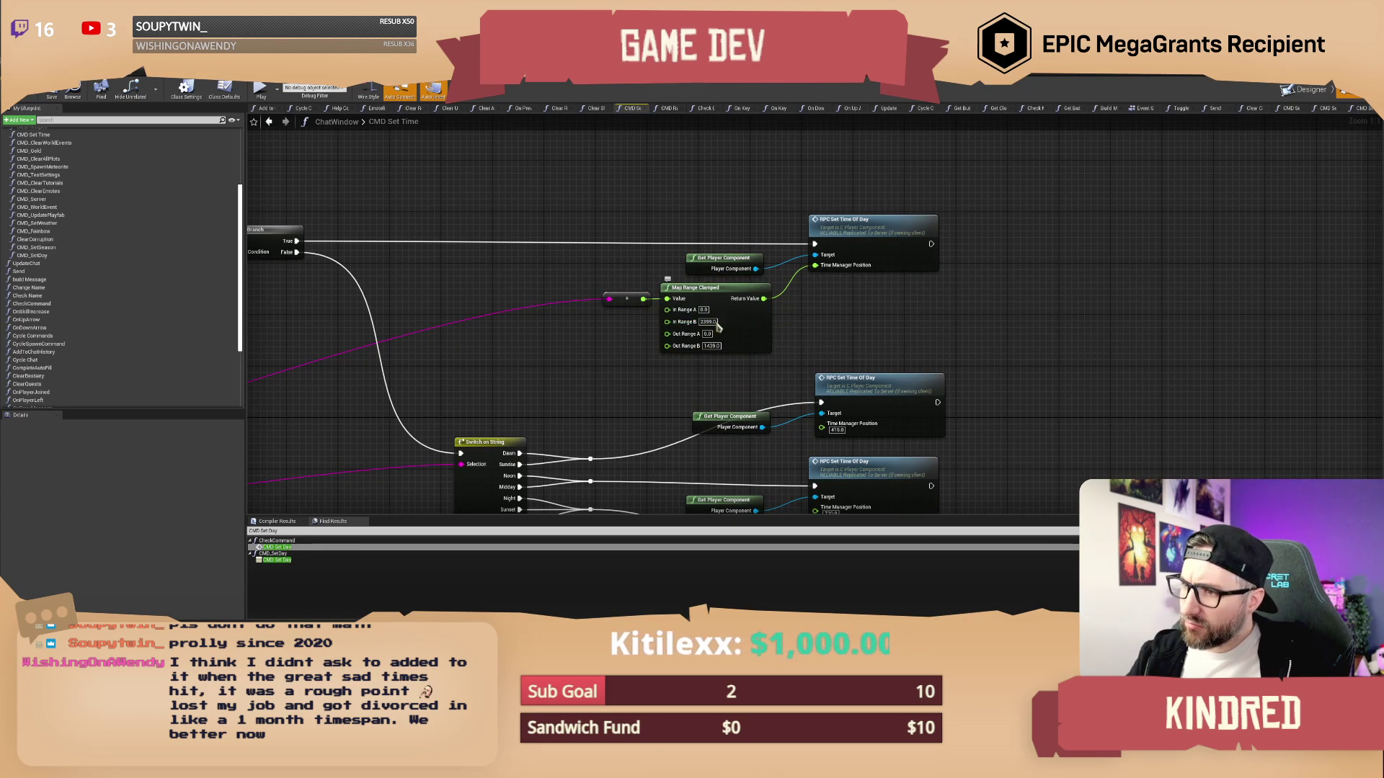
# Set Map Range Clamped Out Range B to 1439 and go back to CMD Set Day
pyautogui.moveTo(817, 335); pyautogui.dragTo(825, 328)
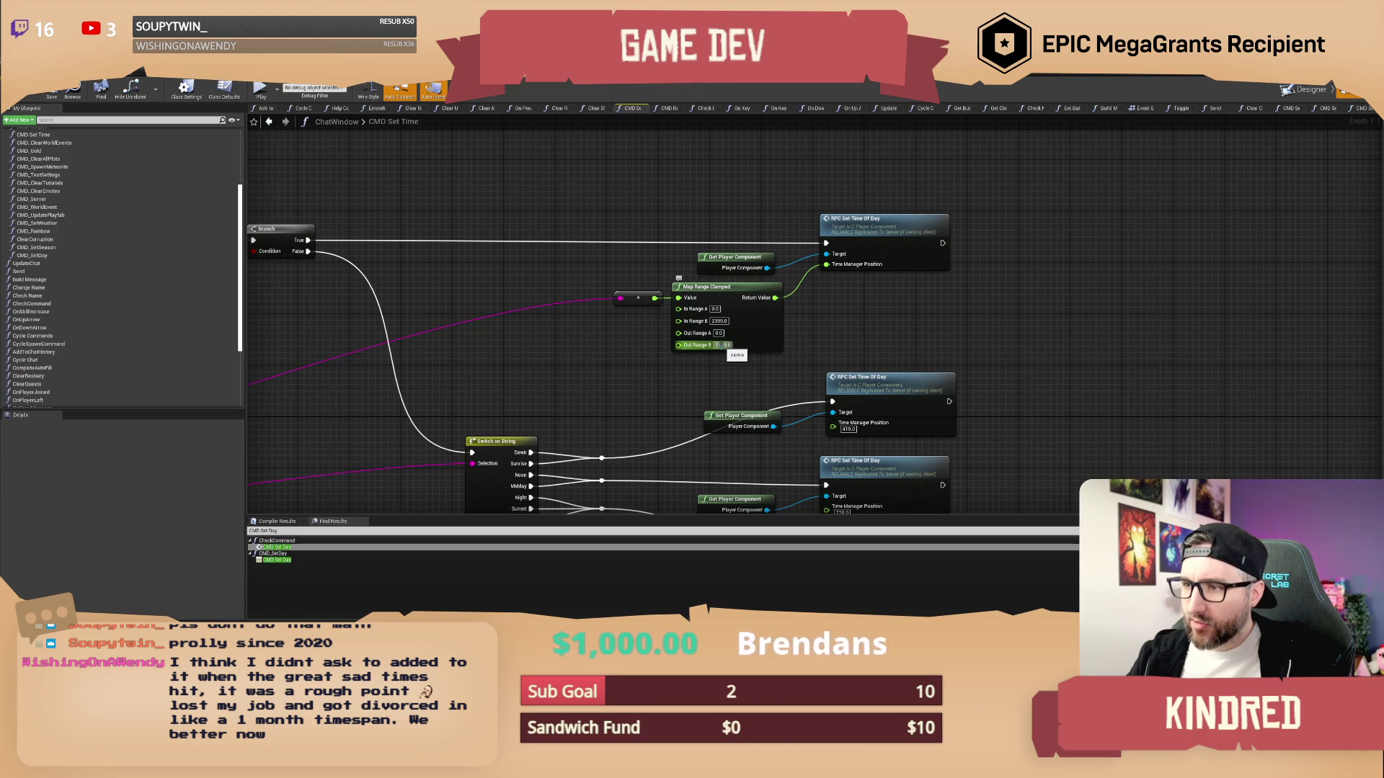
pyautogui.moveTo(808, 337); pyautogui.dragTo(802, 329)
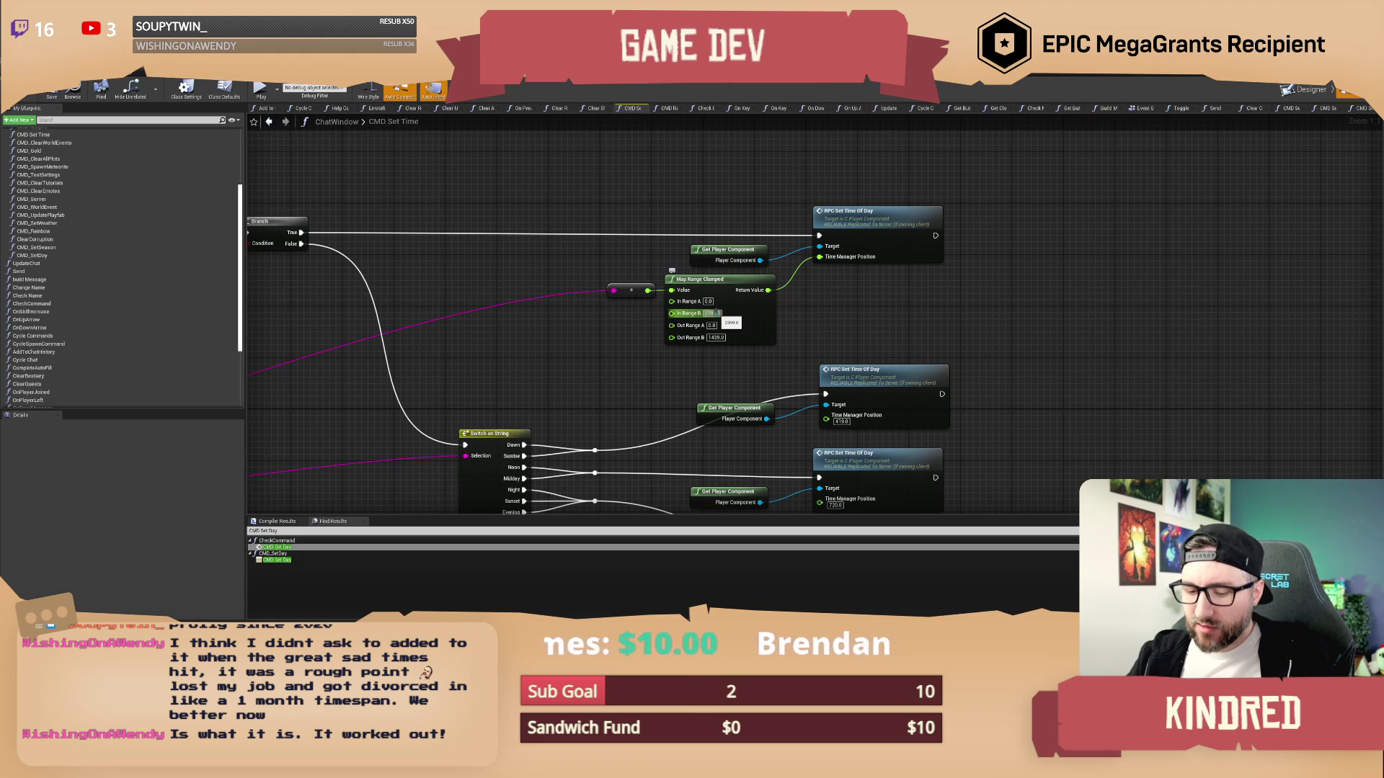
pyautogui.moveTo(829, 328); pyautogui.dragTo(832, 339)
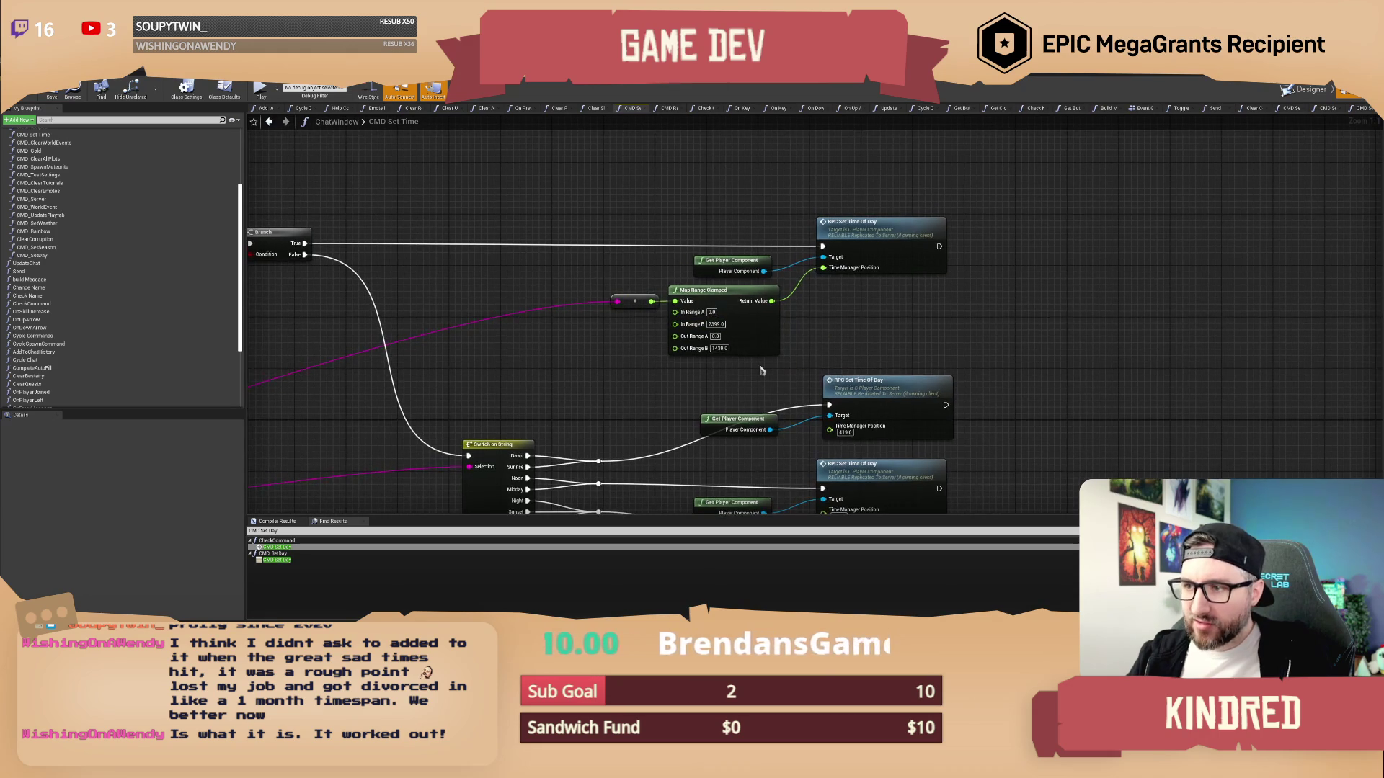
pyautogui.click(720, 348)
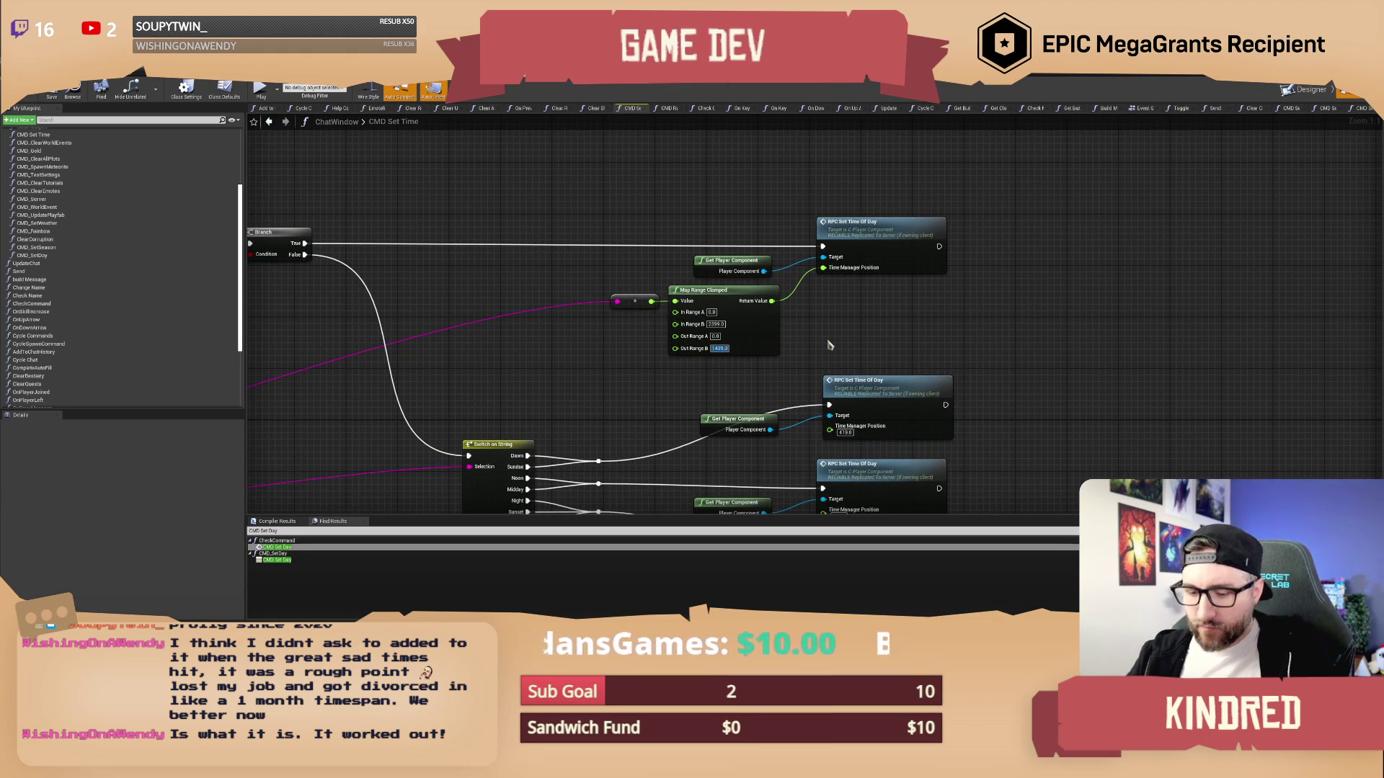
pyautogui.press('Return')
pyautogui.moveTo(901, 318); pyautogui.dragTo(877, 326)
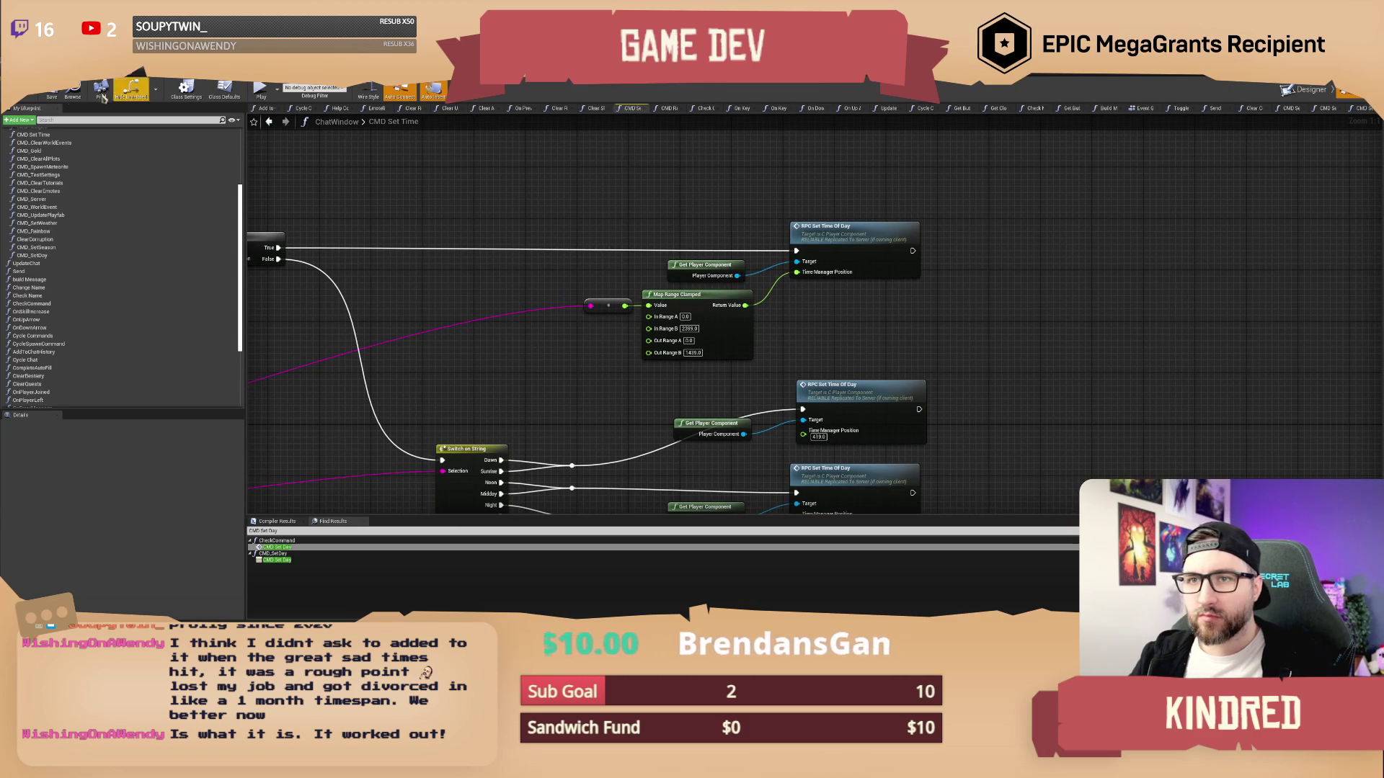
pyautogui.click(269, 122)
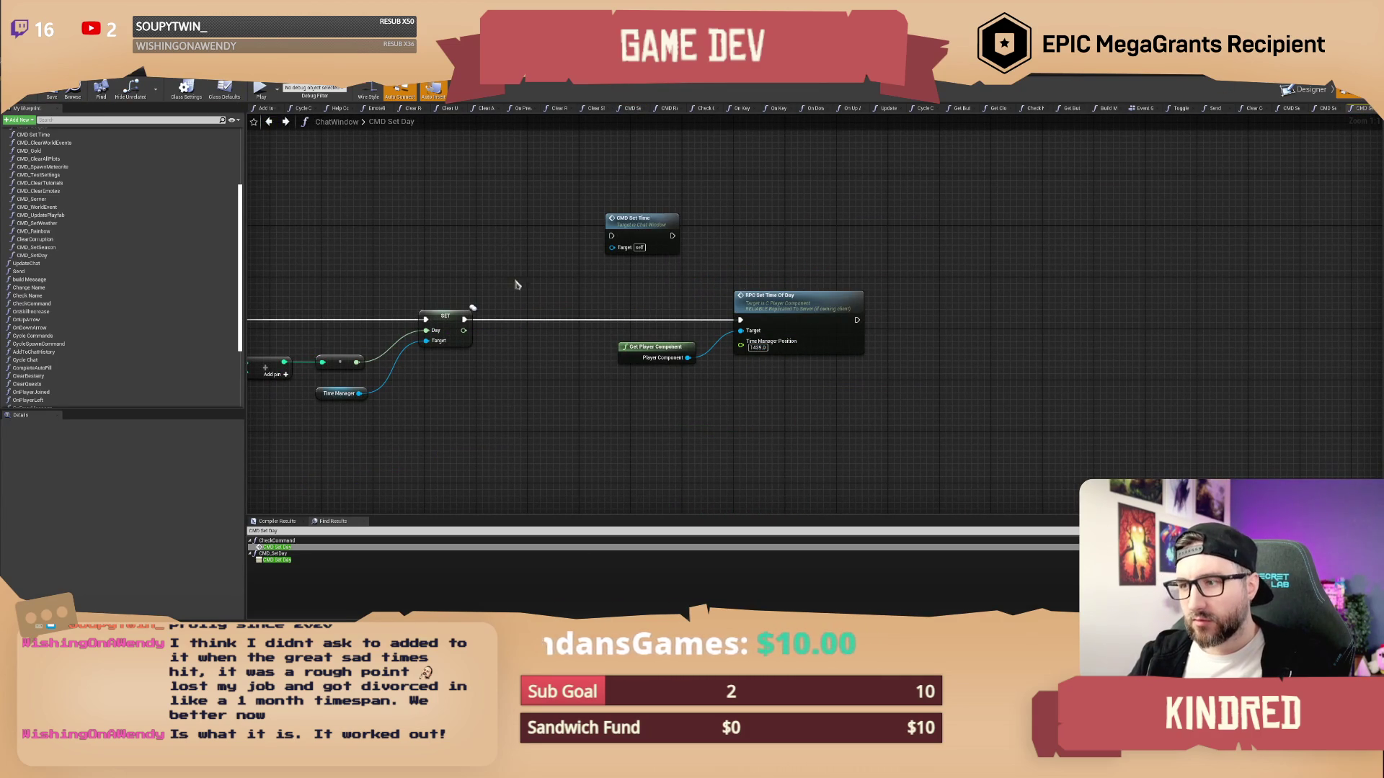
# Compile the ChatWindow blueprint and return to the main level editor
pyautogui.click(51, 93)
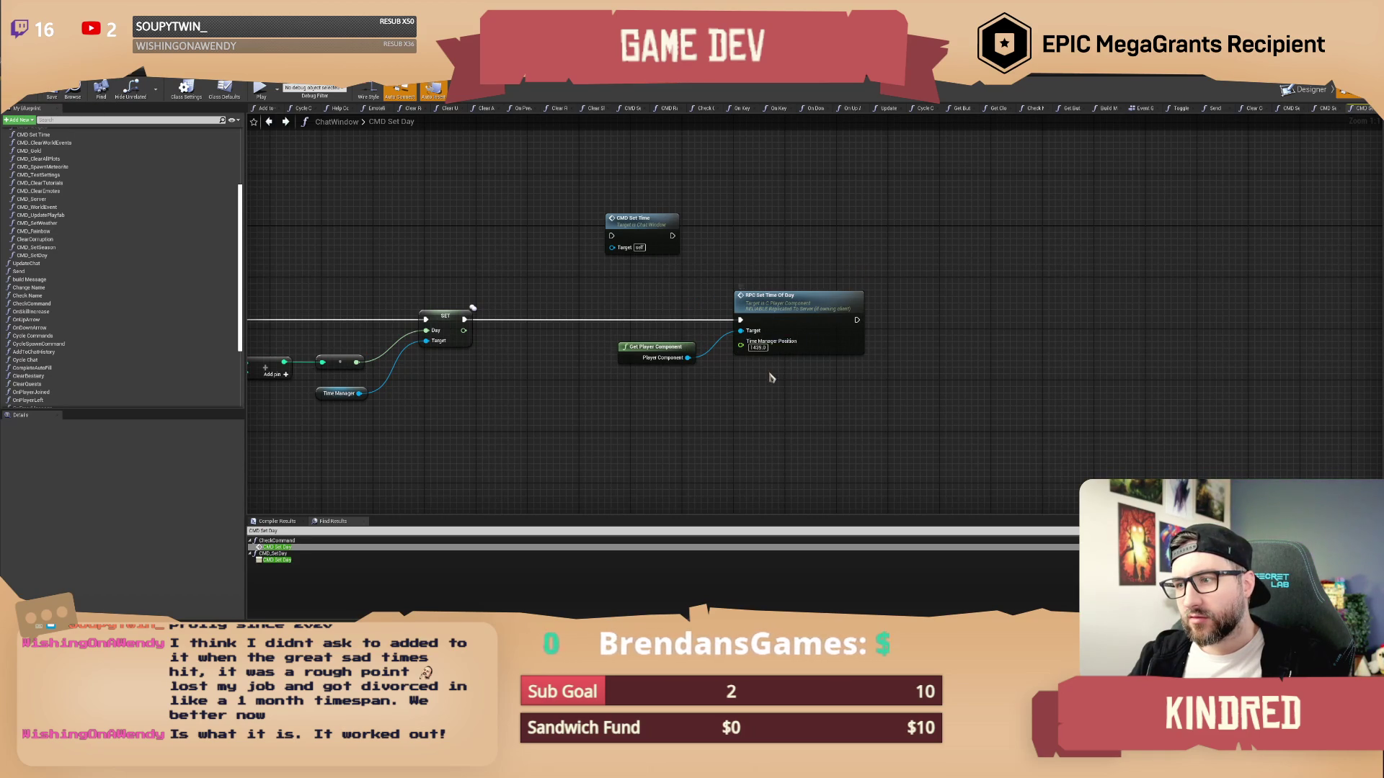
pyautogui.moveTo(772, 381); pyautogui.dragTo(733, 380)
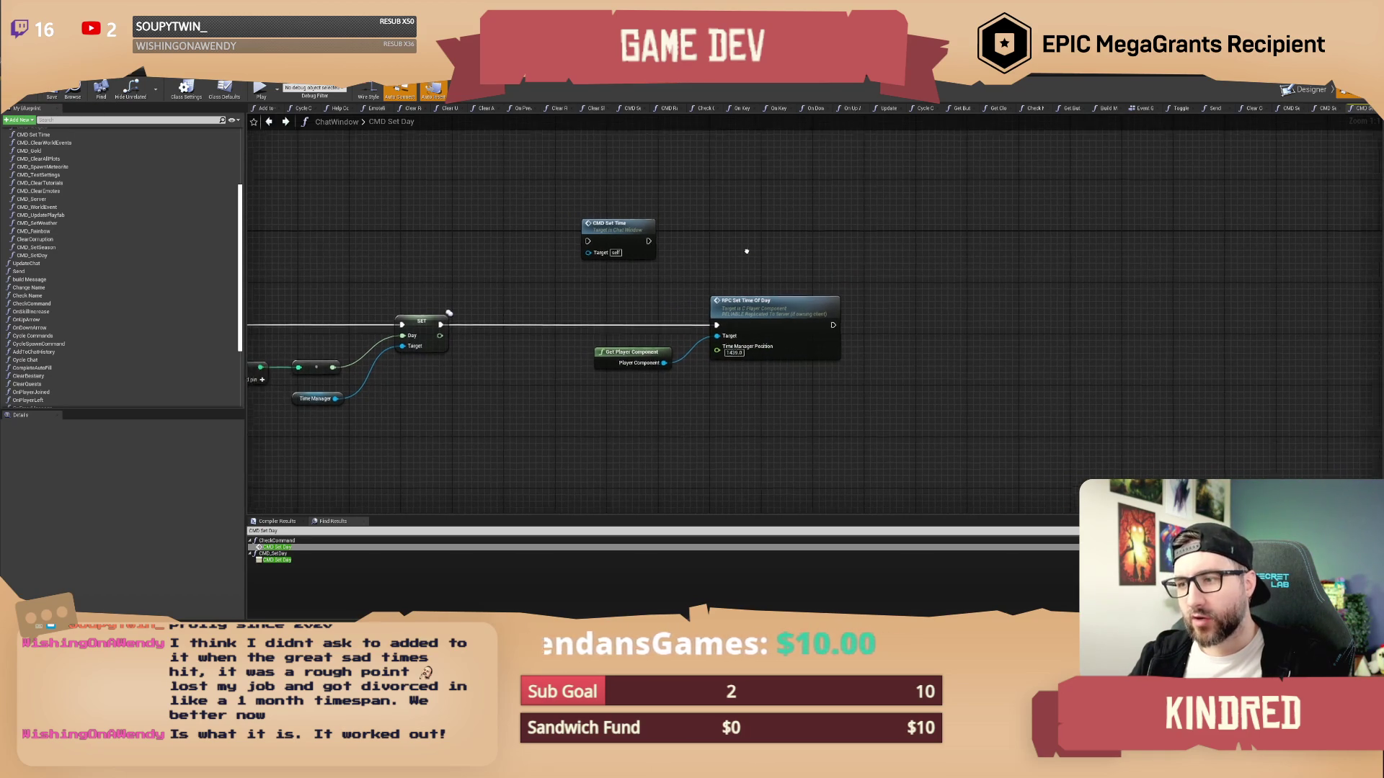
pyautogui.moveTo(748, 263); pyautogui.dragTo(768, 270)
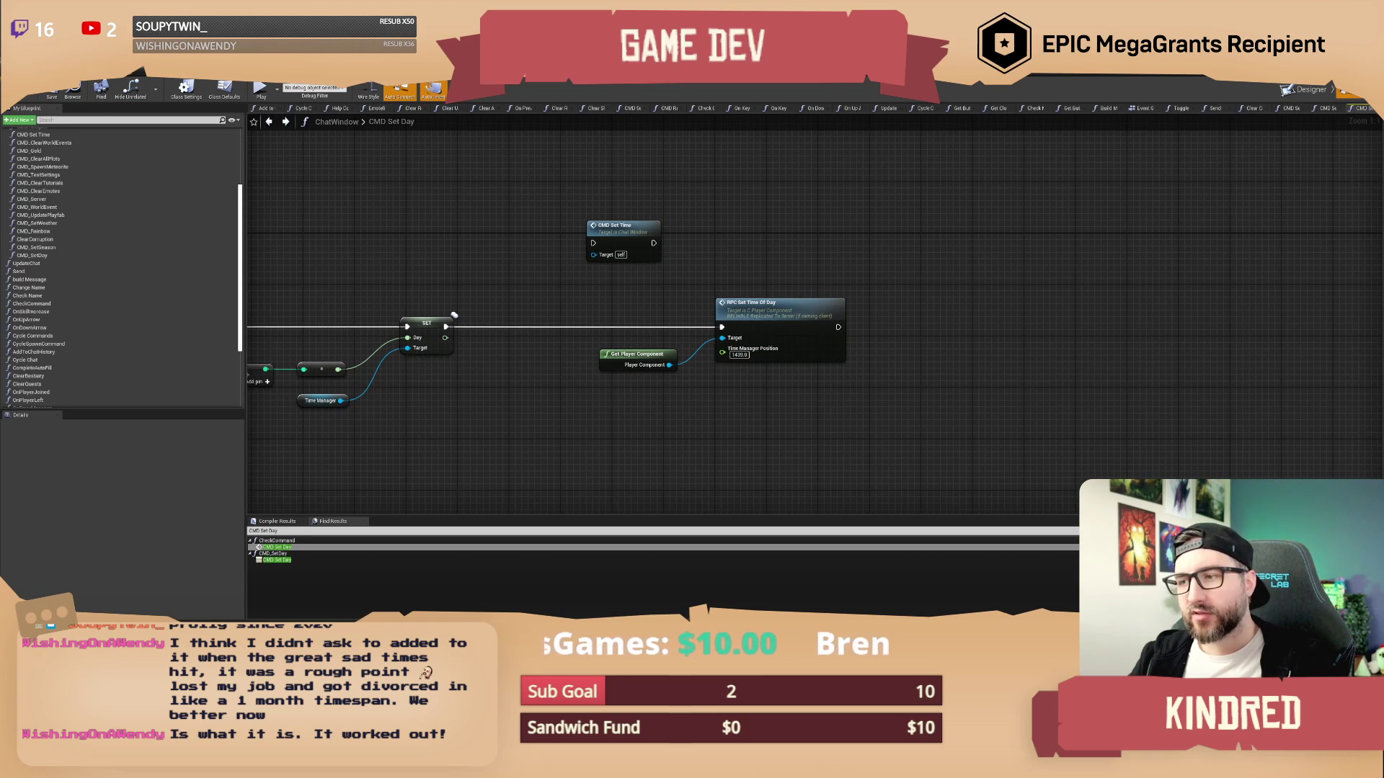
pyautogui.hotkey('alt', 'Tab')
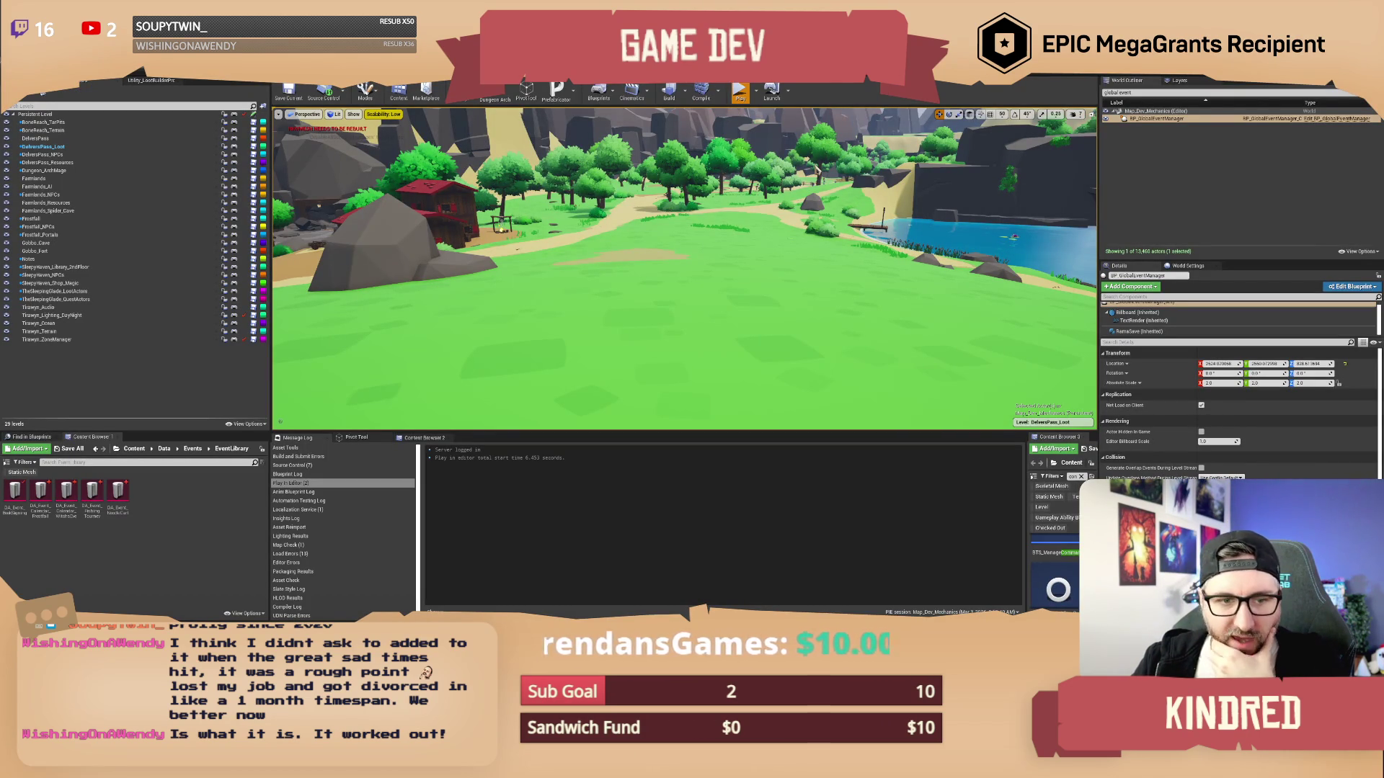
# Start Play-in-Editor, toggle the inventory, and send /setday 15 in the in-game chat
pyautogui.click(740, 93)
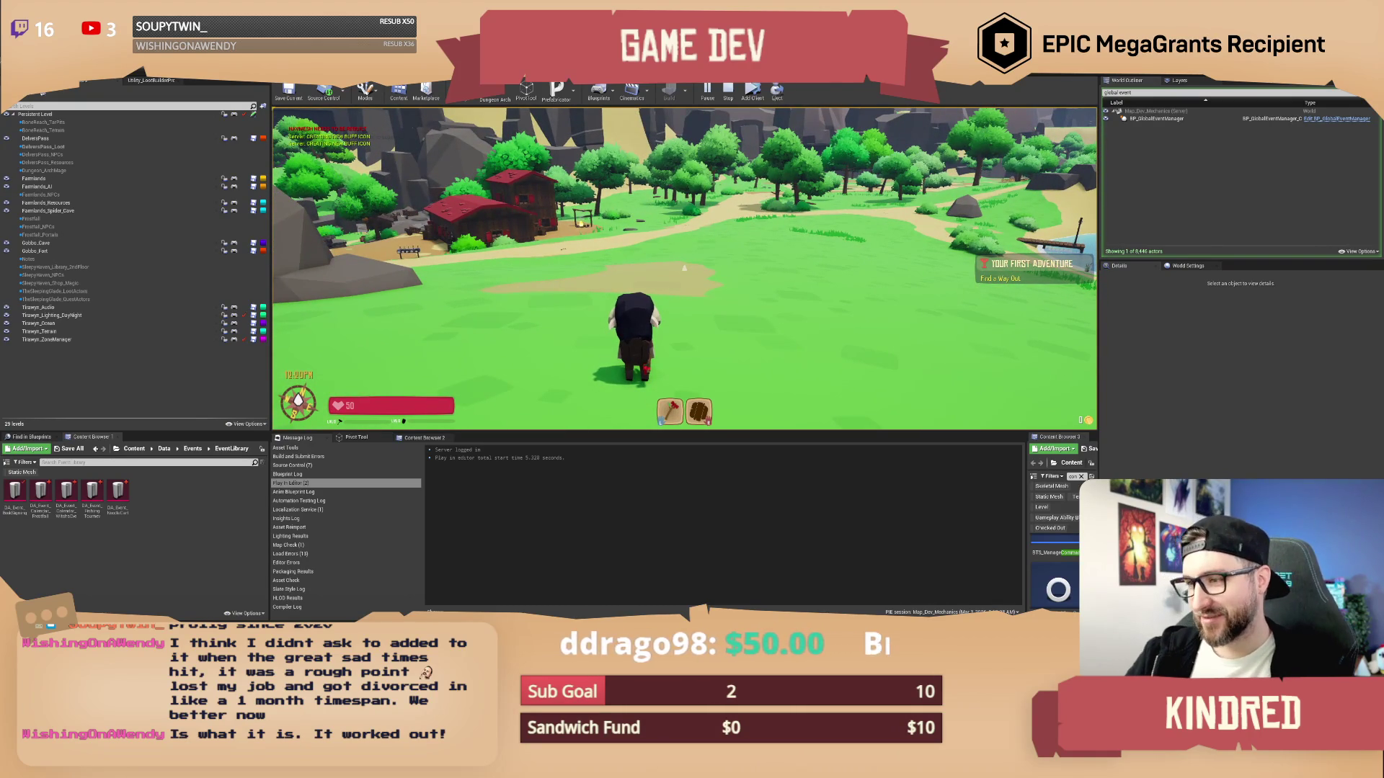
pyautogui.press('i')
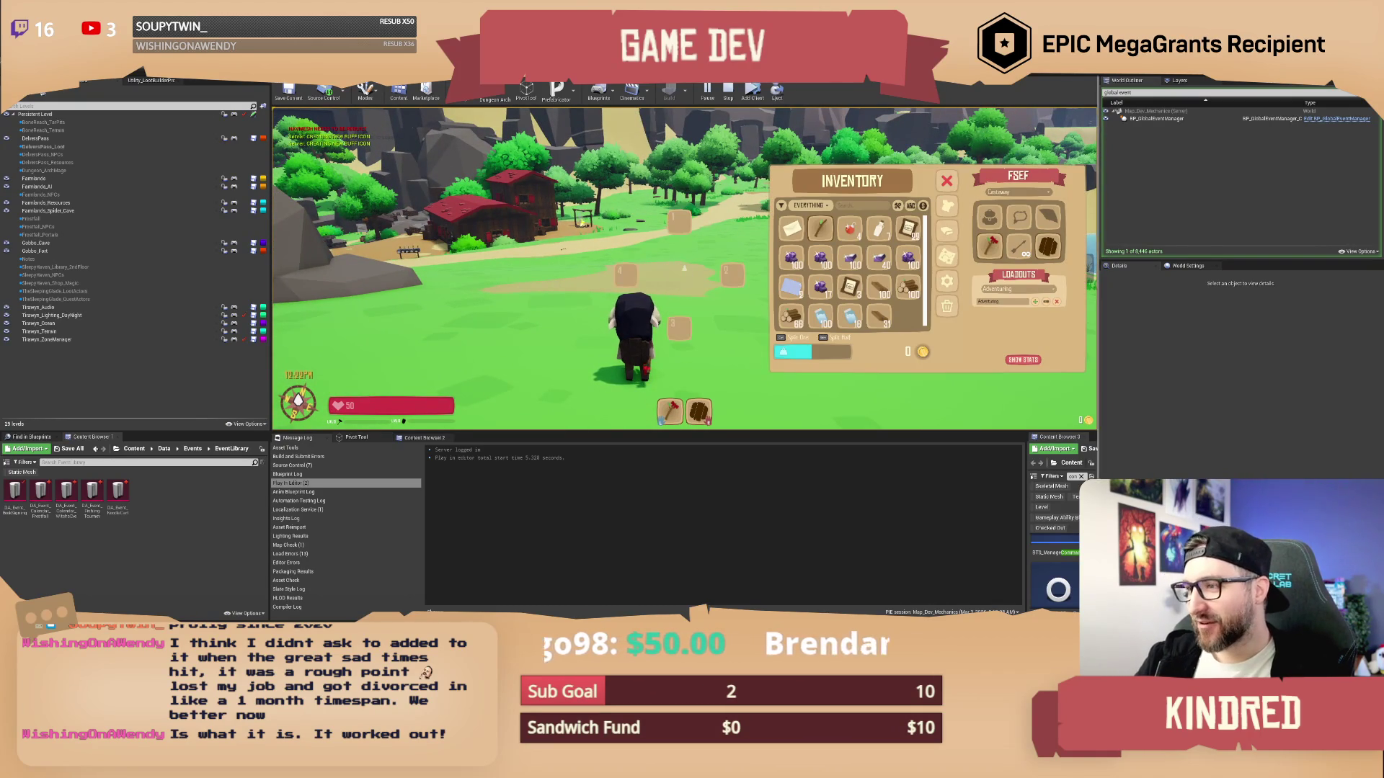
pyautogui.press('i')
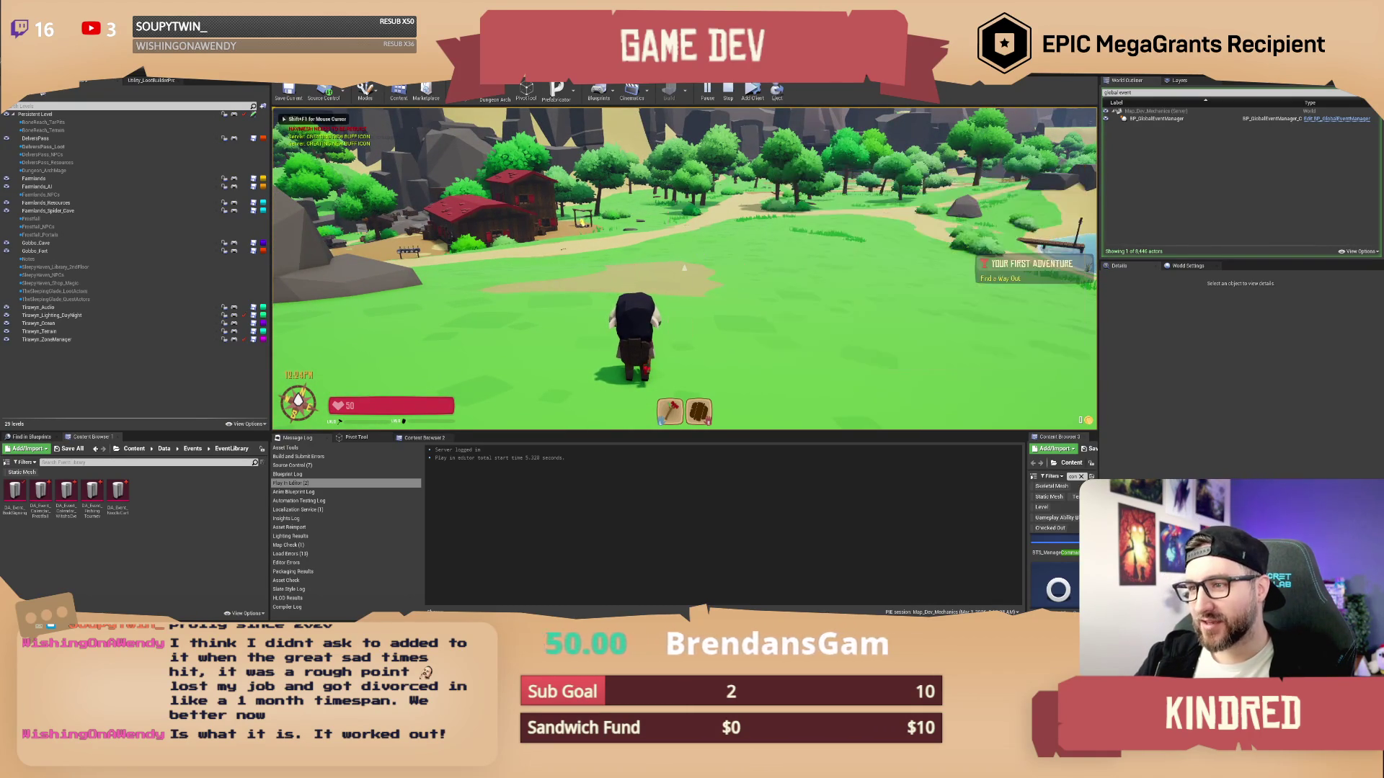
pyautogui.write('/setday 15')
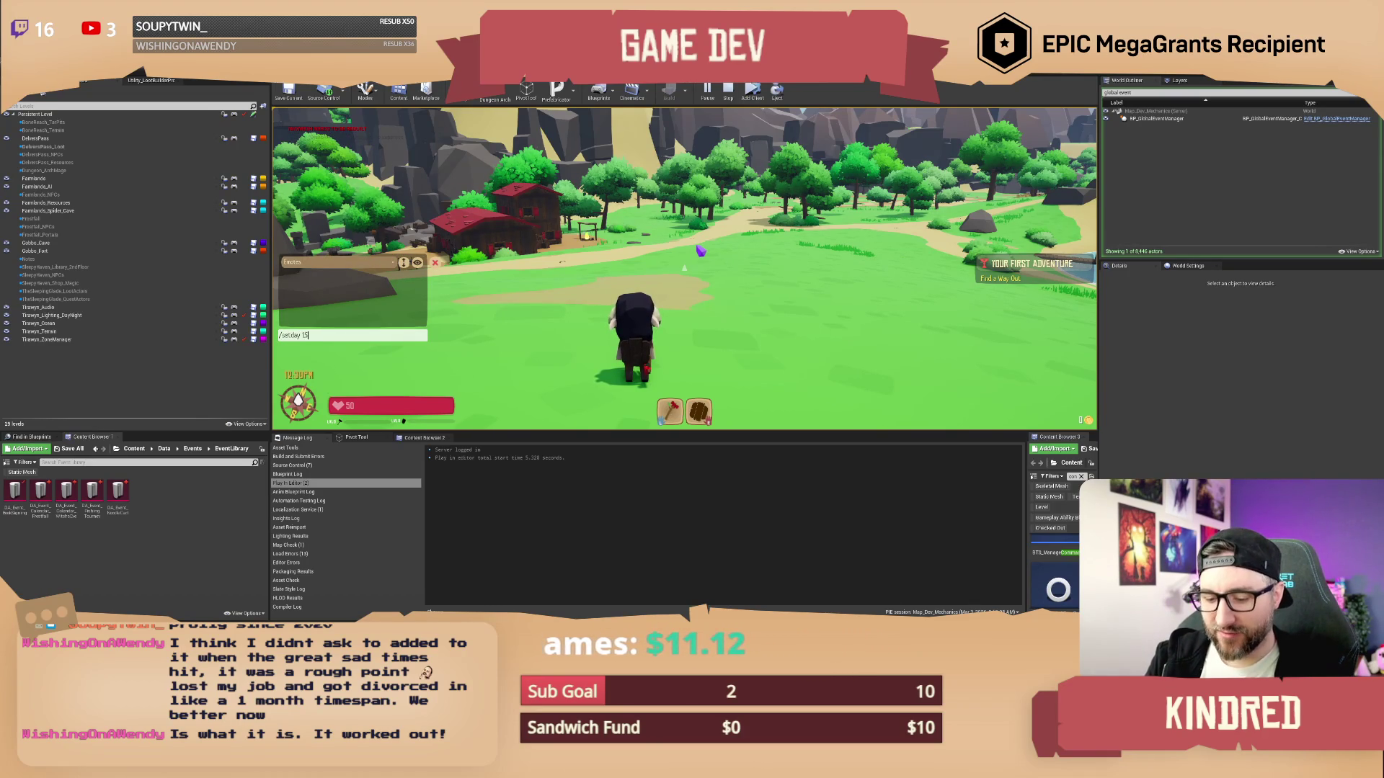
pyautogui.press('Return')
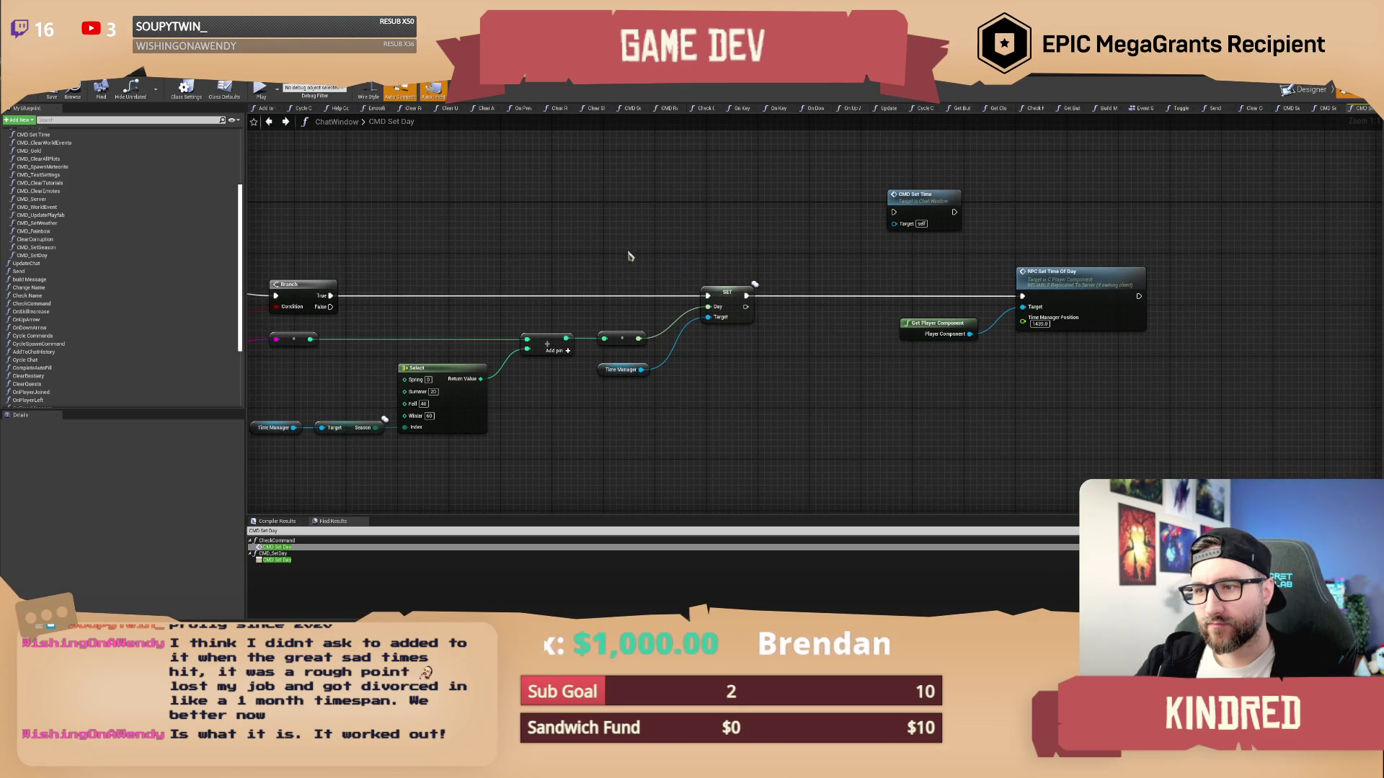
# Move the SET nodes right and insert a Subtract node after the Add output
pyautogui.moveTo(583, 256); pyautogui.dragTo(728, 382)
pyautogui.moveTo(648, 269); pyautogui.dragTo(733, 268)
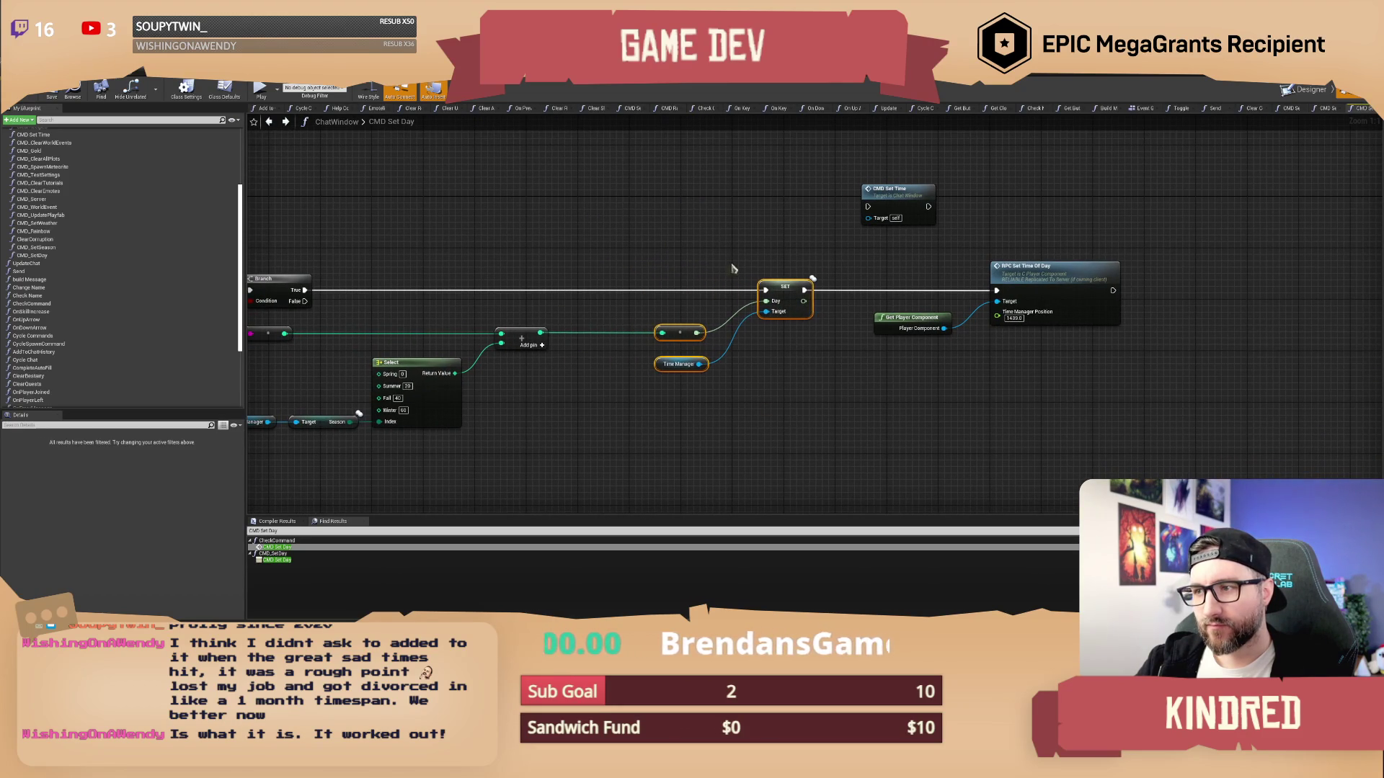
pyautogui.click(732, 268)
pyautogui.moveTo(540, 333)
pyautogui.mouseDown()
pyautogui.moveTo(670, 335)
pyautogui.moveTo(373, 305)
pyautogui.mouseUp()
pyautogui.write('-')
pyautogui.press('Return')
# Straighten the wires between the Add, Subtract and reroute nodes
pyautogui.moveTo(690, 328)
pyautogui.mouseDown()
pyautogui.moveTo(791, 326)
pyautogui.moveTo(673, 317)
pyautogui.moveTo(685, 322)
pyautogui.mouseUp()
pyautogui.press('q')
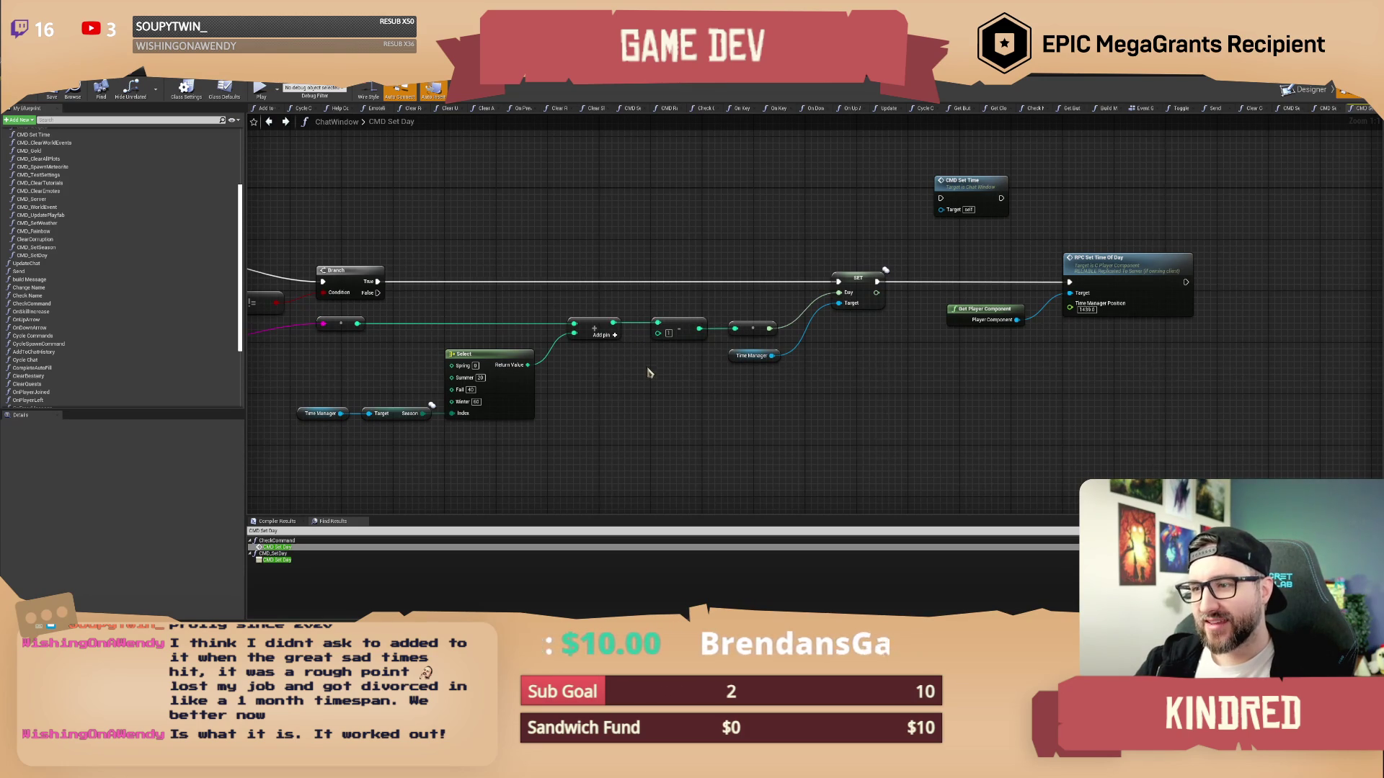
pyautogui.moveTo(649, 373)
pyautogui.mouseDown()
pyautogui.moveTo(713, 356)
pyautogui.moveTo(676, 364)
pyautogui.mouseUp()
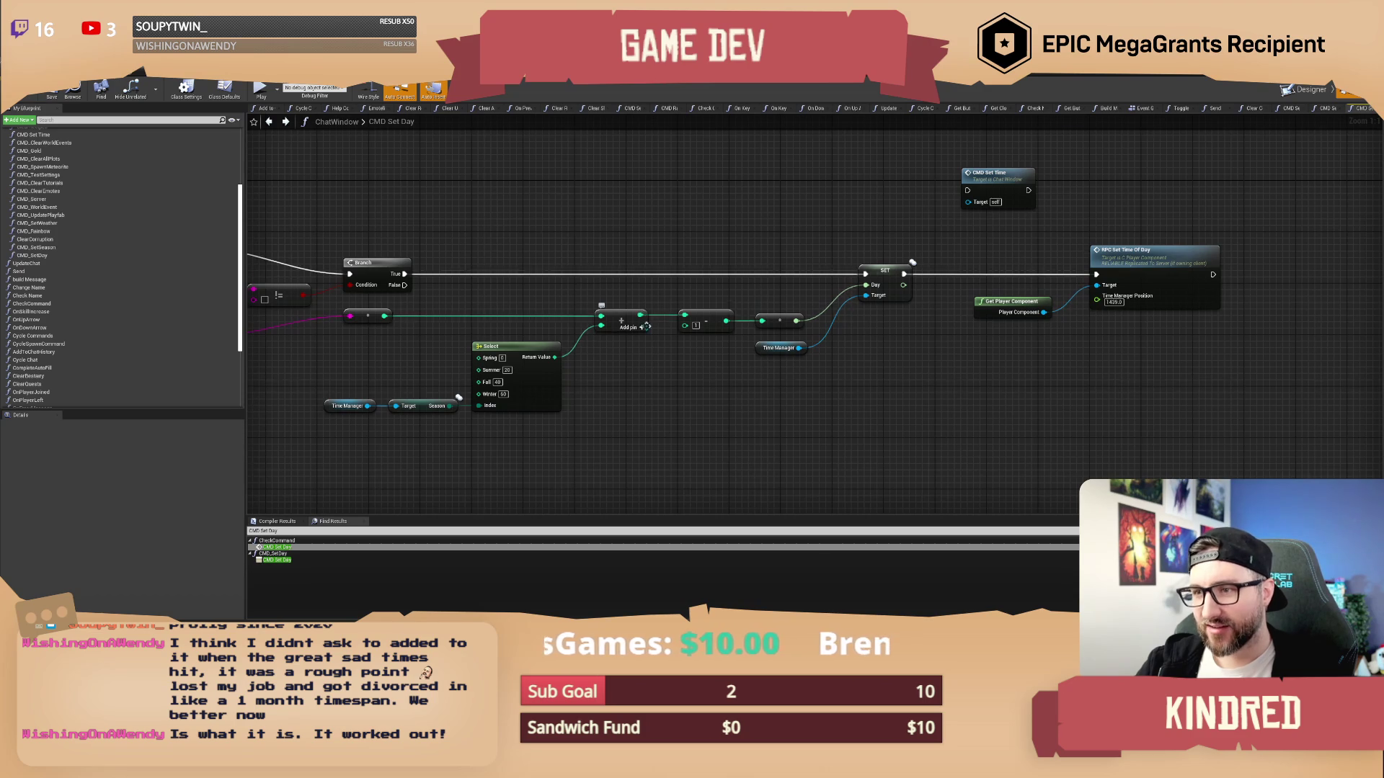
pyautogui.scroll(7, 644, 327)
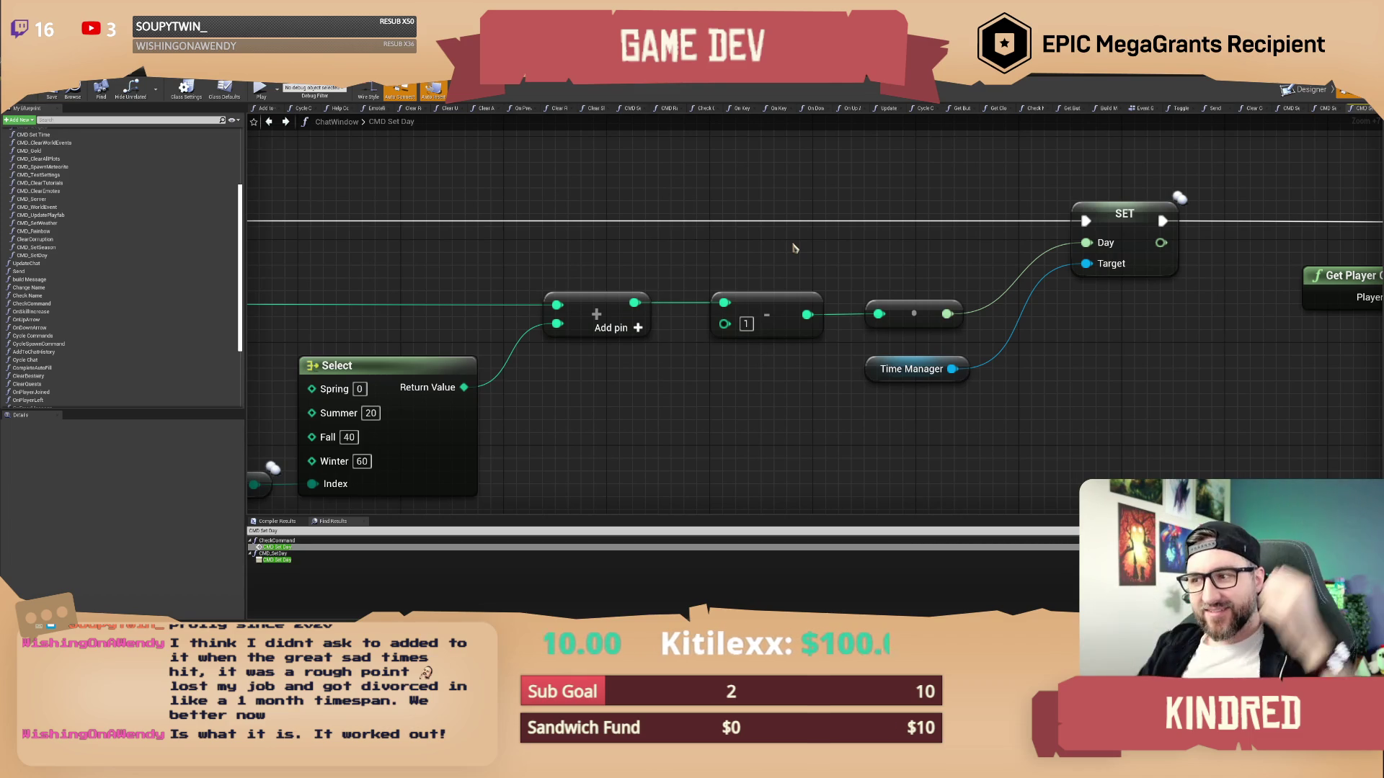
pyautogui.moveTo(793, 248); pyautogui.dragTo(758, 263)
pyautogui.scroll(-3, 758, 262)
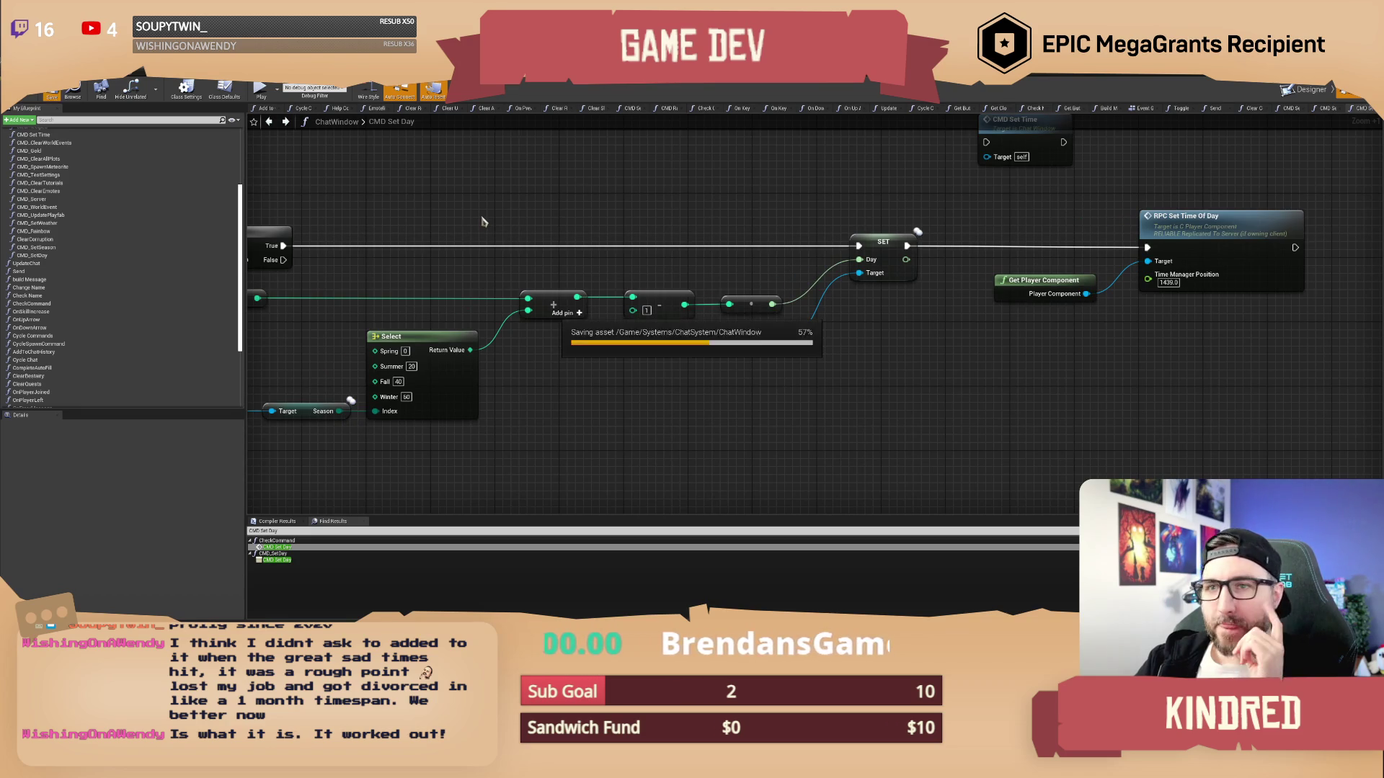
pyautogui.scroll(2, 604, 226)
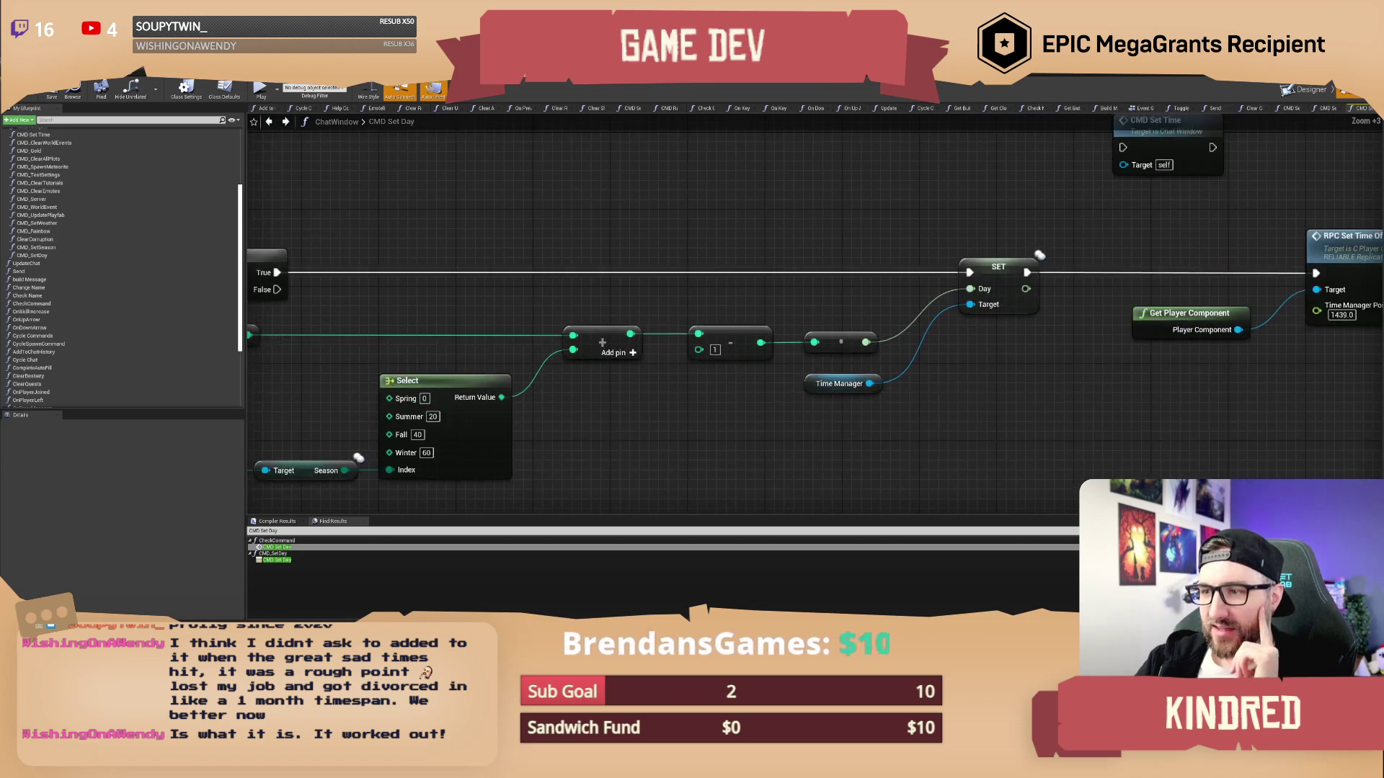
# Reframe the CMD Set Day graph to check the Subtract node within the whole function
pyautogui.moveTo(694, 269); pyautogui.dragTo(741, 368)
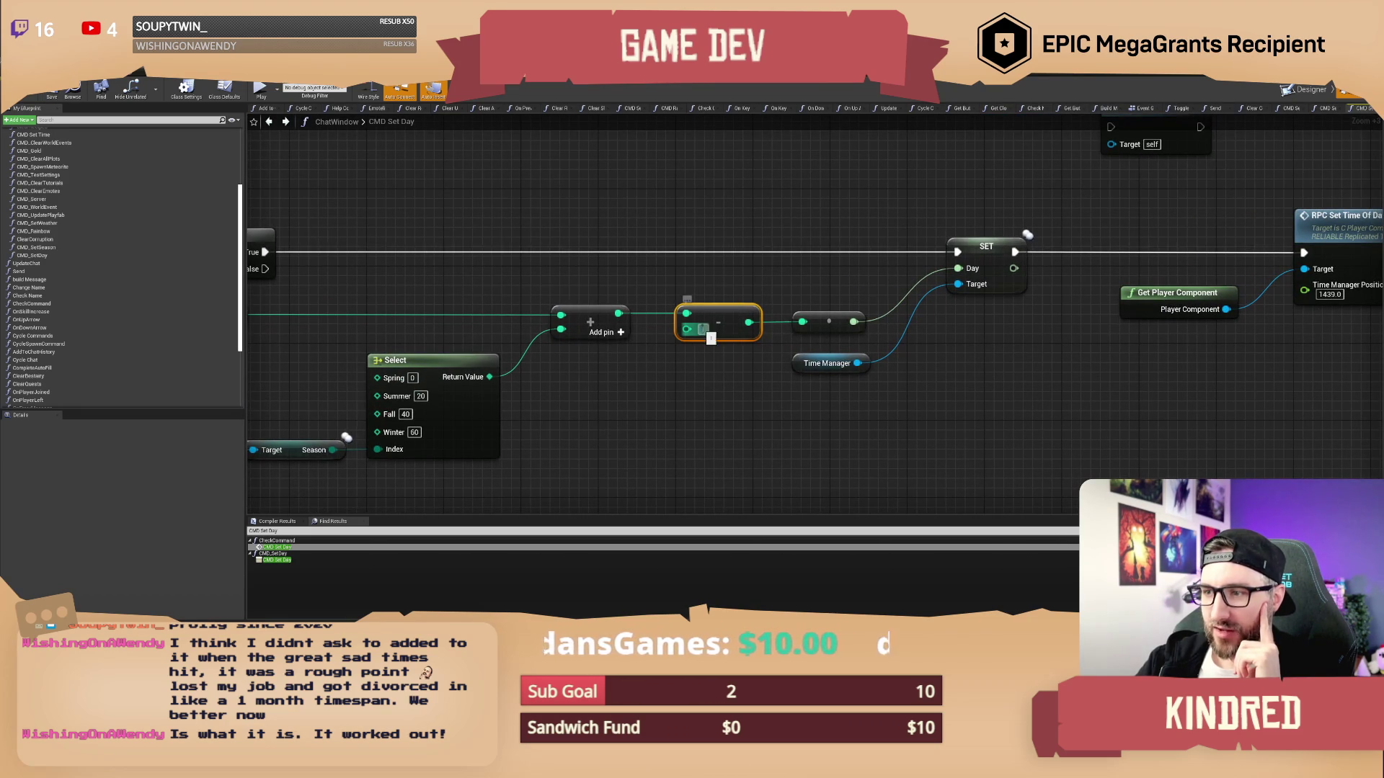
pyautogui.click(688, 427)
pyautogui.scroll(-1, 675, 398)
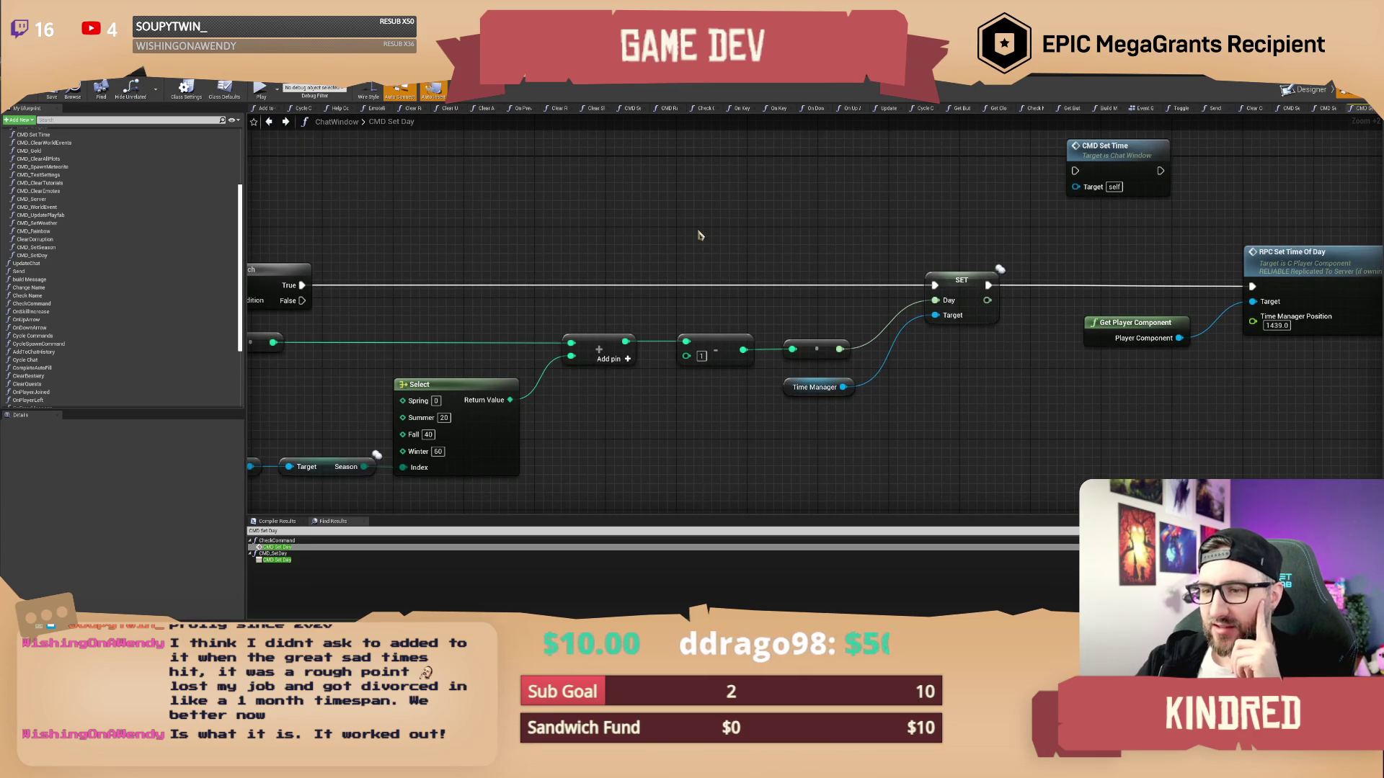
pyautogui.moveTo(688, 282)
pyautogui.mouseDown()
pyautogui.moveTo(703, 362)
pyautogui.moveTo(692, 288)
pyautogui.mouseUp()
pyautogui.scroll(-2, 692, 288)
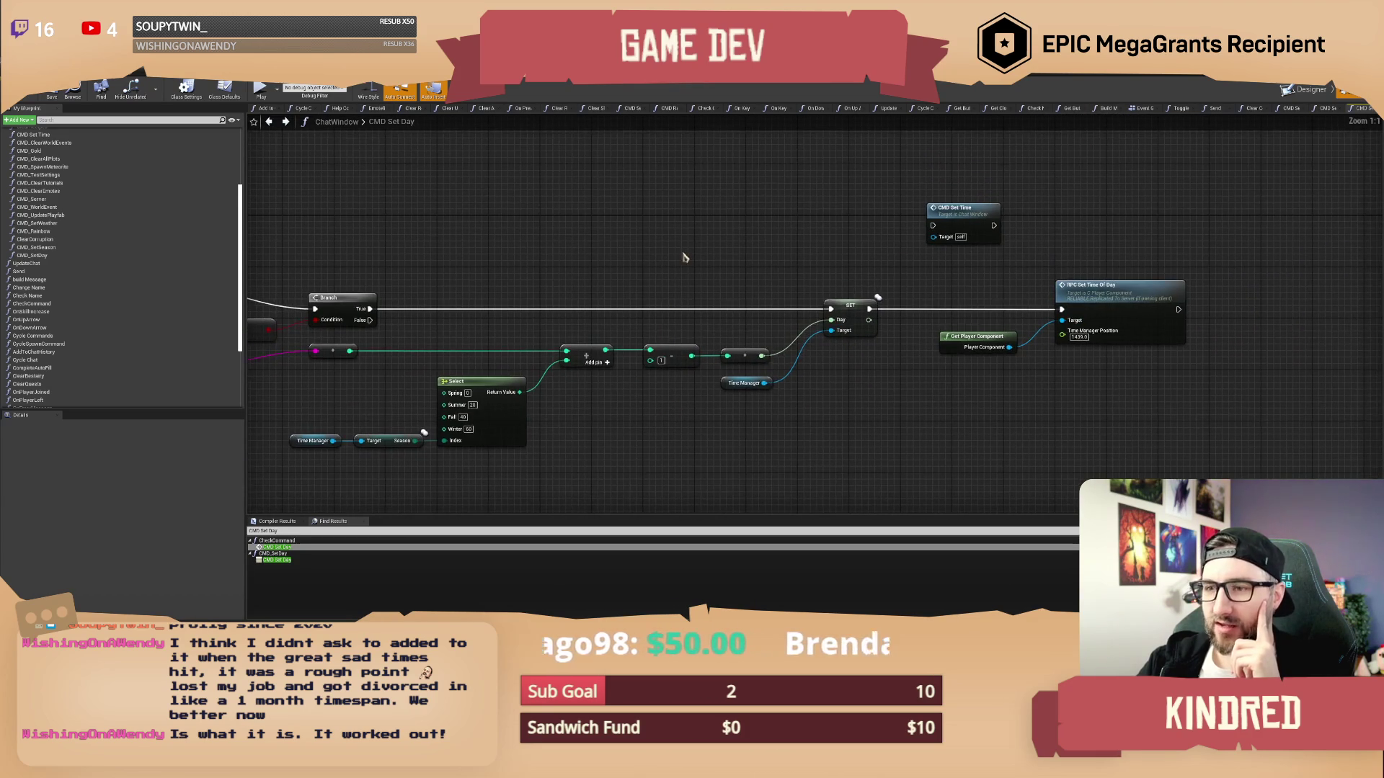
pyautogui.moveTo(681, 250); pyautogui.dragTo(749, 220)
pyautogui.scroll(1, 715, 238)
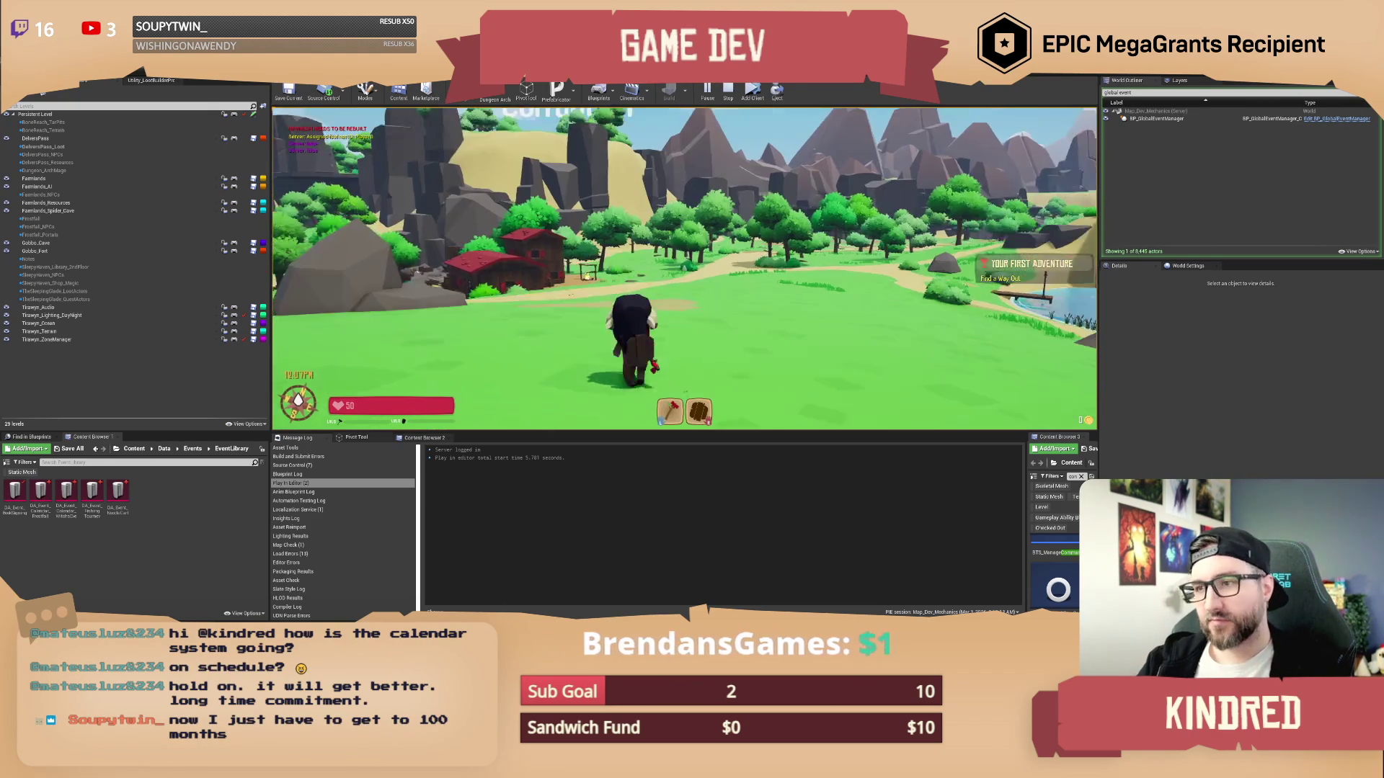
# With the game running, submit /setday in the in-game chat to test it
pyautogui.press('i')
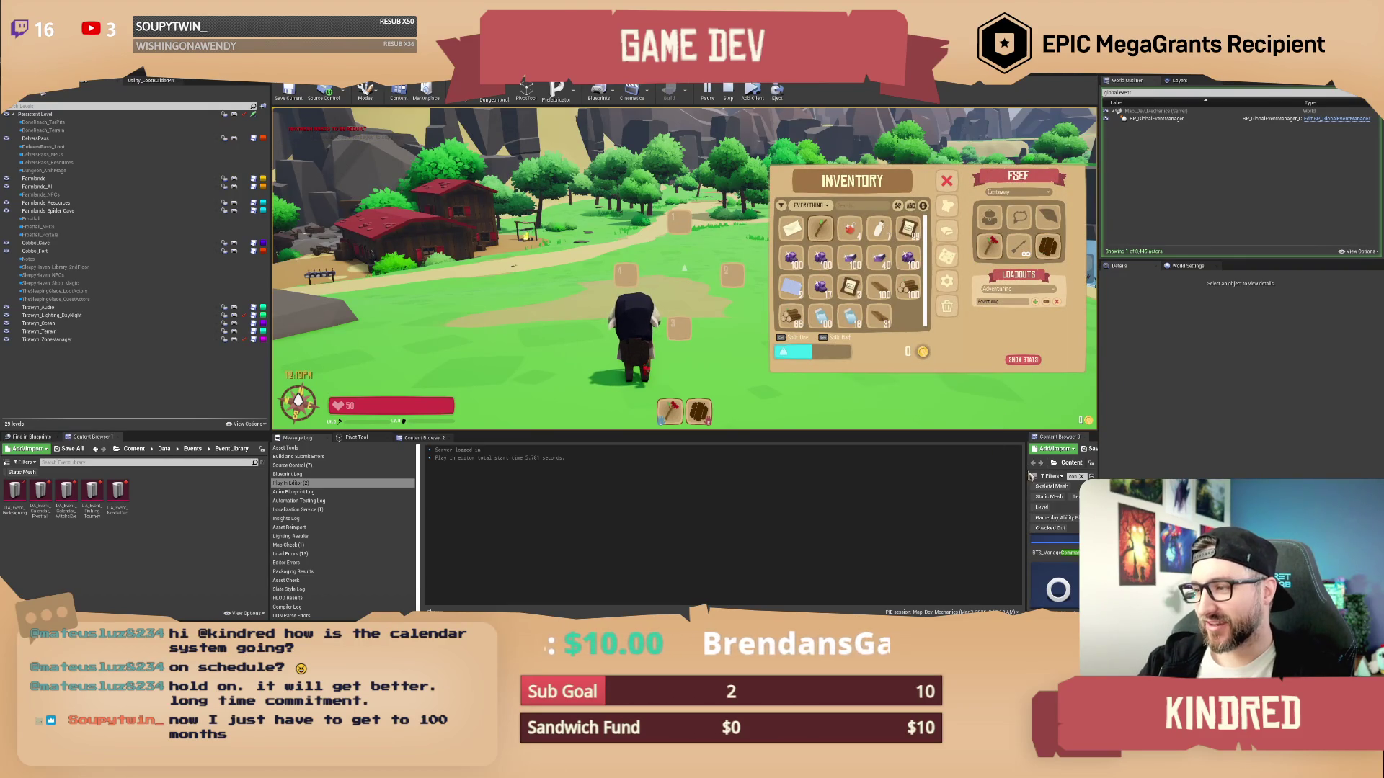
pyautogui.moveTo(1027, 468); pyautogui.dragTo(820, 468)
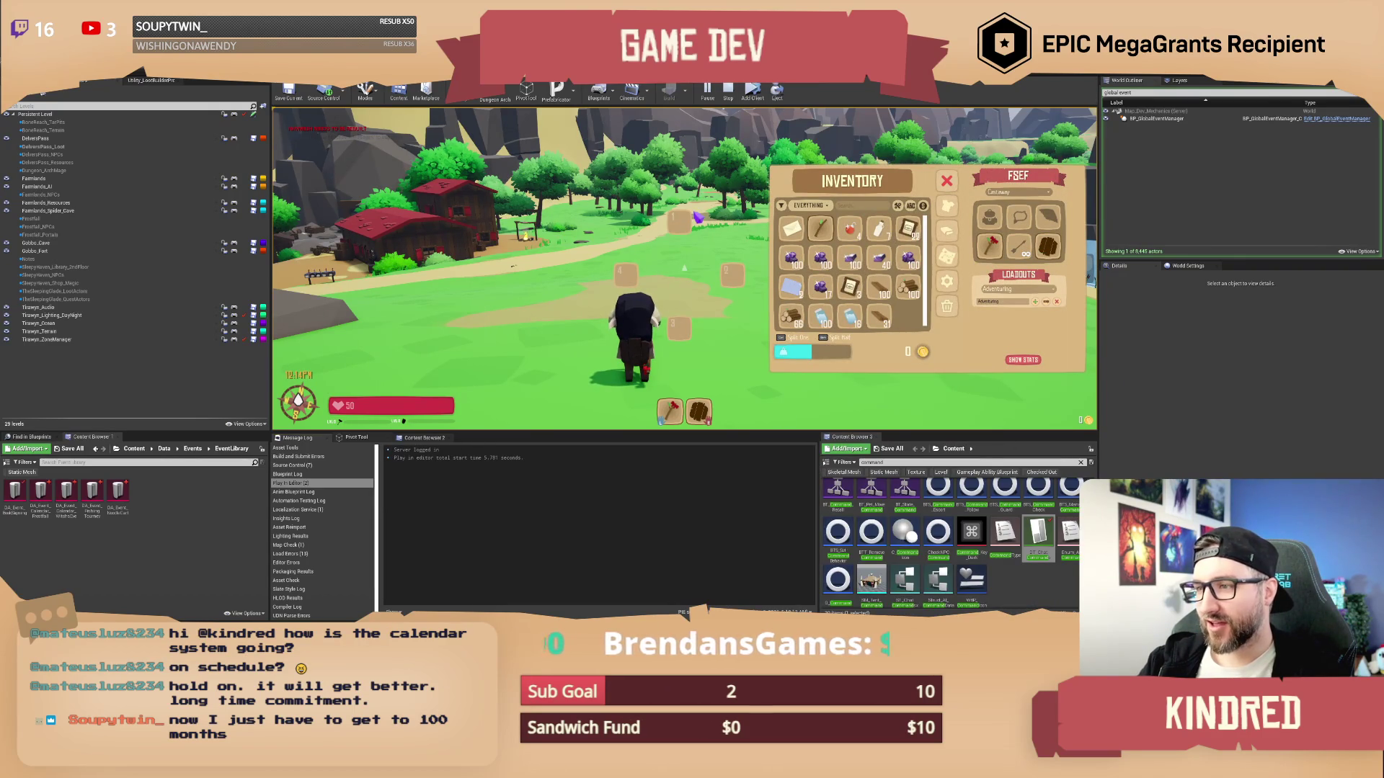
pyautogui.click(946, 180)
pyautogui.write('/setday 15')
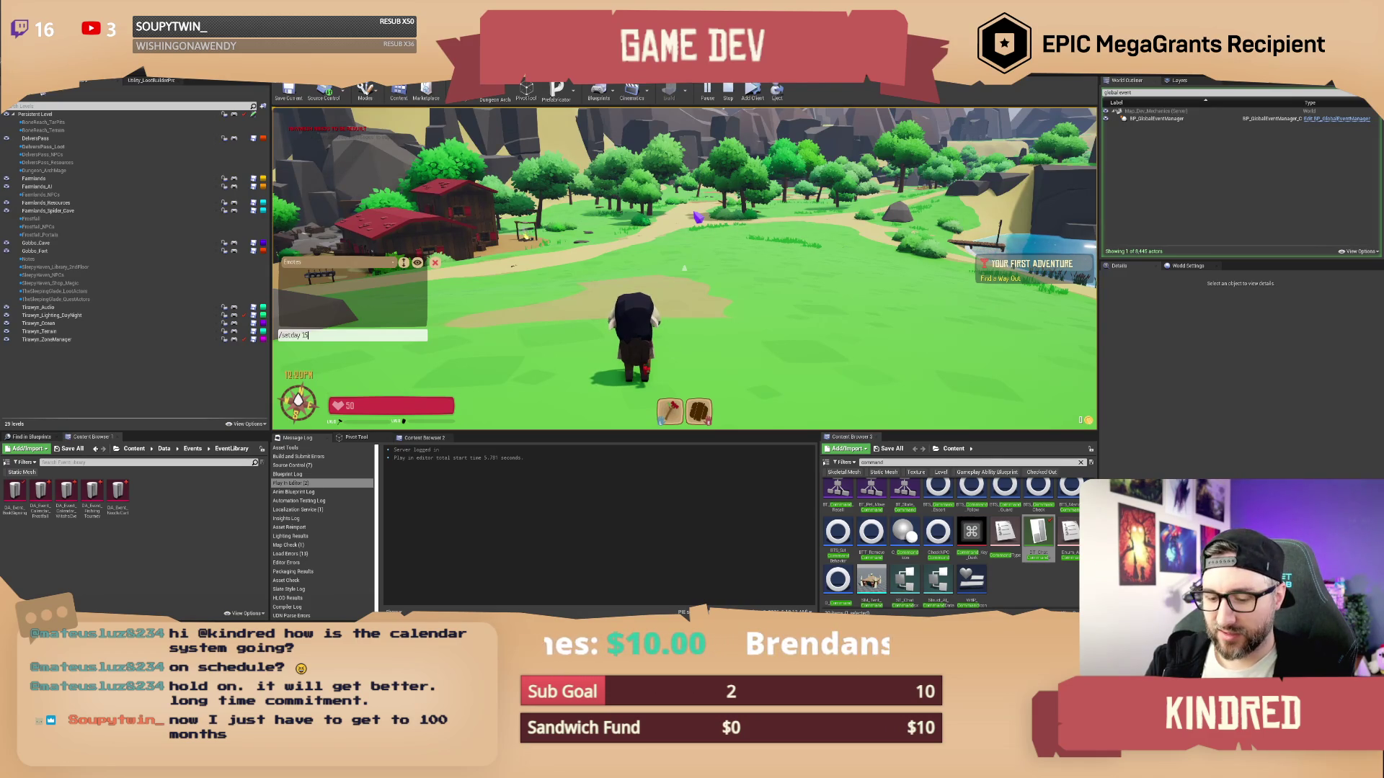
pyautogui.press('Return')
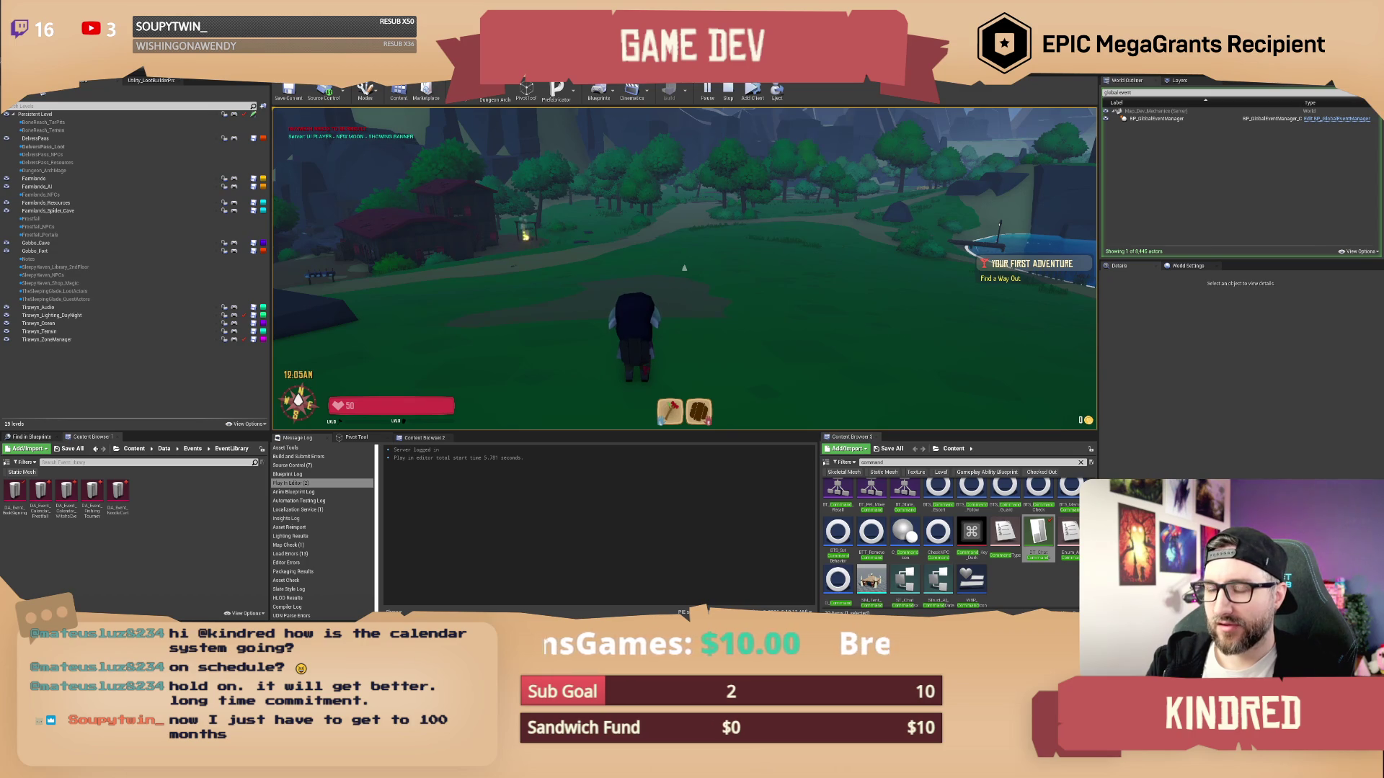
# Submit the /setday 13 chat command to bring on night, then stop Play-in-Editor
pyautogui.press('Return')
pyautogui.write('/settime')
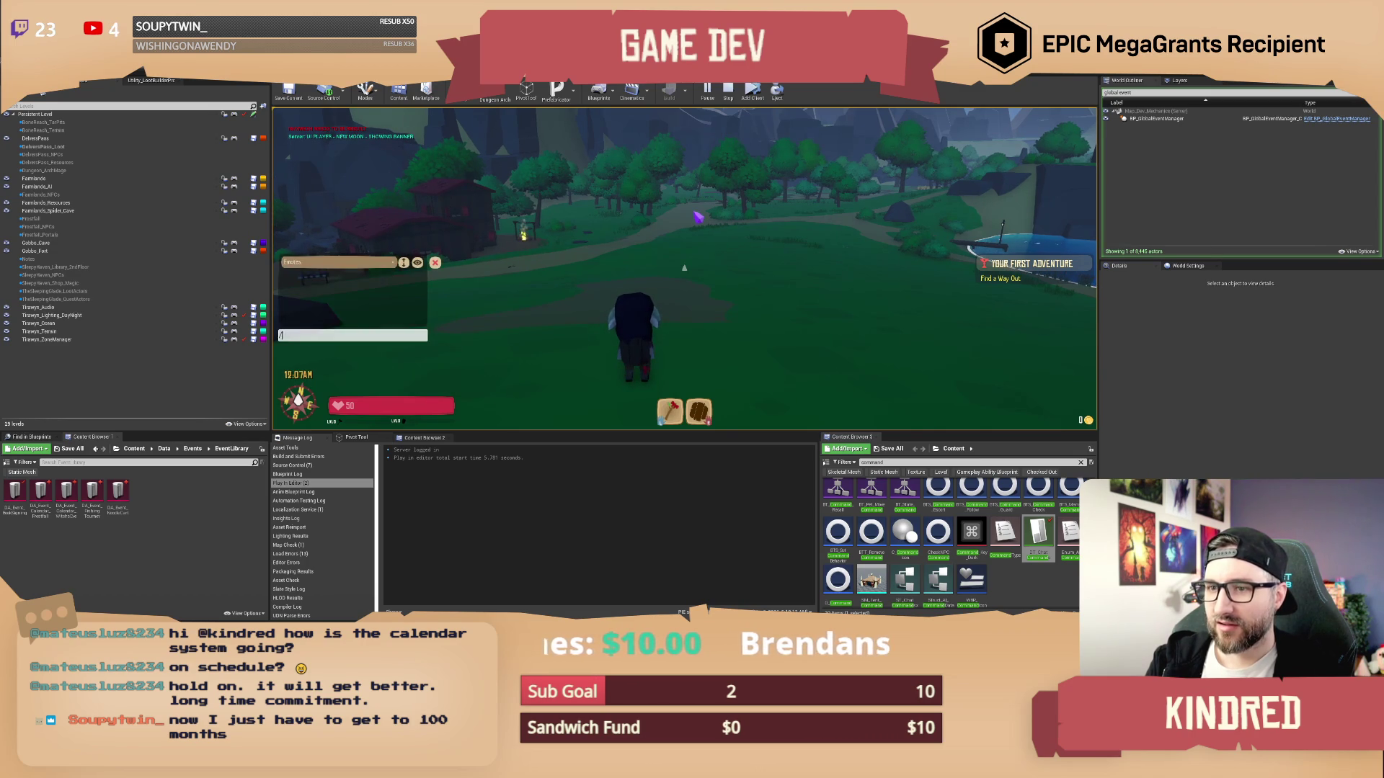
pyautogui.press('BackSpace')
pyautogui.press('BackSpace')
pyautogui.press('BackSpace')
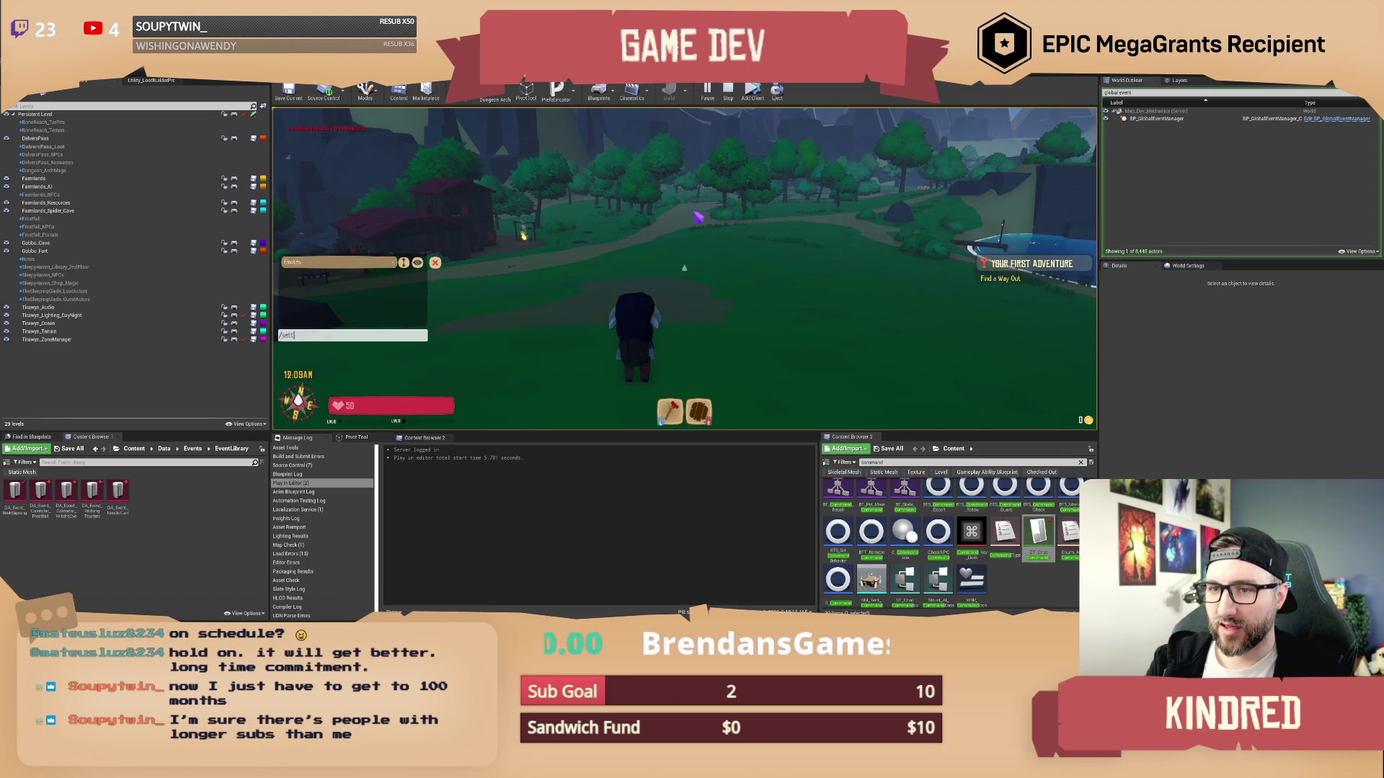
pyautogui.write('13')
pyautogui.press('Return')
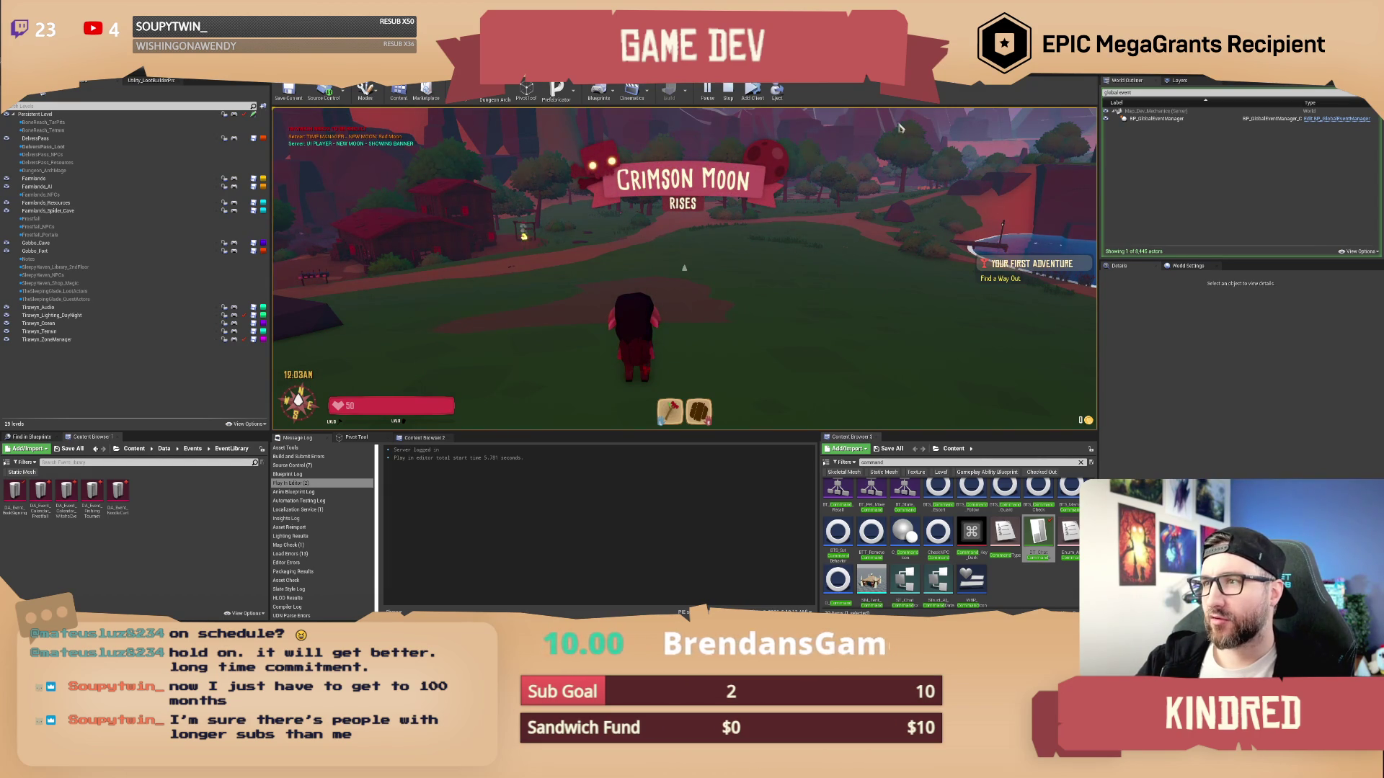
pyautogui.press('Escape')
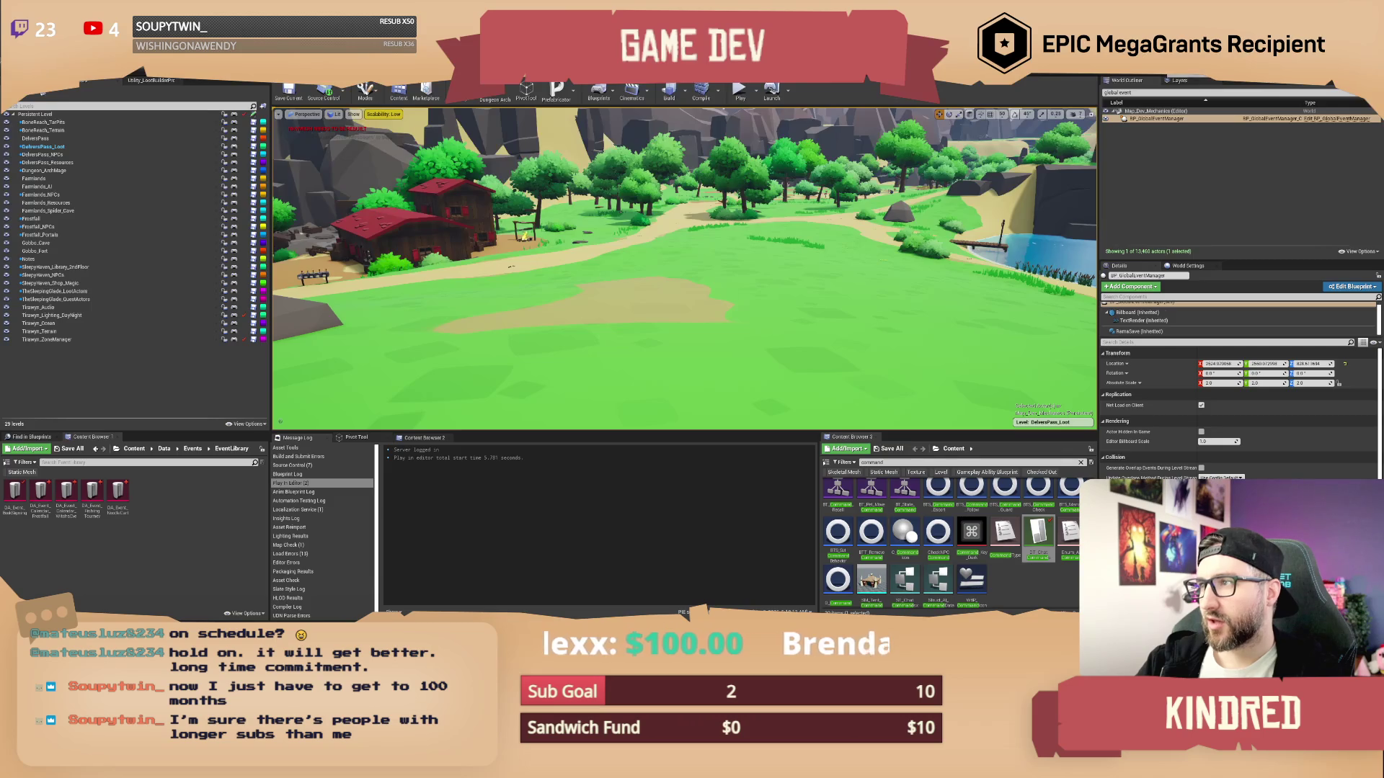
# Compile and save the ChatWindow blueprint, then go back to the level editor
pyautogui.hotkey('alt', 'Tab')
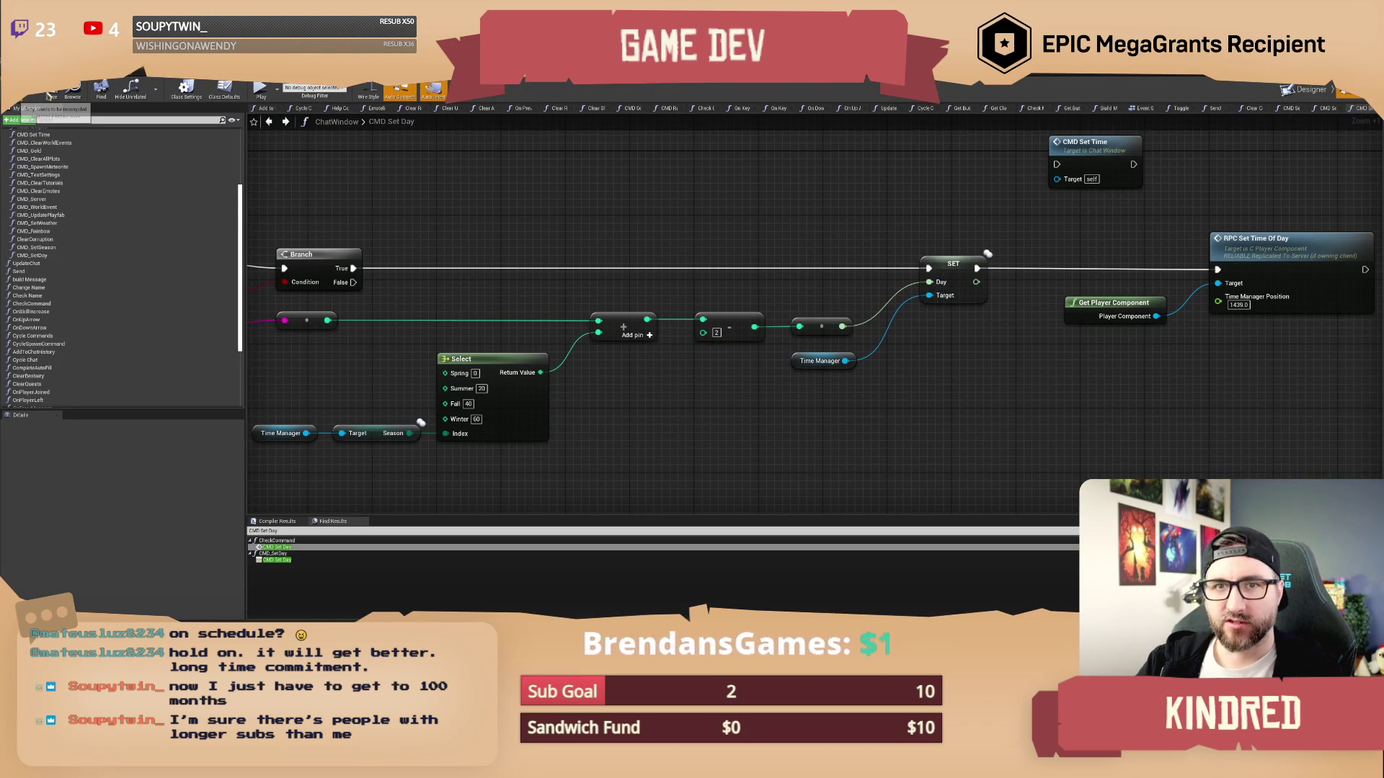
pyautogui.click(50, 94)
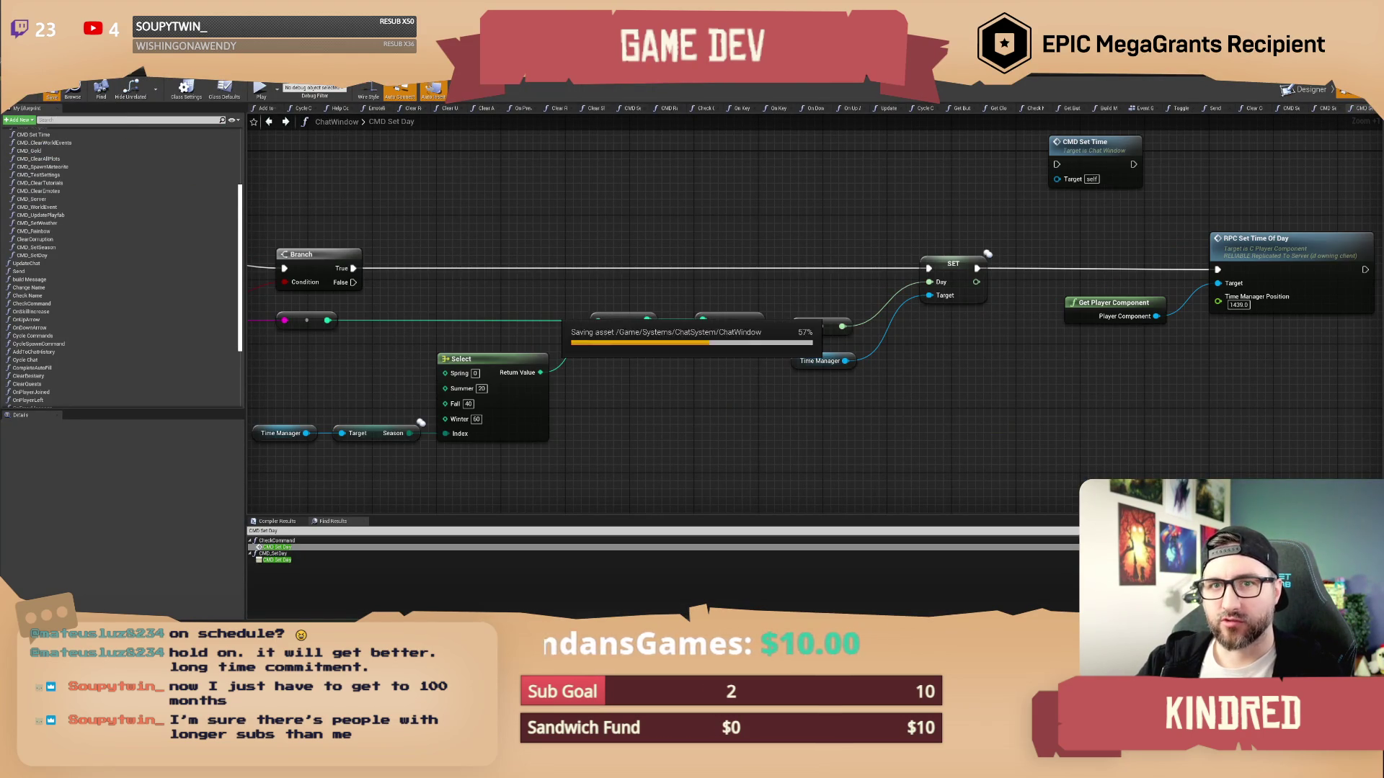
pyautogui.hotkey('alt', 'Tab')
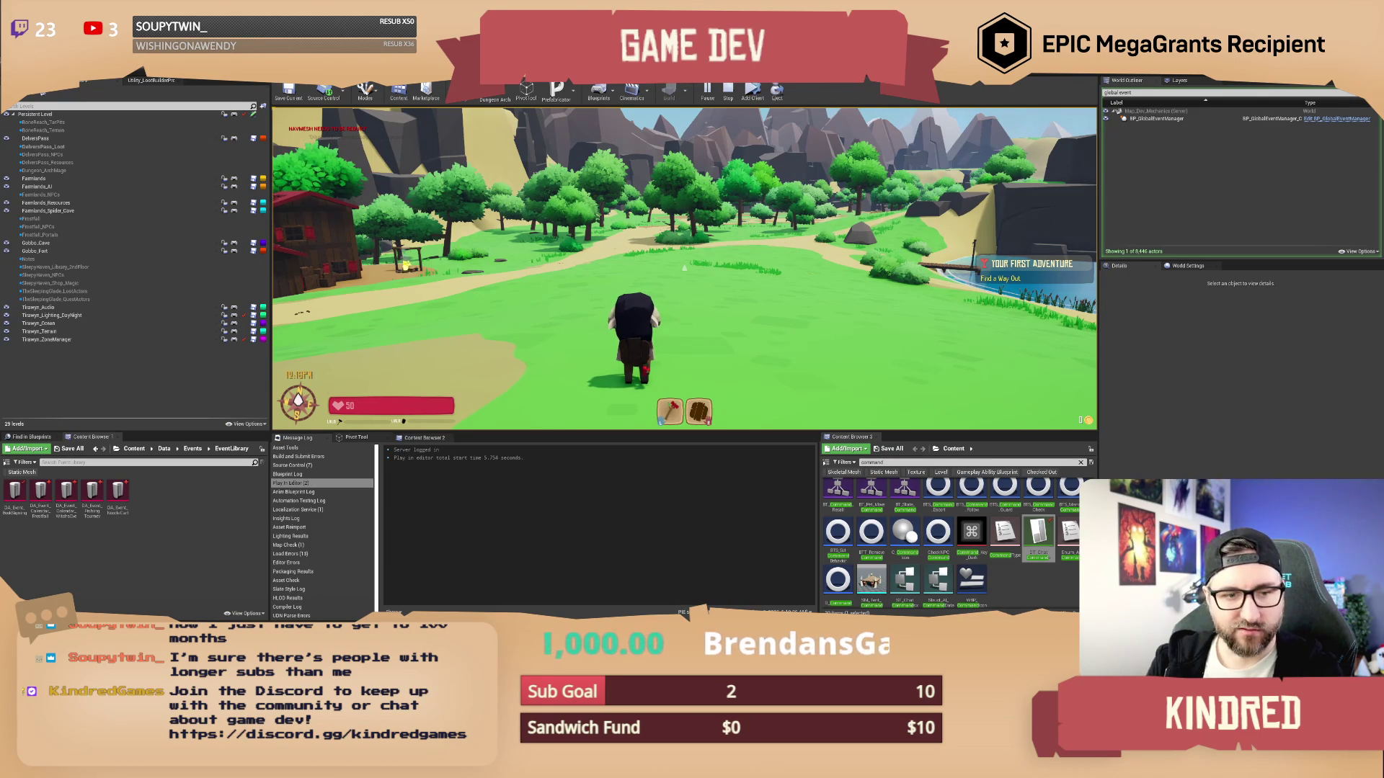
# Submit /setday 1 in chat and turn the camera toward the lake
pyautogui.press('Return')
pyautogui.write('/')
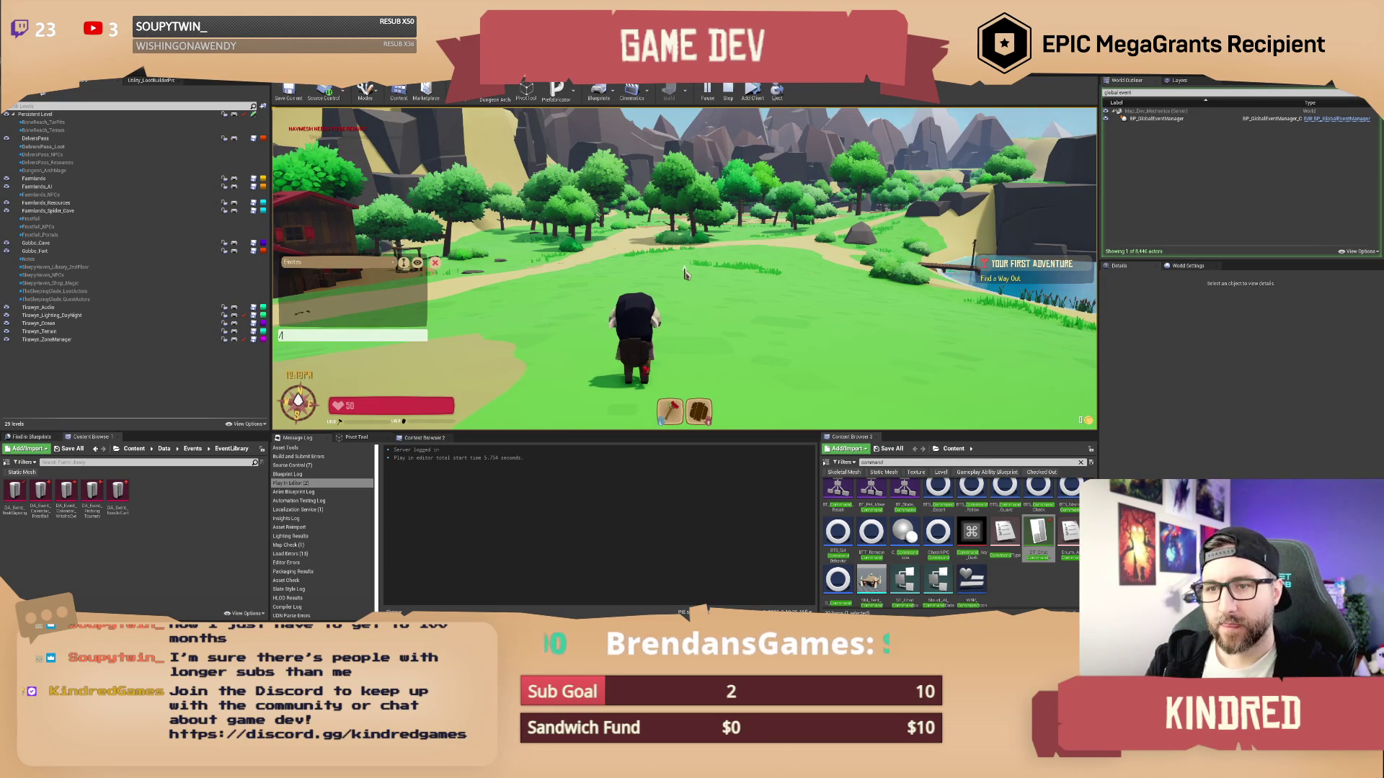
pyautogui.write('setday 1')
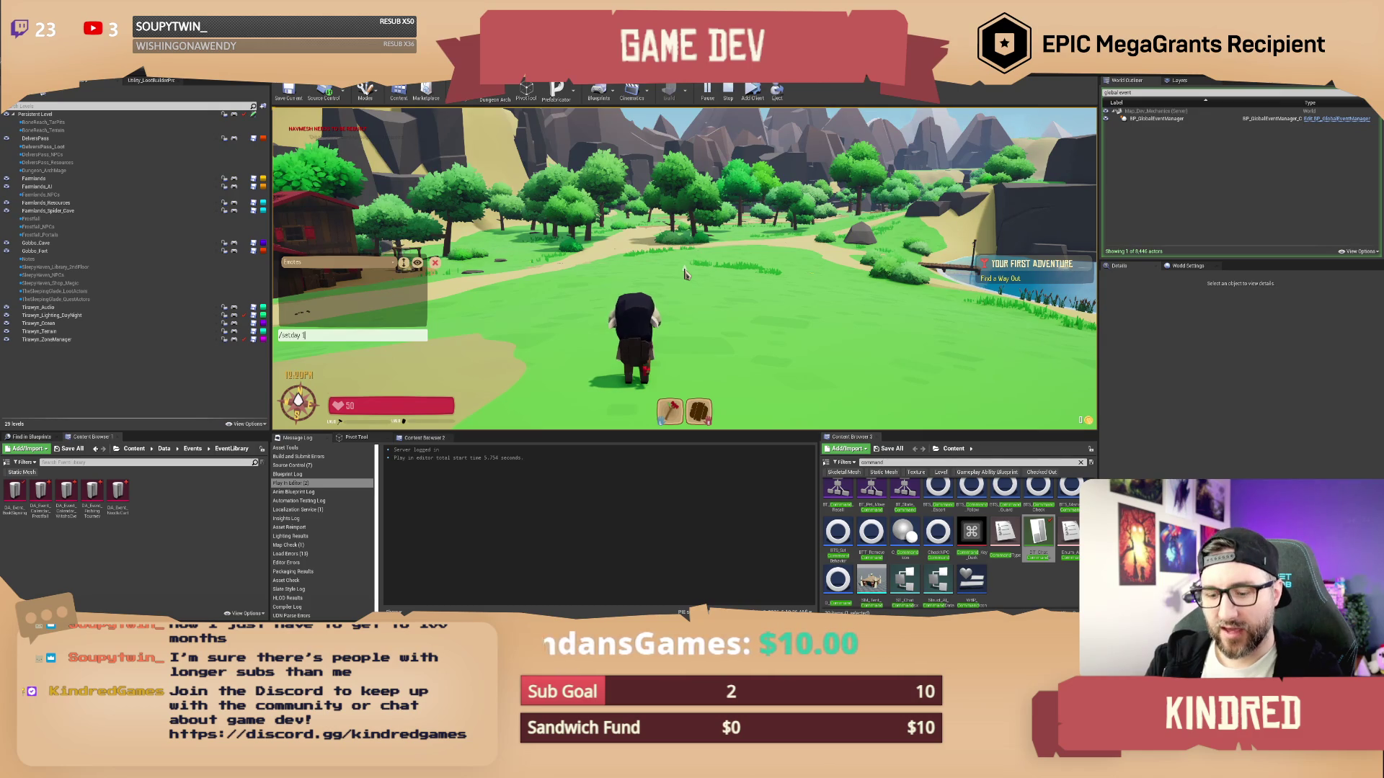
pyautogui.press('Return')
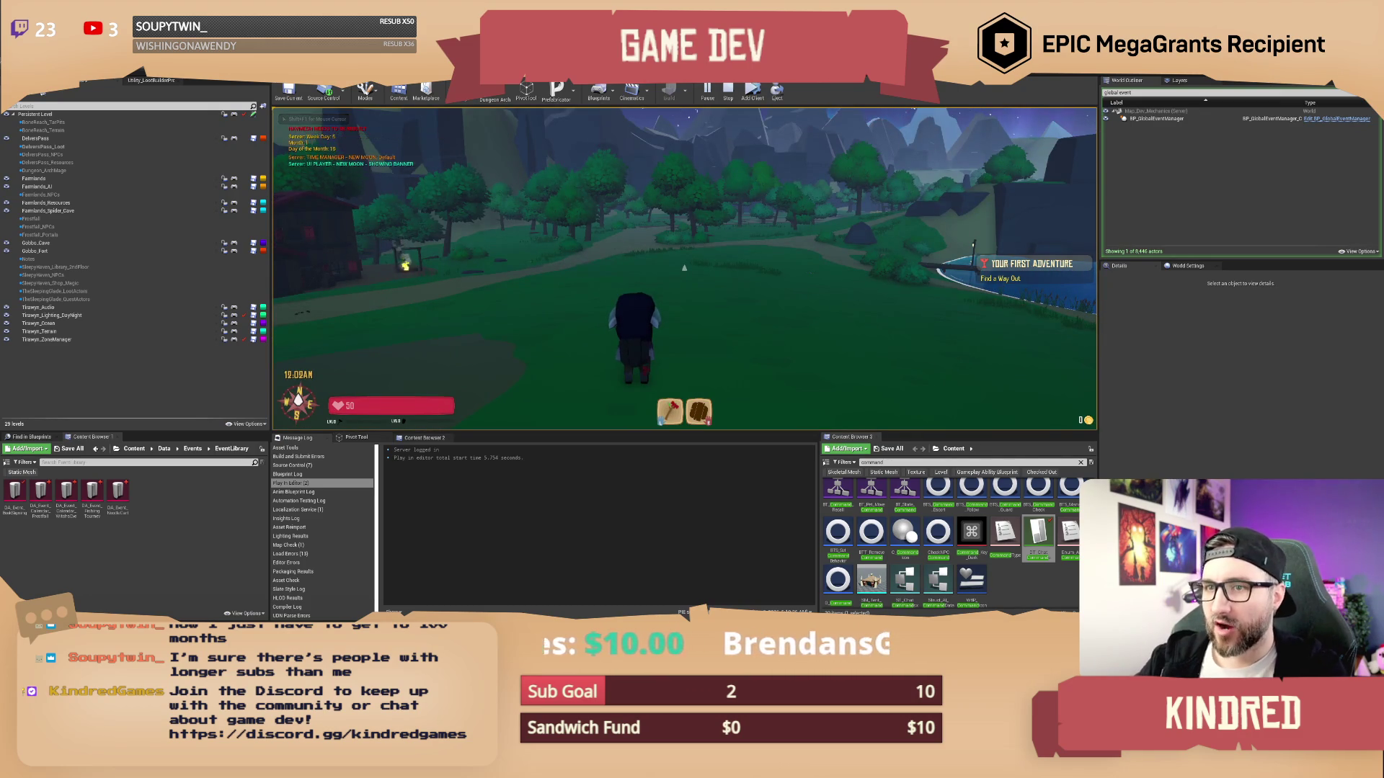
pyautogui.moveTo(684, 267)
pyautogui.mouseDown()
pyautogui.moveTo(829, 267)
pyautogui.moveTo(713, 273)
pyautogui.moveTo(799, 296)
pyautogui.moveTo(685, 255)
pyautogui.mouseUp()
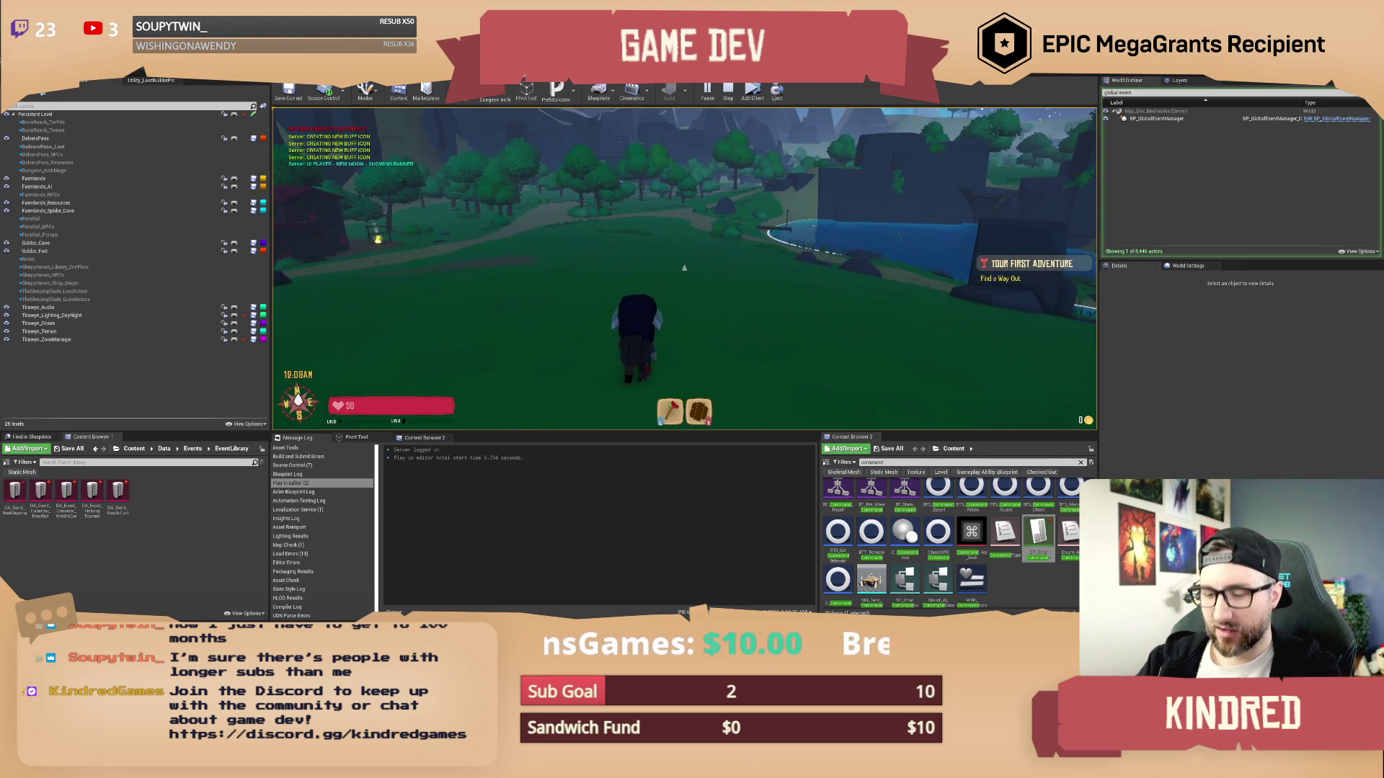
# Switch the season to winter, then autumn with /season 2, and set day to night
pyautogui.press('Return')
pyautogui.write('/setseas')
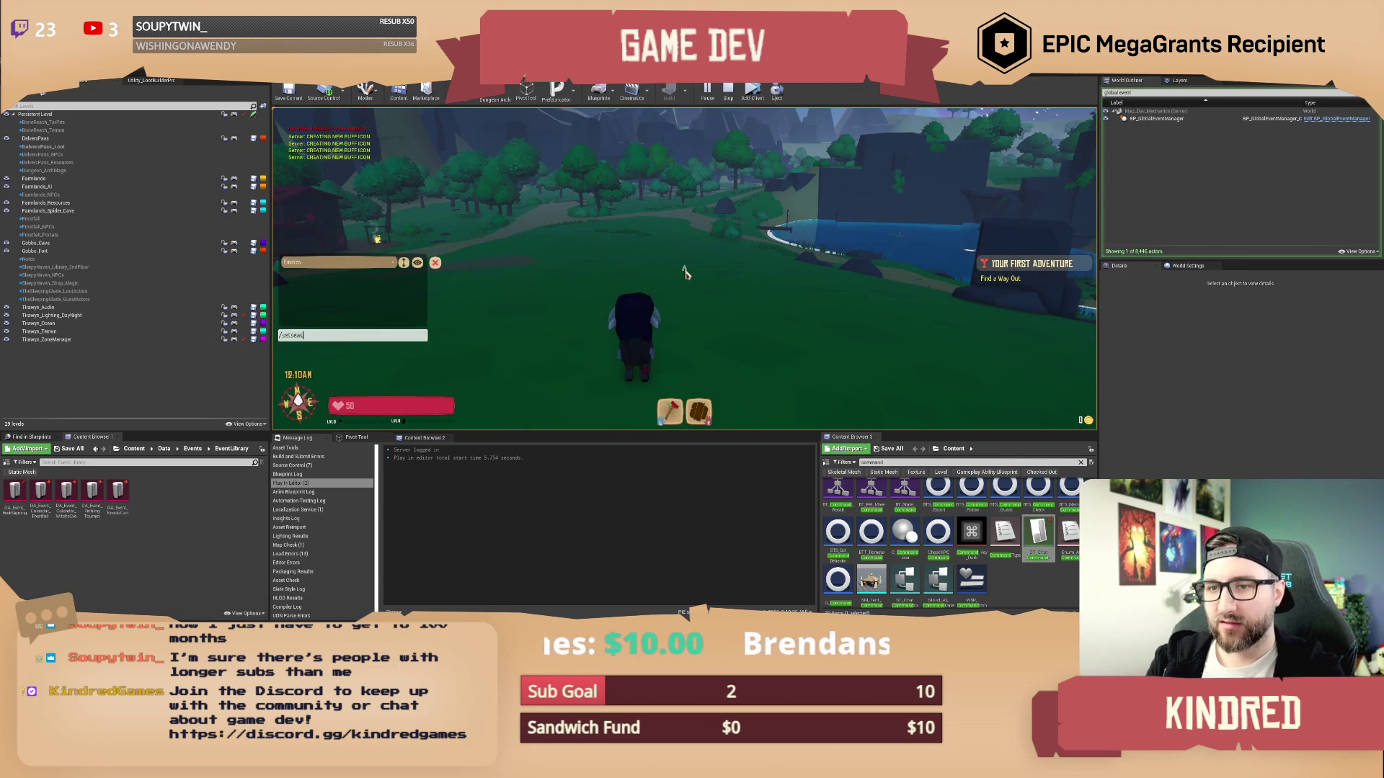
pyautogui.write('on winter')
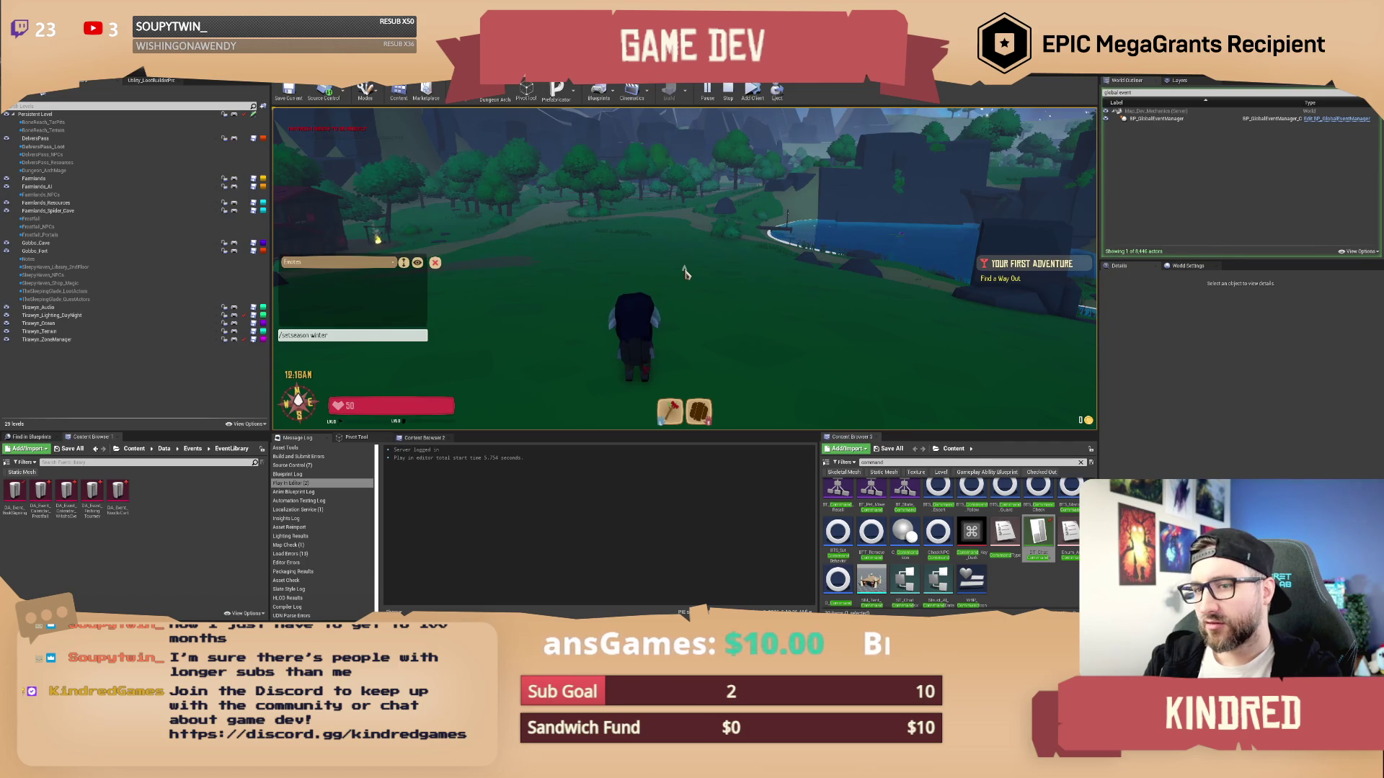
pyautogui.press('Return')
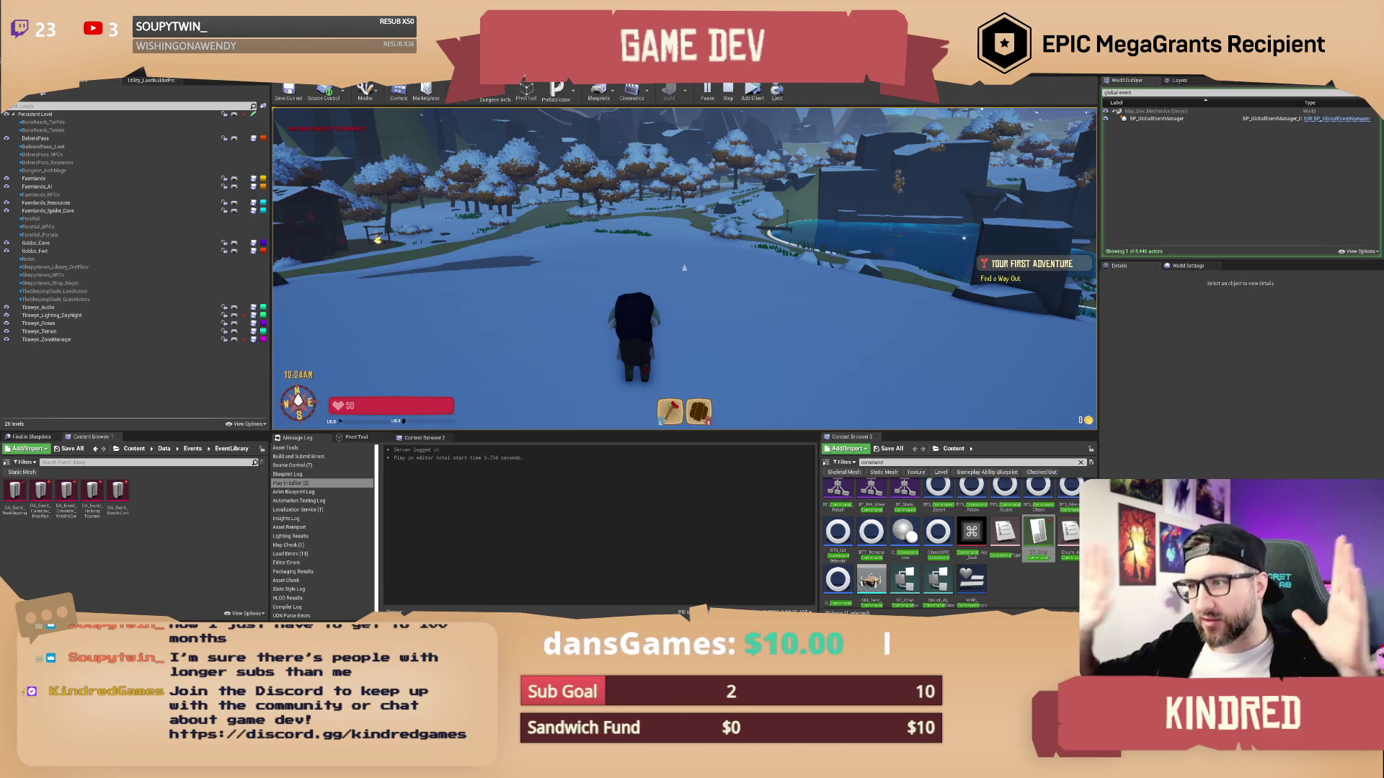
pyautogui.write('/set')
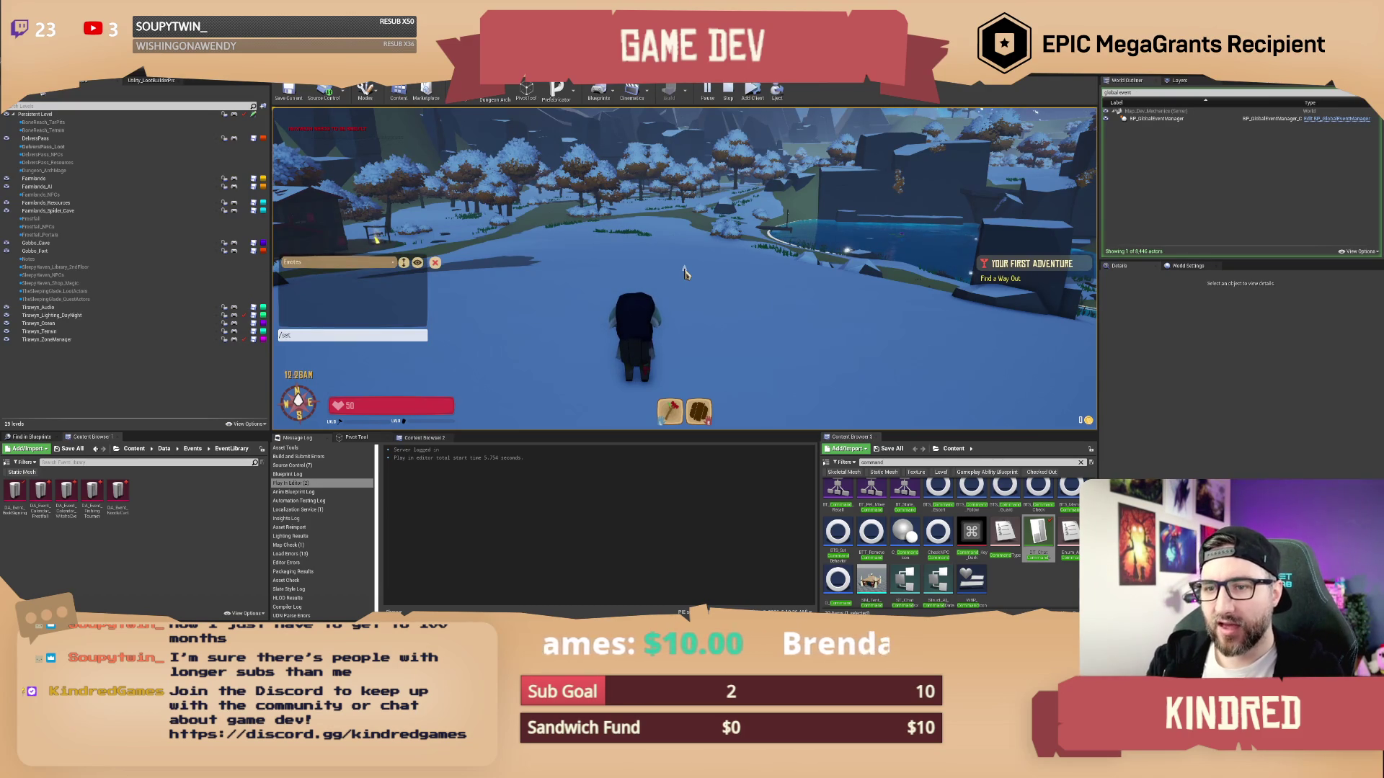
pyautogui.write('season ')
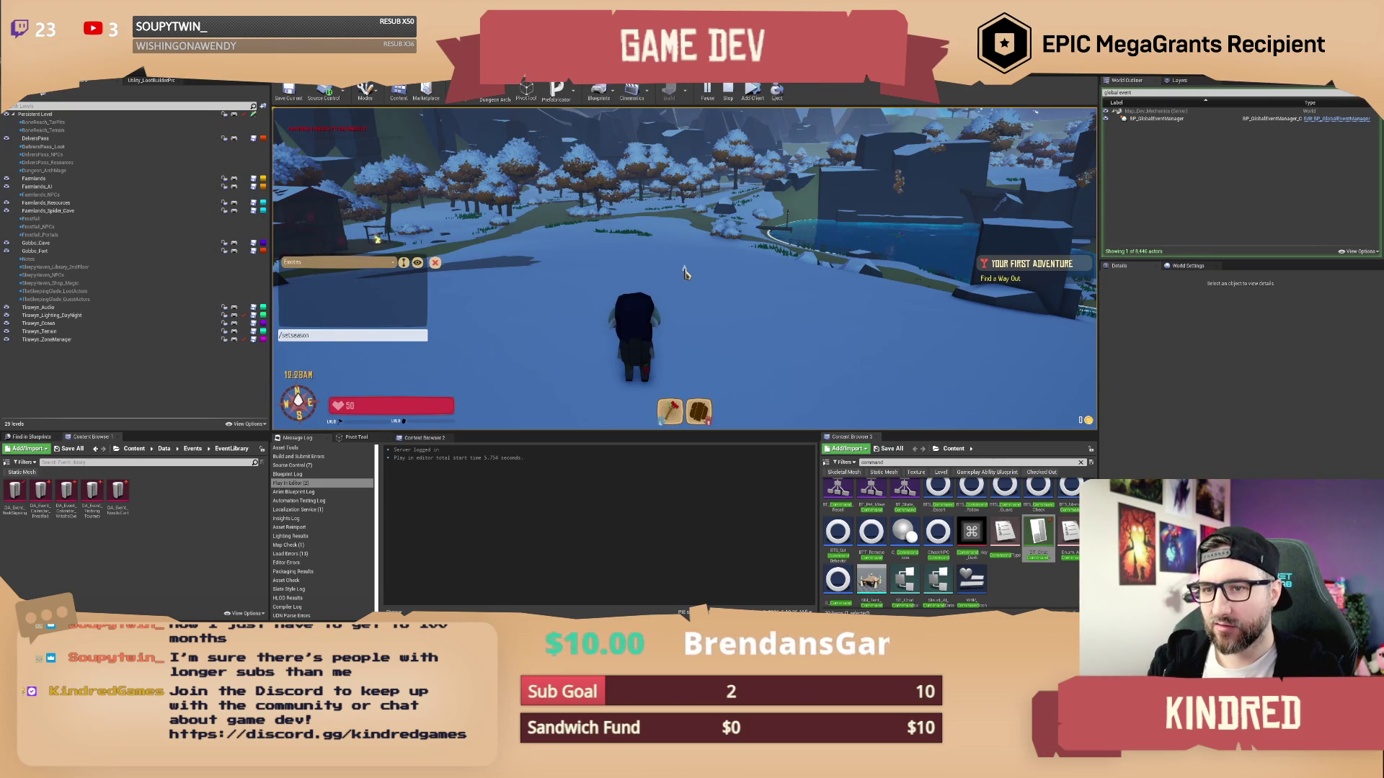
pyautogui.write('2')
pyautogui.press('Return')
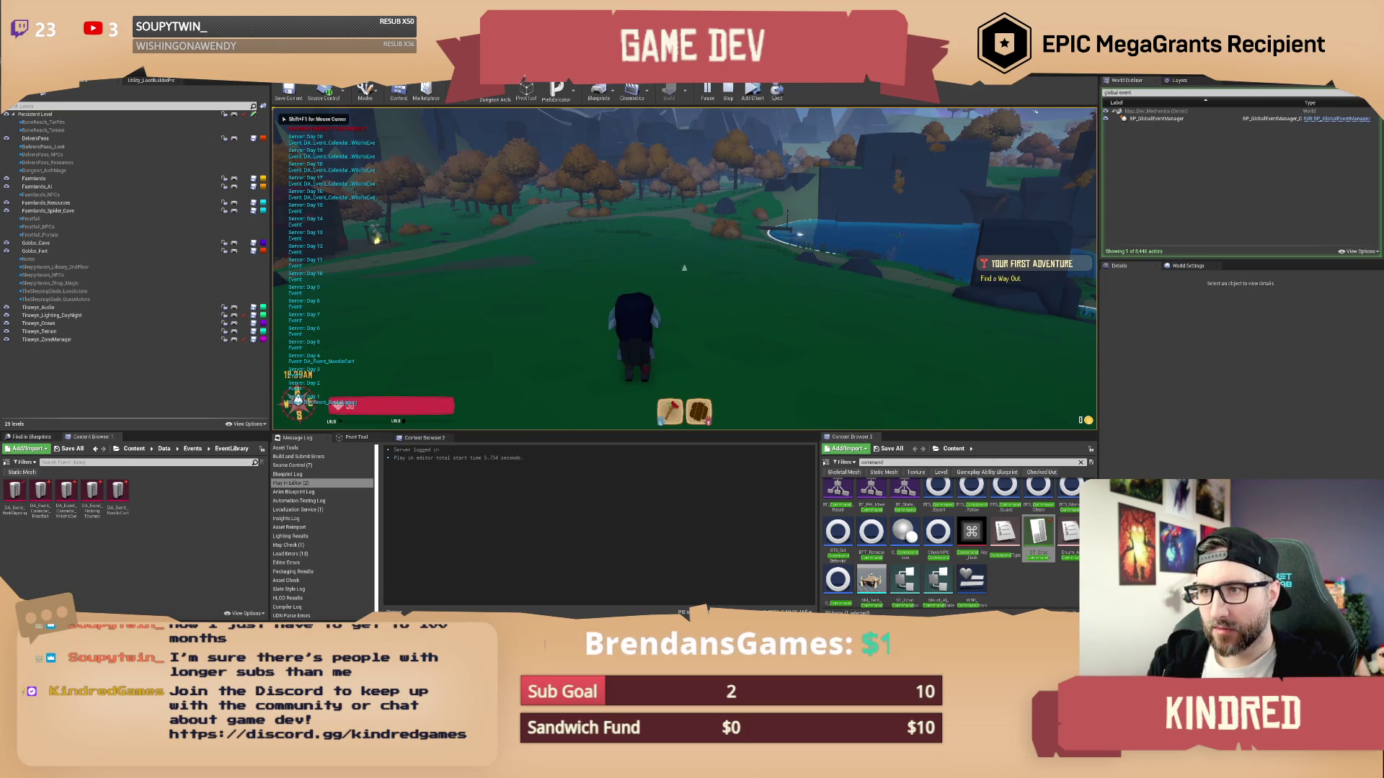
pyautogui.write('/setday 1')
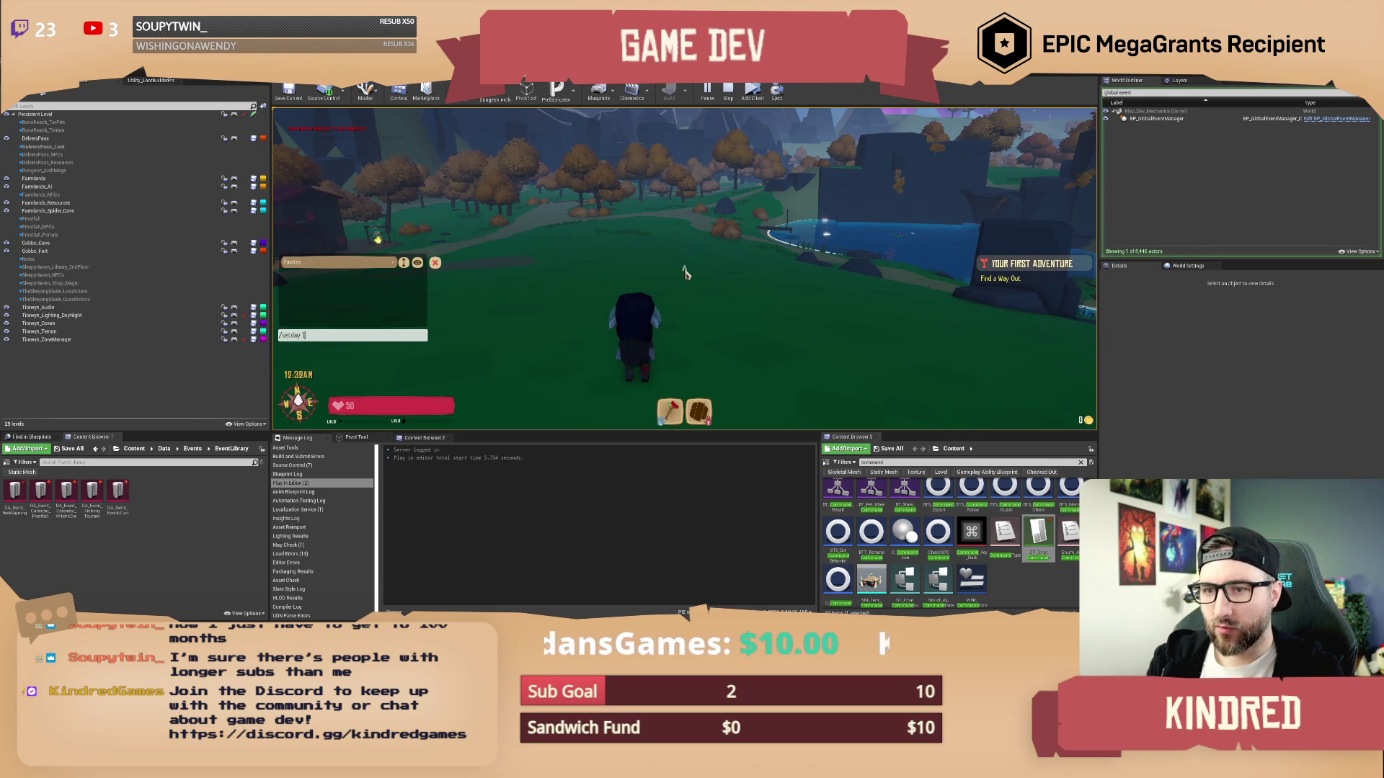
pyautogui.press('Return')
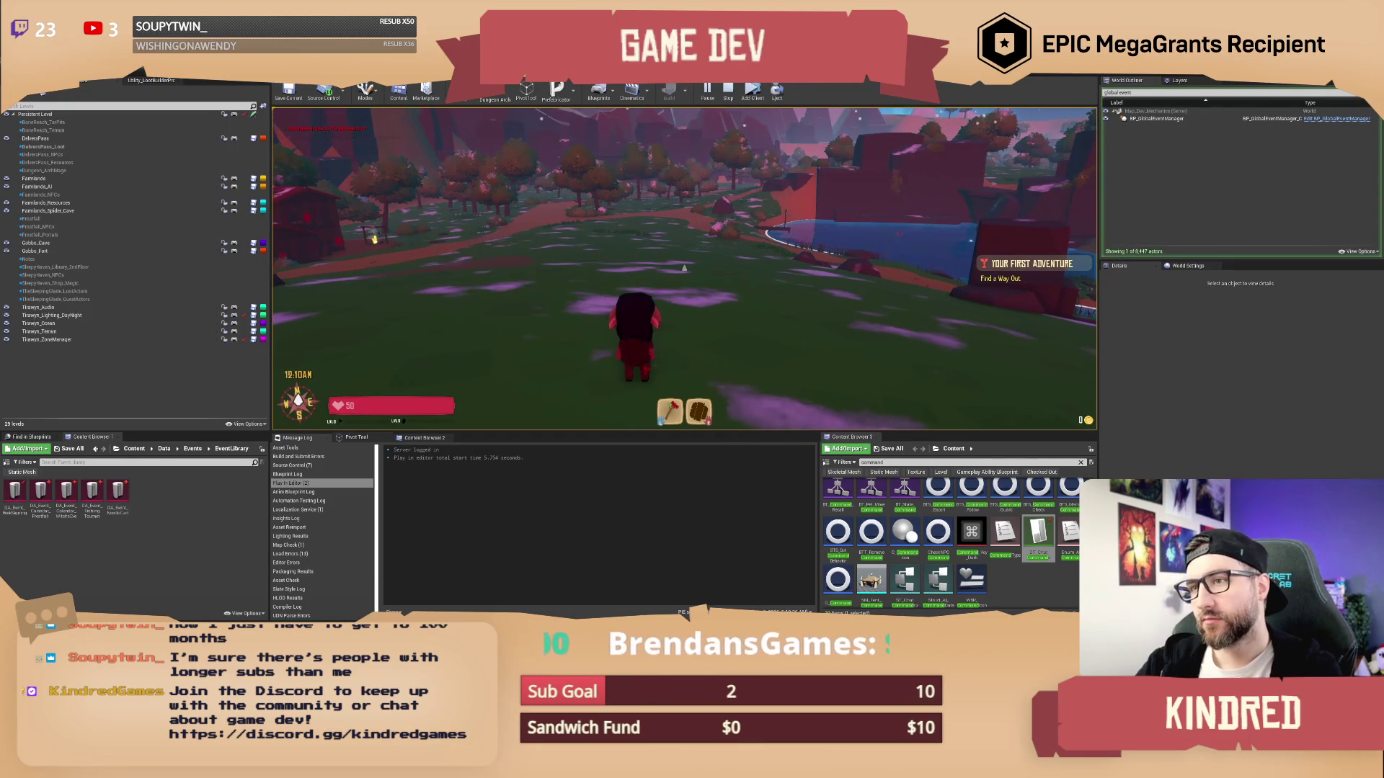
# Run the character through the trees into the pink-tree valley to check the sky, then stop playing
pyautogui.press('w')
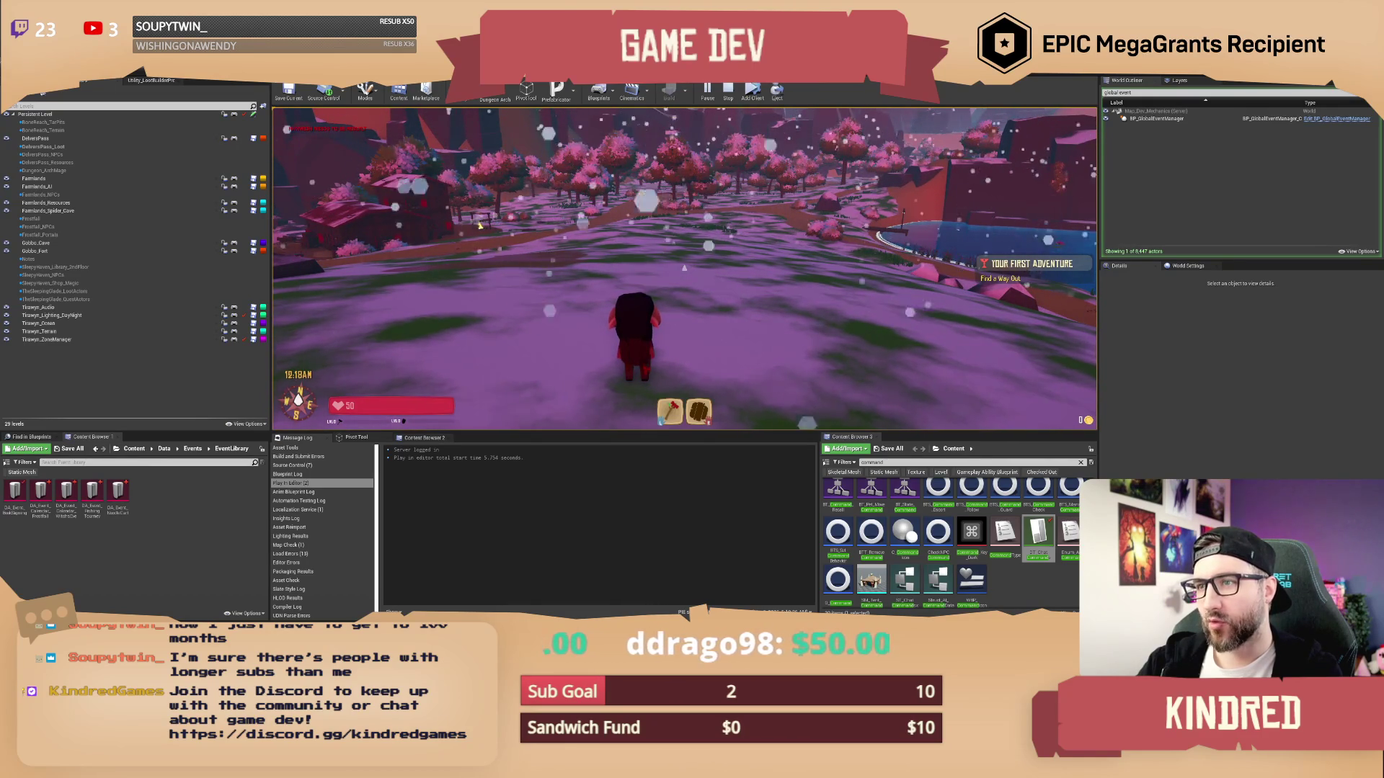
pyautogui.press('w')
pyautogui.press('w')
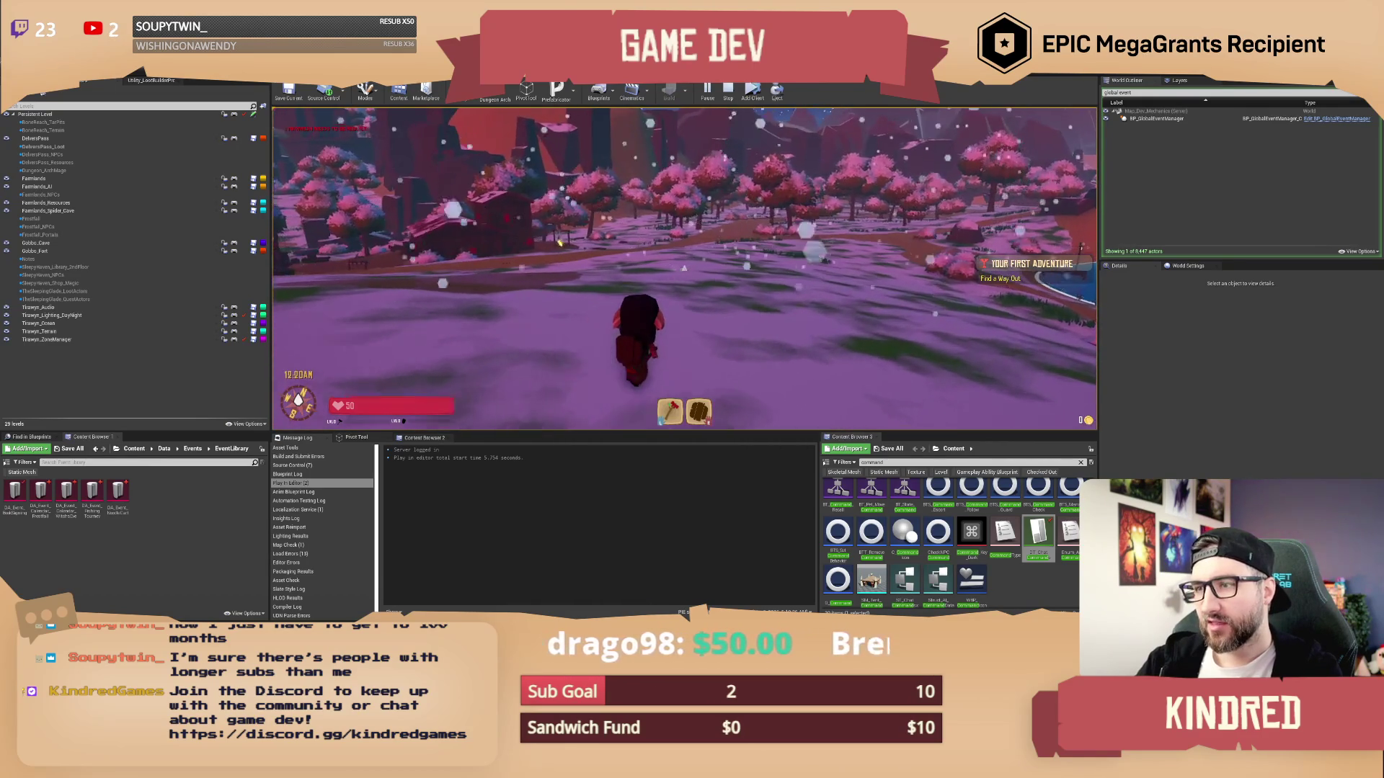
pyautogui.press('w')
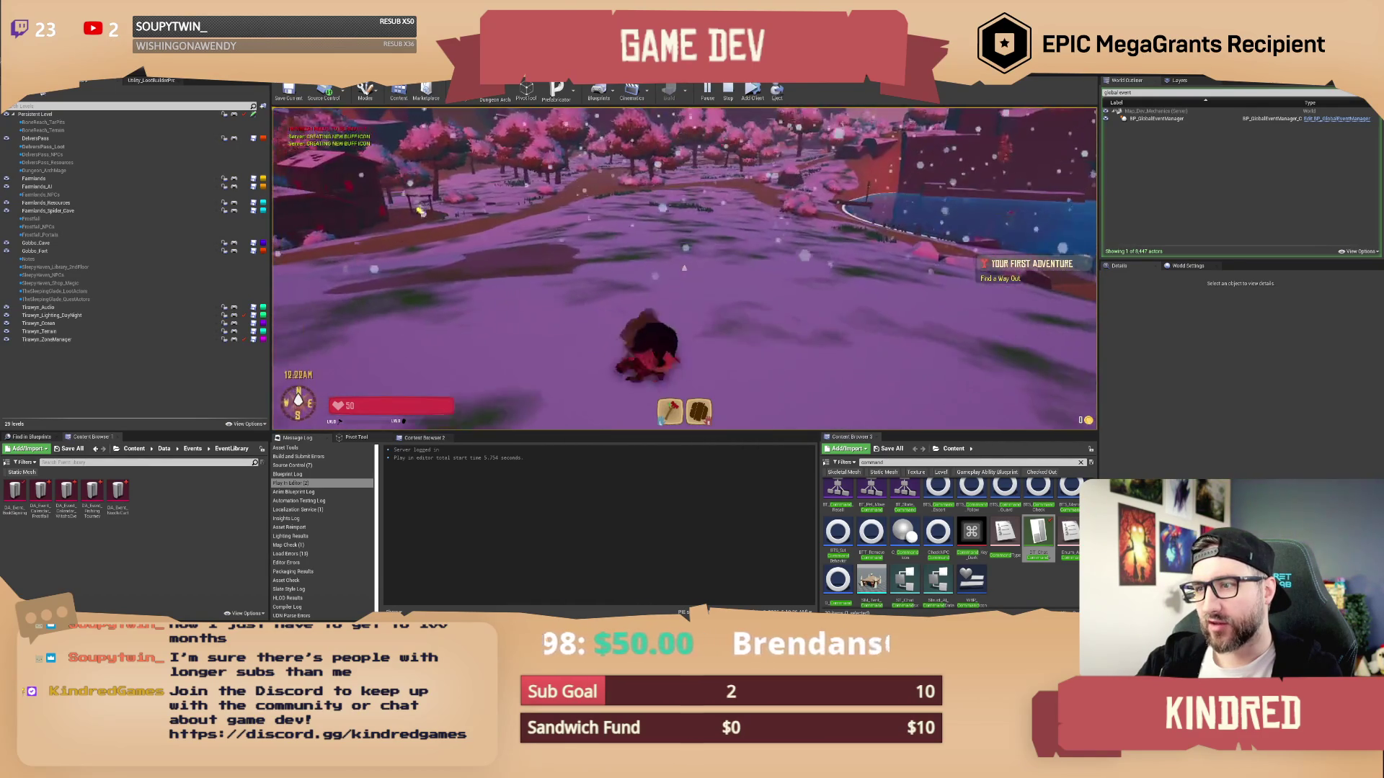
pyautogui.press('w')
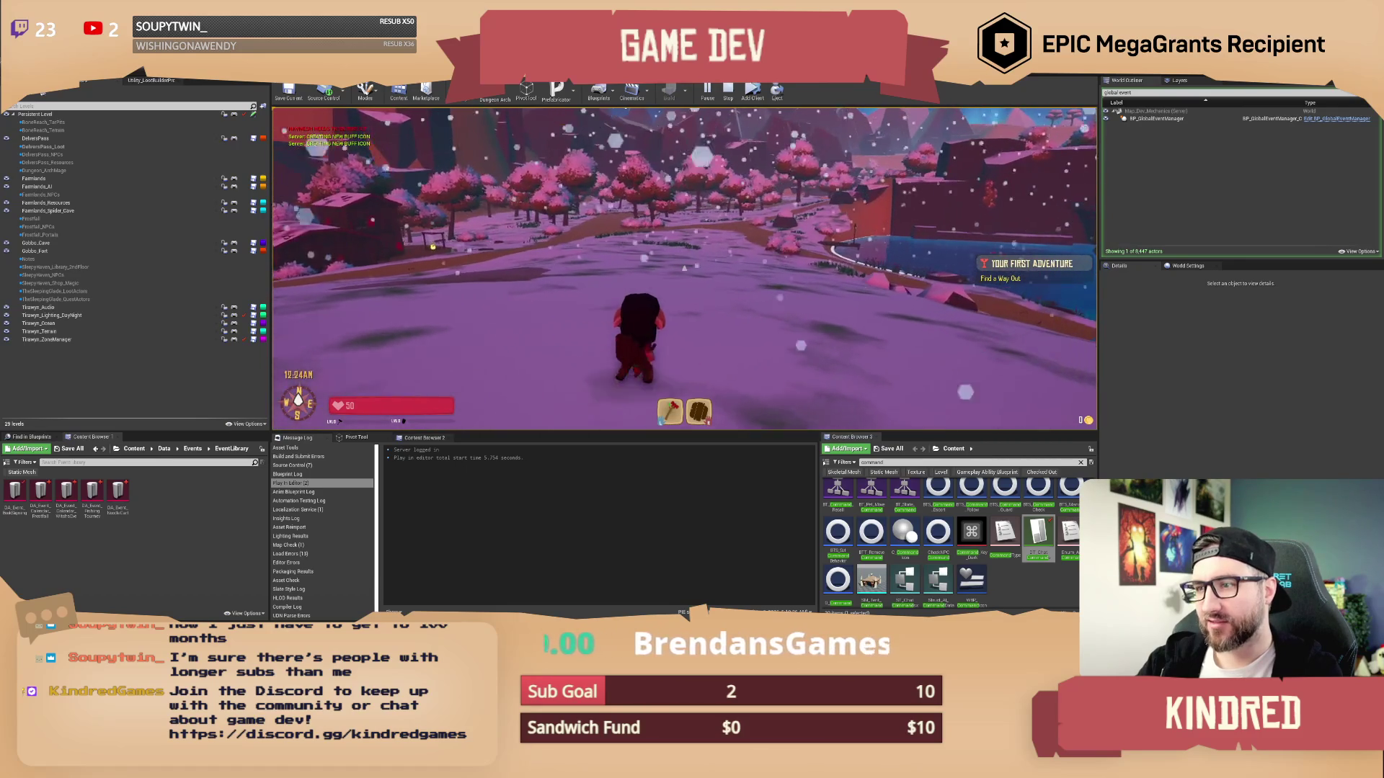
pyautogui.press('w')
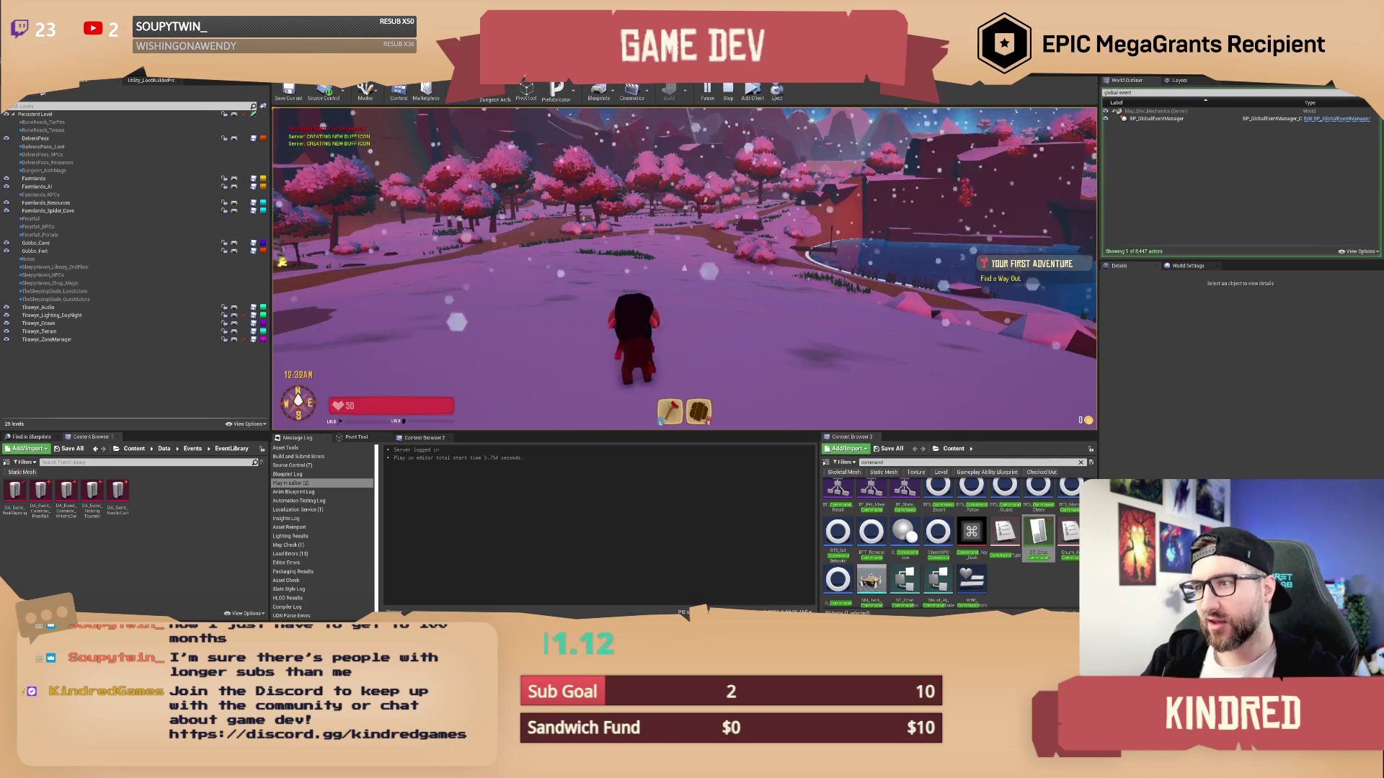
pyautogui.press('a')
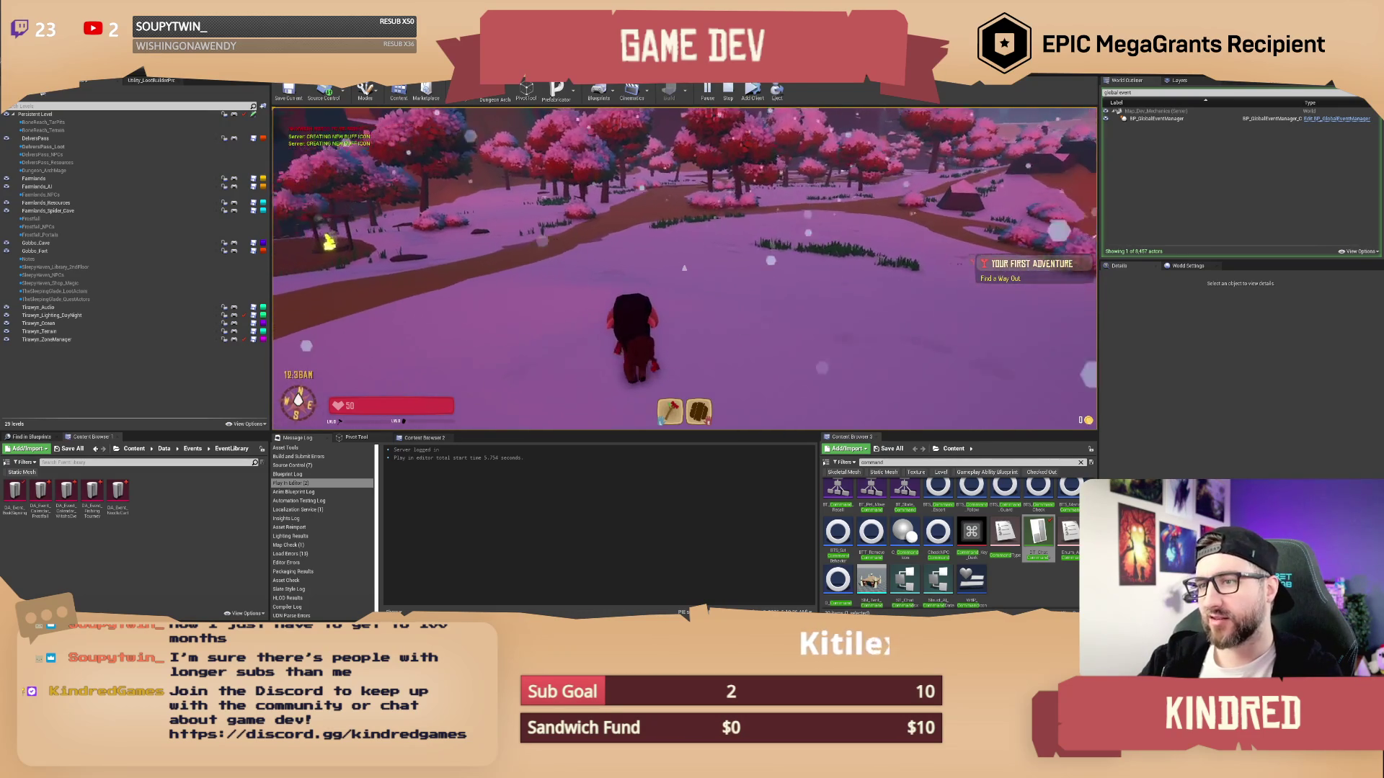
pyautogui.press('w')
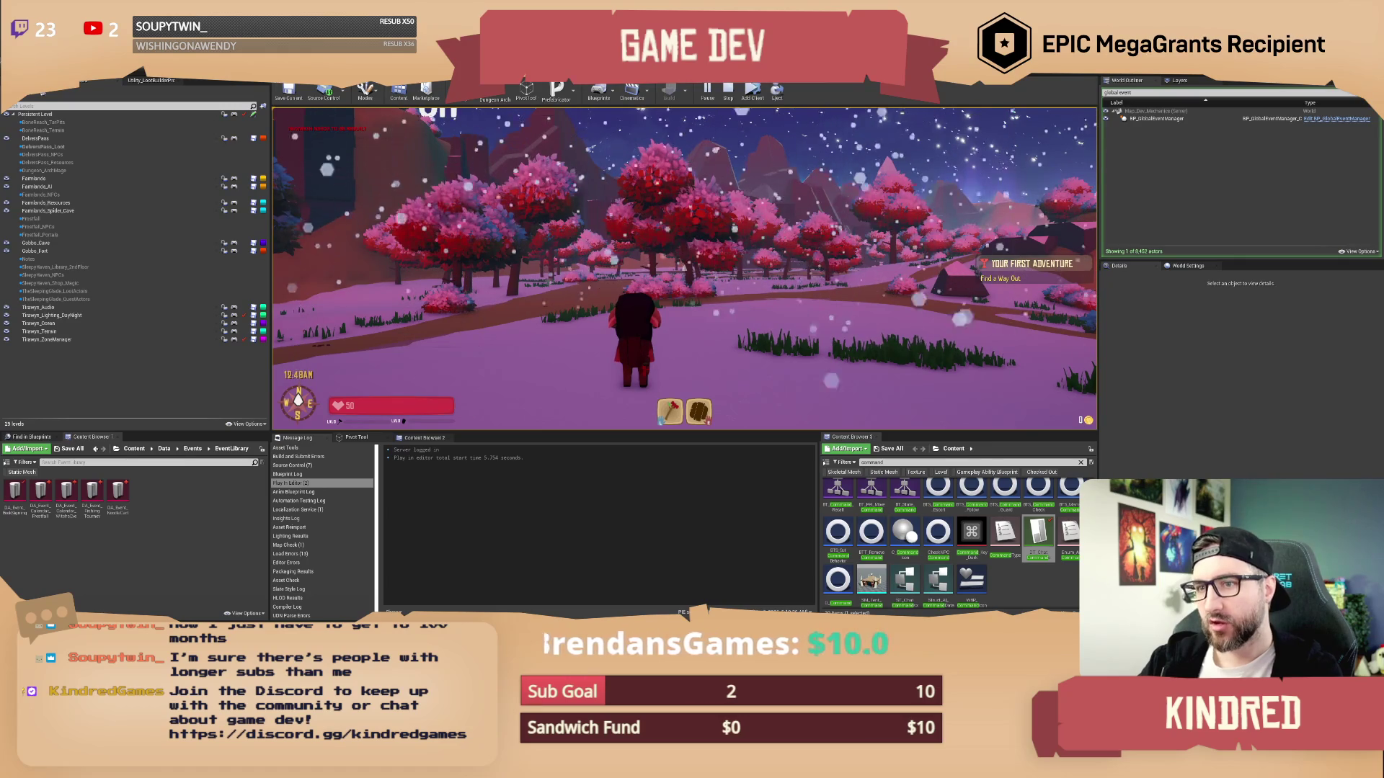
pyautogui.press('Escape')
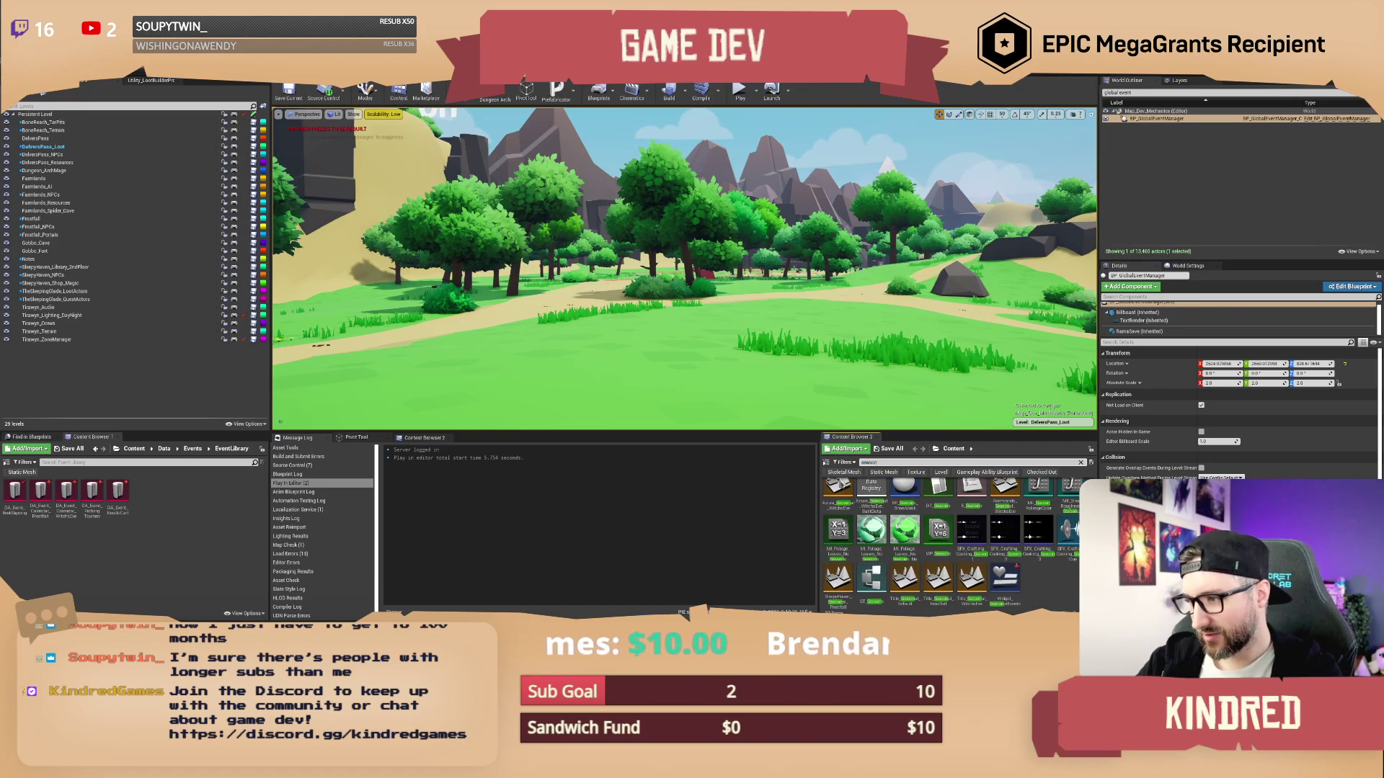
# Open the seasons material parameter collection, expand and collapse Element 1's colours, then leave it
pyautogui.write('s')
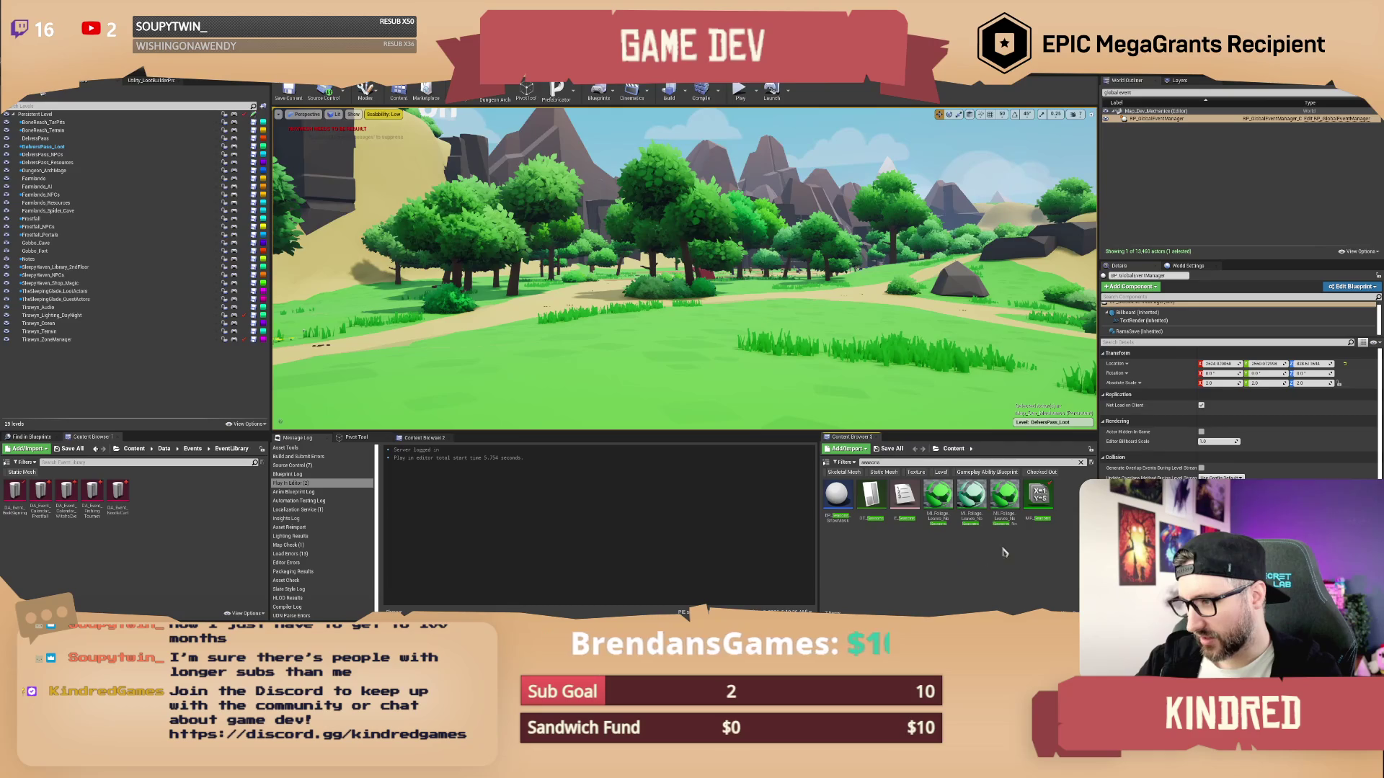
pyautogui.doubleClick(1029, 514)
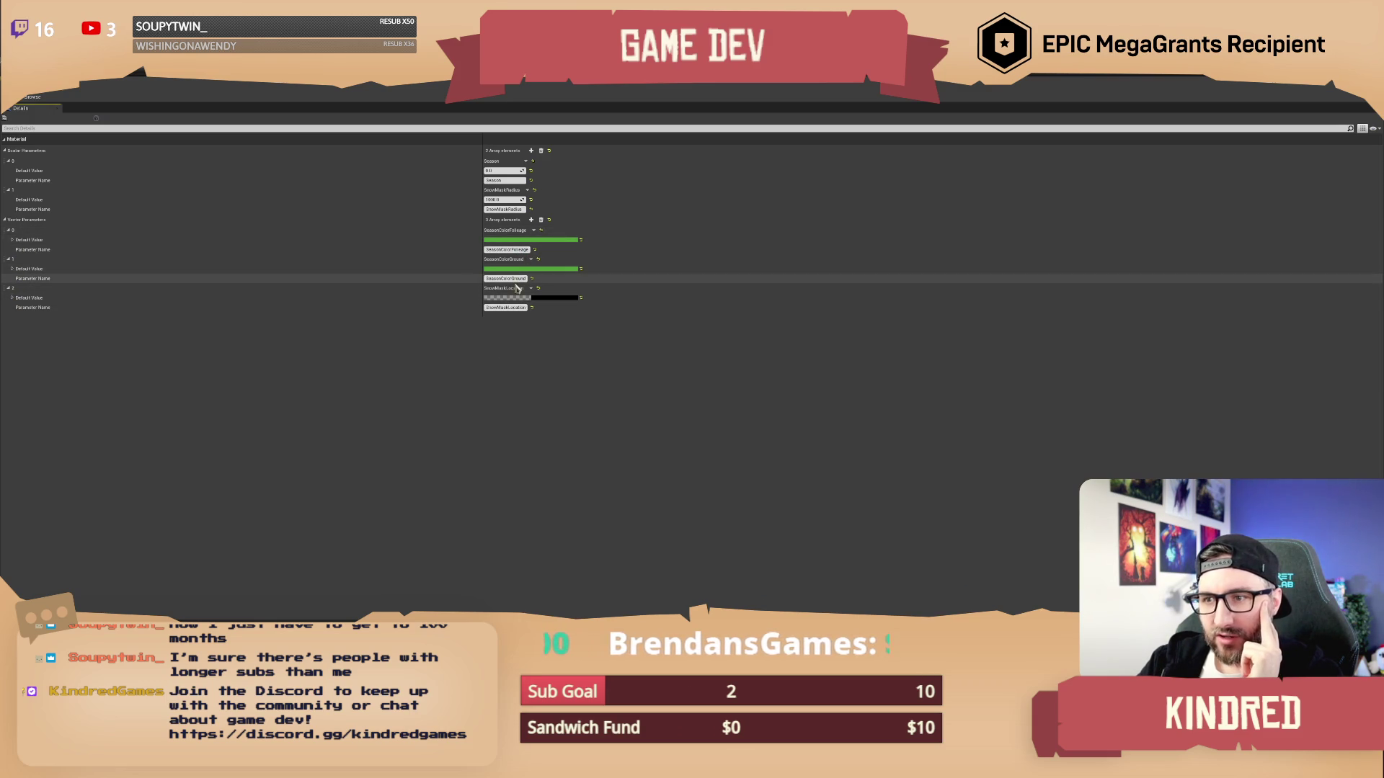
pyautogui.click(12, 269)
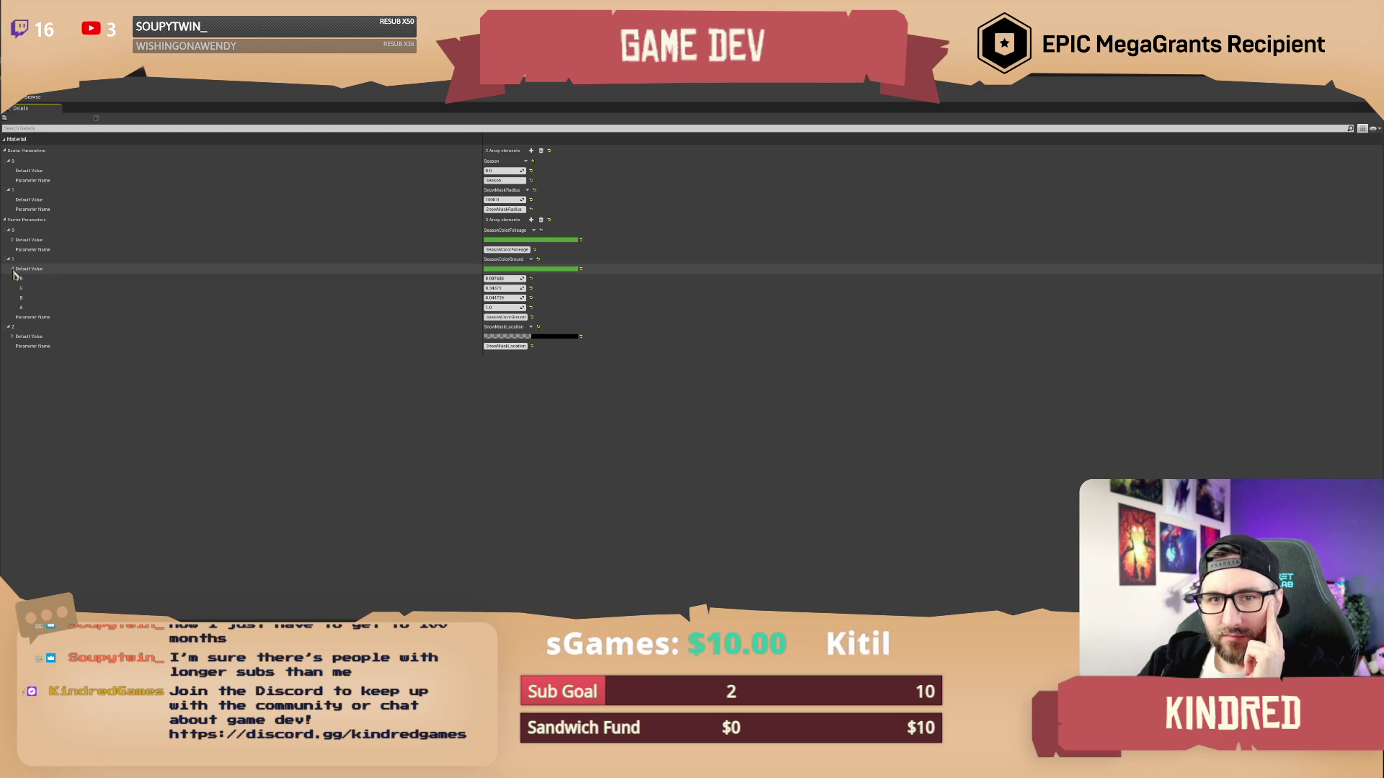
pyautogui.click(13, 269)
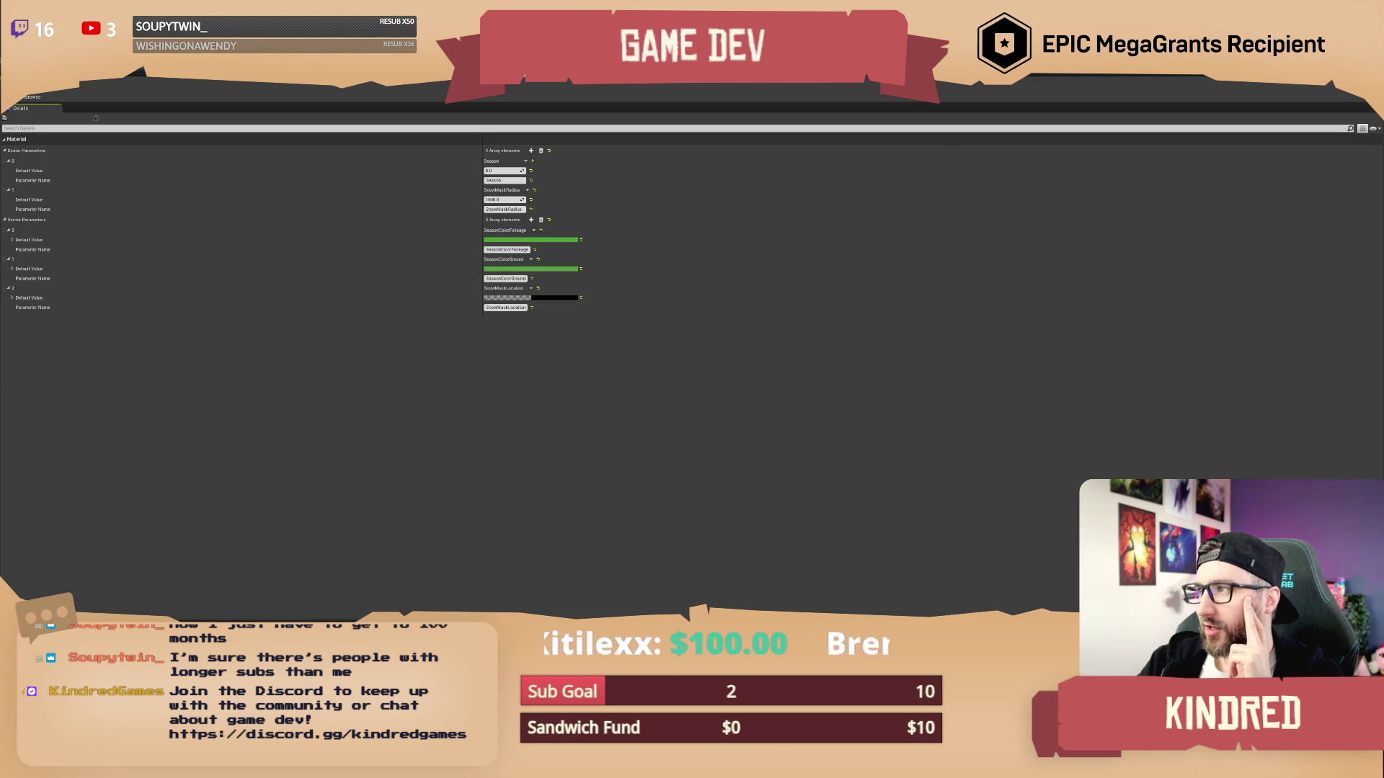
pyautogui.hotkey('alt', 'Tab')
pyautogui.hotkey('alt', 'Tab')
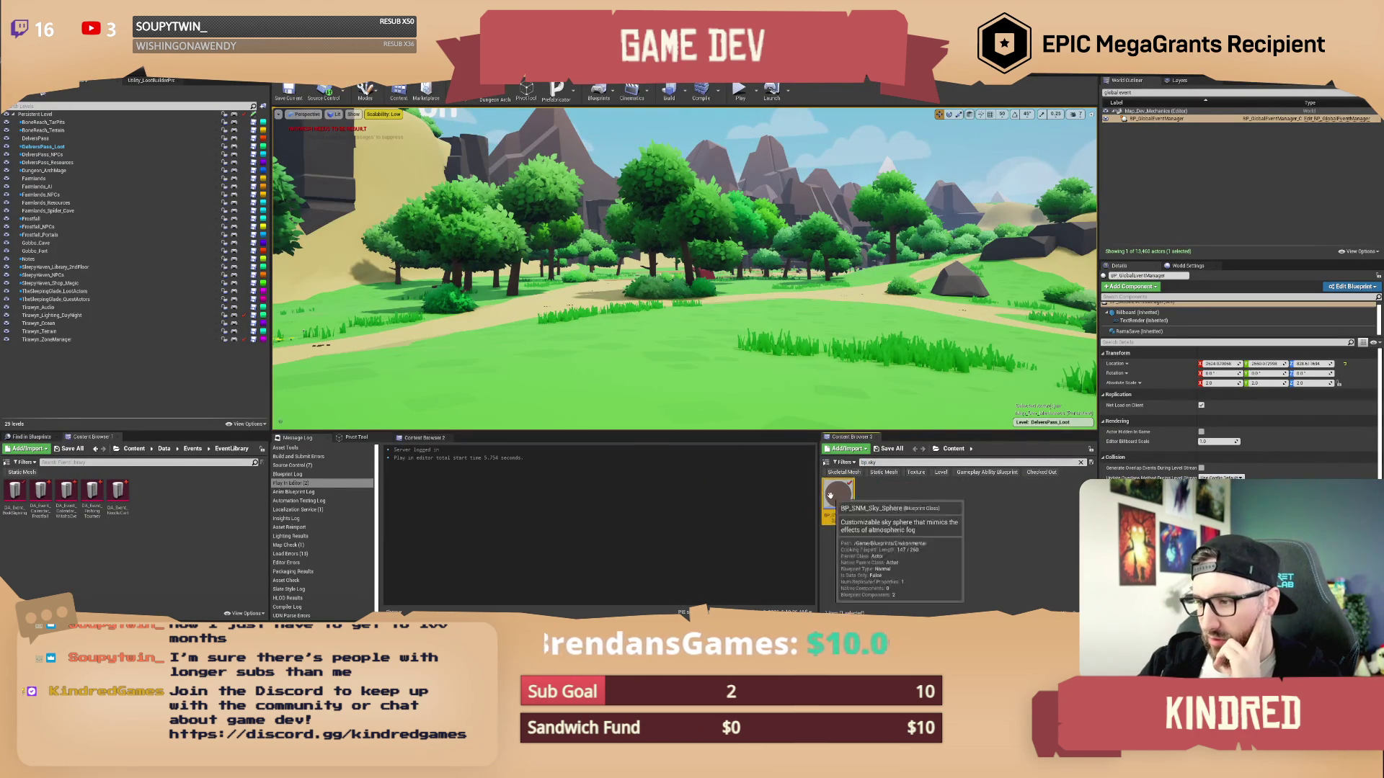
# In BP_SNM_Sky_Sphere, open the Season Change function and inspect its Set Vector Parameter Value nodes
pyautogui.doubleClick(836, 501)
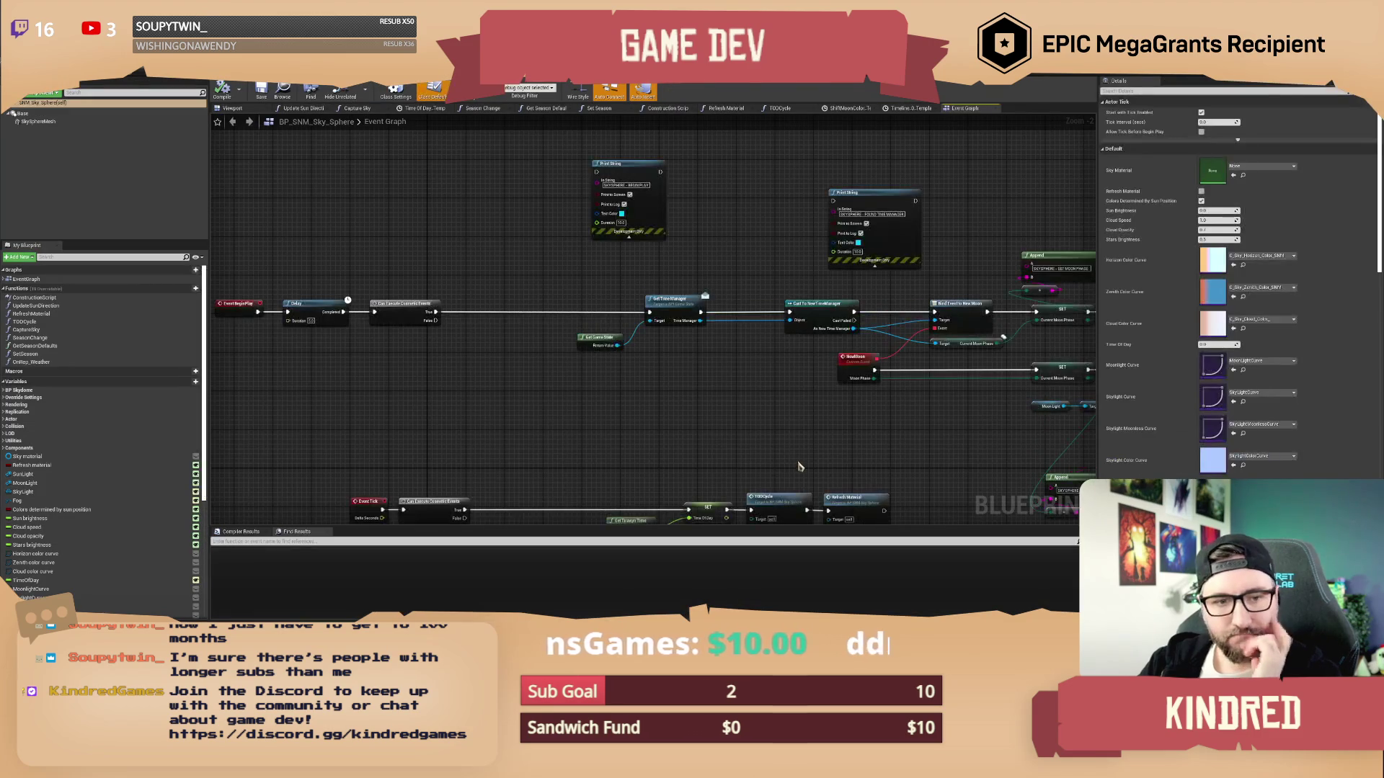
pyautogui.moveTo(532, 373); pyautogui.dragTo(528, 337)
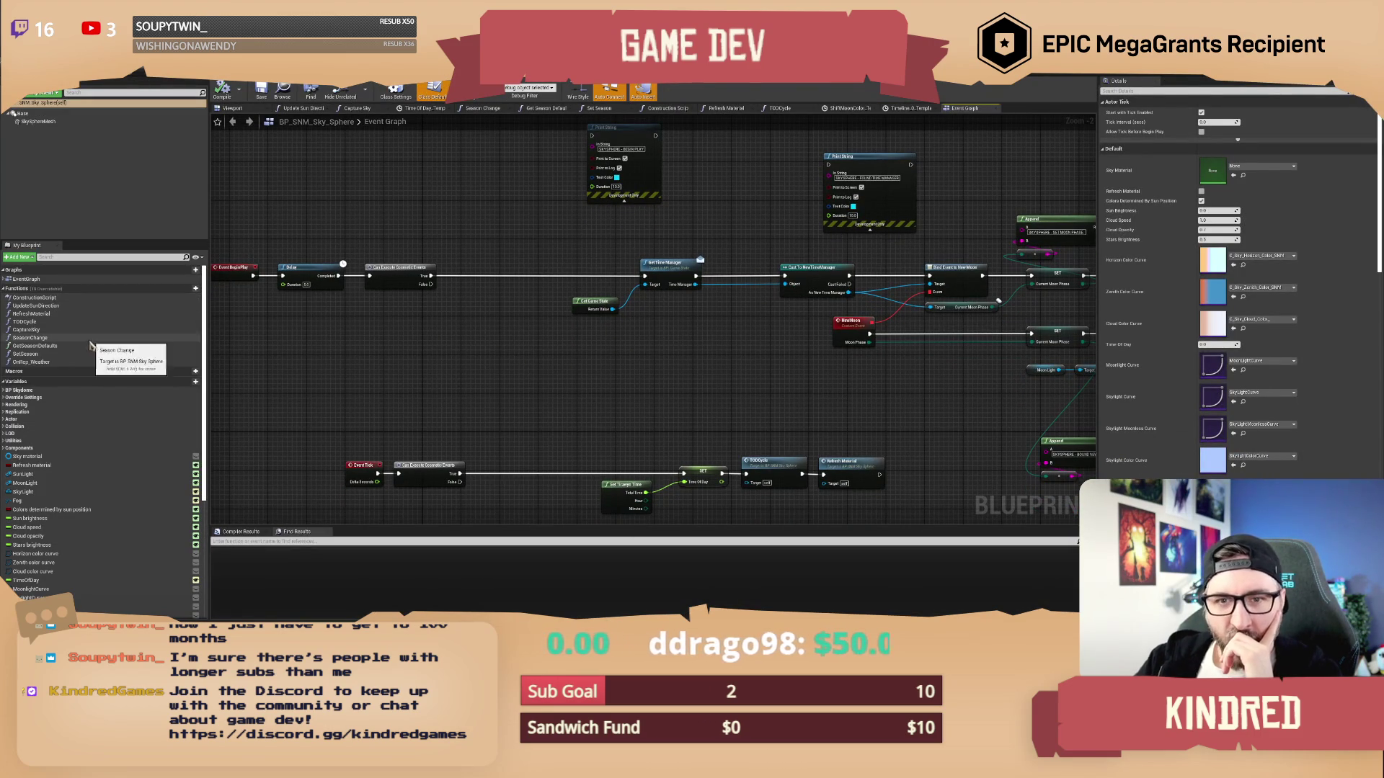
pyautogui.doubleClick(32, 337)
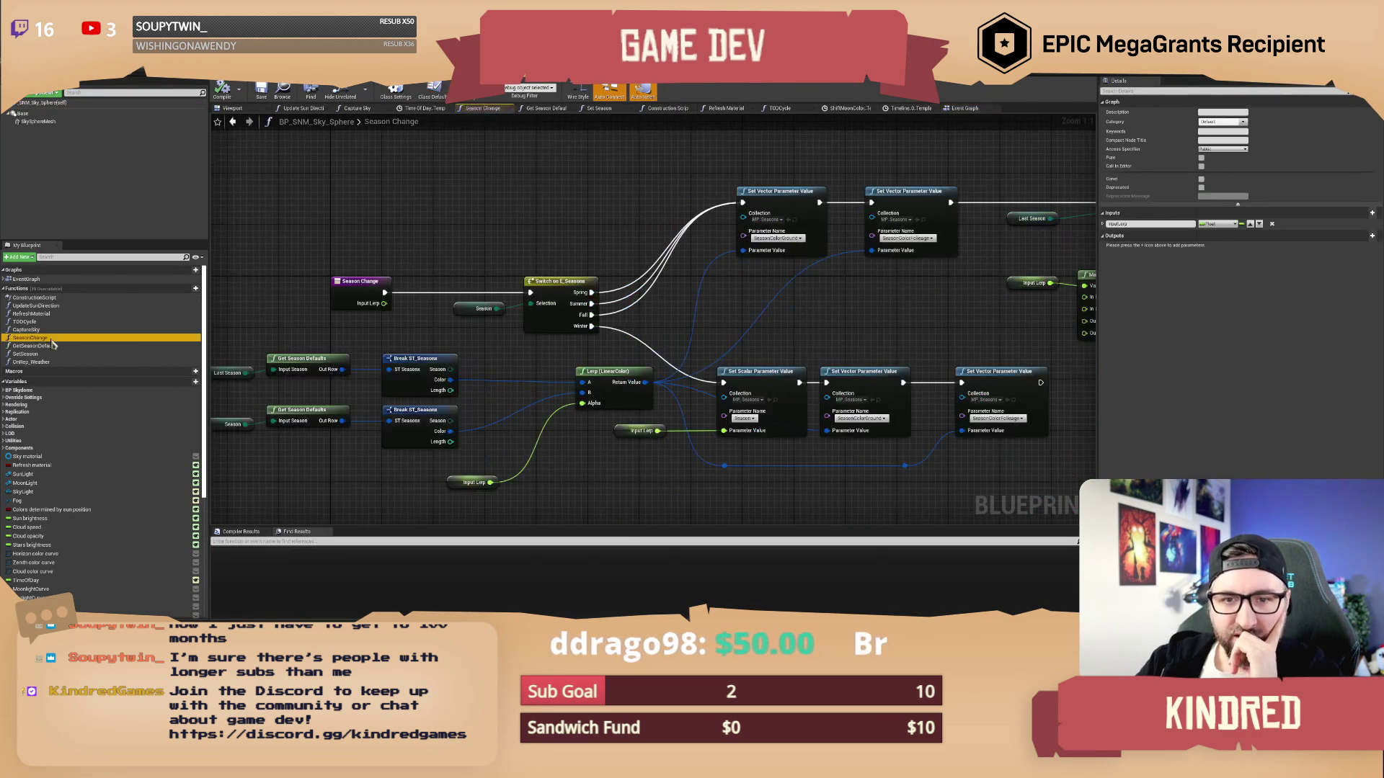
pyautogui.moveTo(832, 327); pyautogui.dragTo(823, 308)
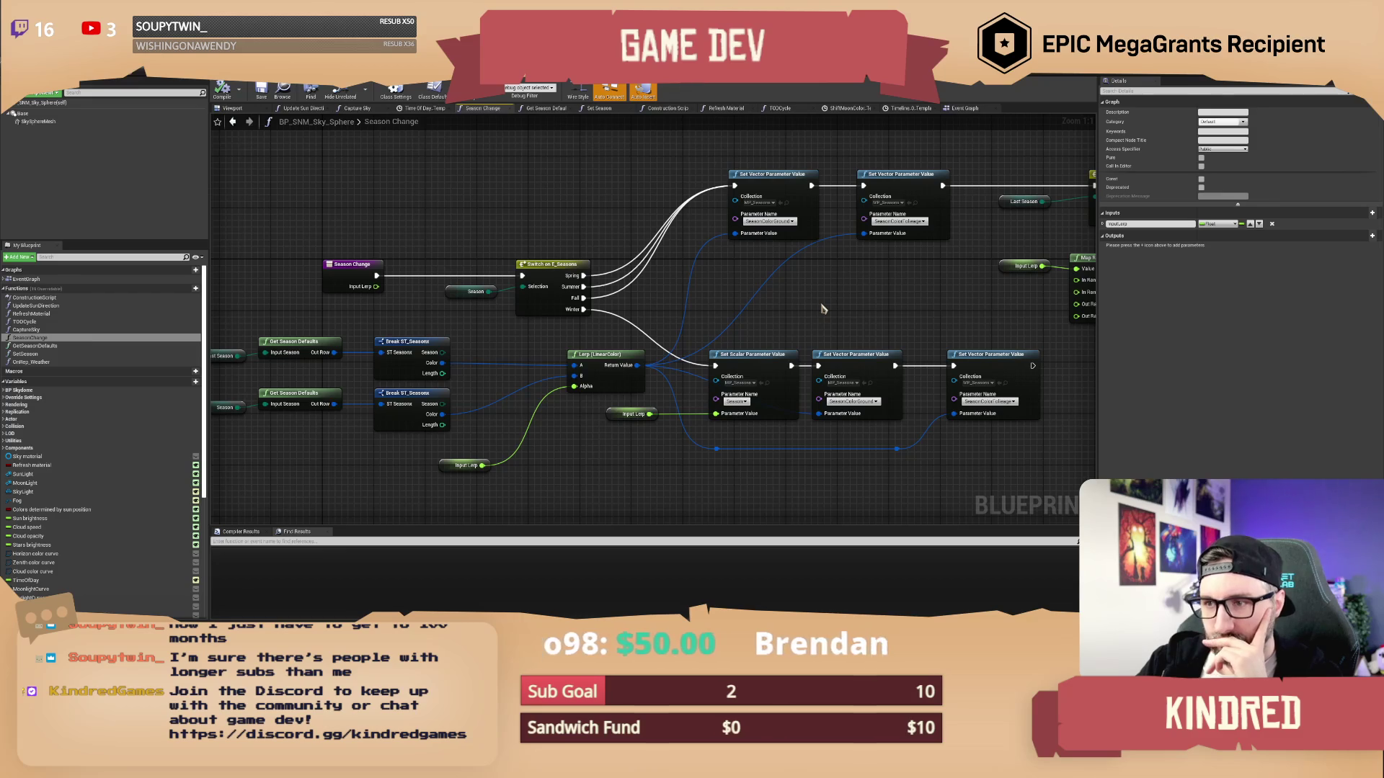
pyautogui.moveTo(532, 346)
pyautogui.mouseDown()
pyautogui.moveTo(628, 341)
pyautogui.moveTo(575, 342)
pyautogui.mouseUp()
pyautogui.click(808, 217)
pyautogui.click(952, 235)
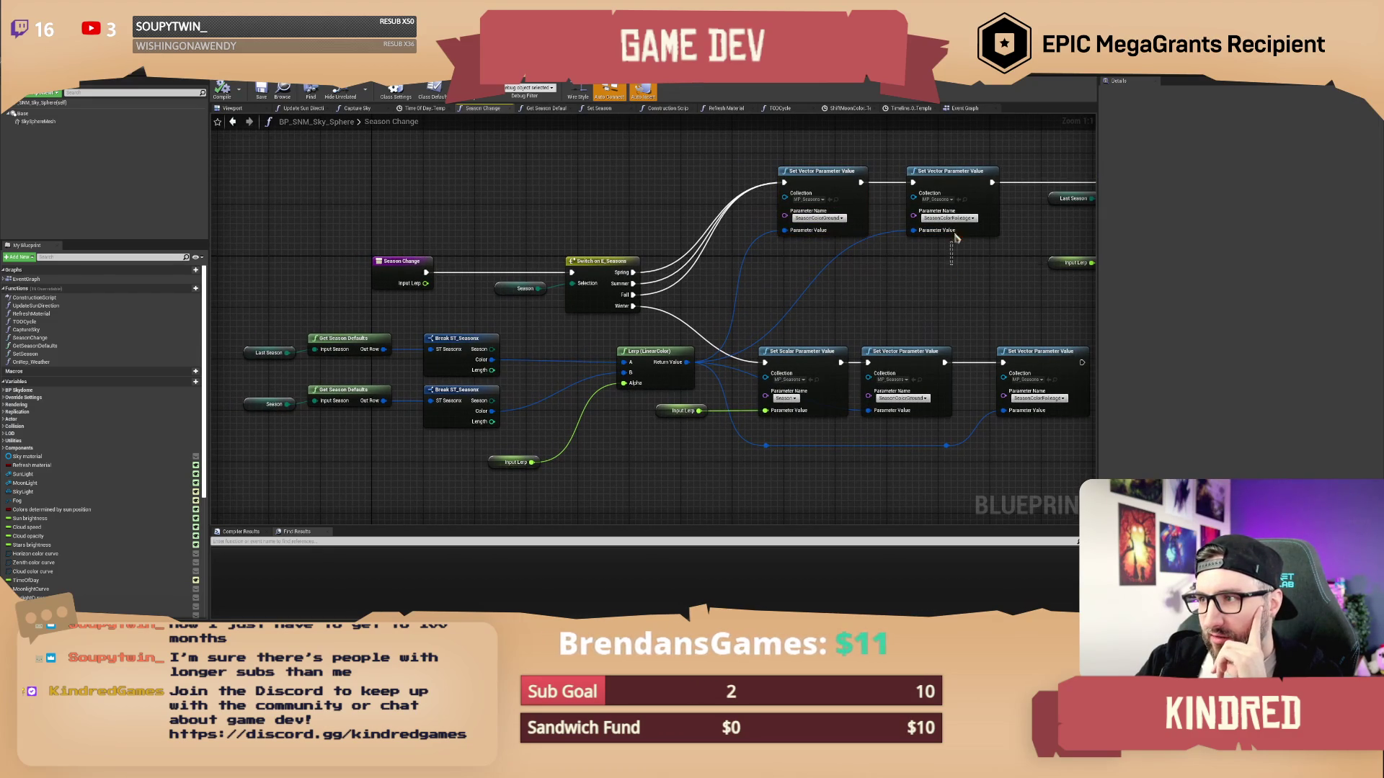
pyautogui.click(914, 291)
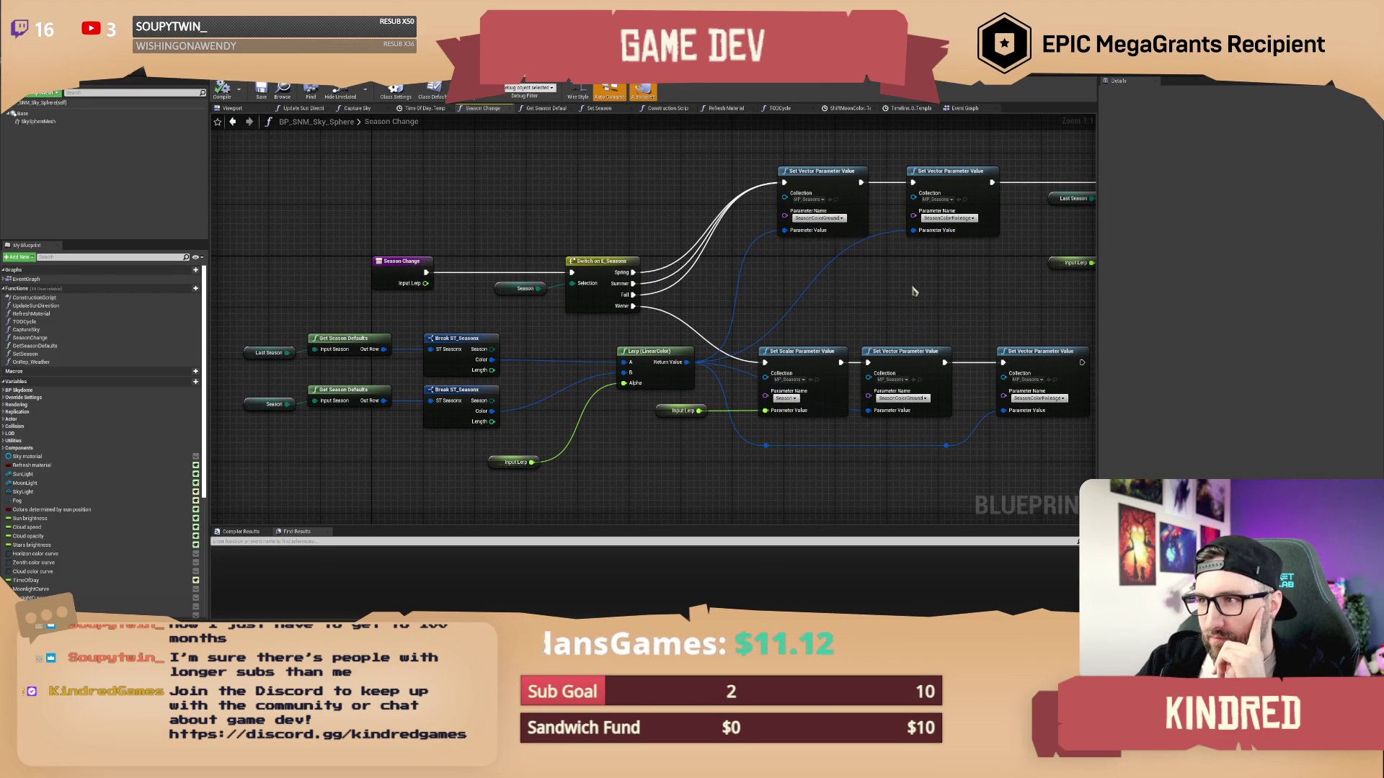
# Check the Set Scalar Parameter Value node's Parameter Name choices without changing them, then return to the level editor
pyautogui.moveTo(728, 305)
pyautogui.mouseDown()
pyautogui.moveTo(649, 271)
pyautogui.moveTo(734, 331)
pyautogui.moveTo(767, 301)
pyautogui.moveTo(686, 300)
pyautogui.mouseUp()
pyautogui.click(653, 322)
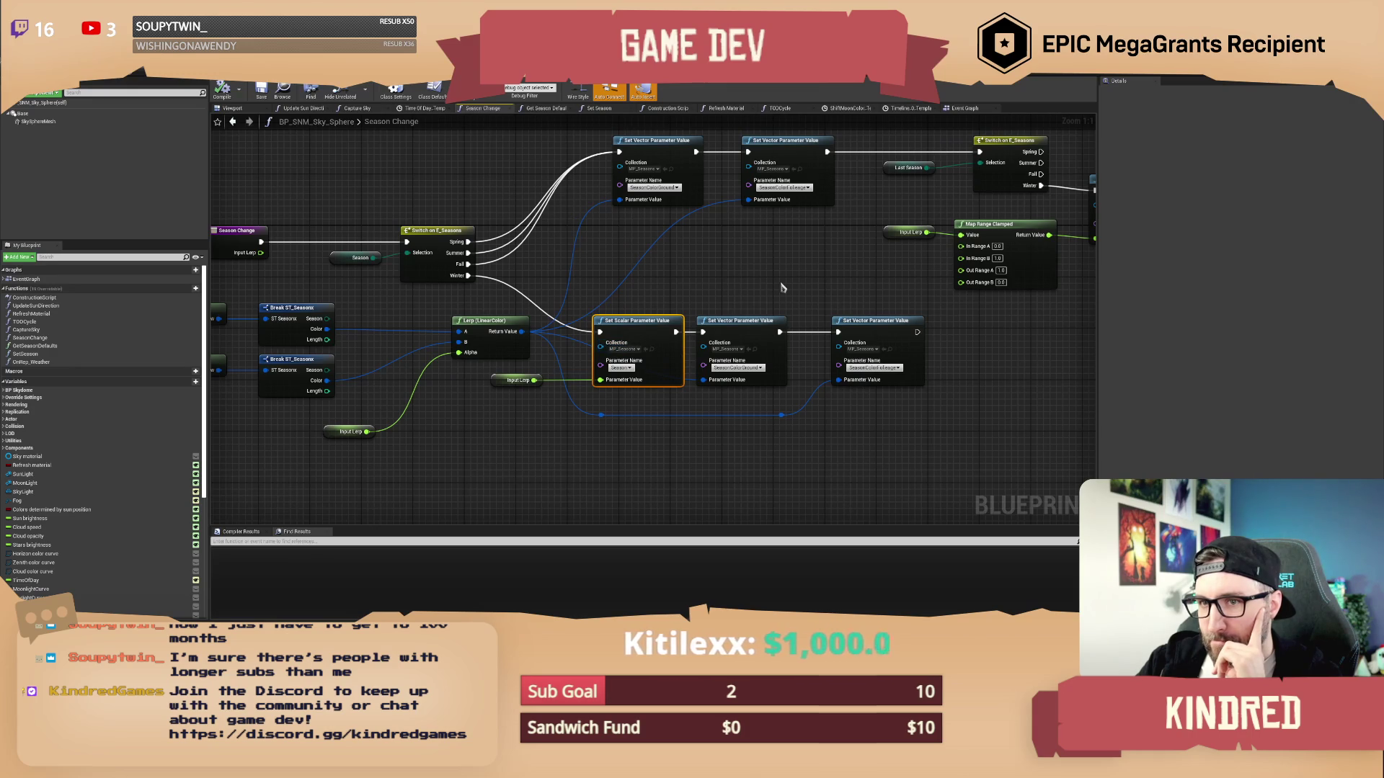
pyautogui.moveTo(781, 287); pyautogui.dragTo(516, 305)
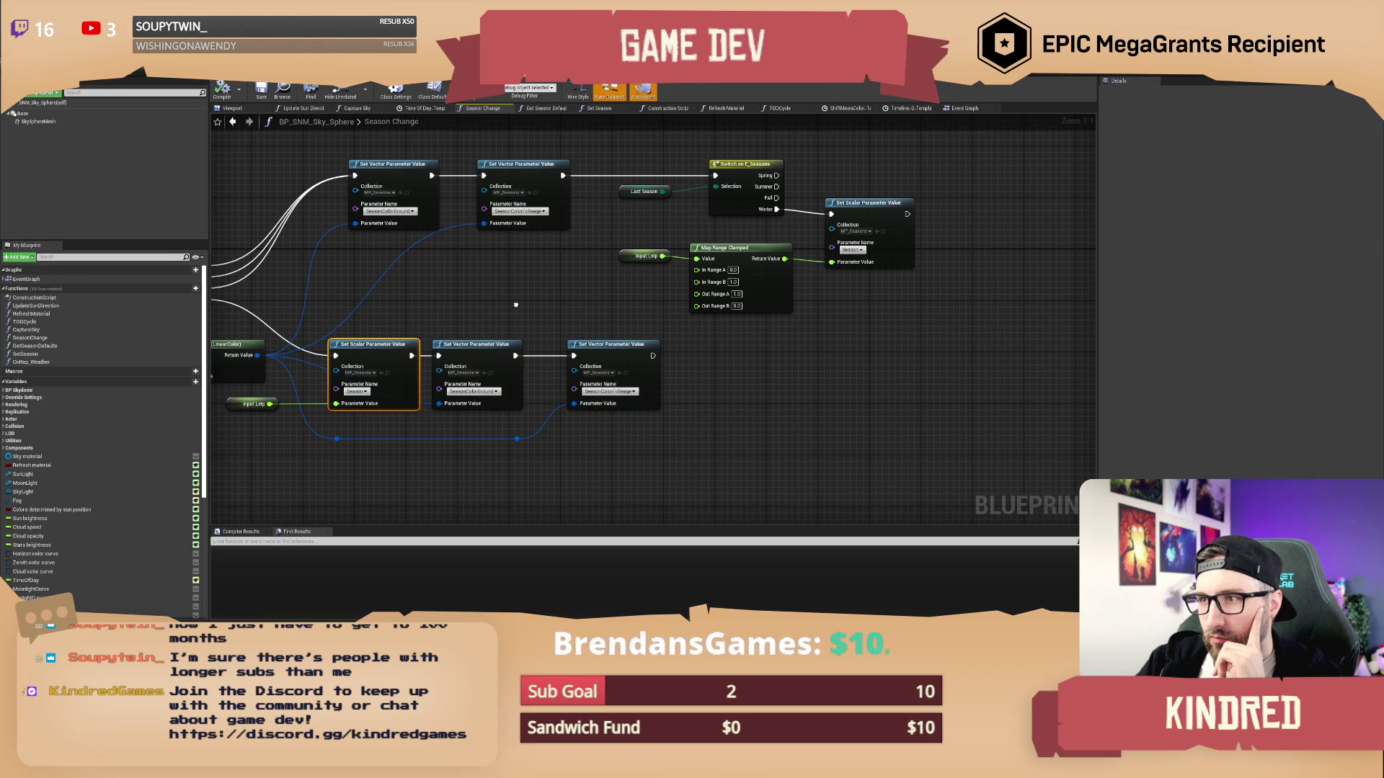
pyautogui.moveTo(516, 305); pyautogui.dragTo(456, 316)
pyautogui.click(792, 261)
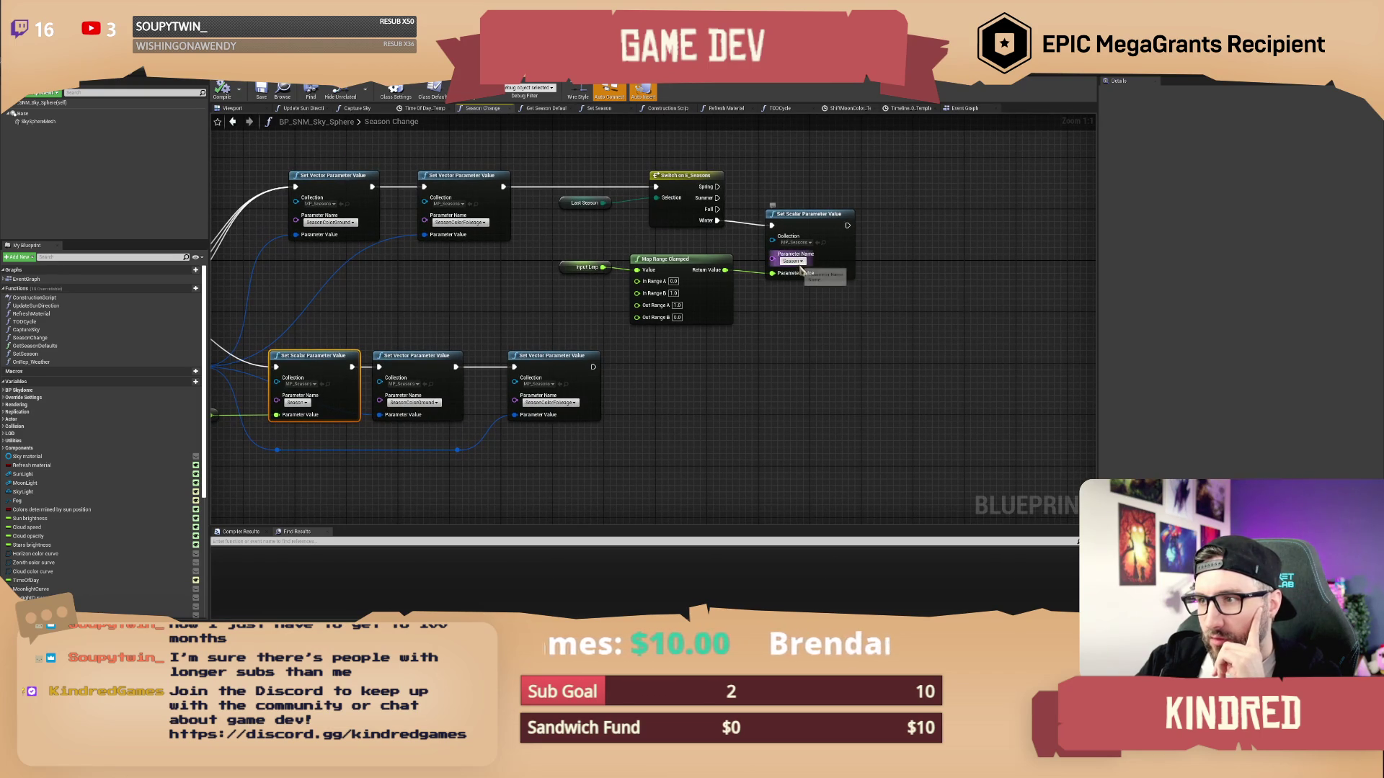
pyautogui.click(898, 256)
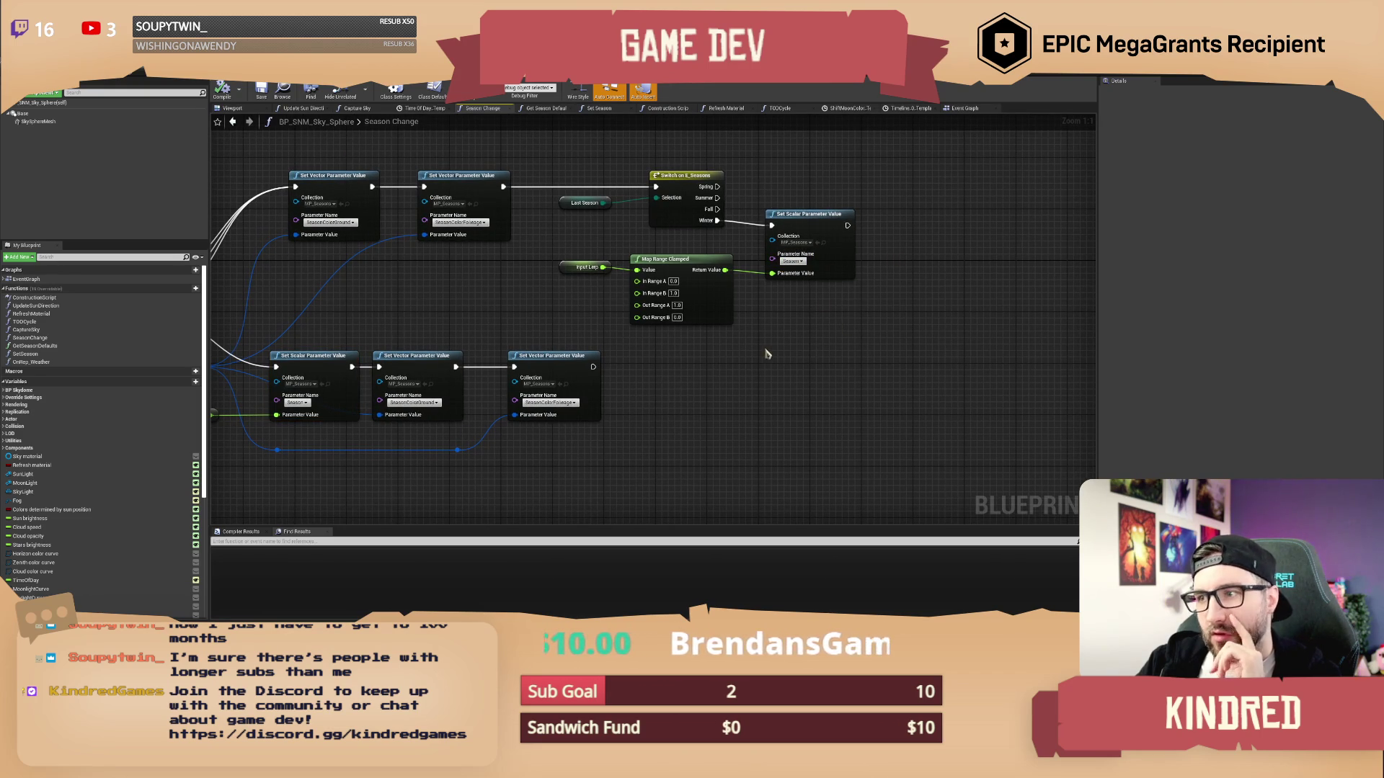
pyautogui.moveTo(766, 354); pyautogui.dragTo(830, 340)
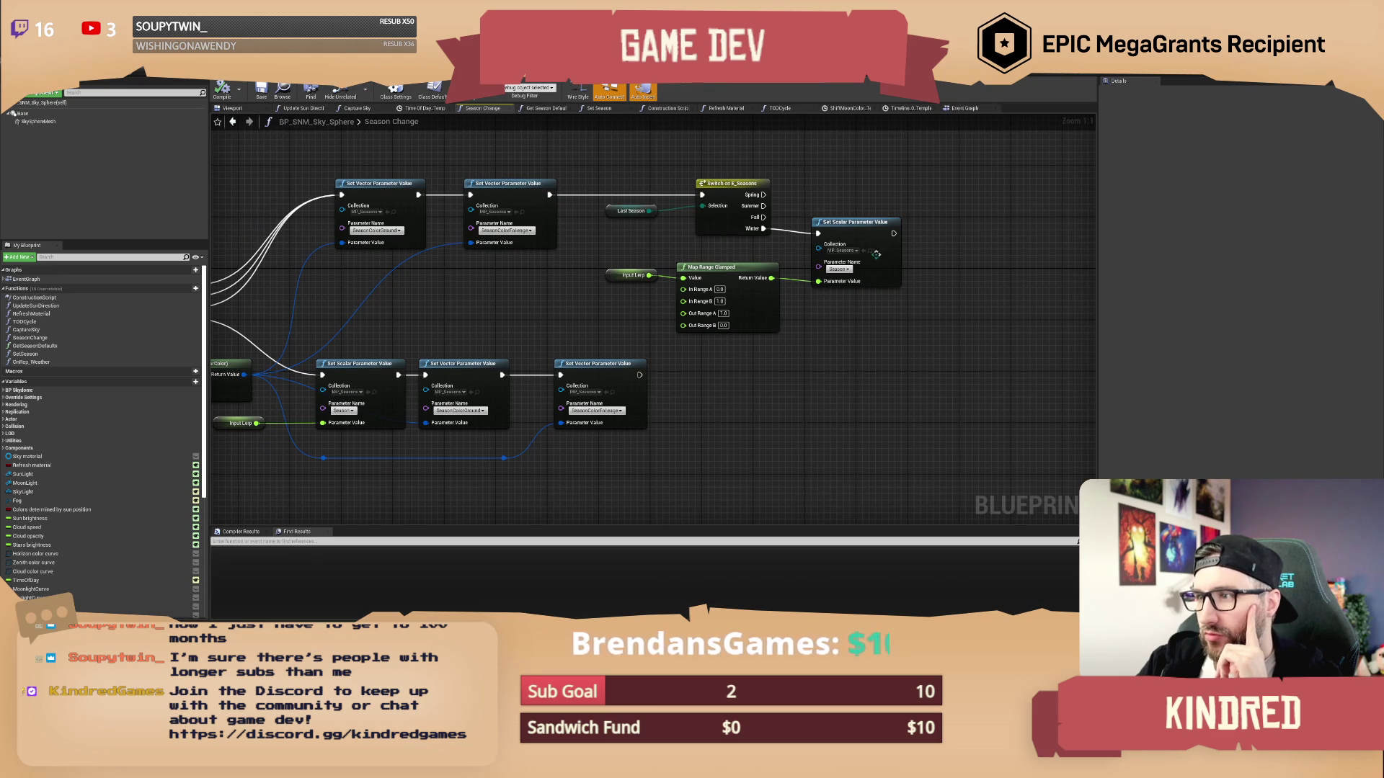
pyautogui.hotkey('alt', 'Tab')
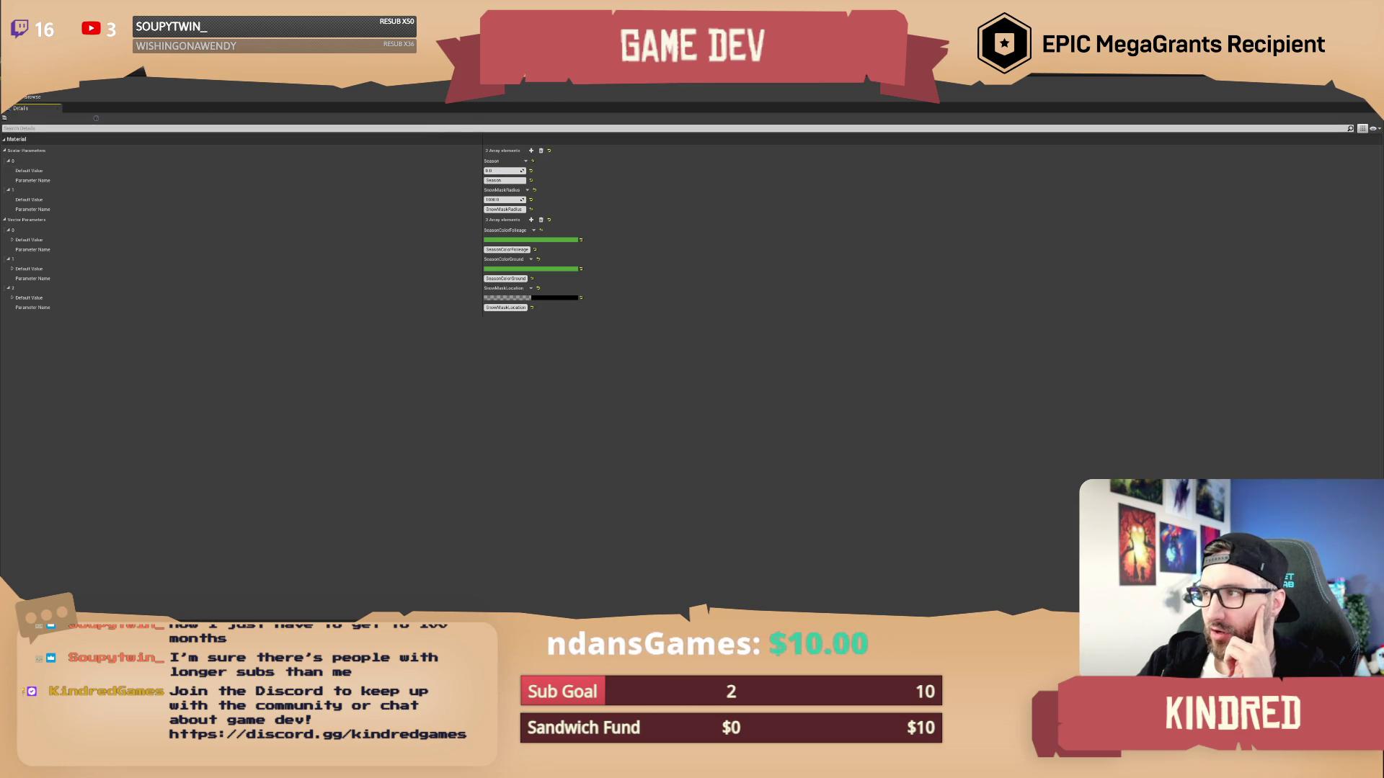
# Nudge the Season value to preview snow and enlarge the MP_Seasons window beside the scene
pyautogui.hotkey('alt', 'F4')
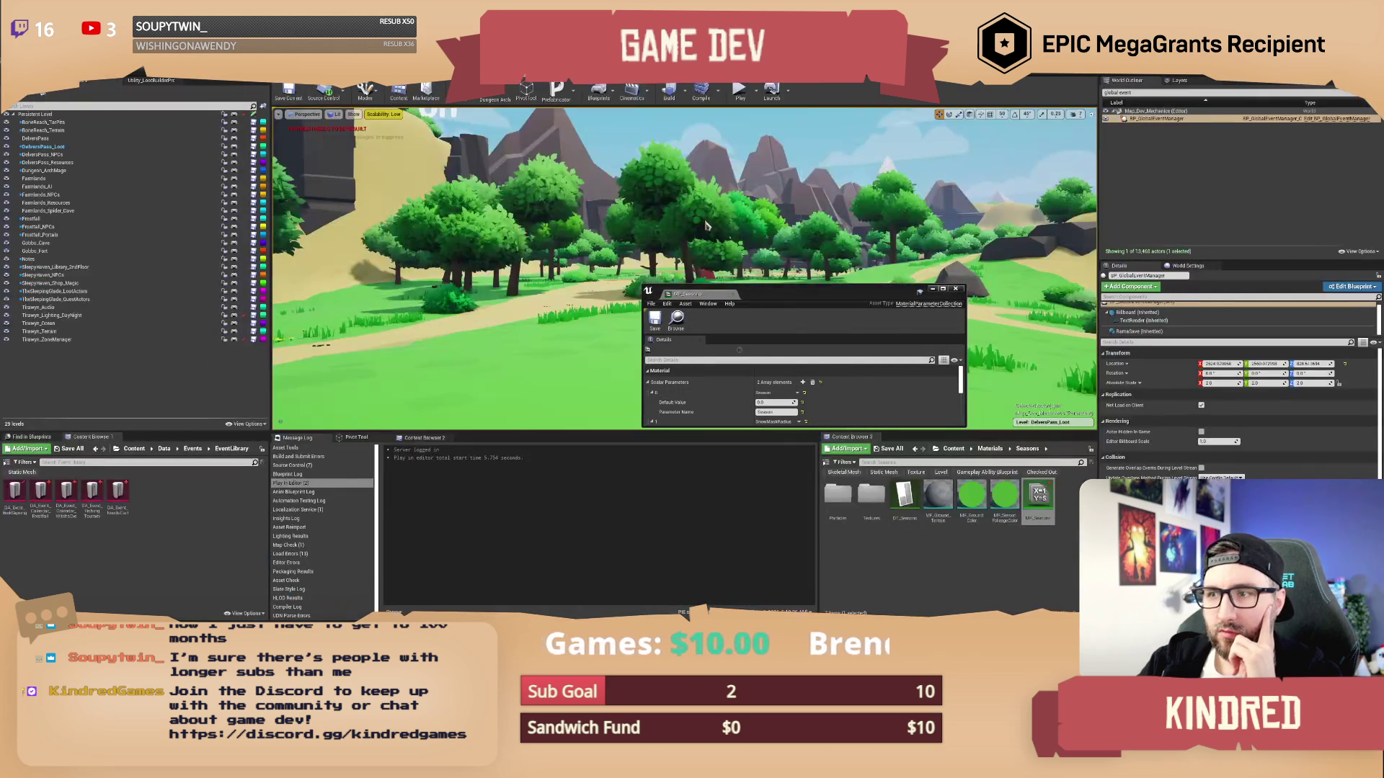
pyautogui.moveTo(772, 402); pyautogui.dragTo(764, 402)
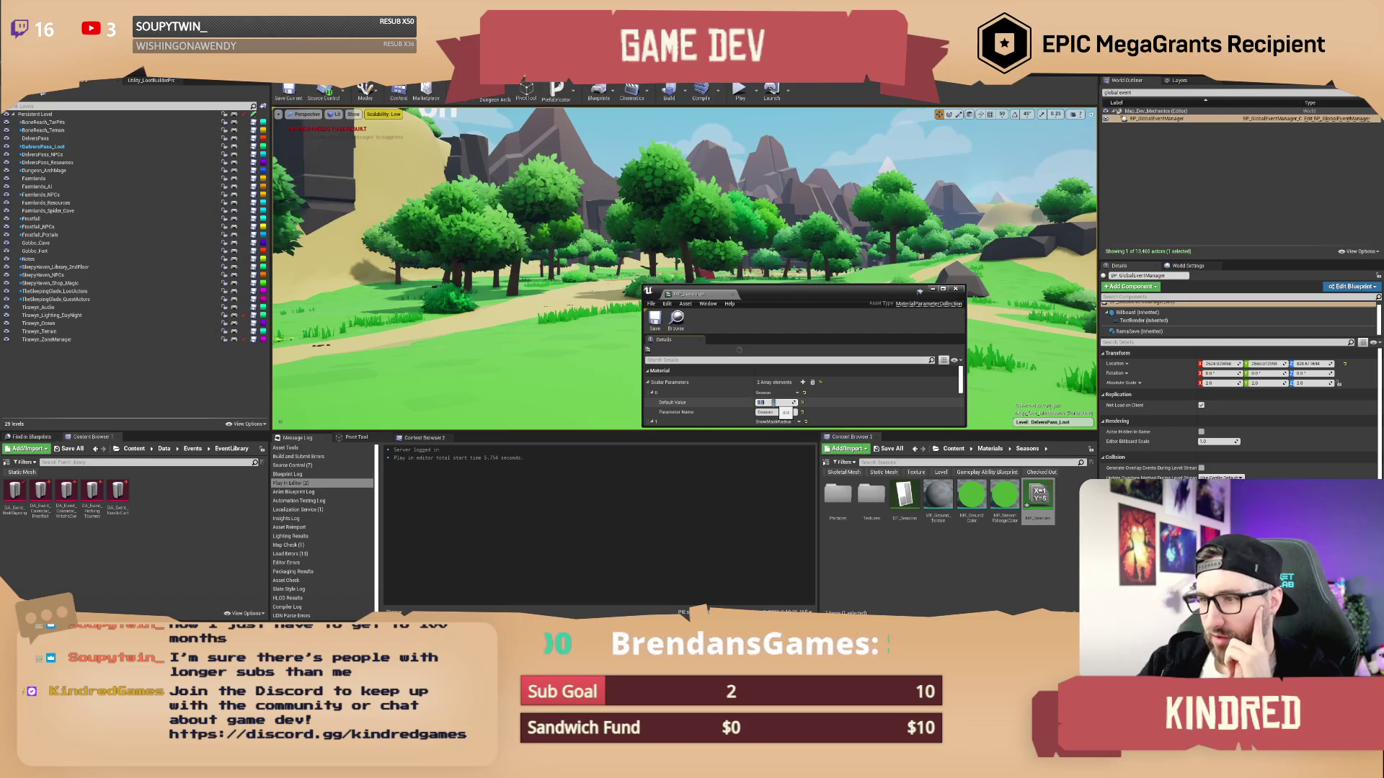
pyautogui.moveTo(777, 300); pyautogui.dragTo(770, 236)
pyautogui.scroll(-5, 857, 350)
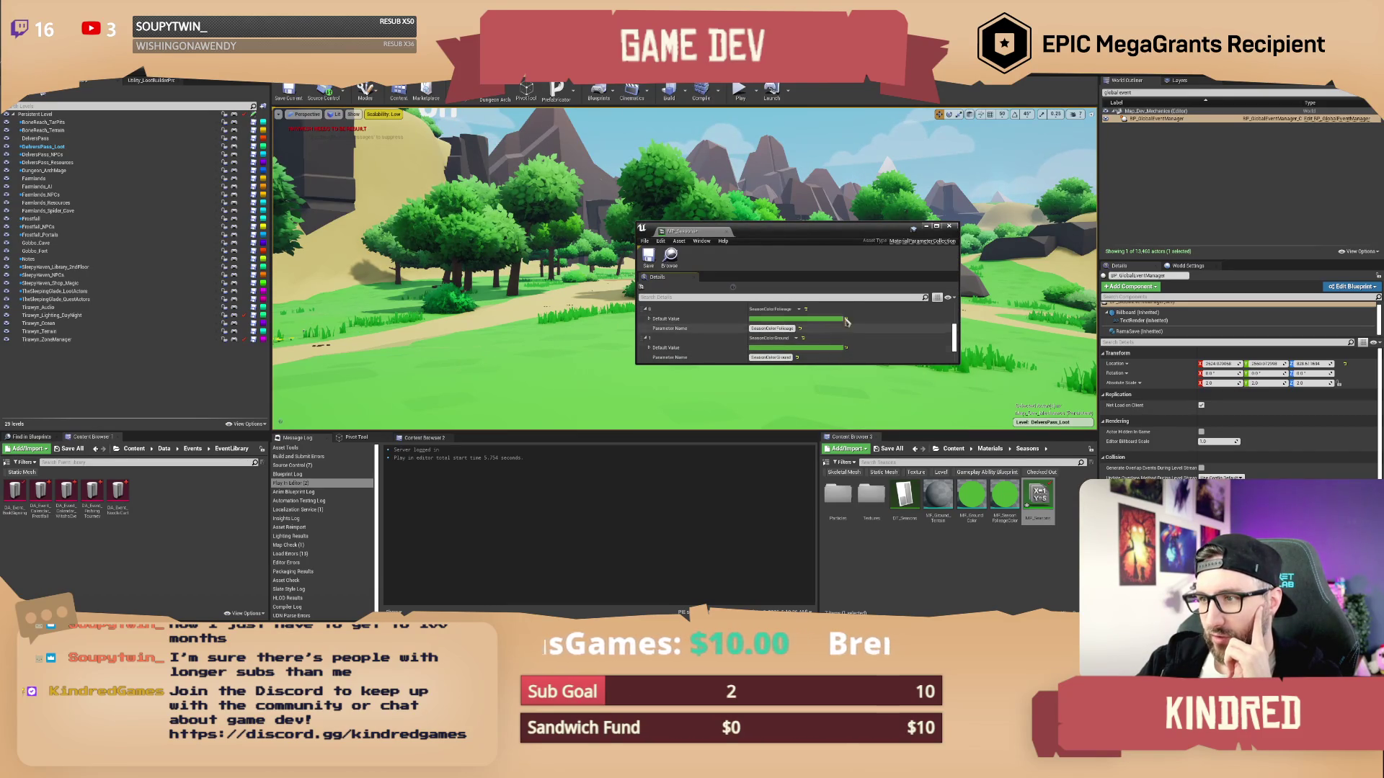
pyautogui.moveTo(873, 235); pyautogui.dragTo(840, 218)
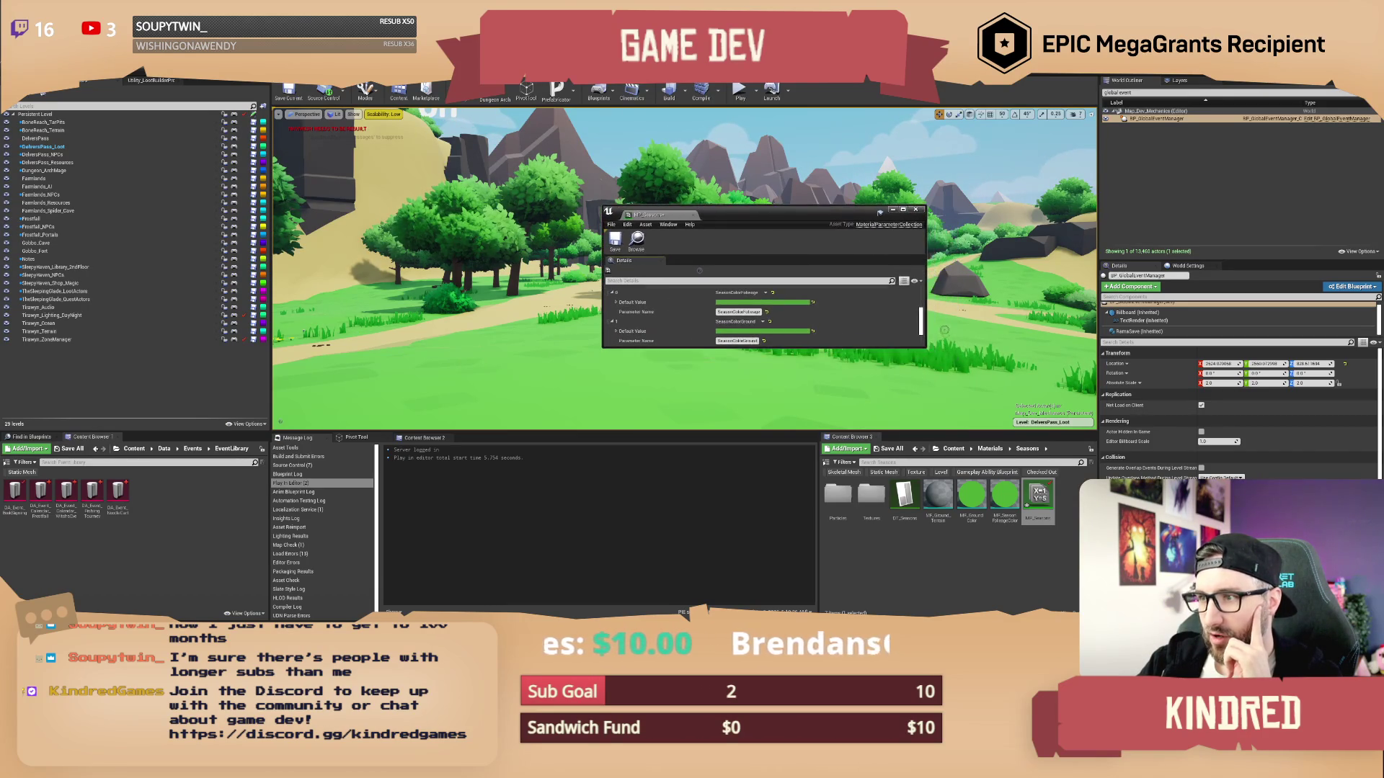
pyautogui.moveTo(924, 347); pyautogui.dragTo(991, 423)
pyautogui.moveTo(826, 215); pyautogui.dragTo(954, 191)
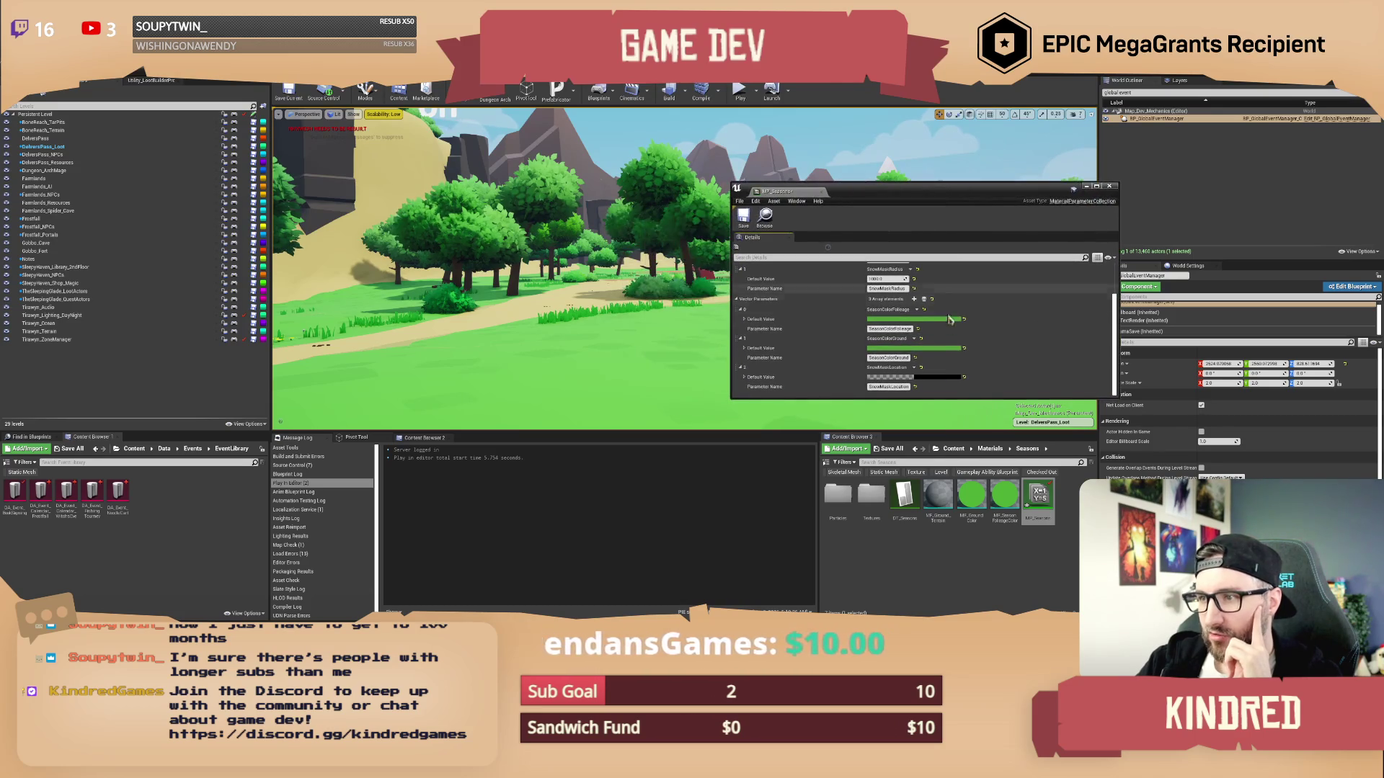
# Preview a saturated red SeasonColorFoliage in the Color Picker, then cancel to keep the original green
pyautogui.click(912, 319)
pyautogui.click(965, 388)
pyautogui.moveTo(969, 393)
pyautogui.mouseDown()
pyautogui.moveTo(993, 394)
pyautogui.moveTo(940, 422)
pyautogui.moveTo(901, 387)
pyautogui.mouseUp()
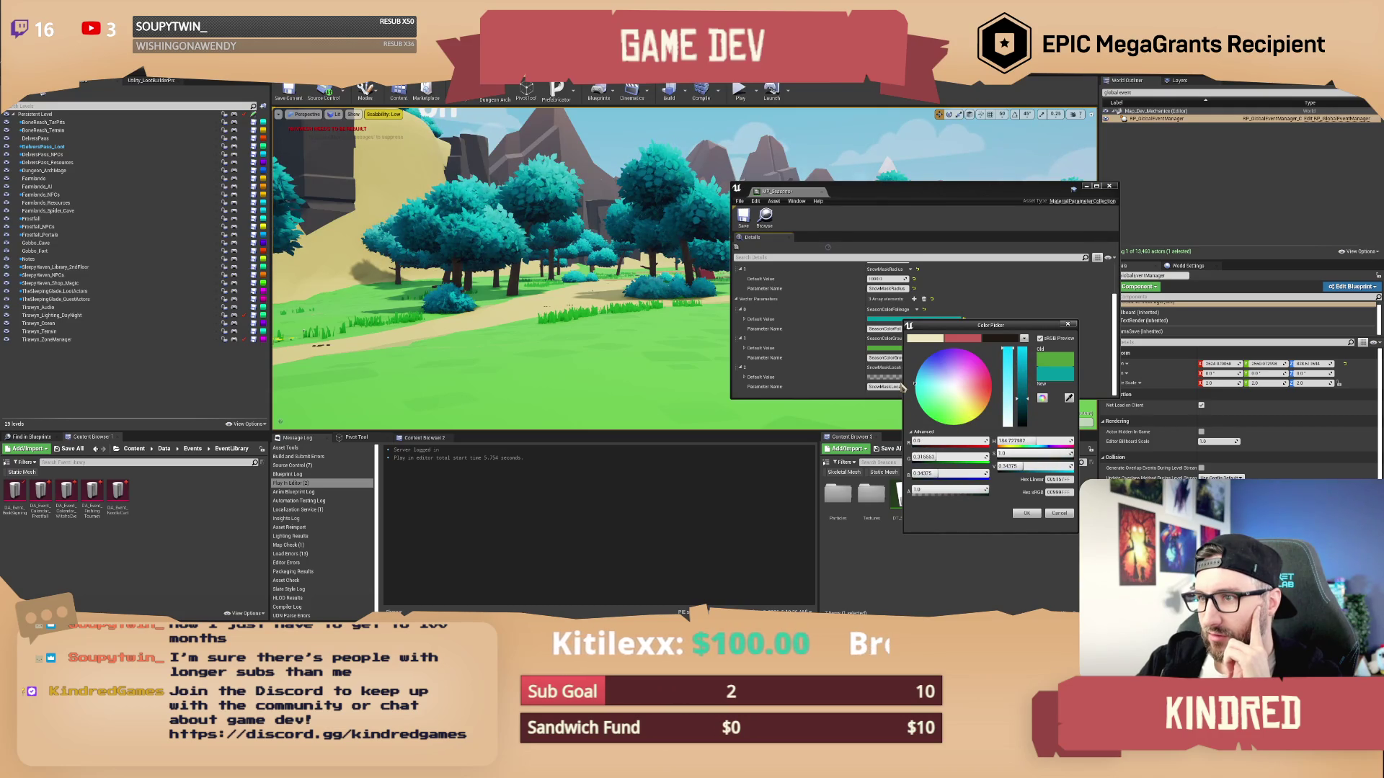
pyautogui.moveTo(887, 196)
pyautogui.mouseDown()
pyautogui.moveTo(912, 323)
pyautogui.moveTo(795, 347)
pyautogui.moveTo(783, 383)
pyautogui.moveTo(880, 193)
pyautogui.moveTo(913, 200)
pyautogui.moveTo(903, 191)
pyautogui.moveTo(888, 205)
pyautogui.mouseUp()
pyautogui.click(1059, 513)
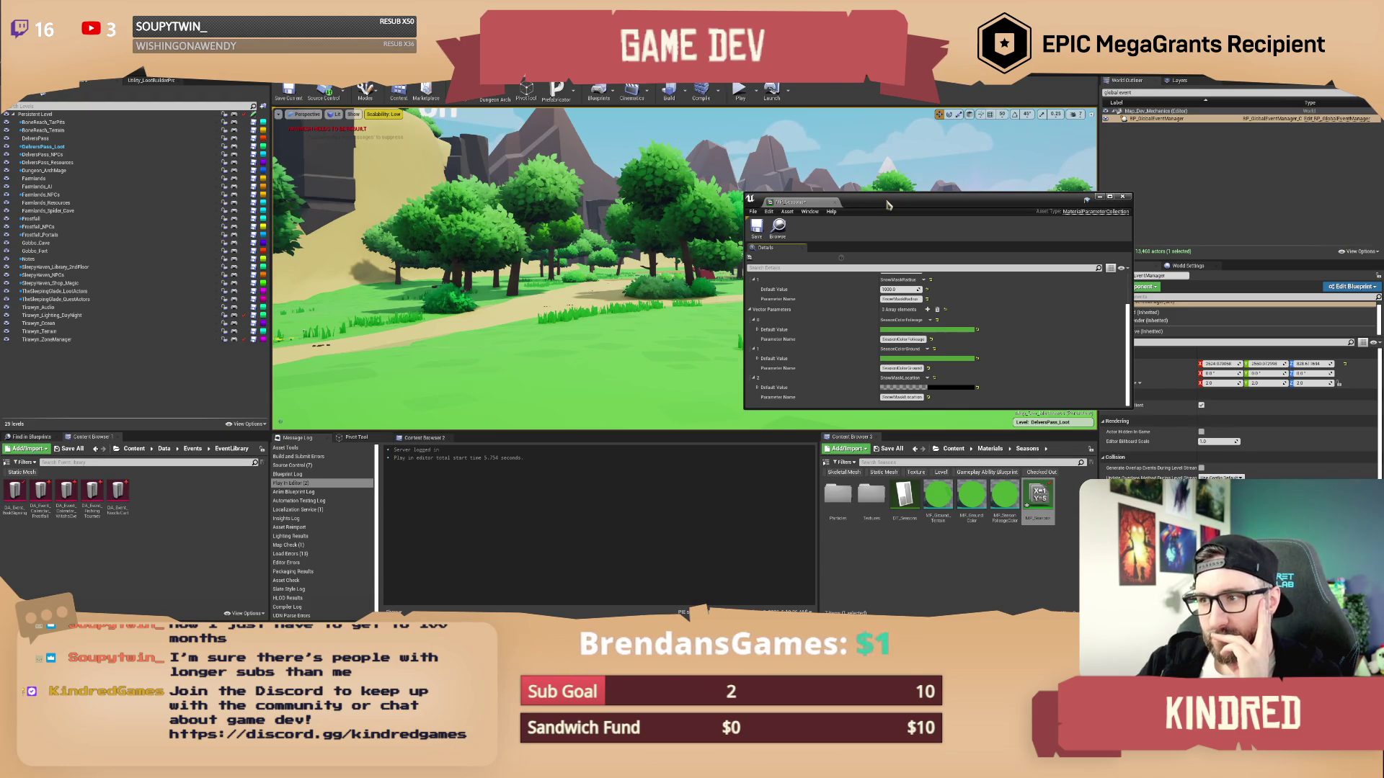
pyautogui.click(1122, 196)
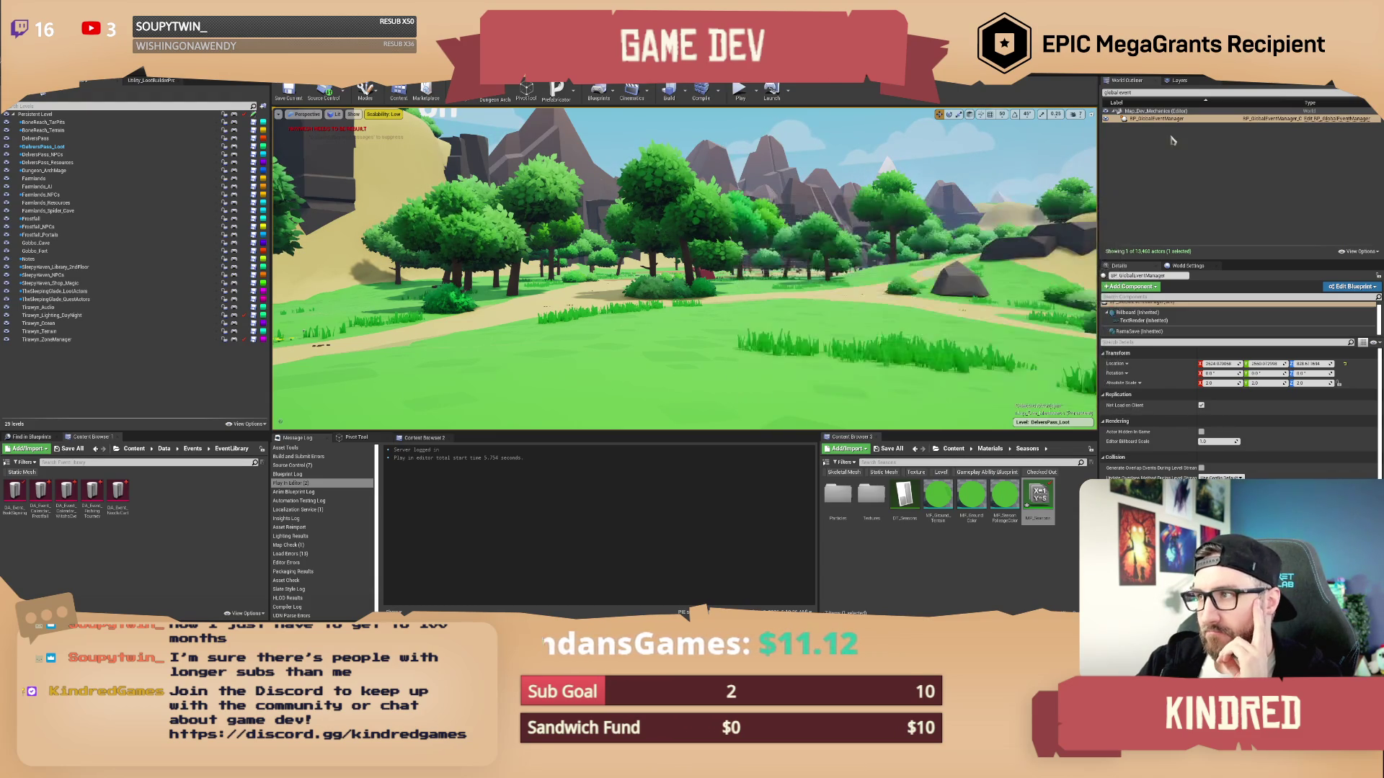
pyautogui.hotkey('alt', 'Tab')
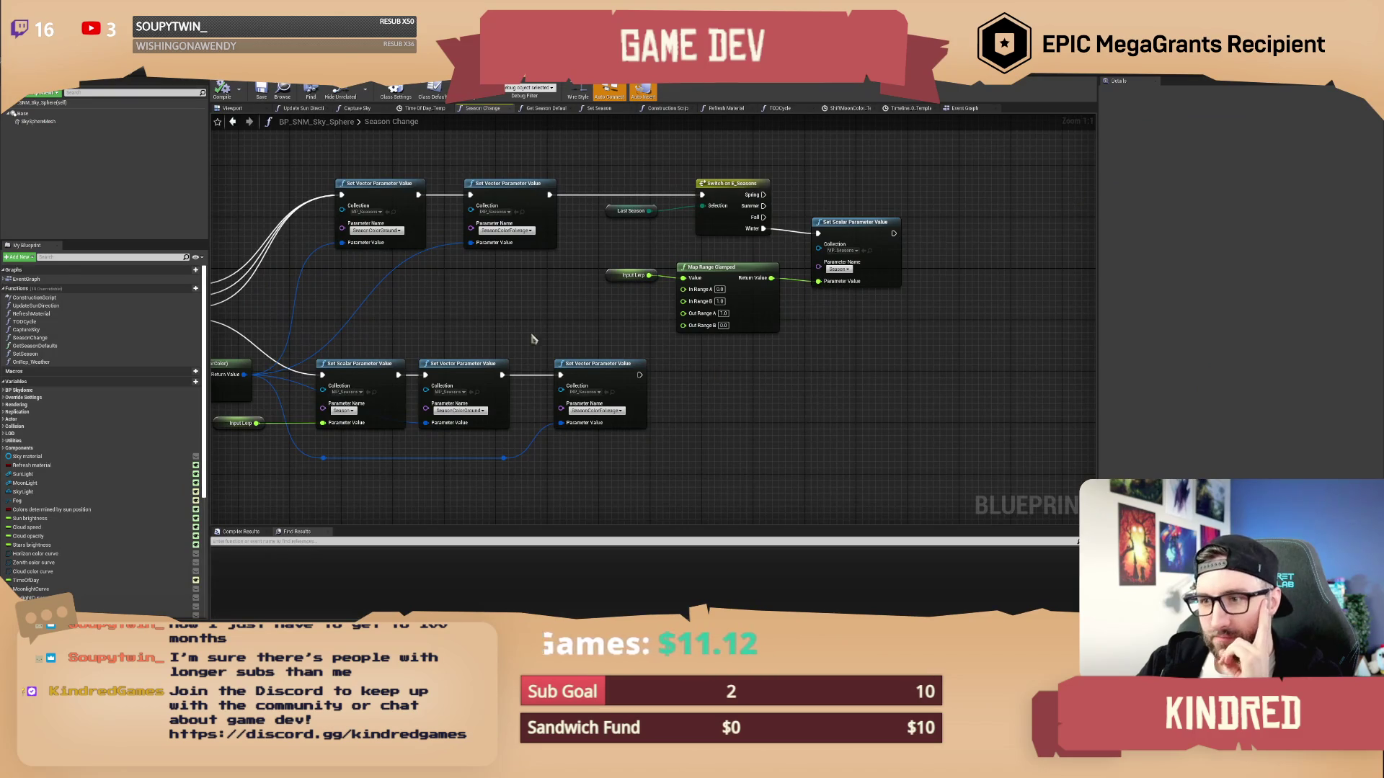
pyautogui.moveTo(534, 340)
pyautogui.mouseDown()
pyautogui.moveTo(734, 289)
pyautogui.moveTo(885, 277)
pyautogui.mouseUp()
pyautogui.moveTo(335, 307)
pyautogui.mouseDown()
pyautogui.moveTo(387, 299)
pyautogui.moveTo(375, 310)
pyautogui.moveTo(555, 361)
pyautogui.mouseUp()
pyautogui.moveTo(504, 425)
pyautogui.mouseDown()
pyautogui.moveTo(310, 360)
pyautogui.moveTo(407, 419)
pyautogui.moveTo(441, 413)
pyautogui.mouseUp()
pyautogui.moveTo(694, 456); pyautogui.dragTo(660, 446)
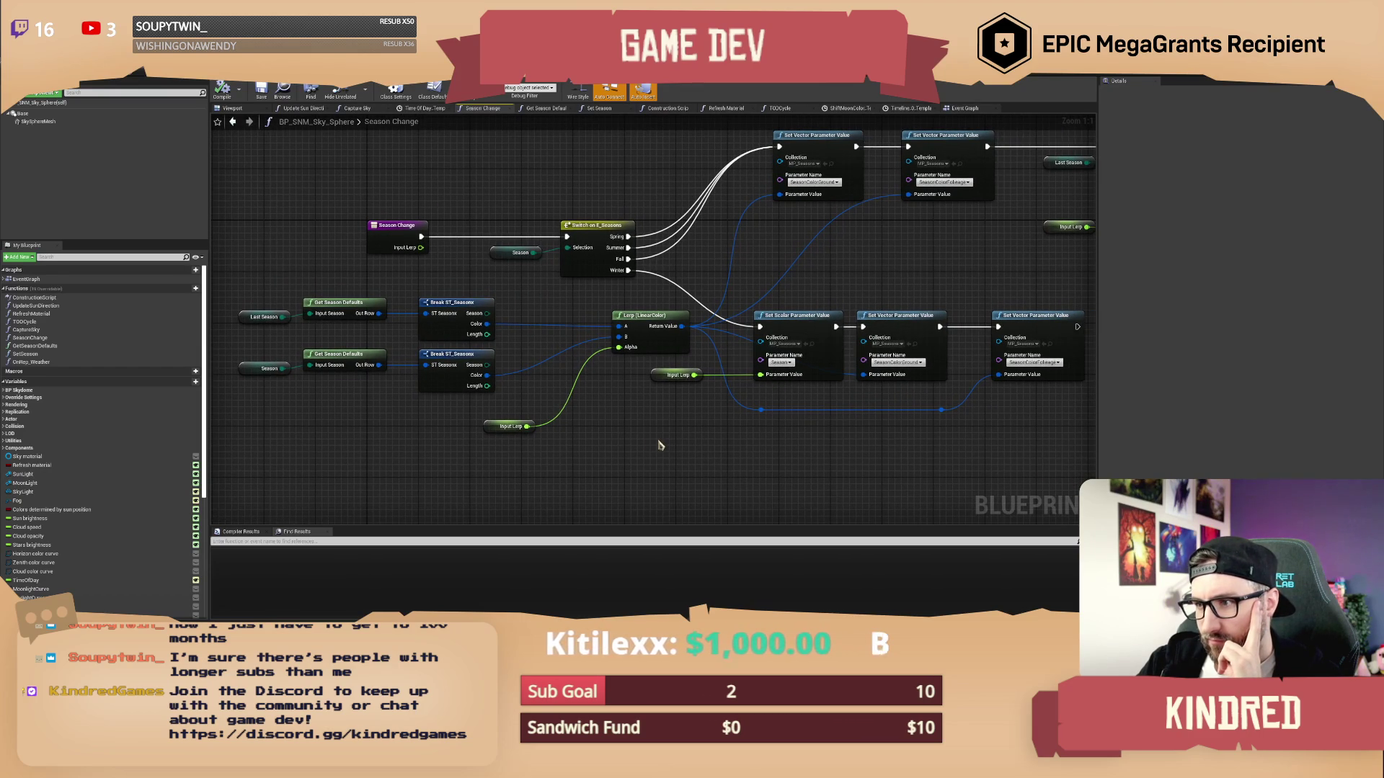
pyautogui.moveTo(658, 445); pyautogui.dragTo(548, 441)
pyautogui.click(681, 371)
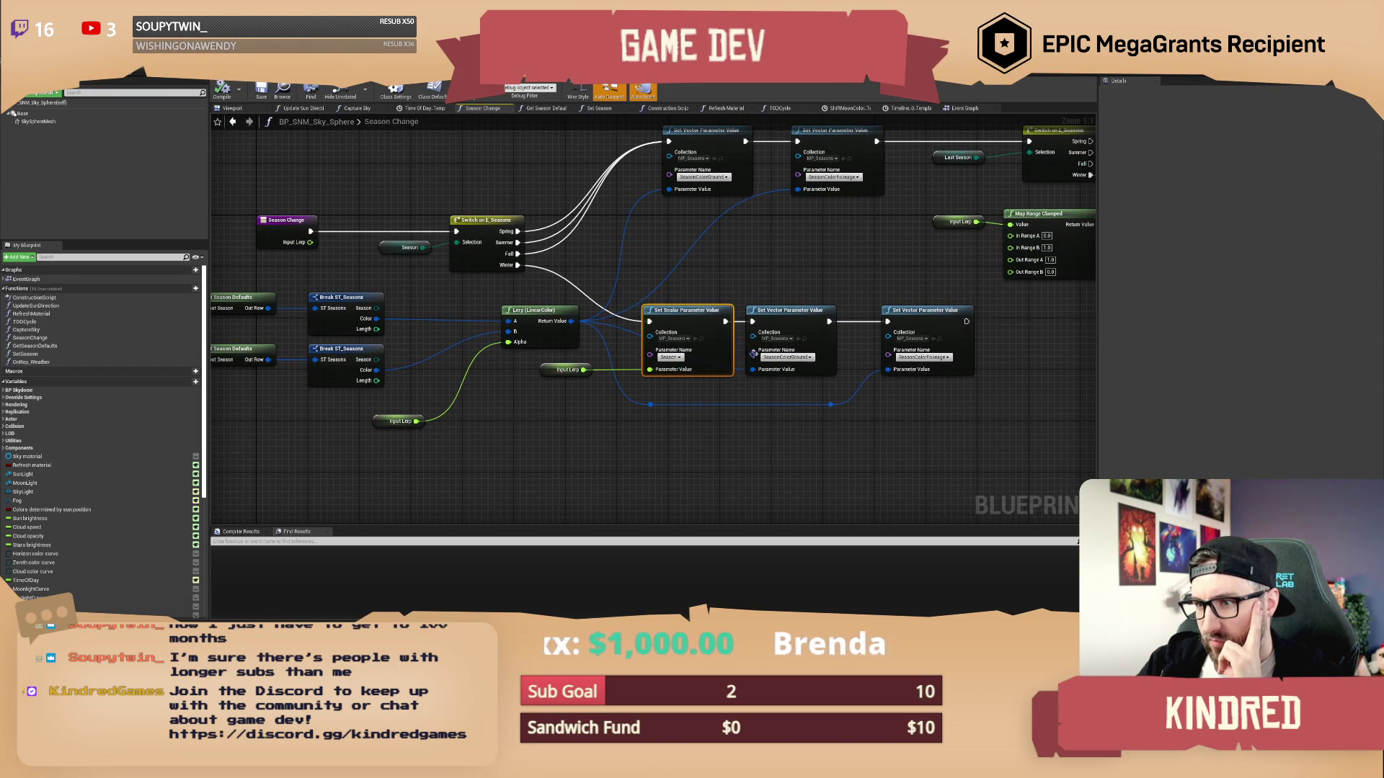
pyautogui.click(801, 317)
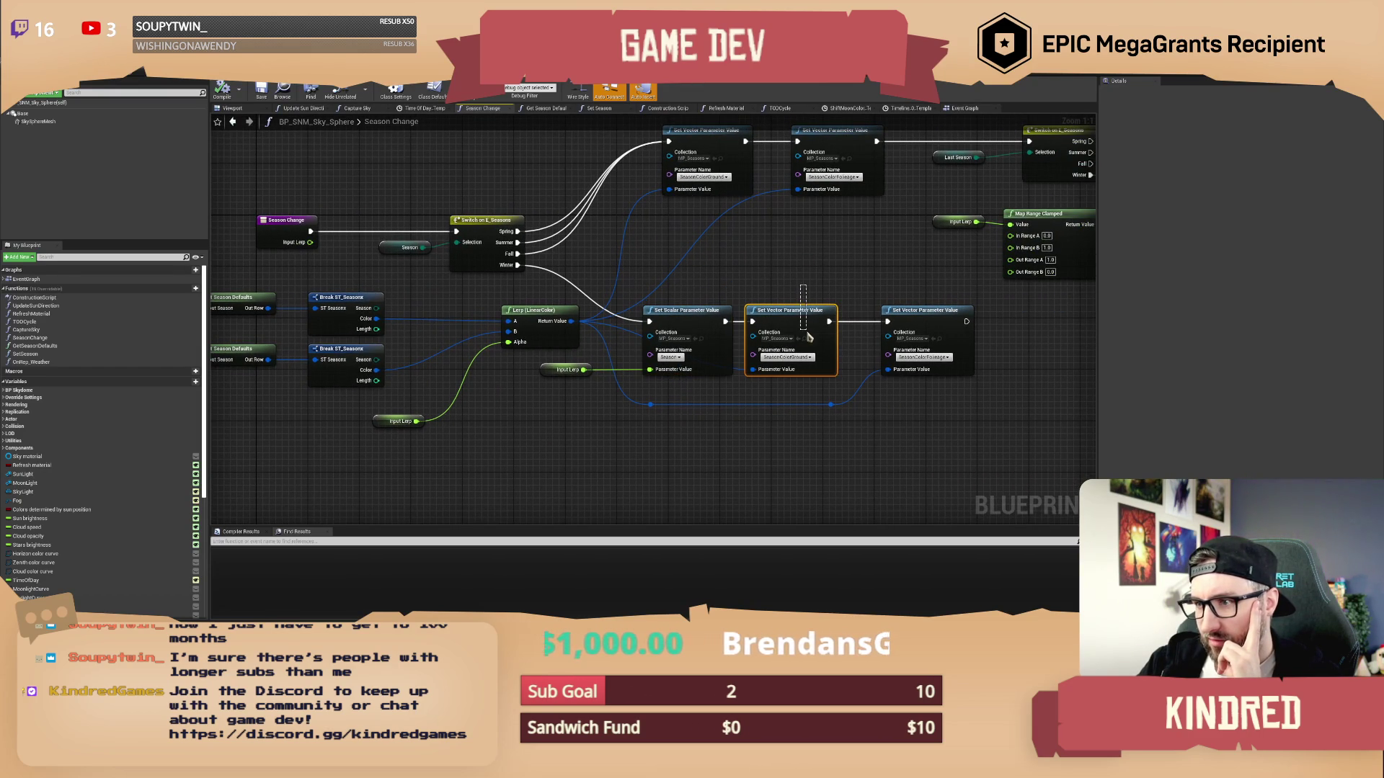
pyautogui.click(795, 291)
pyautogui.moveTo(779, 287)
pyautogui.mouseDown()
pyautogui.moveTo(798, 306)
pyautogui.moveTo(794, 291)
pyautogui.mouseUp()
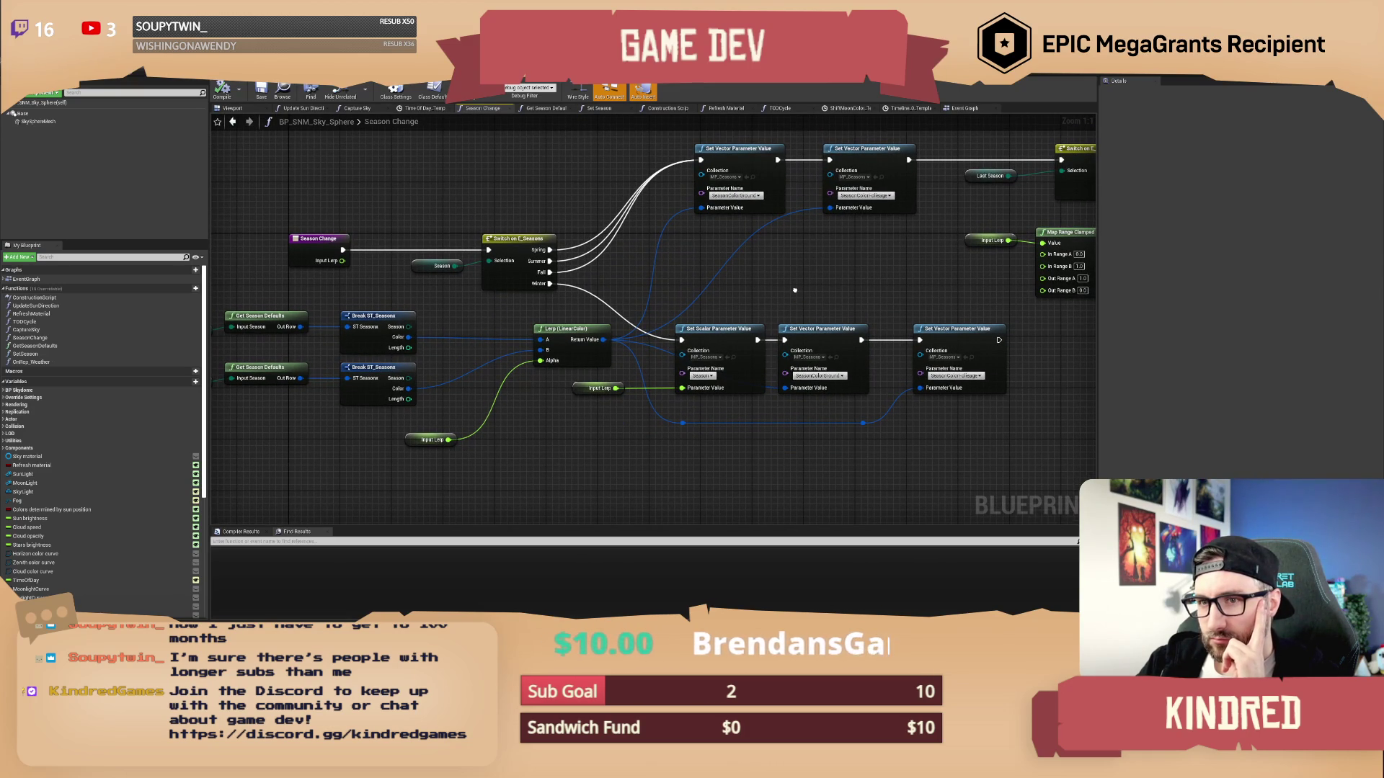
pyautogui.moveTo(794, 290); pyautogui.dragTo(796, 294)
pyautogui.hotkey('alt', 'Tab')
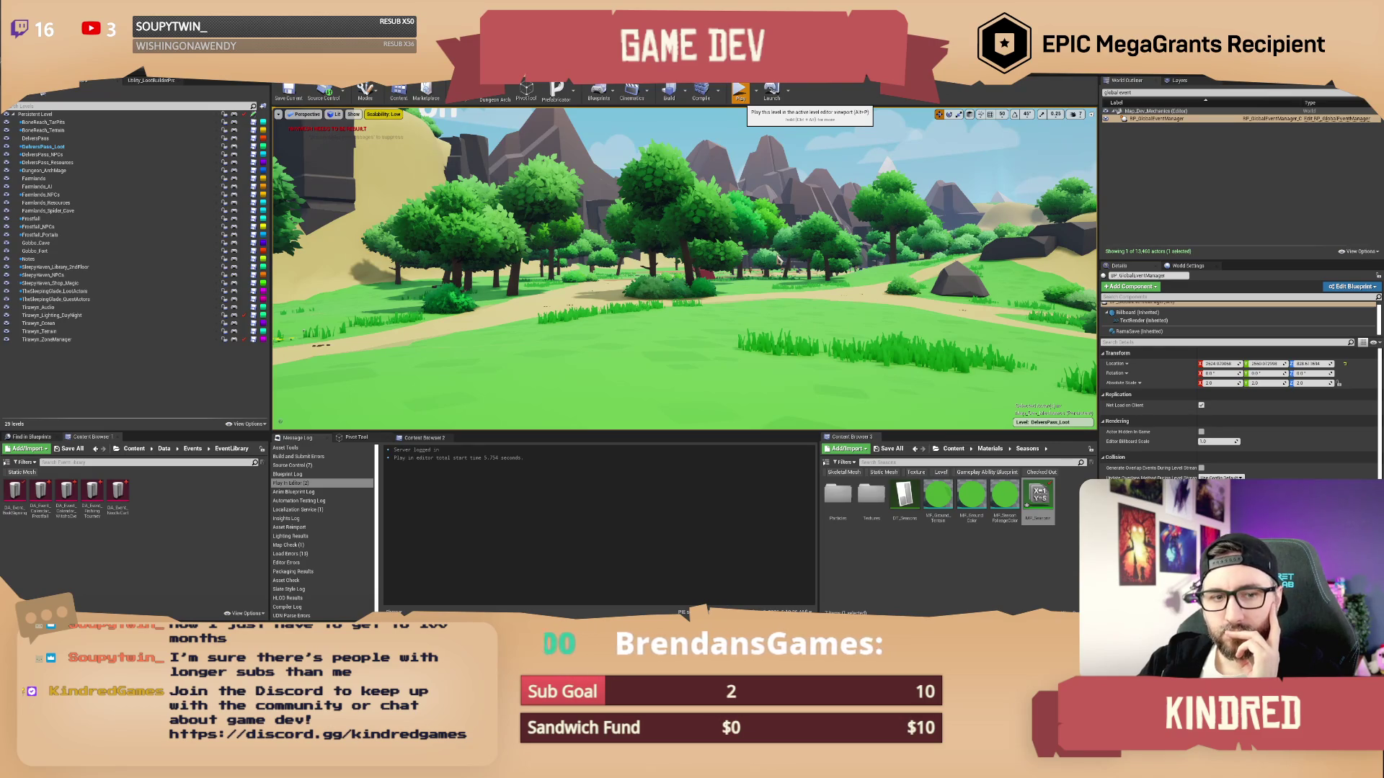
pyautogui.click(740, 93)
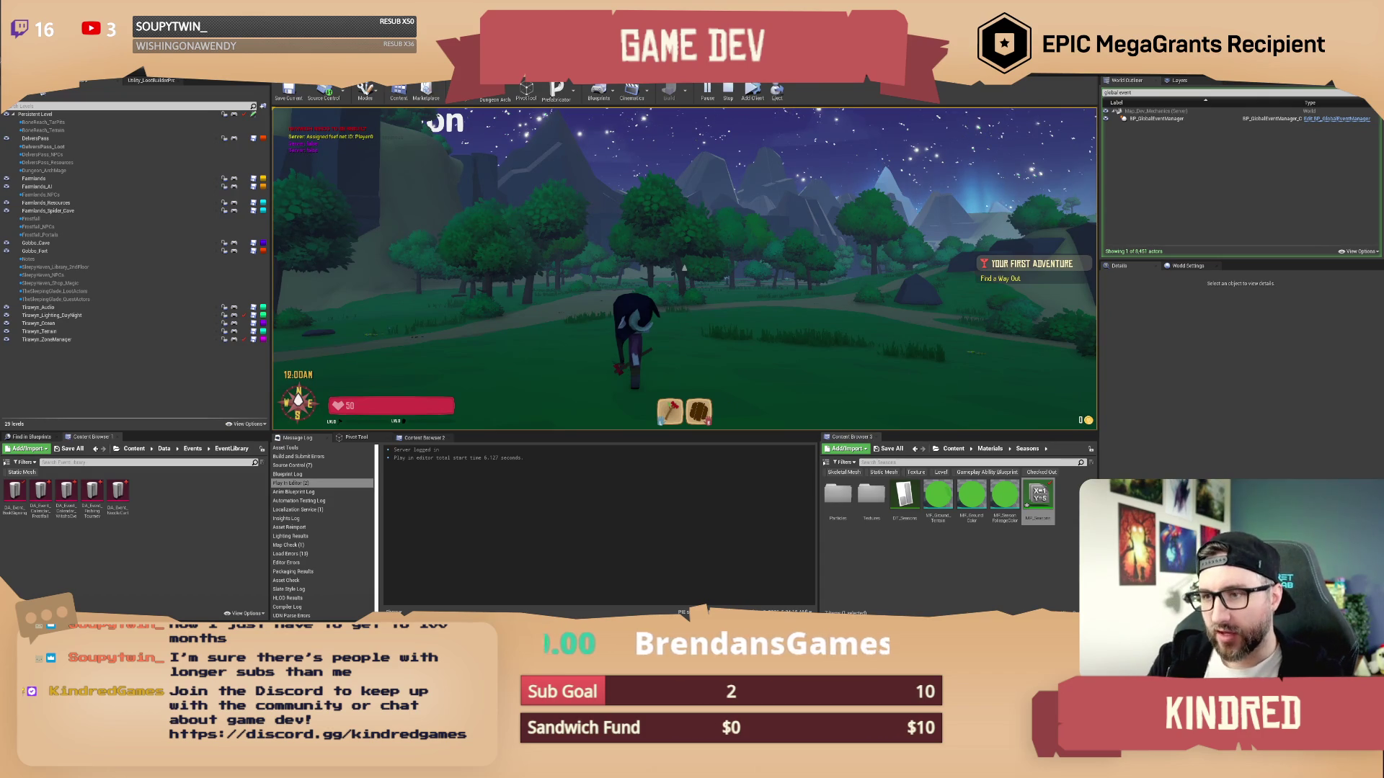
pyautogui.press('Return')
pyautogui.write('/setday 2')
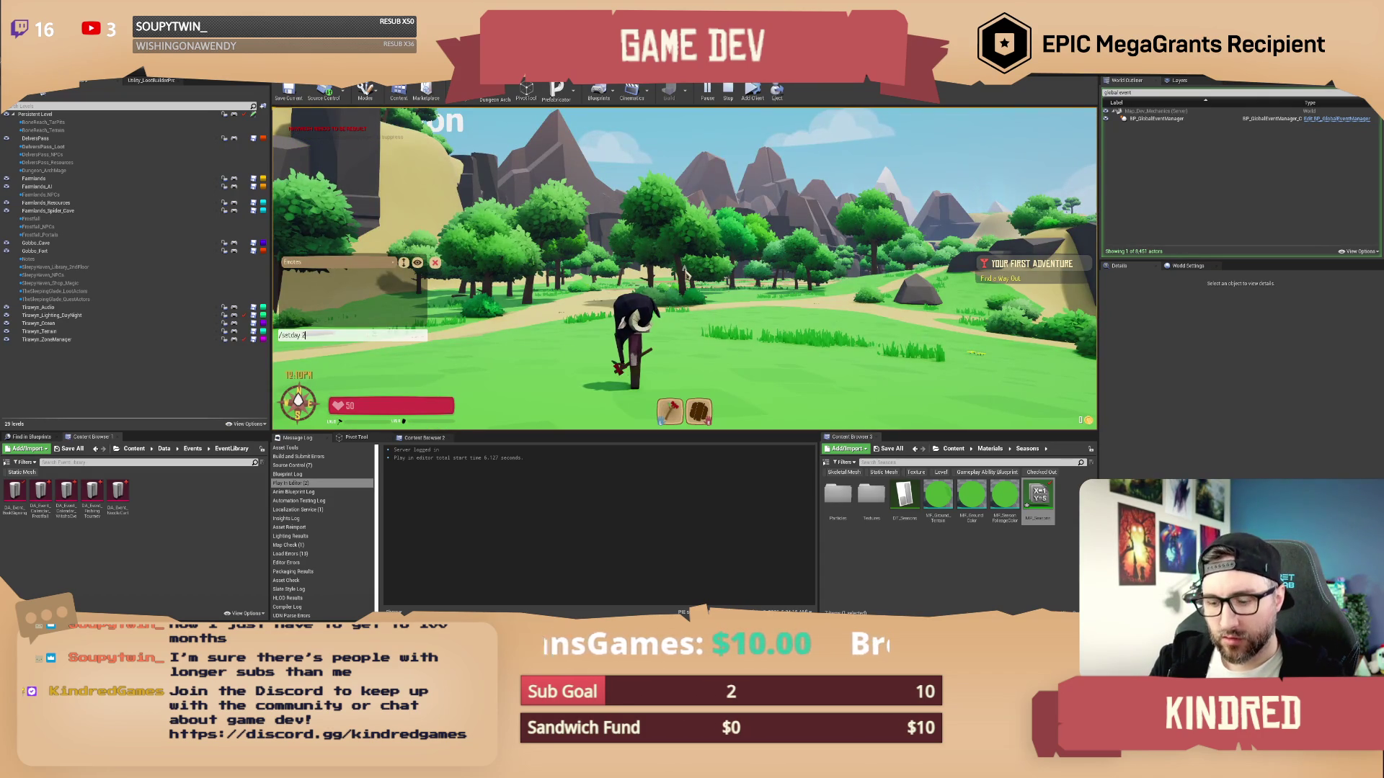
pyautogui.press('Return')
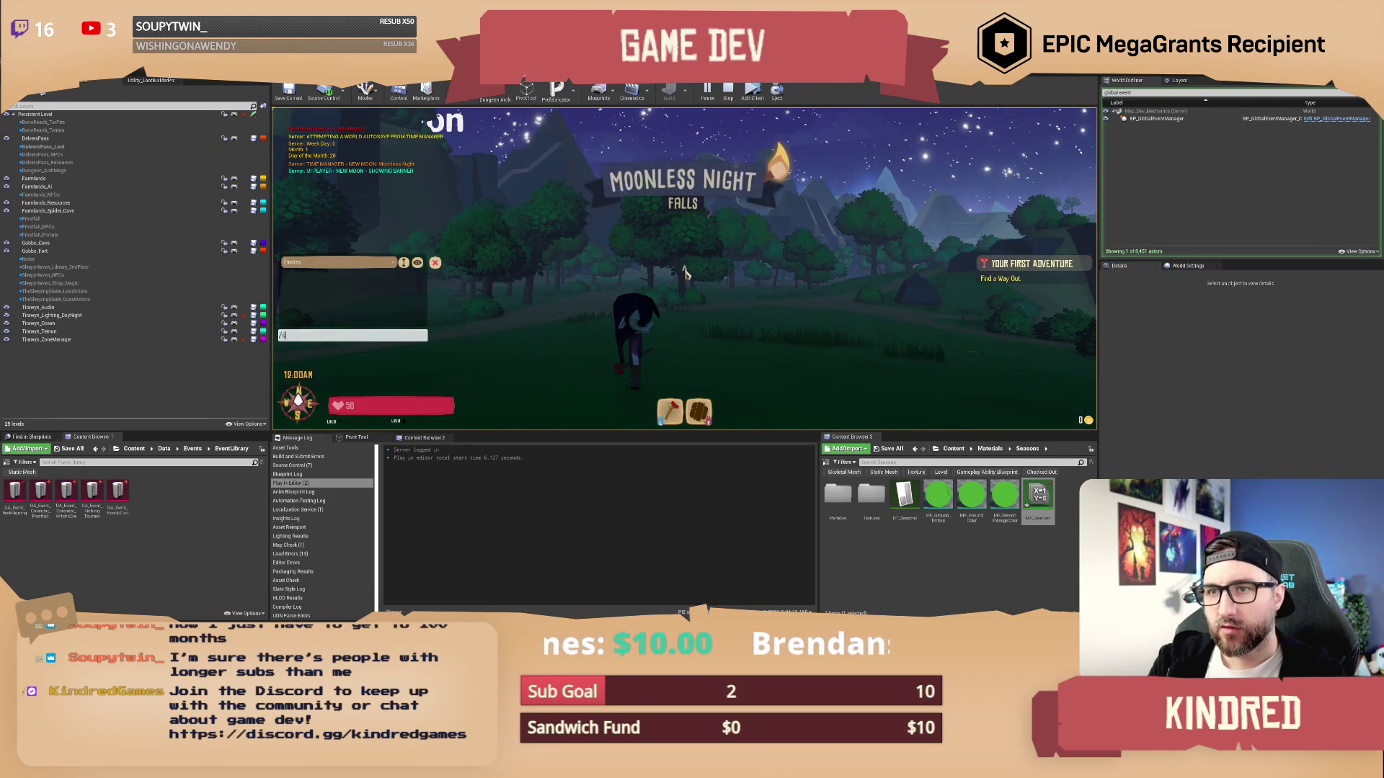
pyautogui.write('setseason fa')
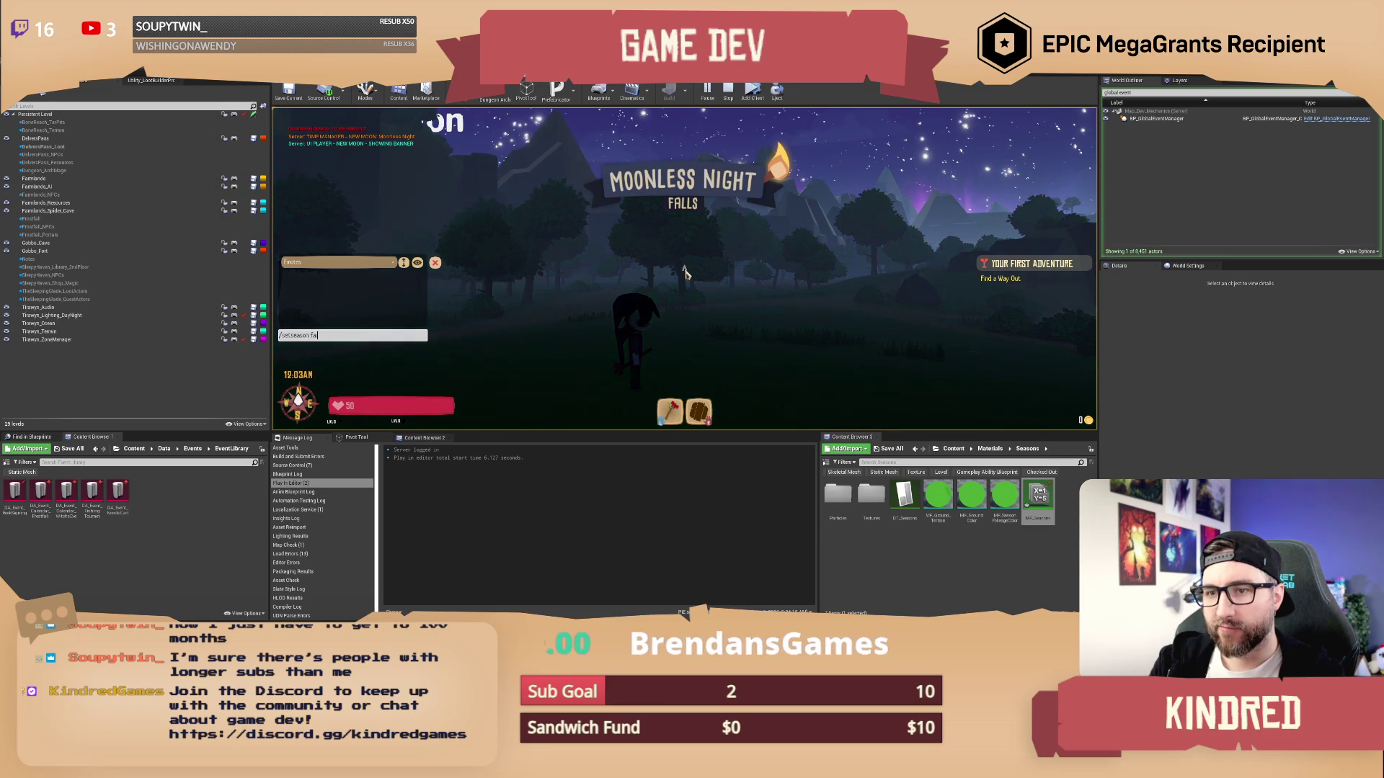
pyautogui.press('Return')
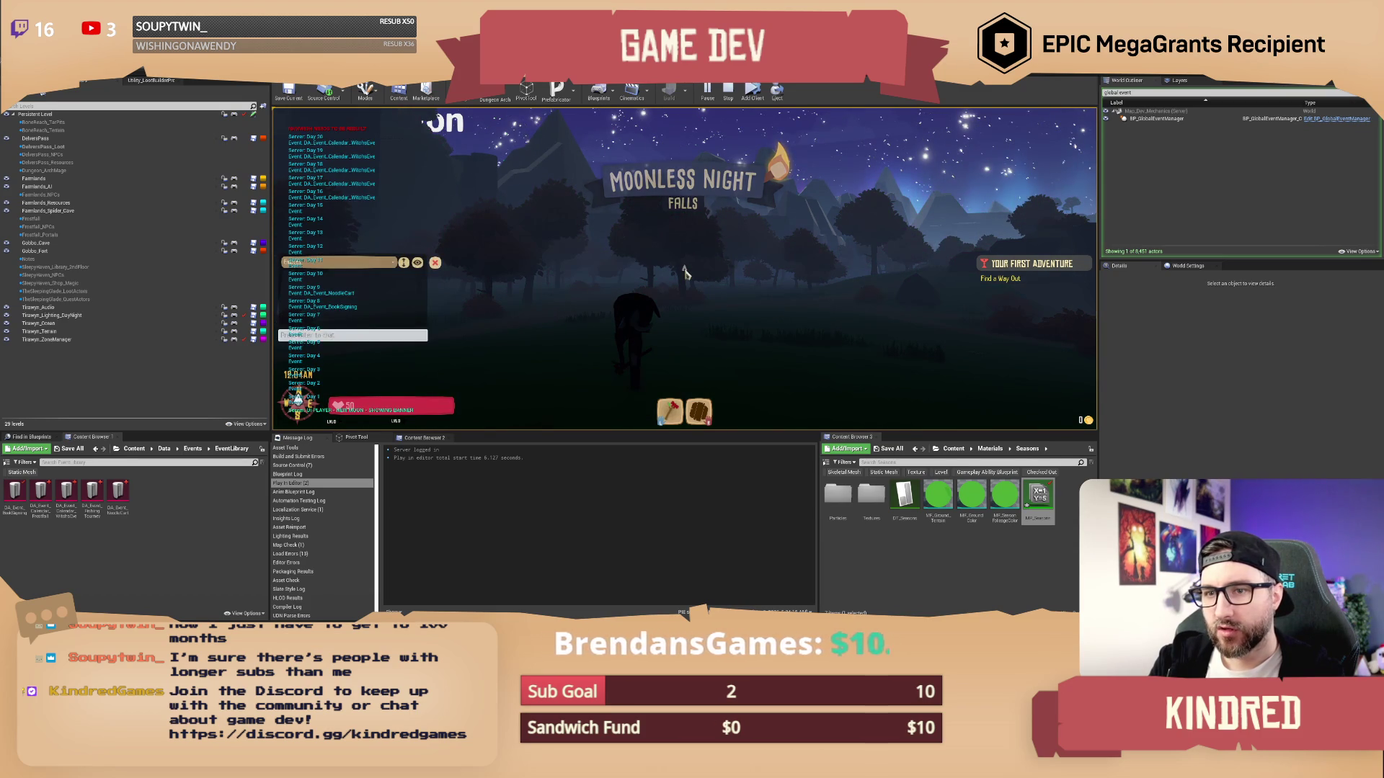
pyautogui.write('/settin')
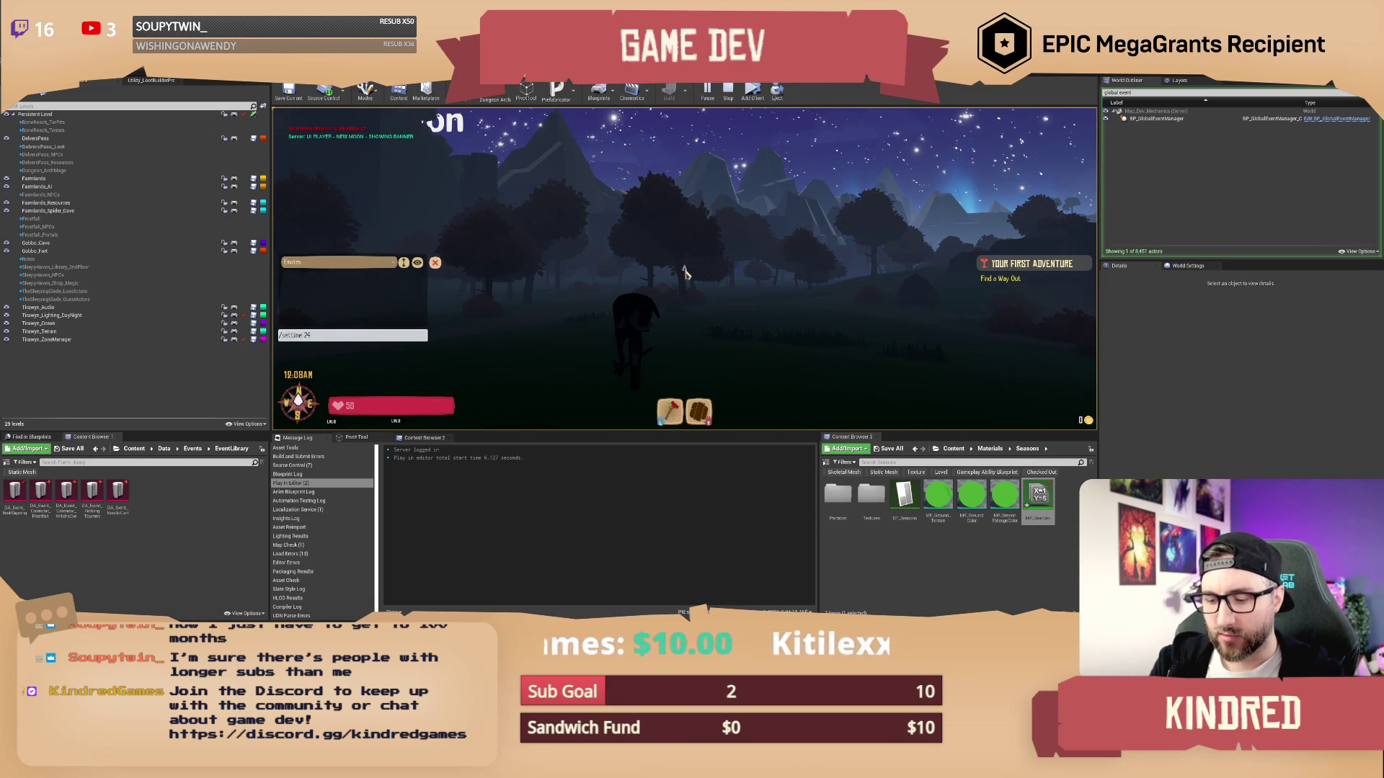
pyautogui.press('Return')
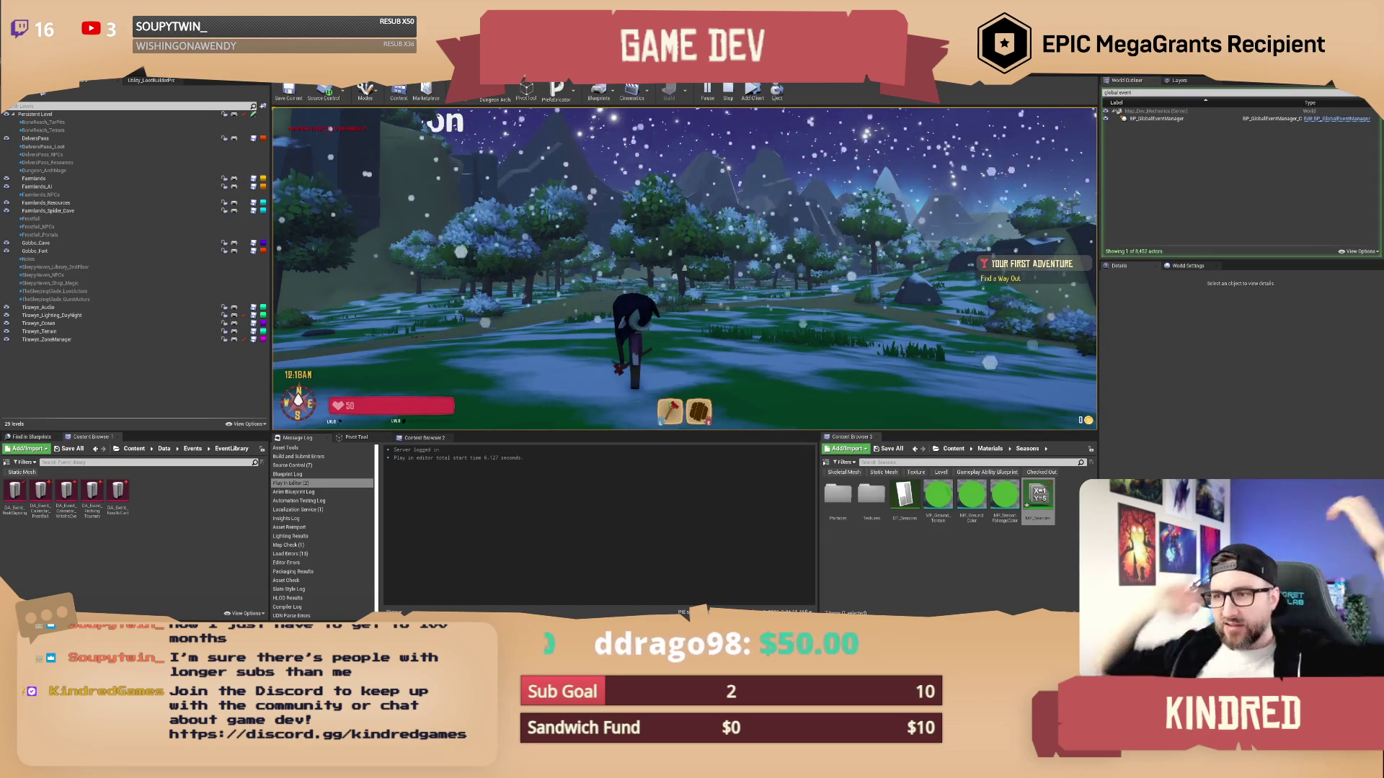
pyautogui.press('Escape')
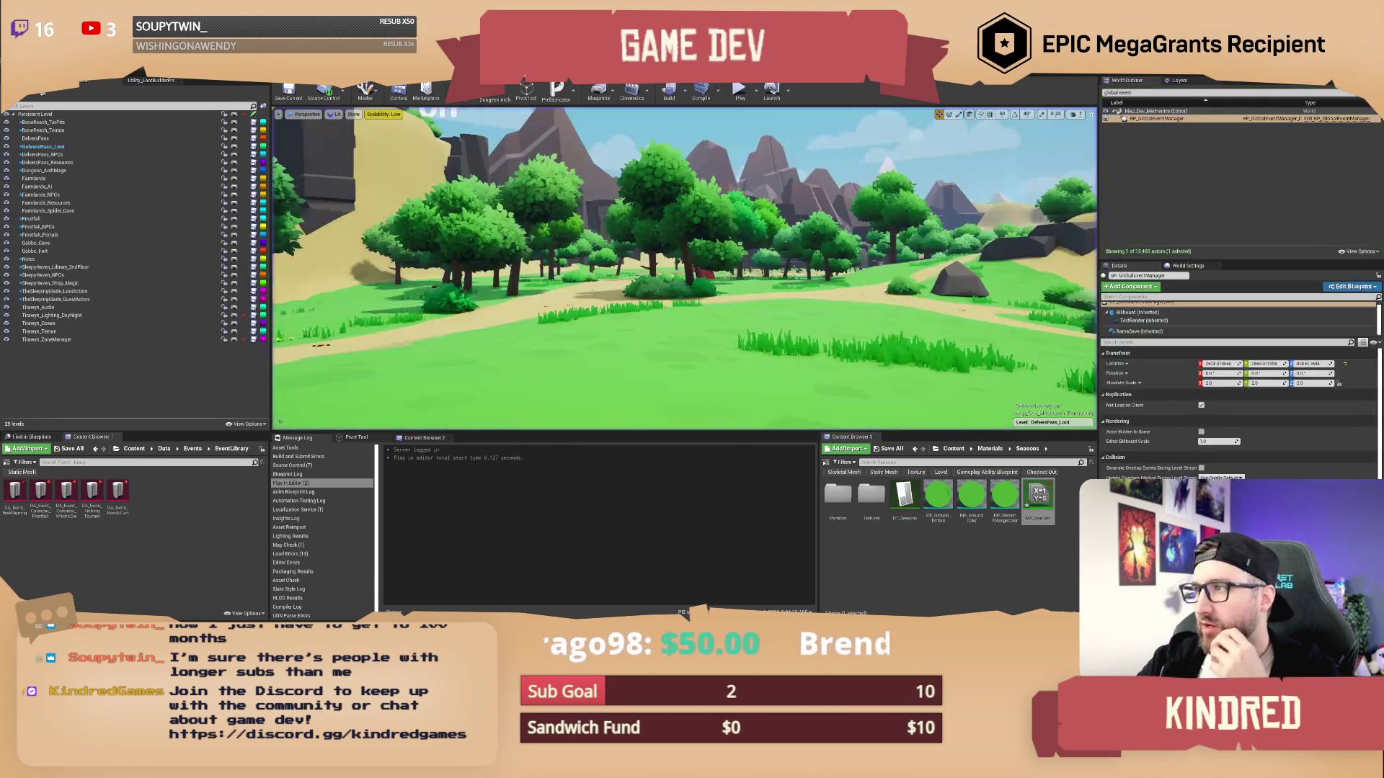
pyautogui.moveTo(858, 292)
pyautogui.mouseDown()
pyautogui.moveTo(962, 241)
pyautogui.moveTo(1011, 259)
pyautogui.mouseUp()
# Marquee-select the Last Season and Season default lookup nodes, then clear the selection
pyautogui.moveTo(332, 267); pyautogui.dragTo(513, 311)
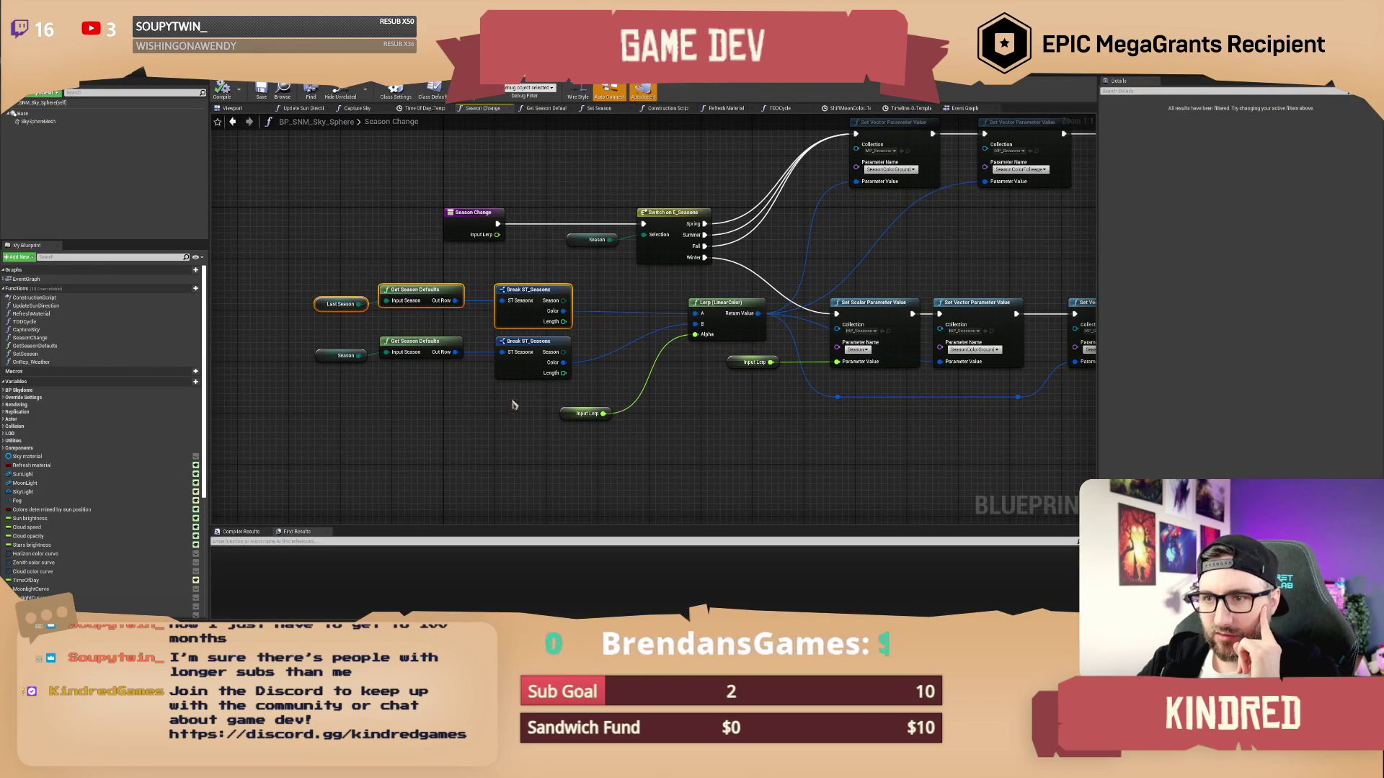
pyautogui.moveTo(512, 400)
pyautogui.mouseDown()
pyautogui.moveTo(433, 342)
pyautogui.moveTo(348, 350)
pyautogui.moveTo(407, 419)
pyautogui.moveTo(415, 403)
pyautogui.moveTo(398, 410)
pyautogui.mouseUp()
pyautogui.moveTo(294, 279)
pyautogui.mouseDown()
pyautogui.moveTo(436, 326)
pyautogui.moveTo(509, 332)
pyautogui.mouseUp()
pyautogui.click(353, 281)
pyautogui.moveTo(342, 280); pyautogui.dragTo(355, 287)
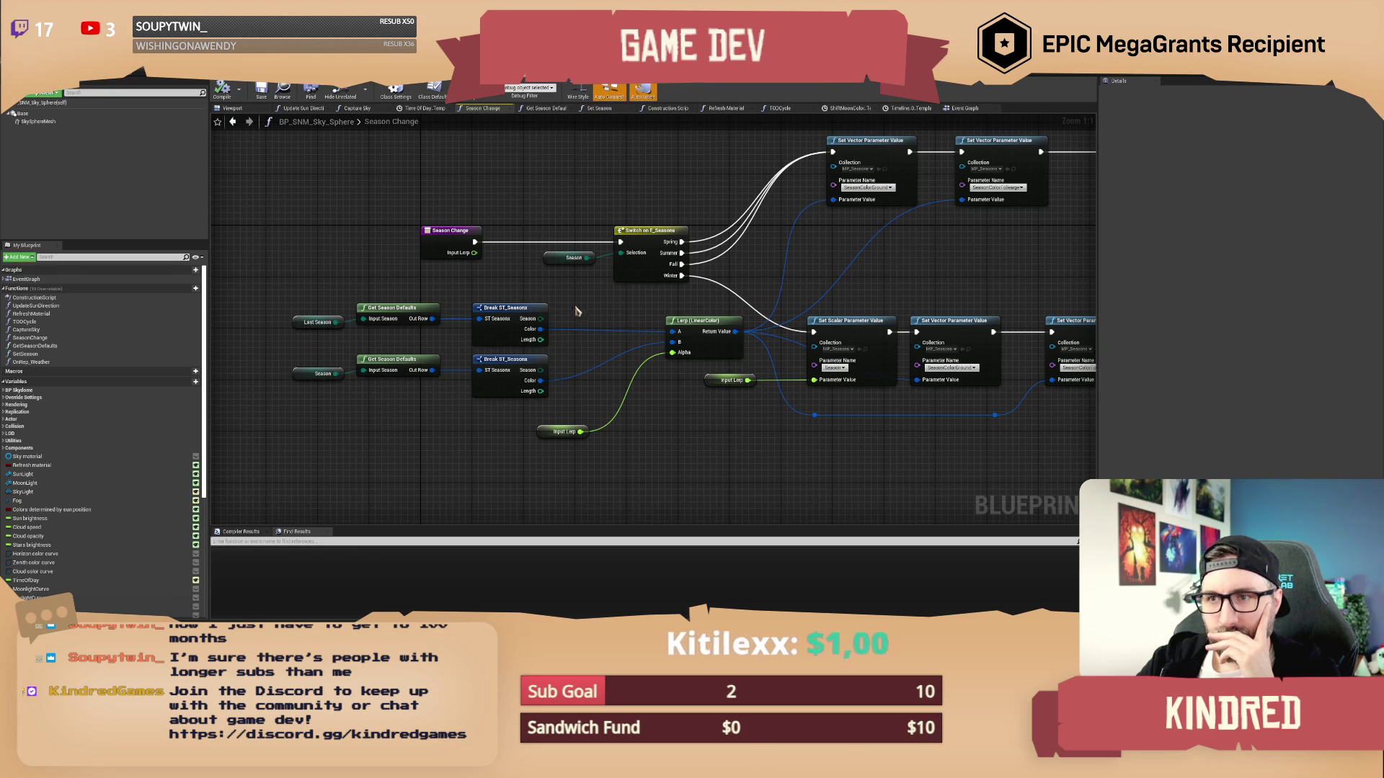
# Find references to Season Change, jump to its Event Graph call, and select the Season Changing SET node
pyautogui.rightClick(421, 240)
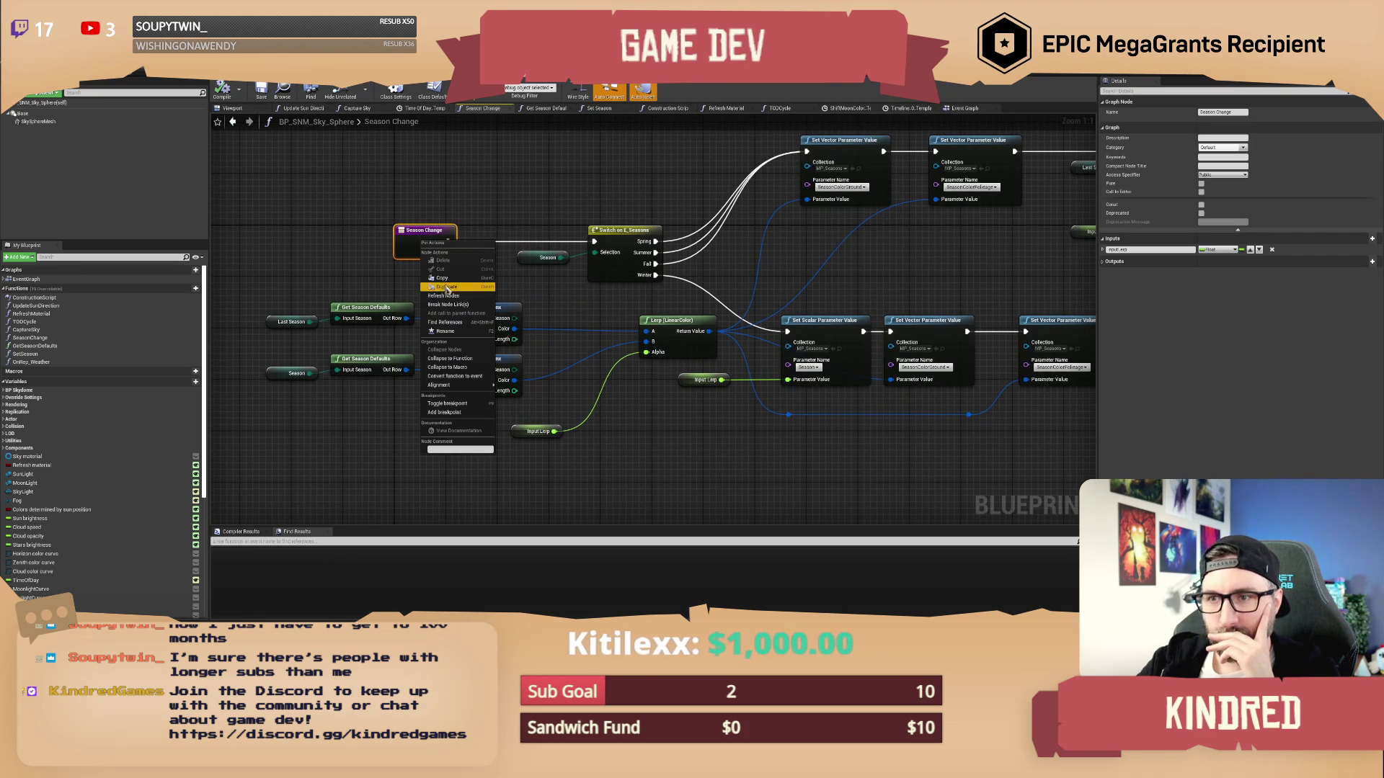
pyautogui.click(452, 323)
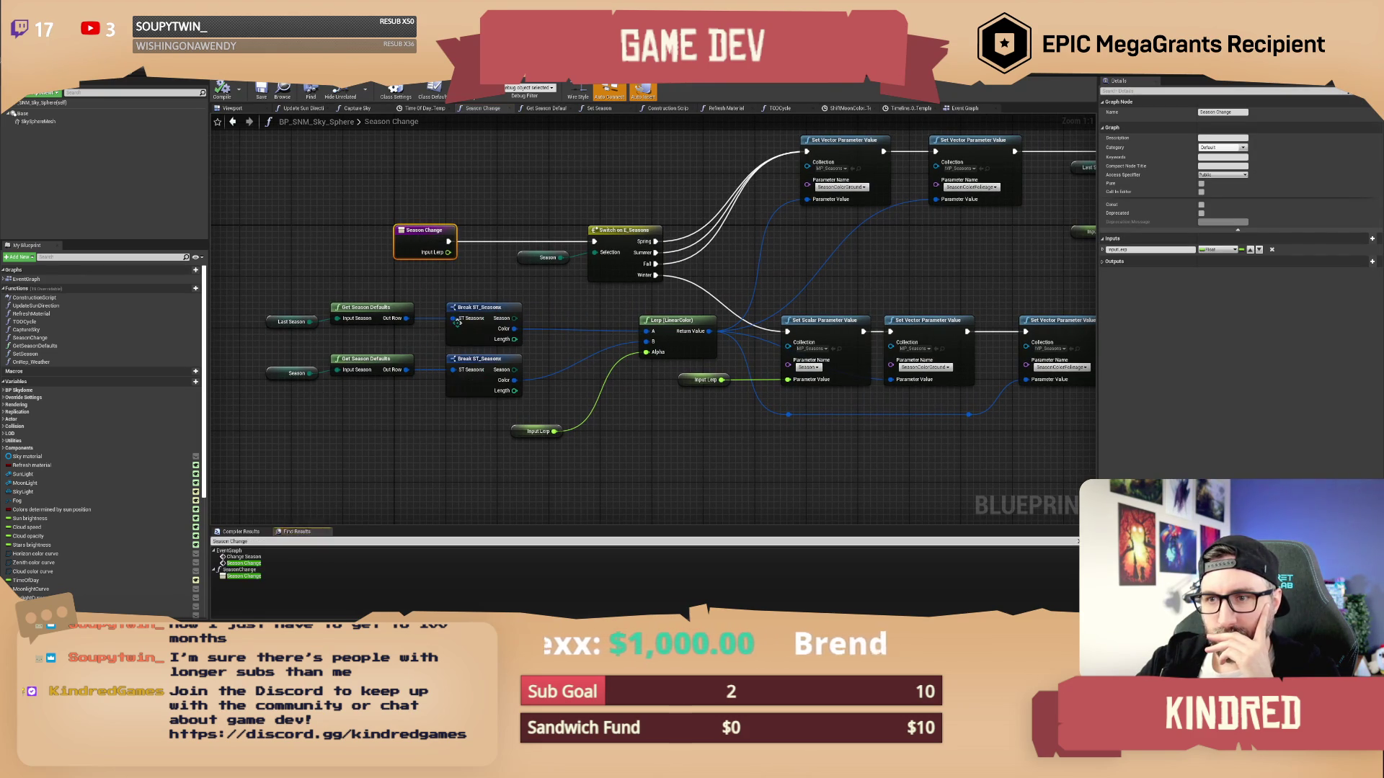
pyautogui.click(258, 563)
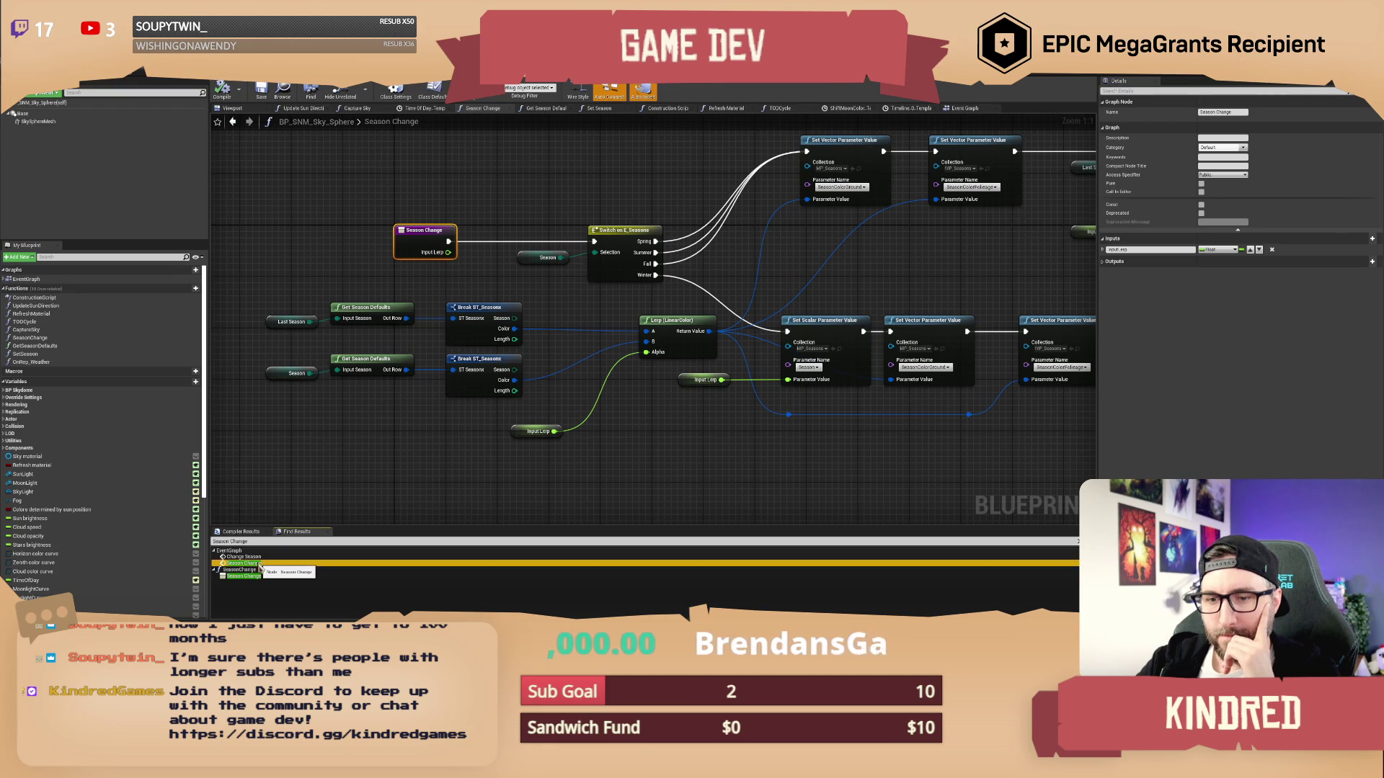
pyautogui.moveTo(544, 405); pyautogui.dragTo(478, 370)
pyautogui.moveTo(654, 387)
pyautogui.mouseDown()
pyautogui.moveTo(589, 348)
pyautogui.moveTo(595, 399)
pyautogui.moveTo(544, 393)
pyautogui.mouseUp()
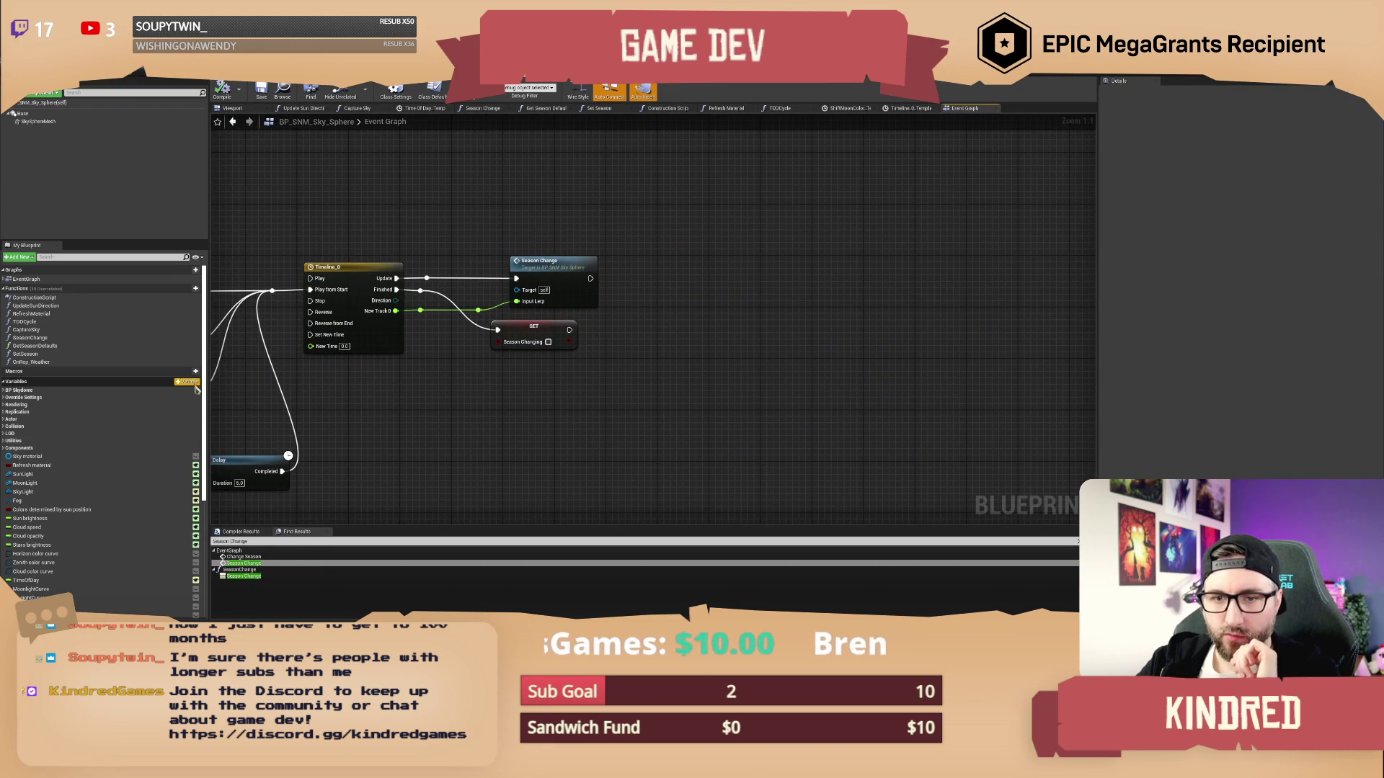
# In Season Change, delete the Last Season defaults lookup nodes and the upper Break ST_Seasons node
pyautogui.doubleClick(555, 262)
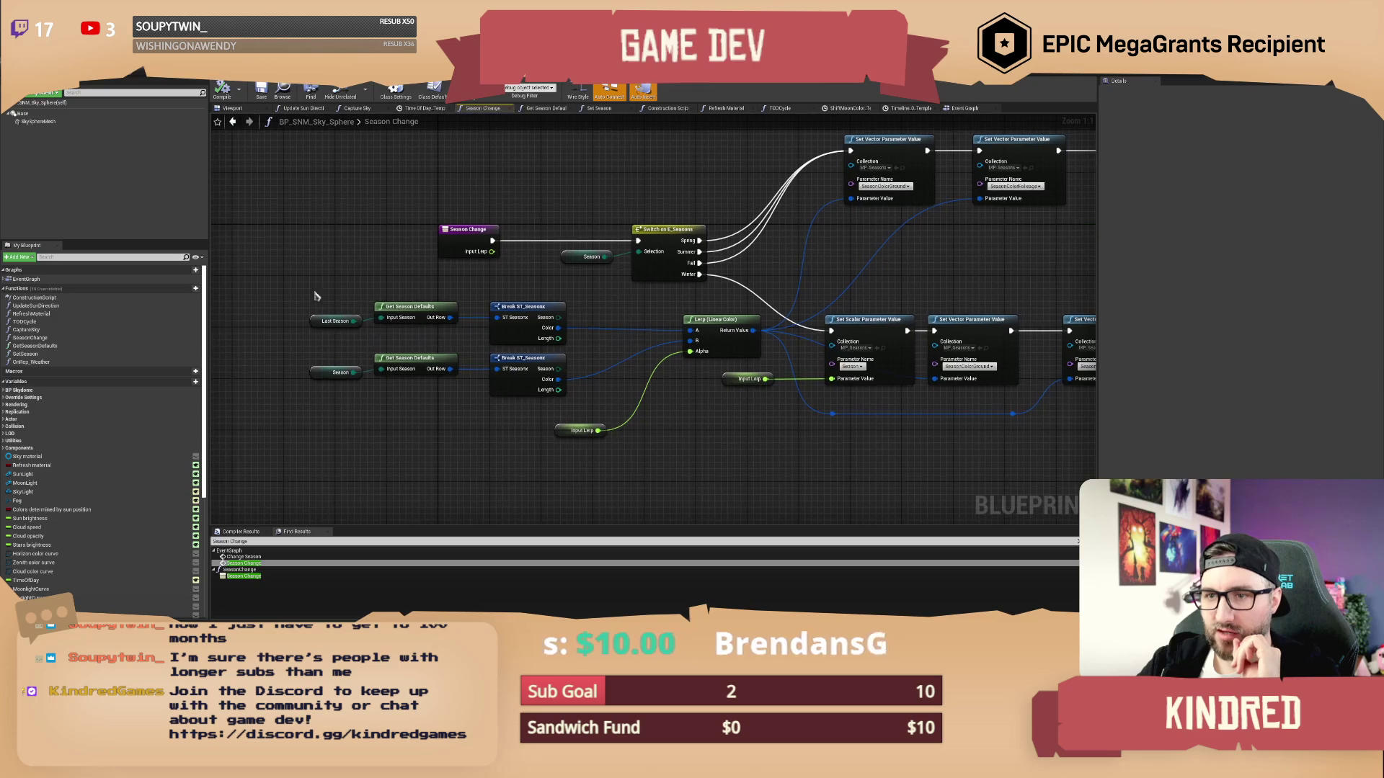
pyautogui.moveTo(315, 295); pyautogui.dragTo(409, 335)
pyautogui.press('Delete')
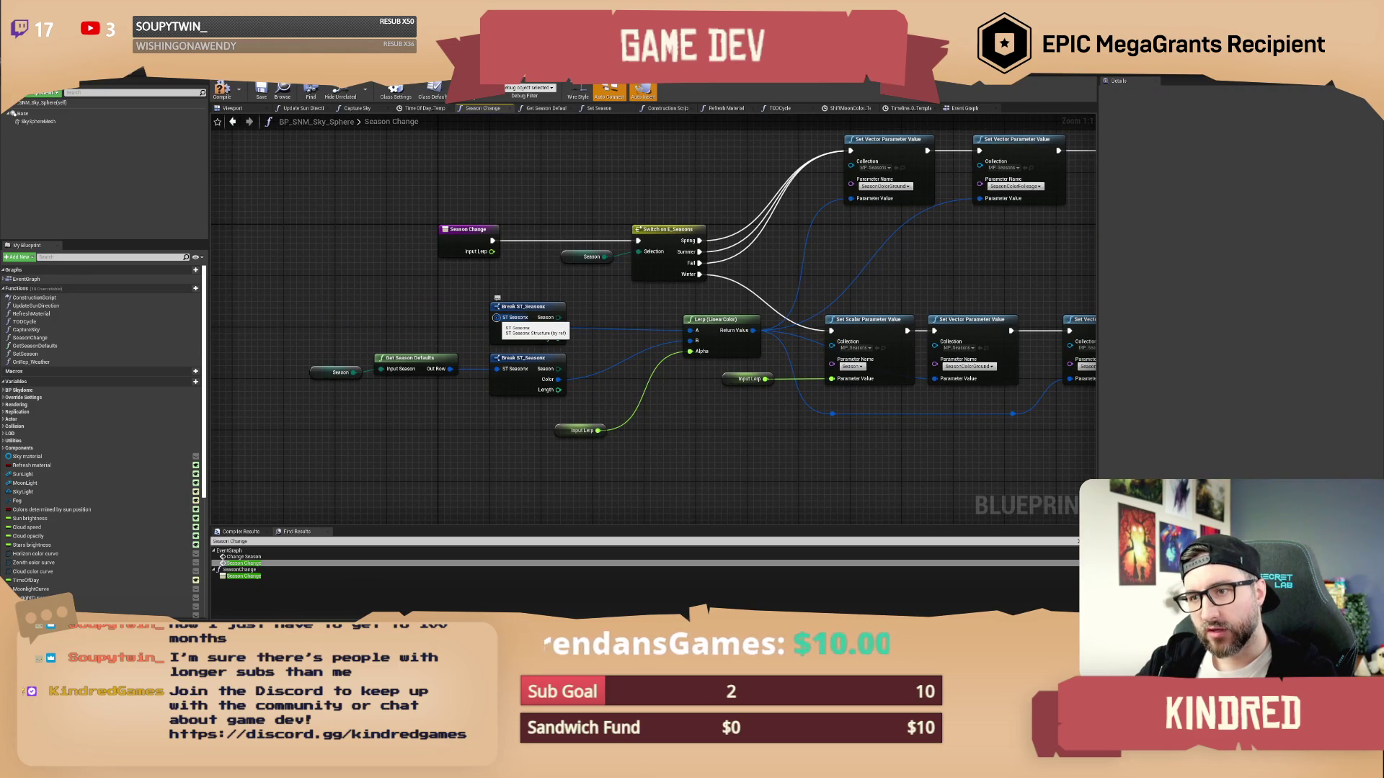
pyautogui.moveTo(692, 330); pyautogui.dragTo(646, 325)
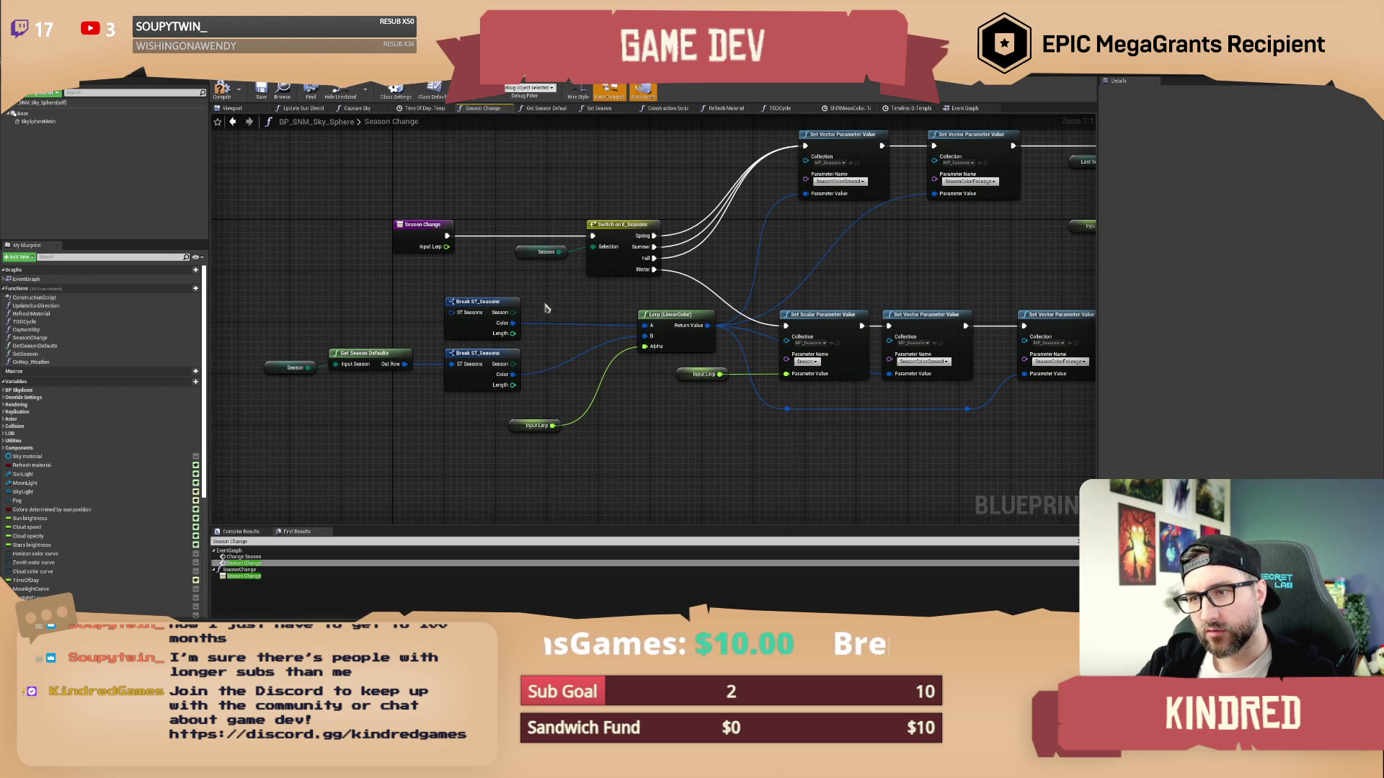
pyautogui.click(482, 302)
pyautogui.press('Delete')
# Check the Lerp A pin's actions, then pick the LastSeason variable in the My Blueprint list
pyautogui.rightClick(645, 326)
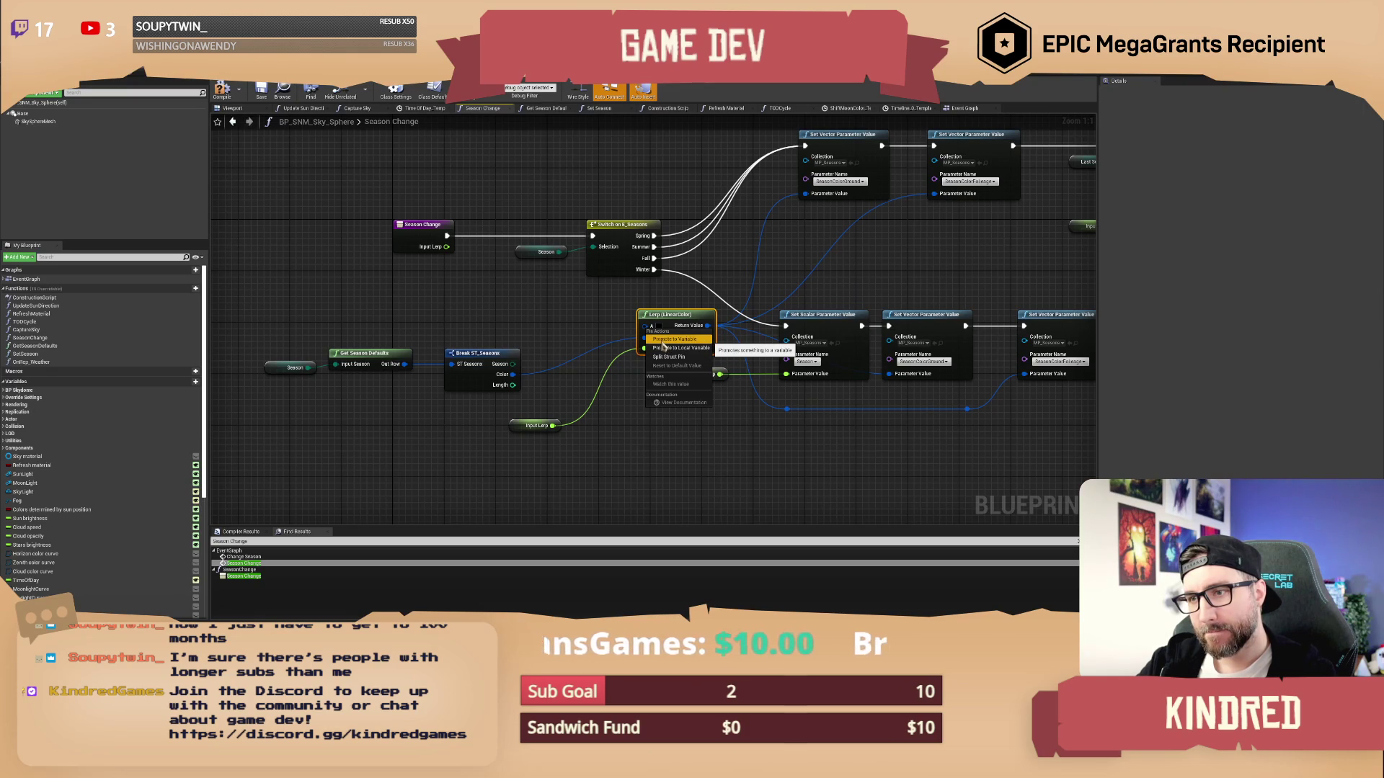
pyautogui.click(560, 330)
pyautogui.scroll(-2, 152, 477)
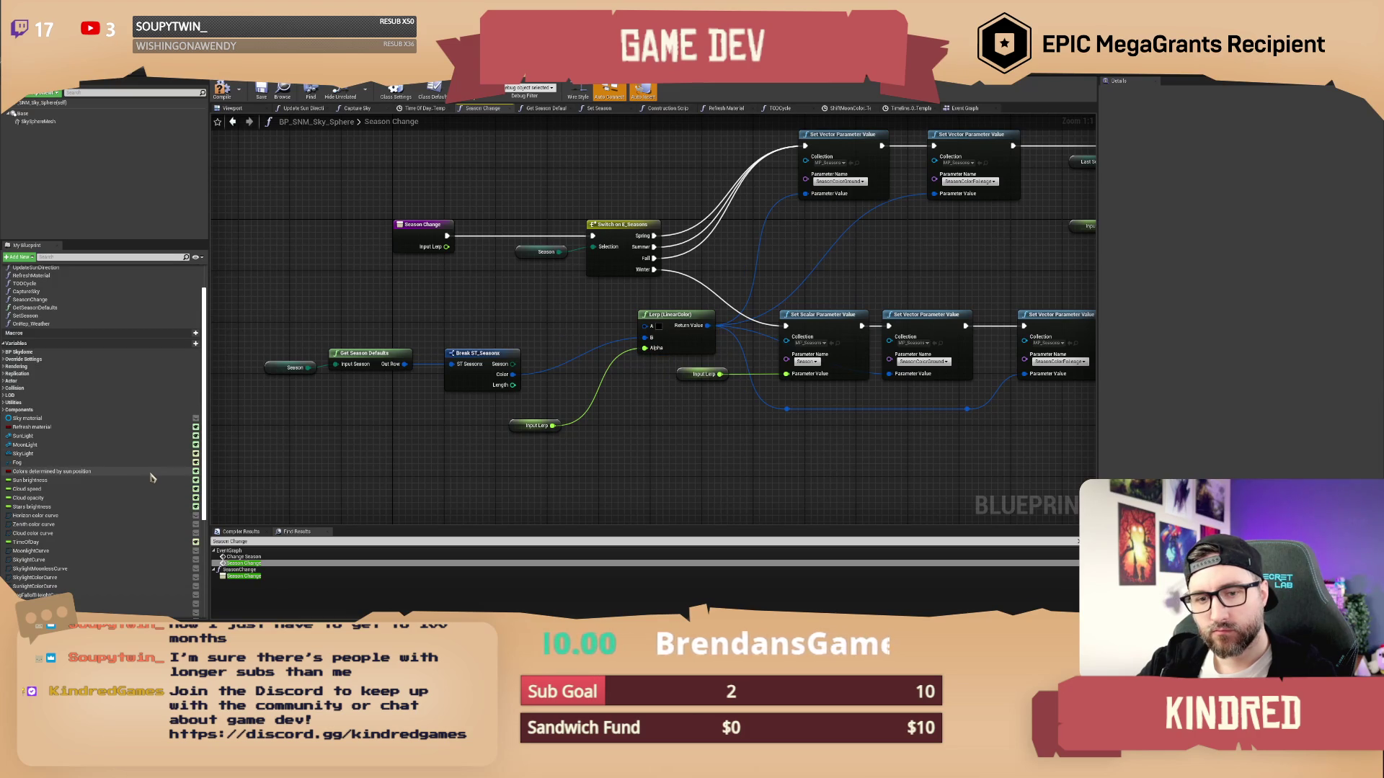
pyautogui.scroll(-2, 150, 480)
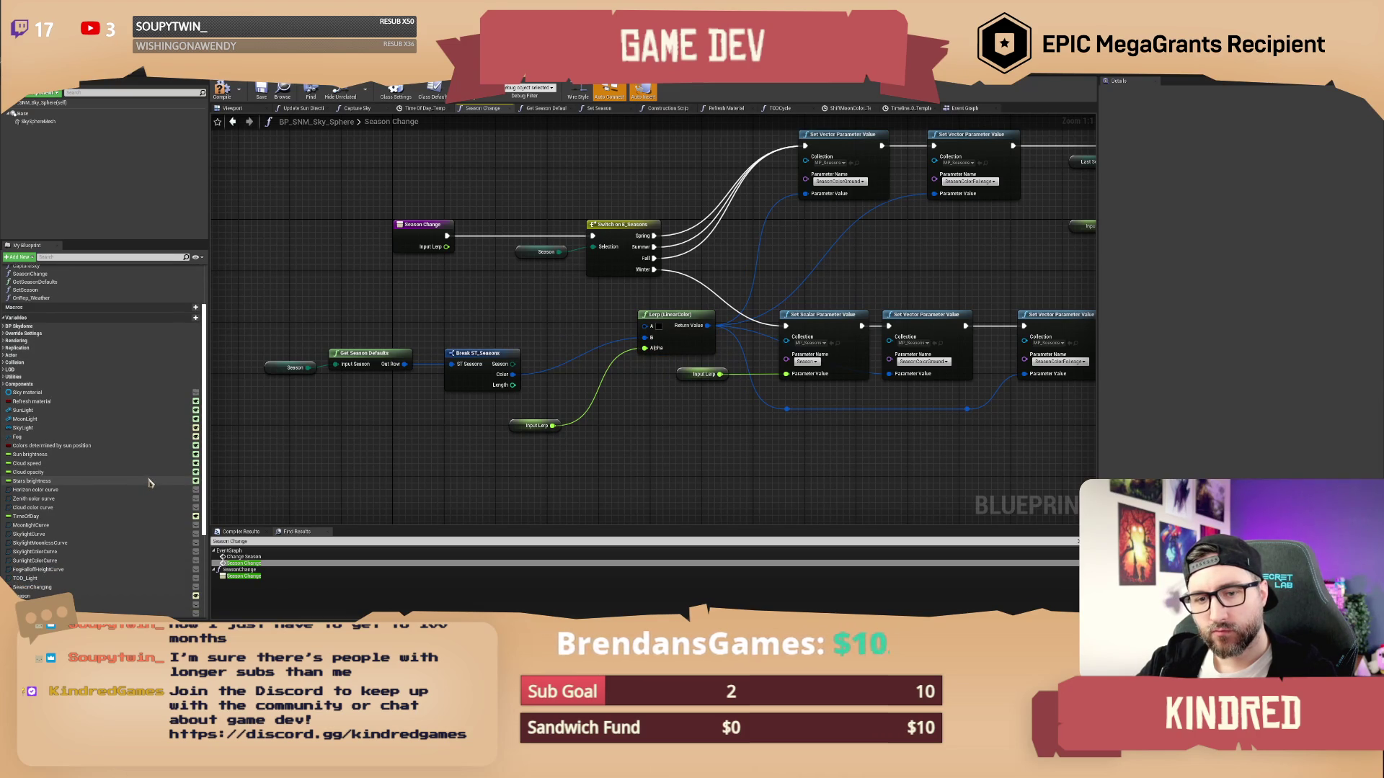
pyautogui.scroll(-4, 150, 483)
pyautogui.click(31, 554)
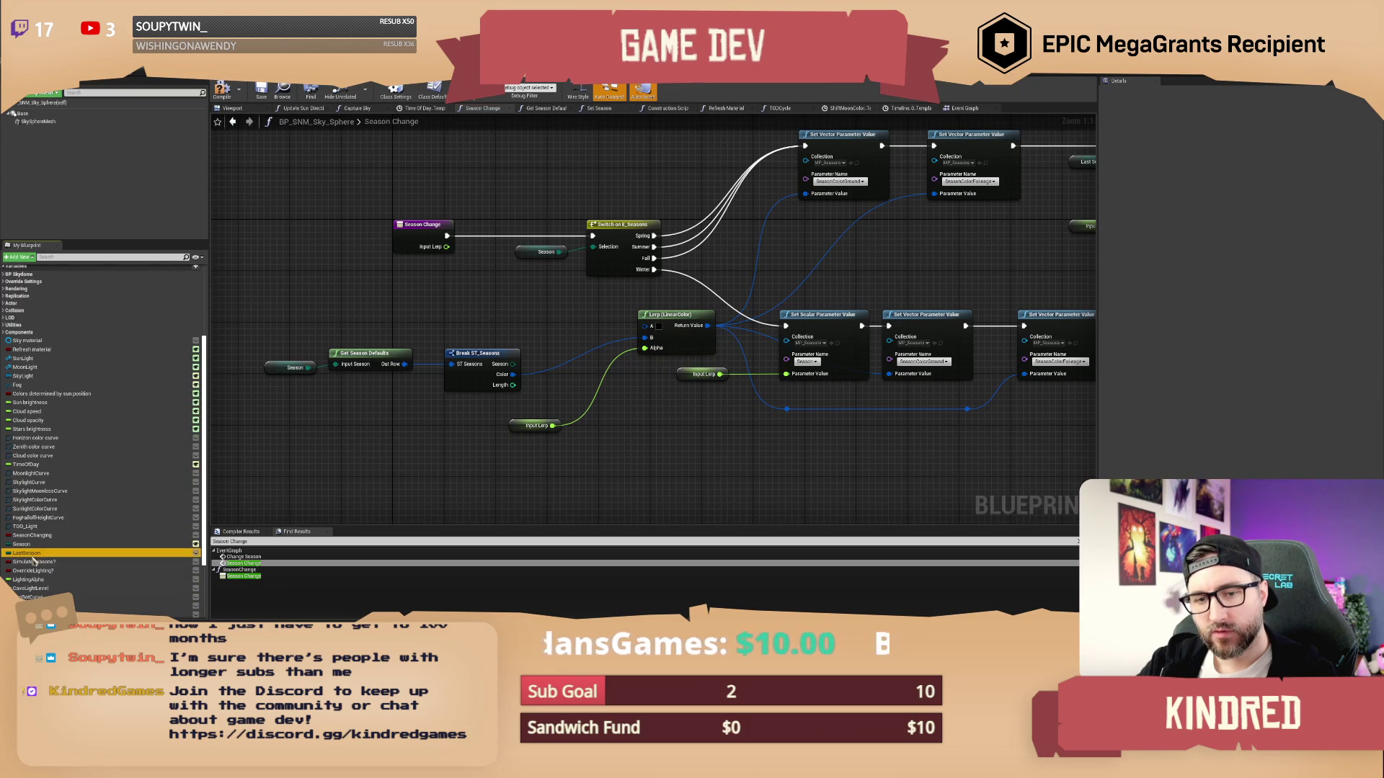
# List references to LastSeason and jump to where it is set in the Event Graph
pyautogui.doubleClick(34, 561)
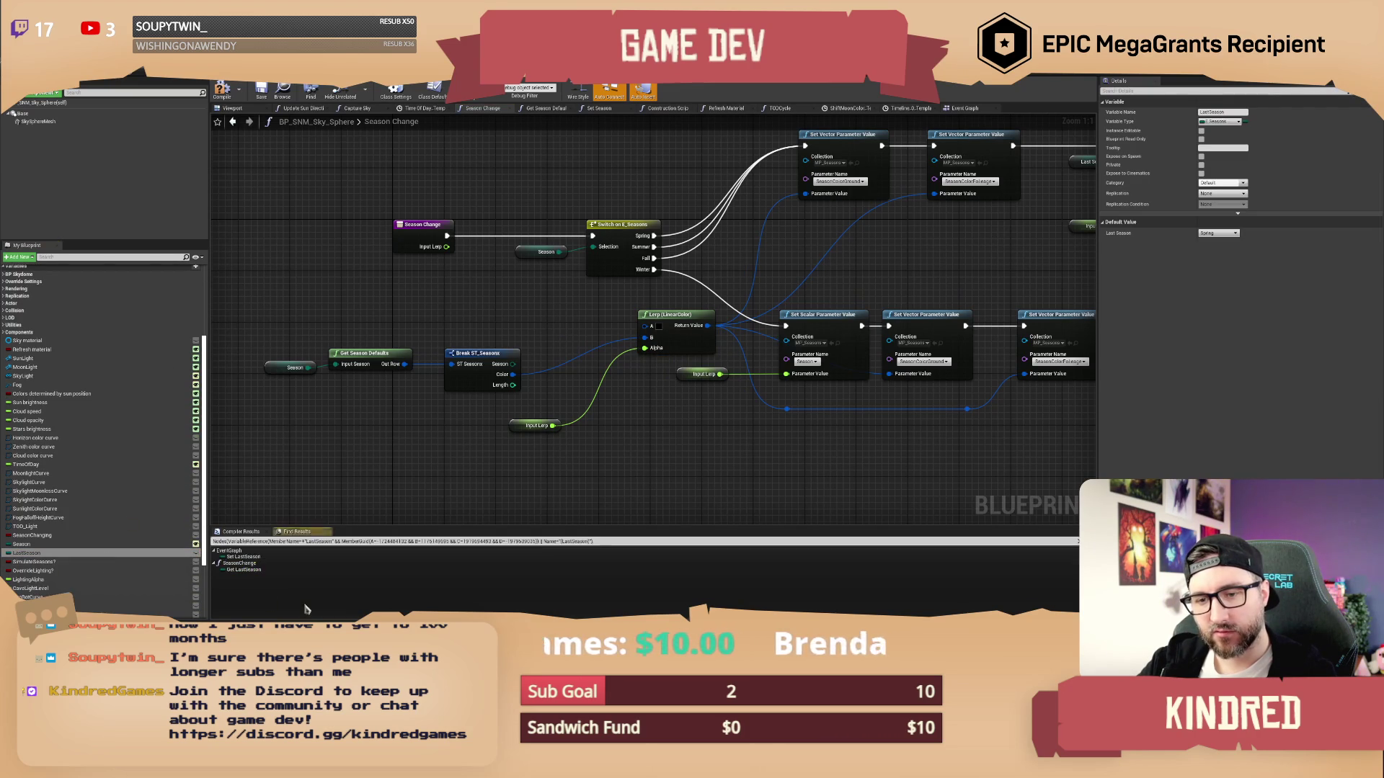
pyautogui.doubleClick(243, 557)
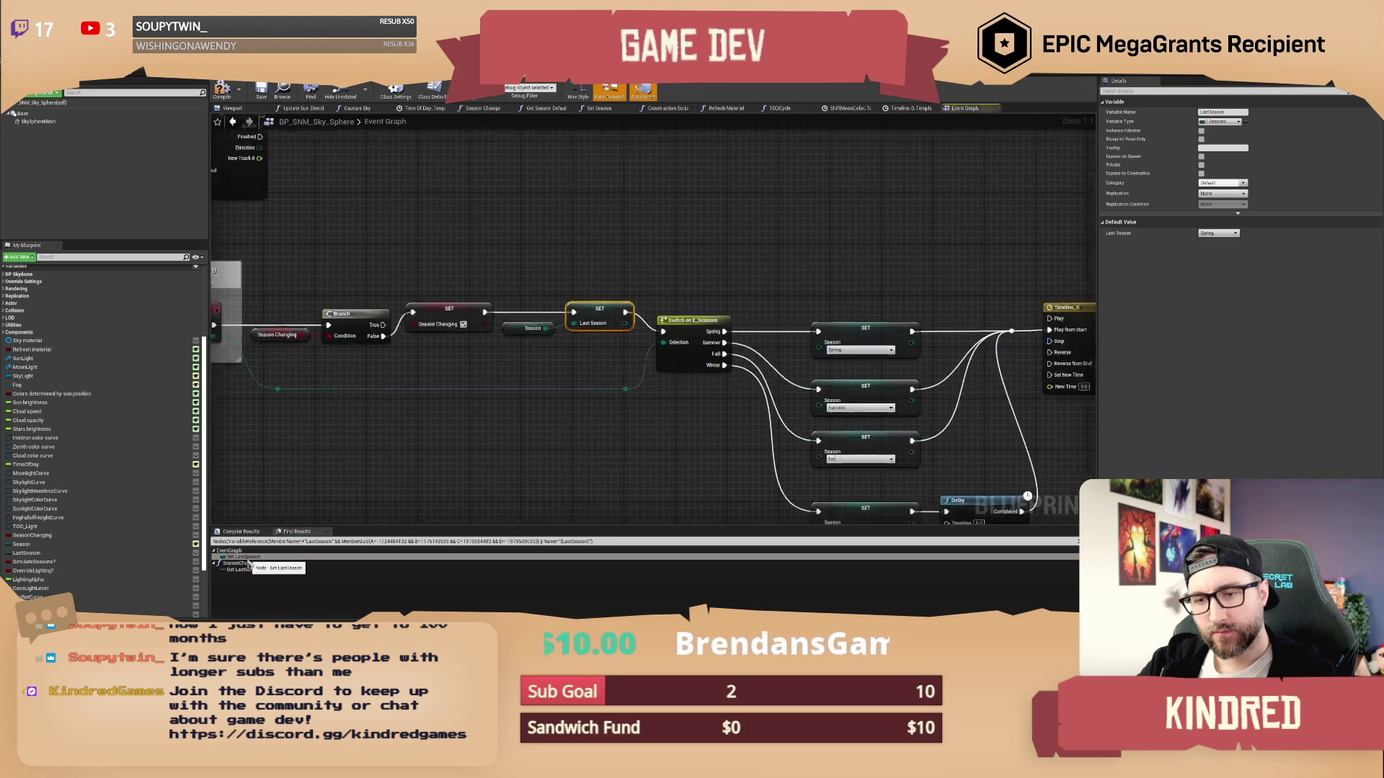
pyautogui.click(659, 300)
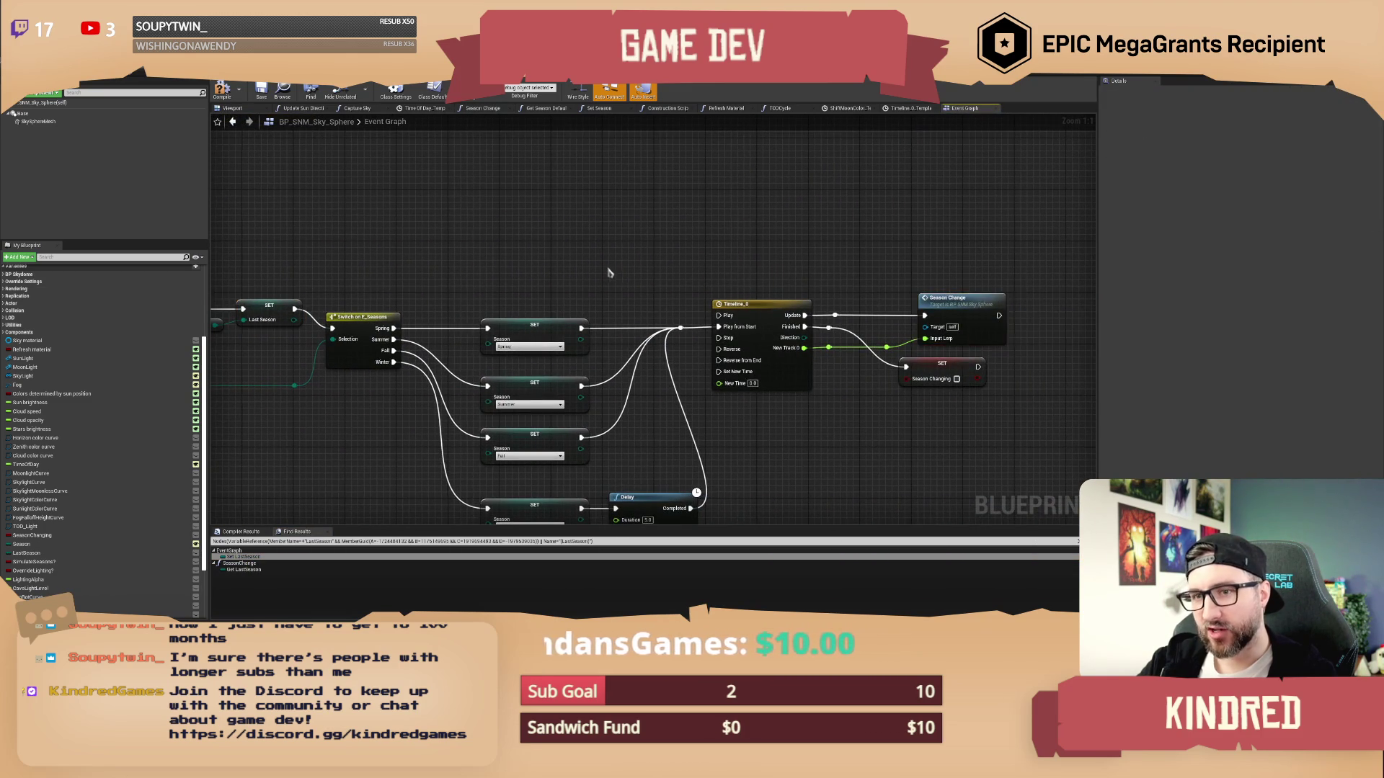
# Move the Season getter and SET Last Season nodes below the switch and rewire them into the execution flow
pyautogui.moveTo(427, 266); pyautogui.dragTo(425, 317)
pyautogui.click(588, 246)
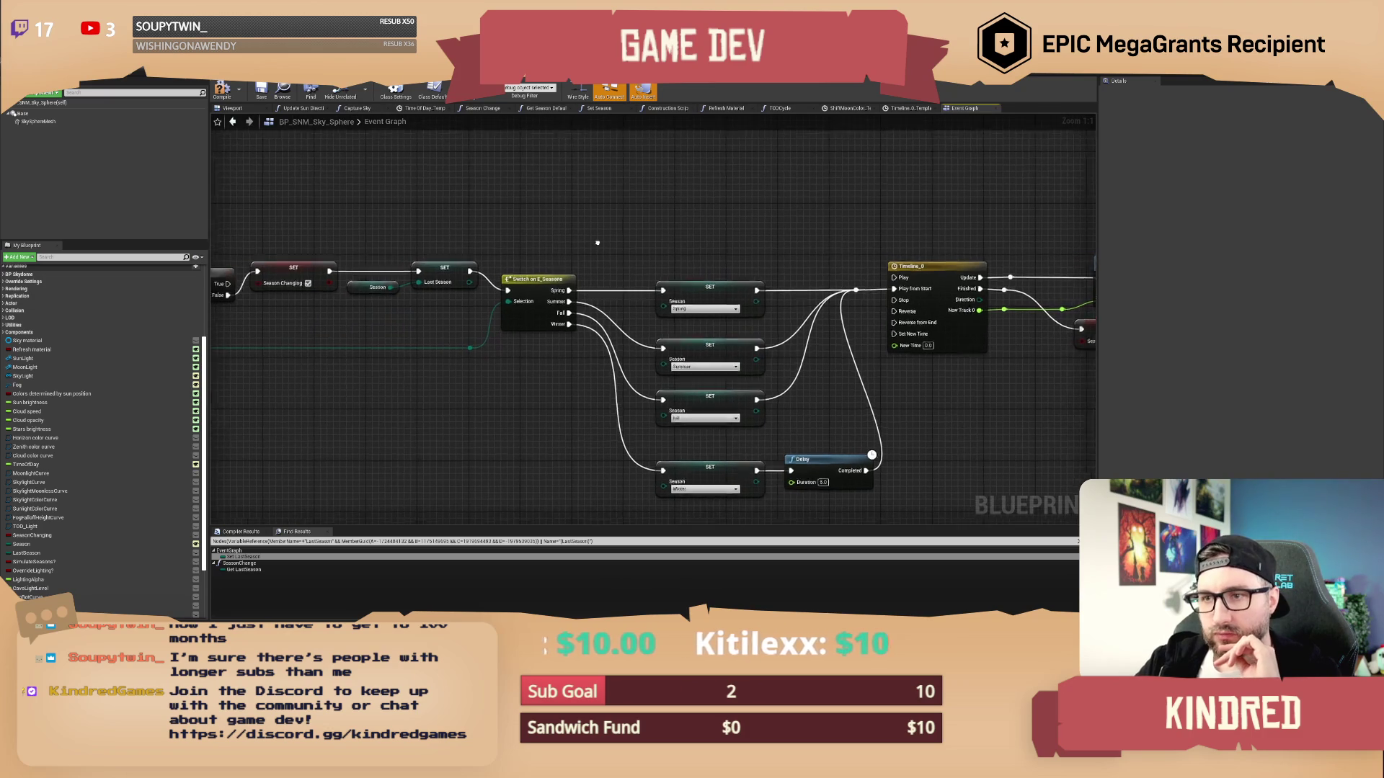
pyautogui.moveTo(465, 273)
pyautogui.mouseDown()
pyautogui.moveTo(409, 307)
pyautogui.moveTo(436, 410)
pyautogui.moveTo(462, 443)
pyautogui.moveTo(501, 423)
pyautogui.mouseUp()
pyautogui.moveTo(482, 296); pyautogui.dragTo(523, 258)
pyautogui.doubleClick(516, 275)
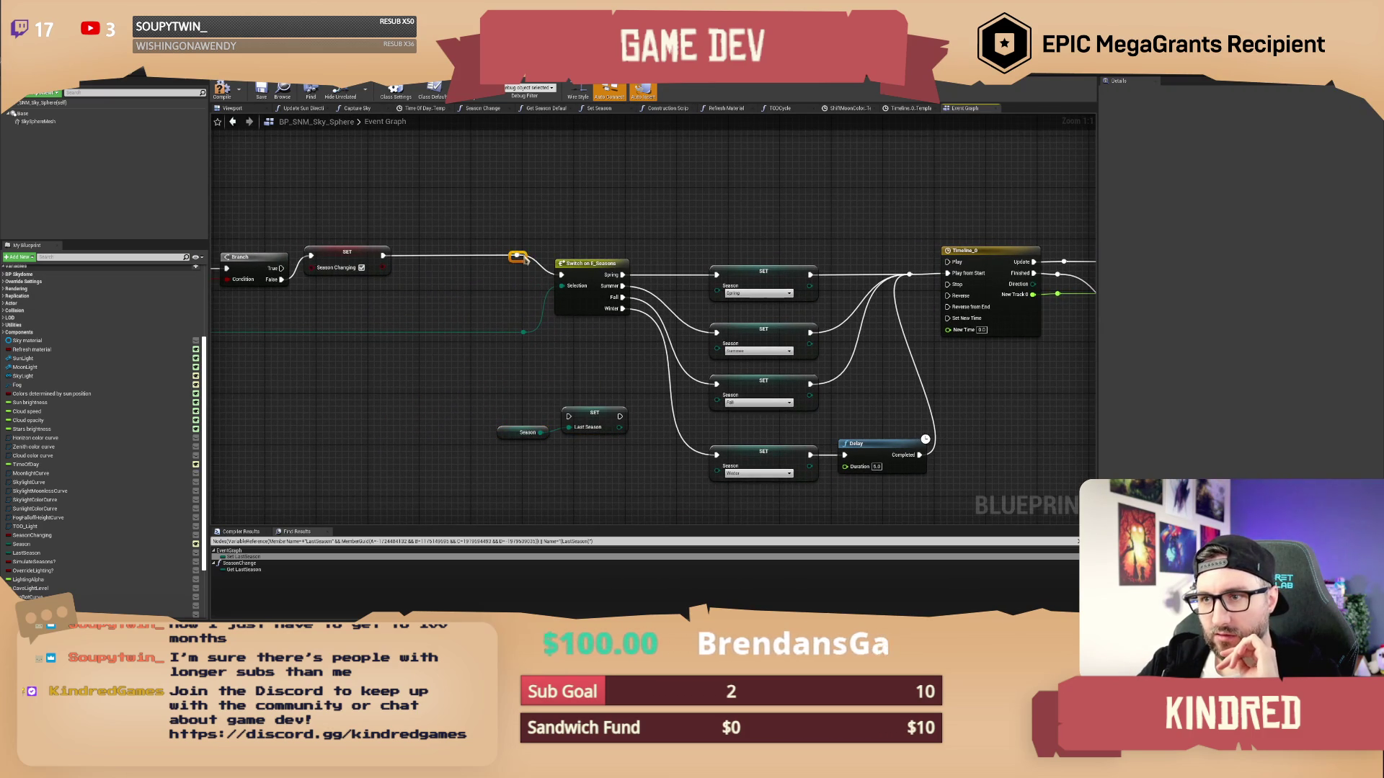
pyautogui.moveTo(591, 346); pyautogui.dragTo(382, 305)
pyautogui.moveTo(288, 364)
pyautogui.mouseDown()
pyautogui.moveTo(422, 402)
pyautogui.moveTo(510, 403)
pyautogui.moveTo(893, 338)
pyautogui.moveTo(1003, 339)
pyautogui.moveTo(674, 353)
pyautogui.moveTo(727, 324)
pyautogui.moveTo(733, 341)
pyautogui.moveTo(933, 347)
pyautogui.mouseUp()
pyautogui.click(877, 245)
# In Season Change, duplicate the Season defaults and Break nodes, wire Color to Lerp A, and make the getter read LastSeason
pyautogui.doubleClick(877, 245)
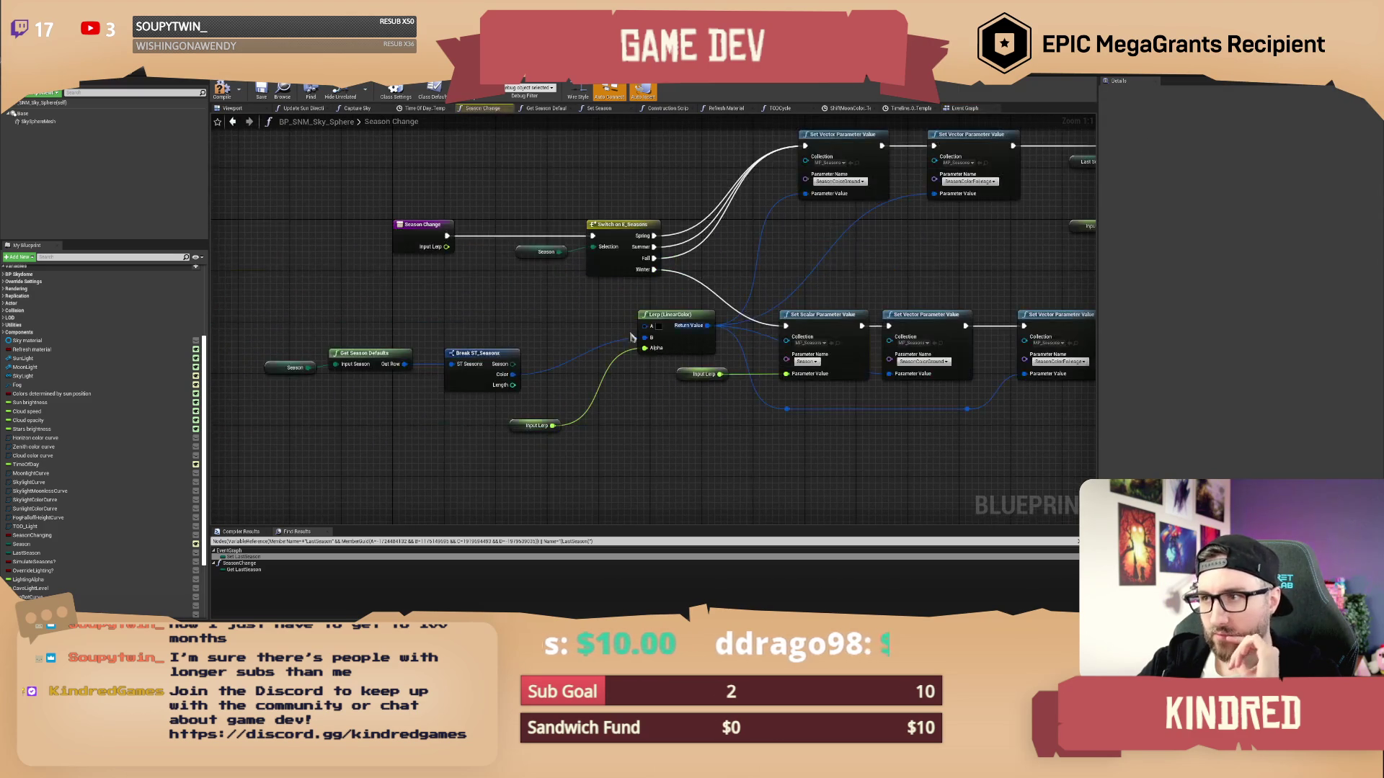
pyautogui.moveTo(615, 324); pyautogui.dragTo(389, 406)
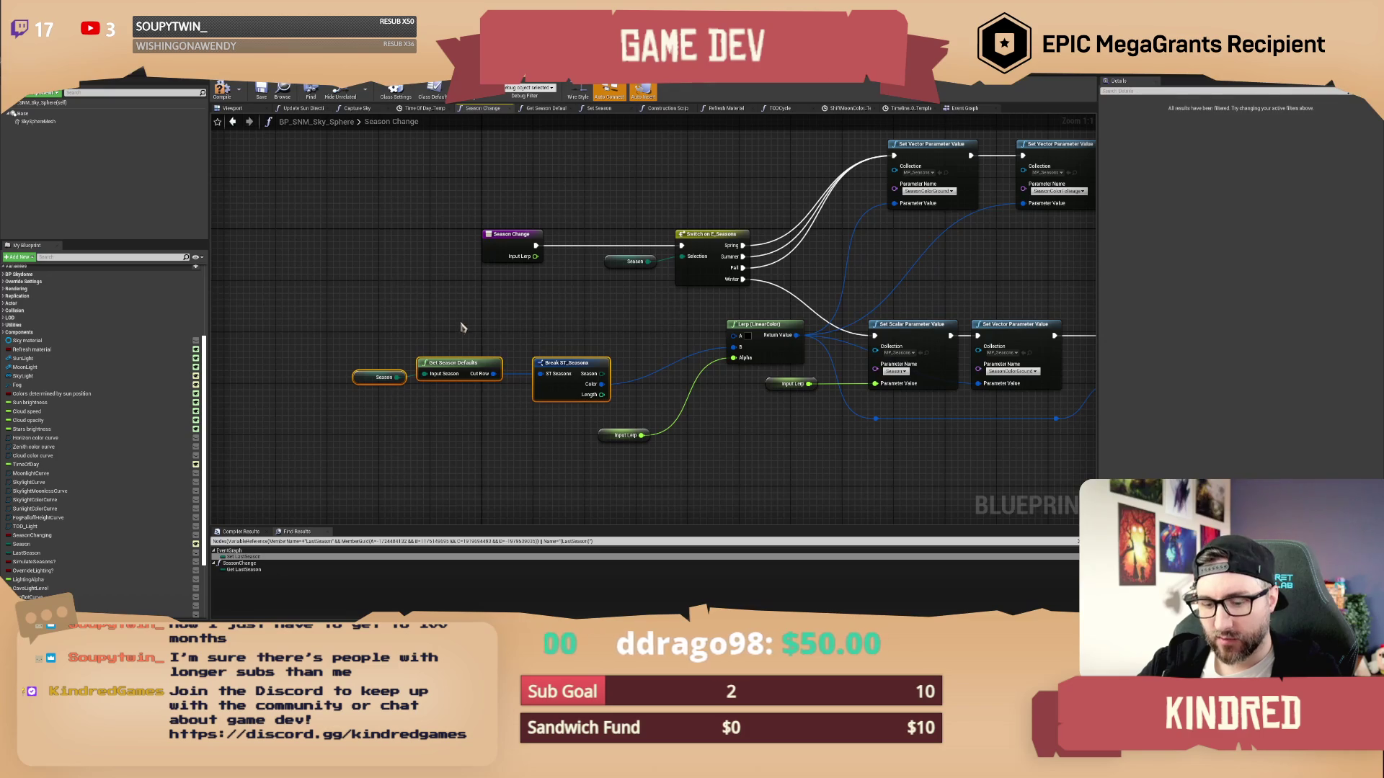
pyautogui.hotkey('ctrl', 'c')
pyautogui.hotkey('ctrl', 'v')
pyautogui.moveTo(574, 320)
pyautogui.mouseDown()
pyautogui.moveTo(561, 301)
pyautogui.moveTo(733, 342)
pyautogui.mouseUp()
pyautogui.click(685, 403)
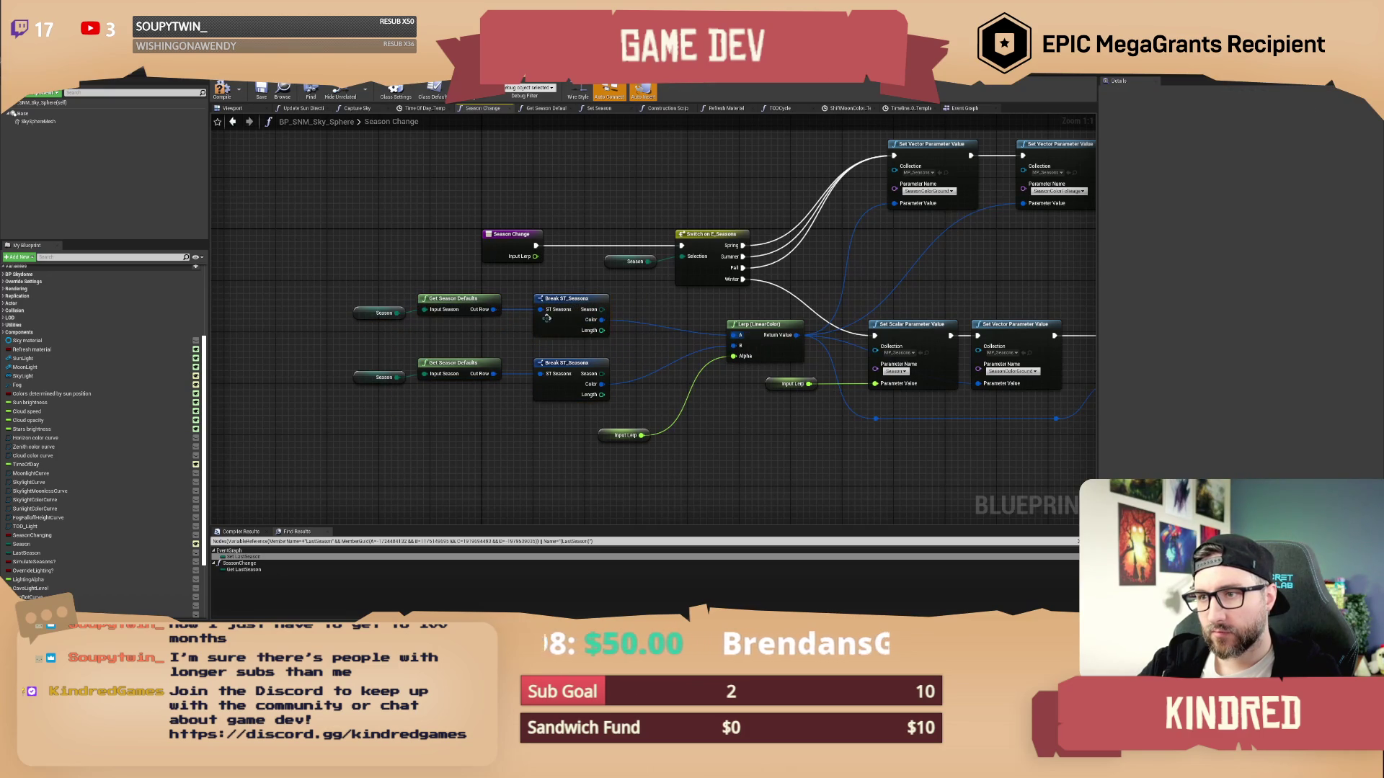
pyautogui.scroll(-3, 40, 446)
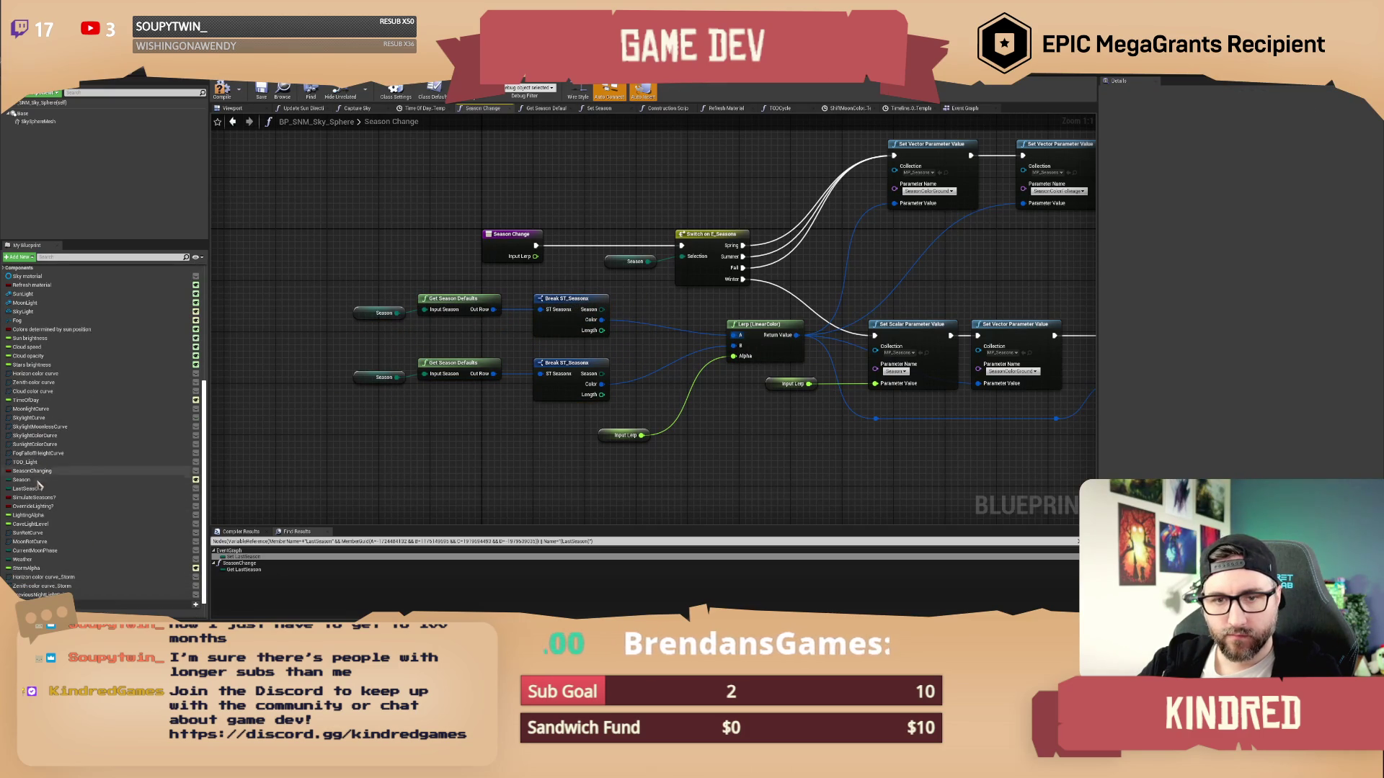
pyautogui.moveTo(27, 489); pyautogui.dragTo(362, 323)
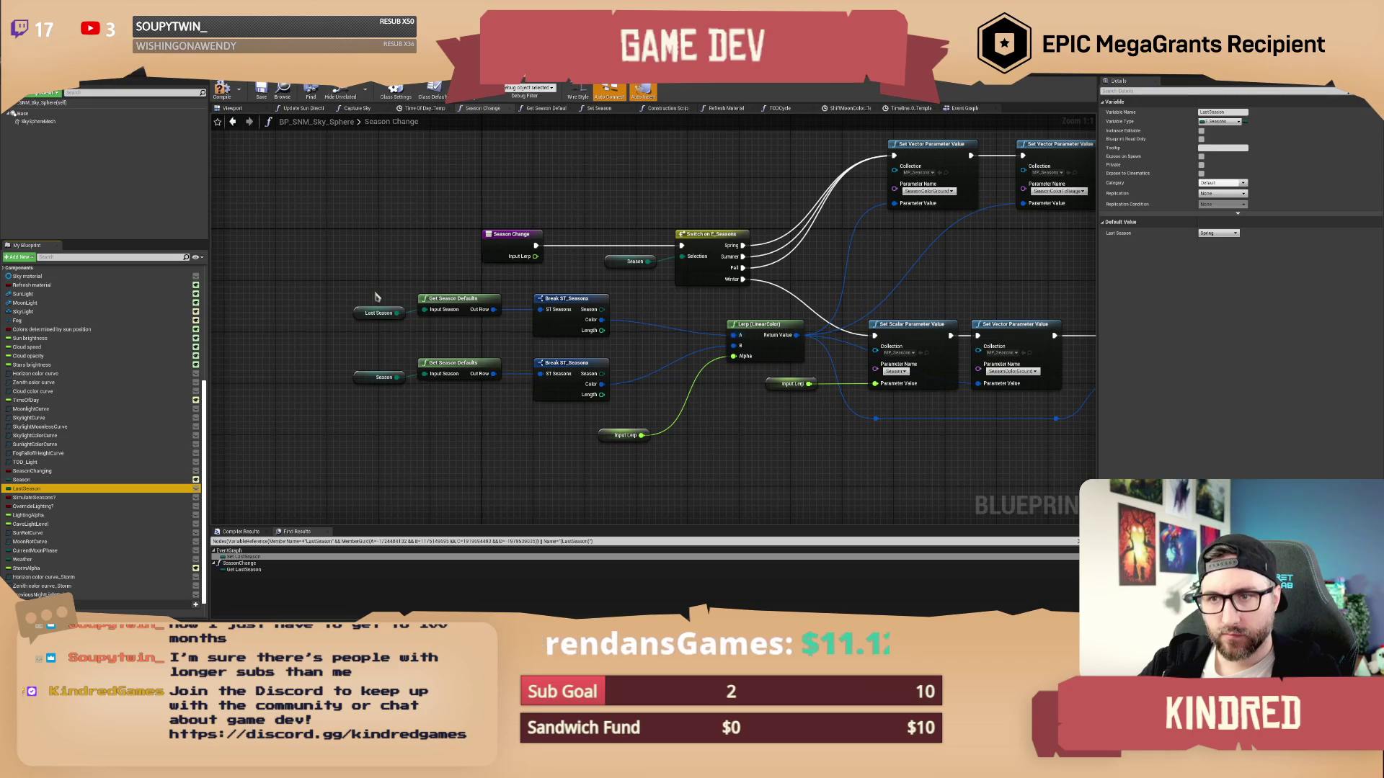
# Review both Get LastSeason references, then save the blueprint and return to the level
pyautogui.rightClick(27, 490)
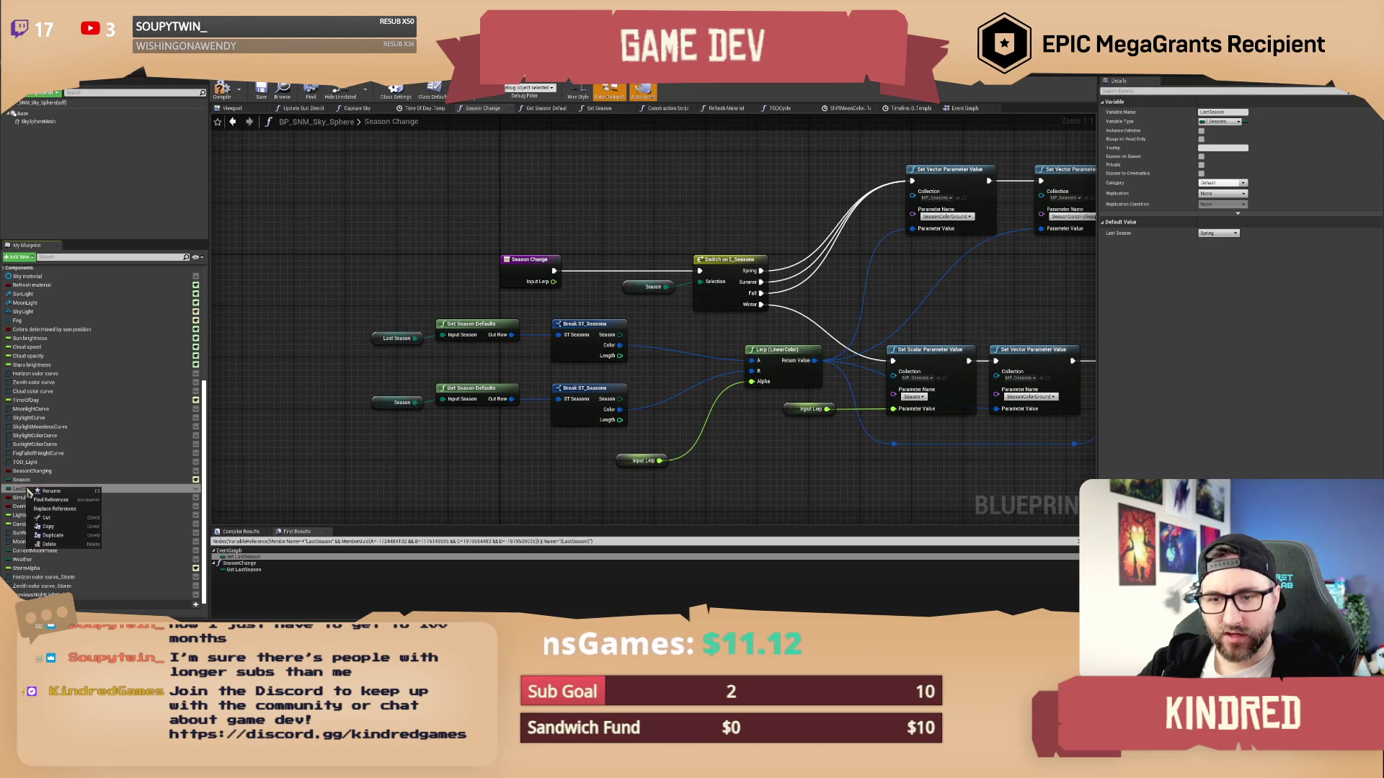
pyautogui.click(108, 558)
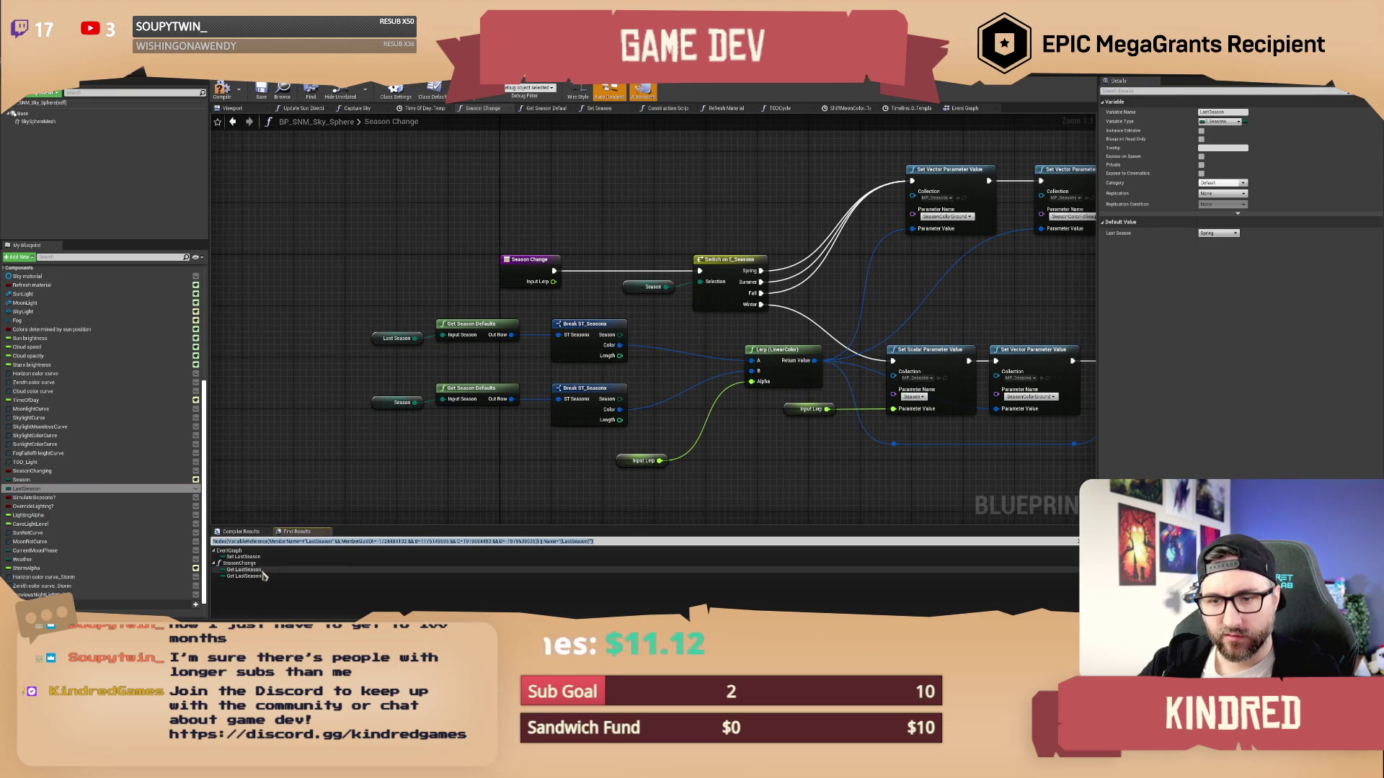
pyautogui.click(264, 570)
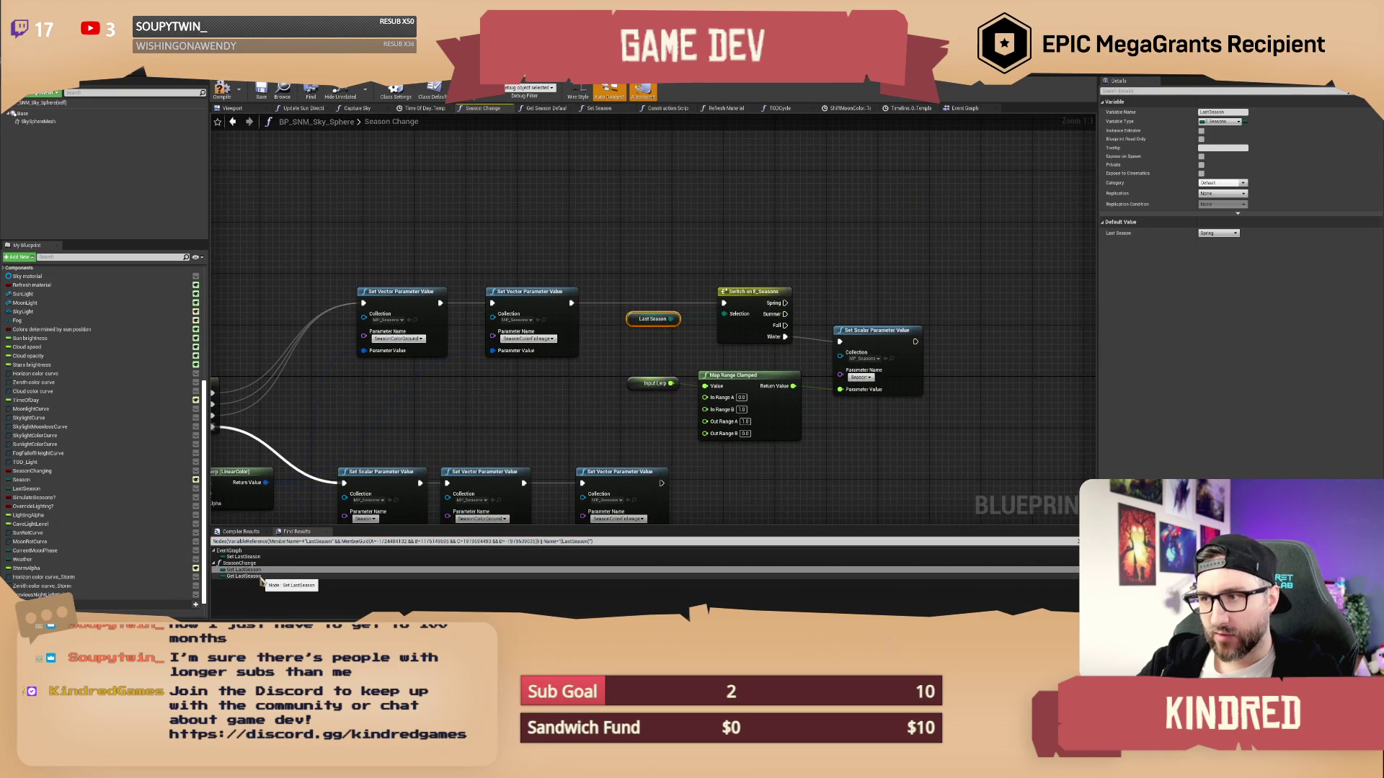
pyautogui.click(261, 577)
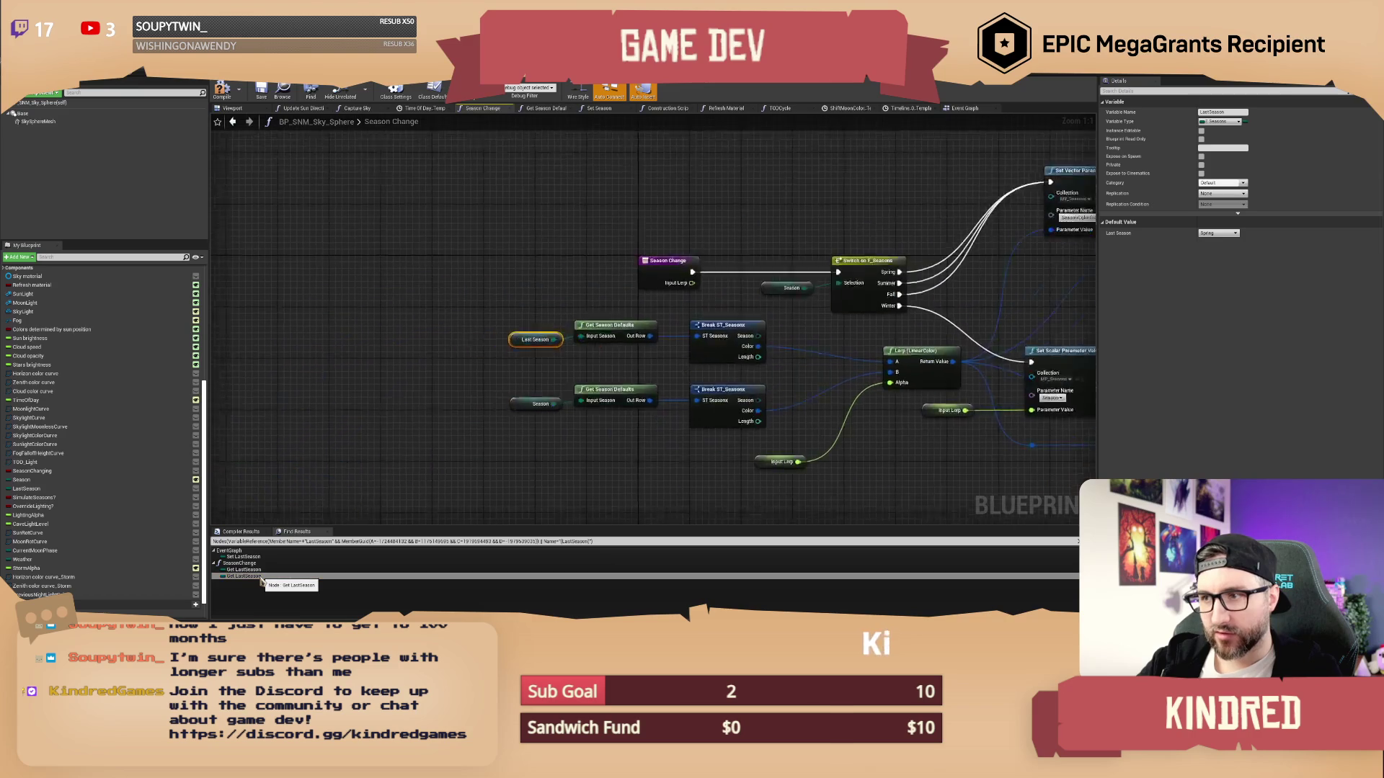
pyautogui.click(483, 457)
pyautogui.moveTo(509, 345); pyautogui.dragTo(407, 329)
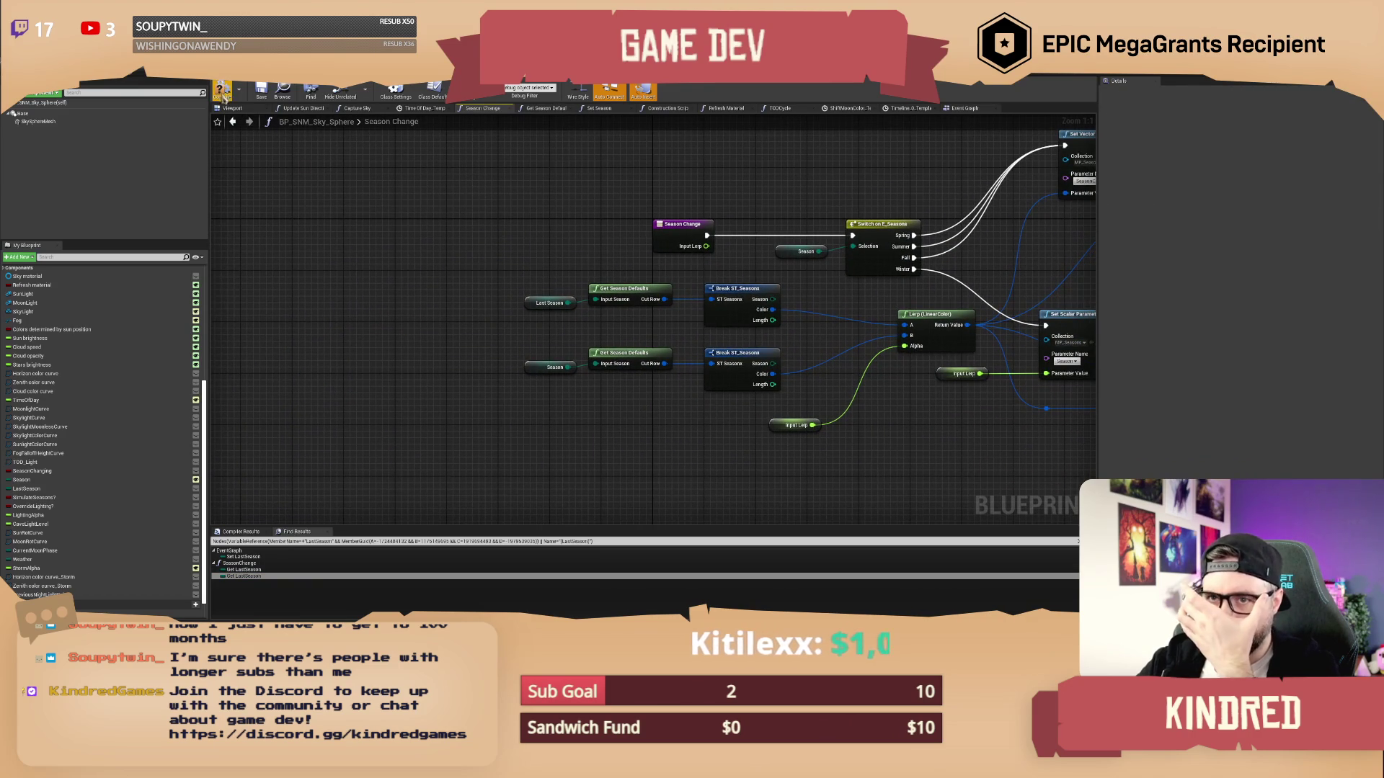
pyautogui.click(261, 94)
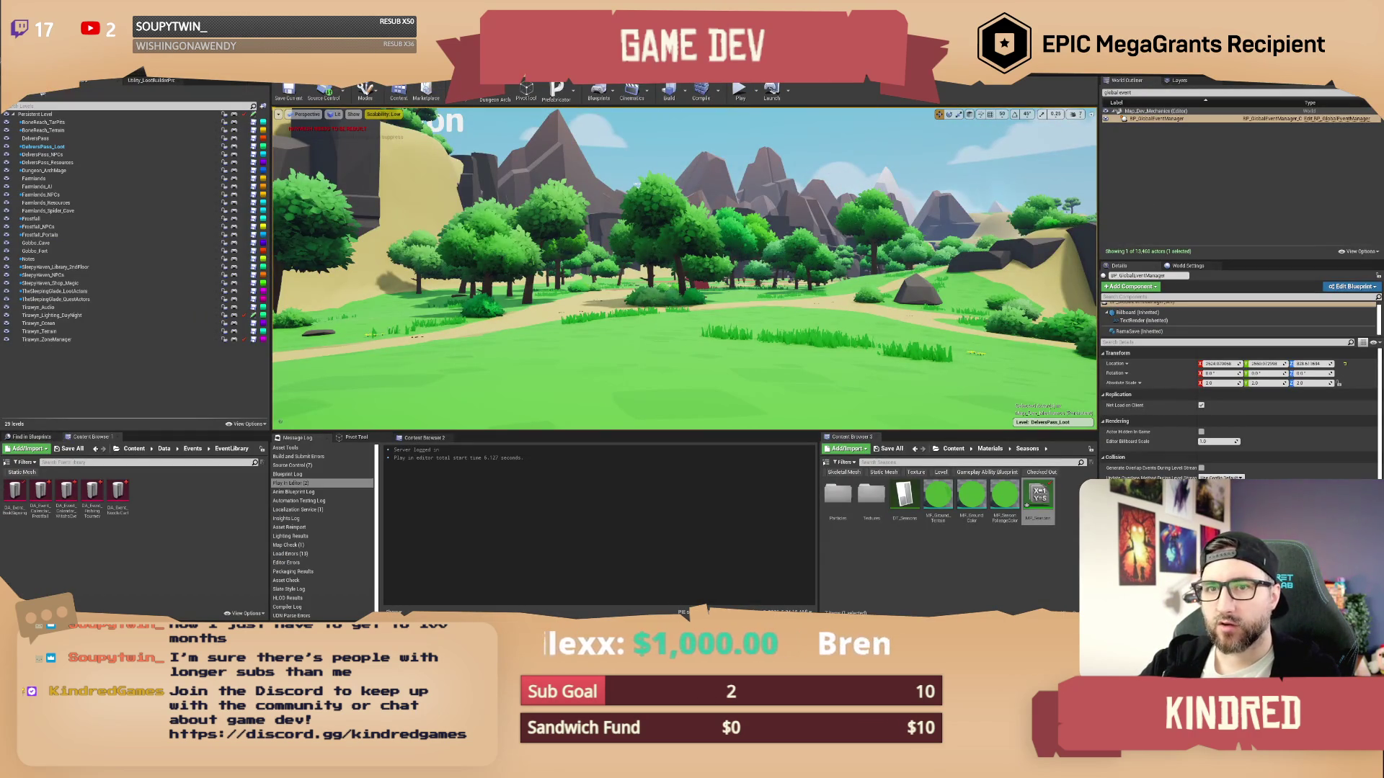
# Glance at the sky sphere blueprint, then return to the level editor
pyautogui.click(957, 125)
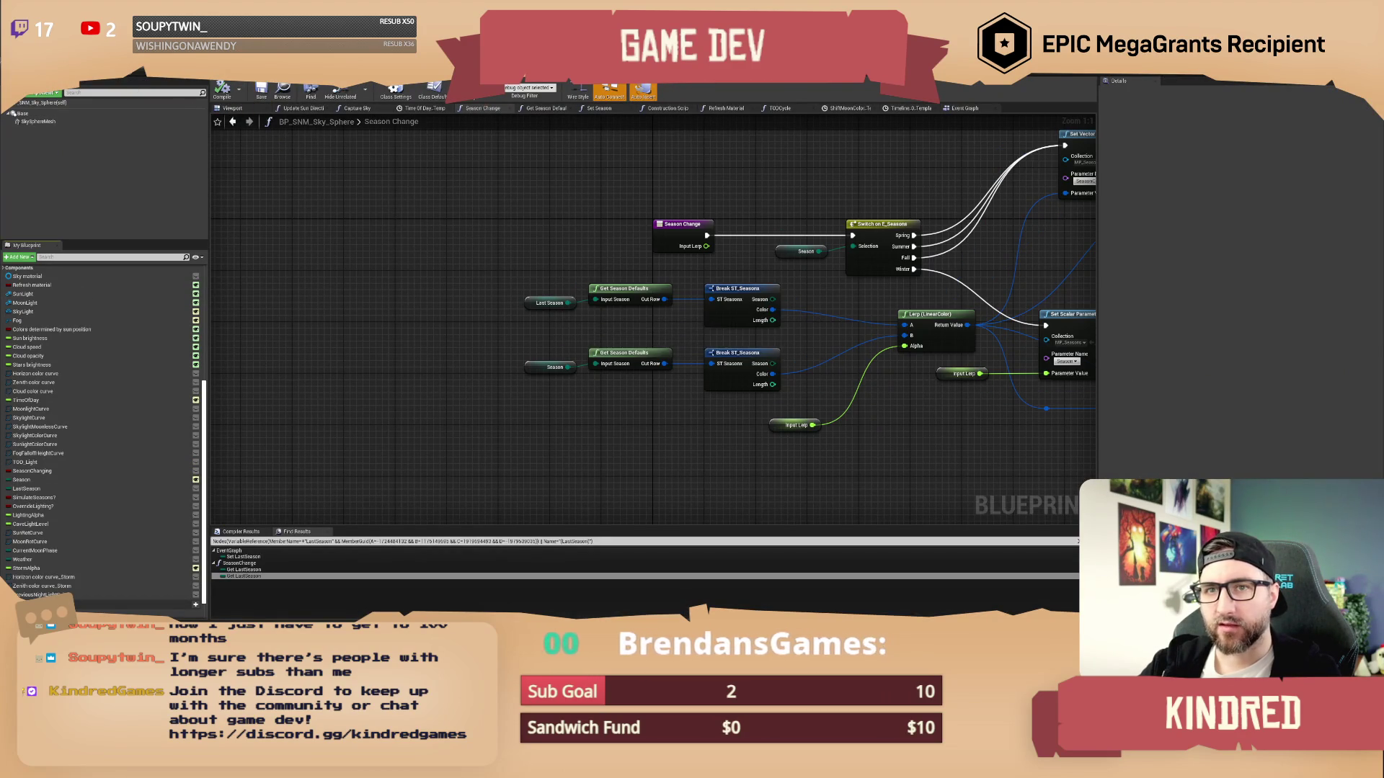
pyautogui.click(122, 81)
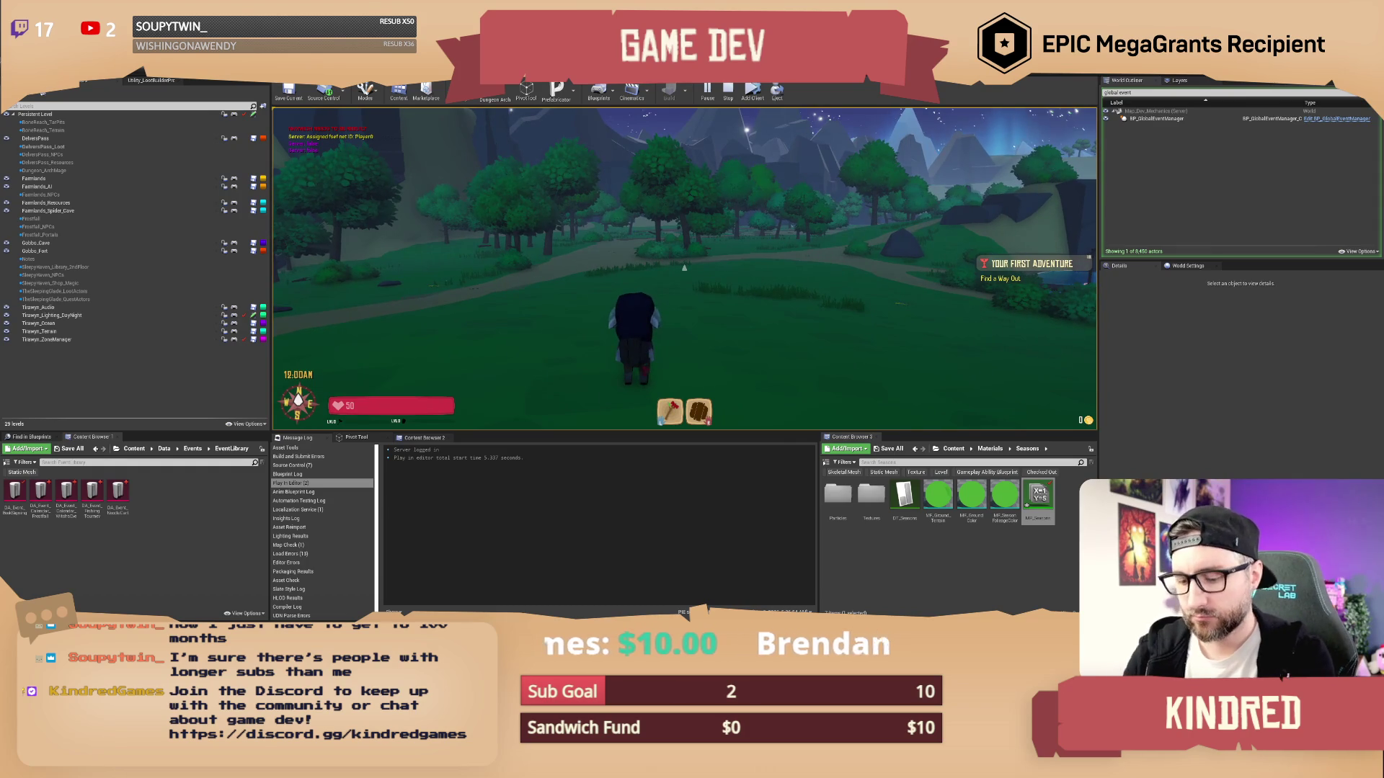
# In chat, run /setday 20, /setseason fall and /settime 2400
pyautogui.write('/setday 20')
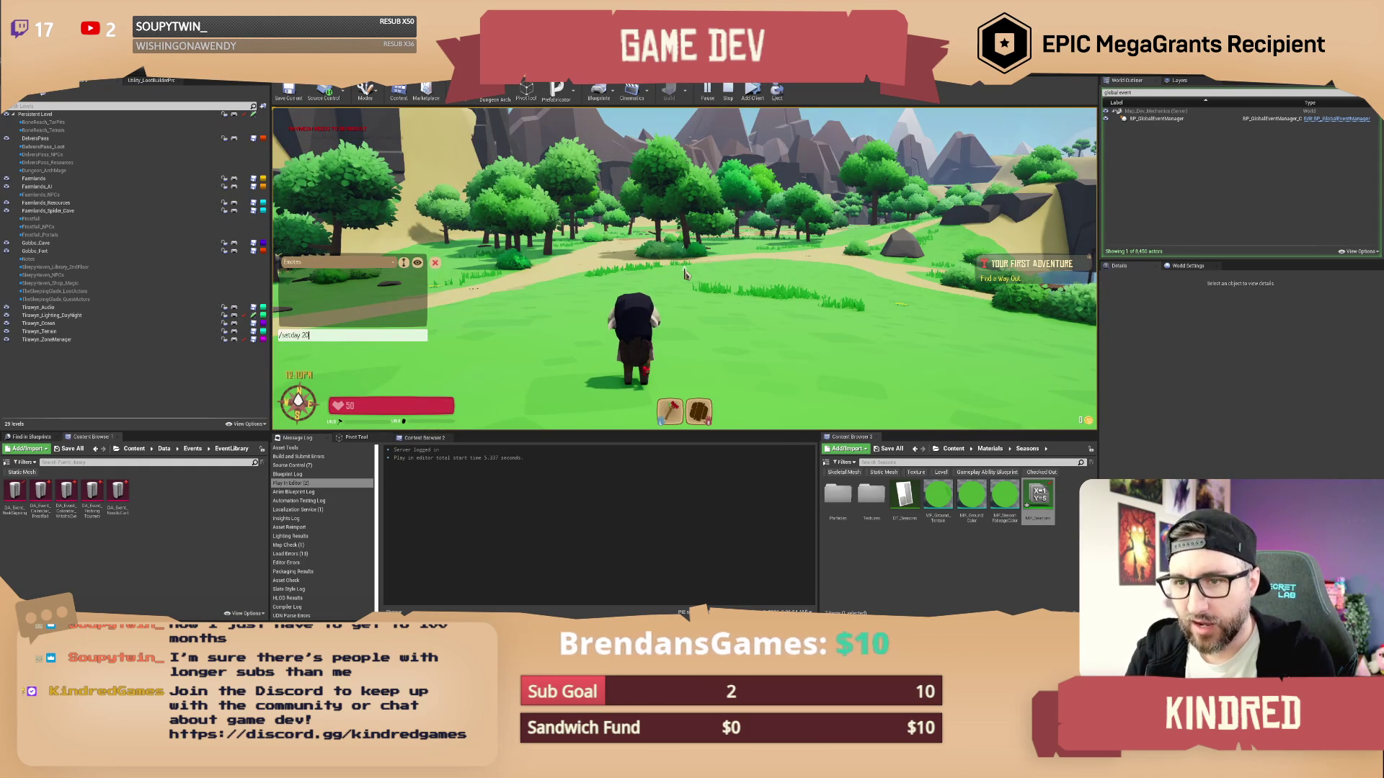
pyautogui.press('Return')
pyautogui.write('/settim')
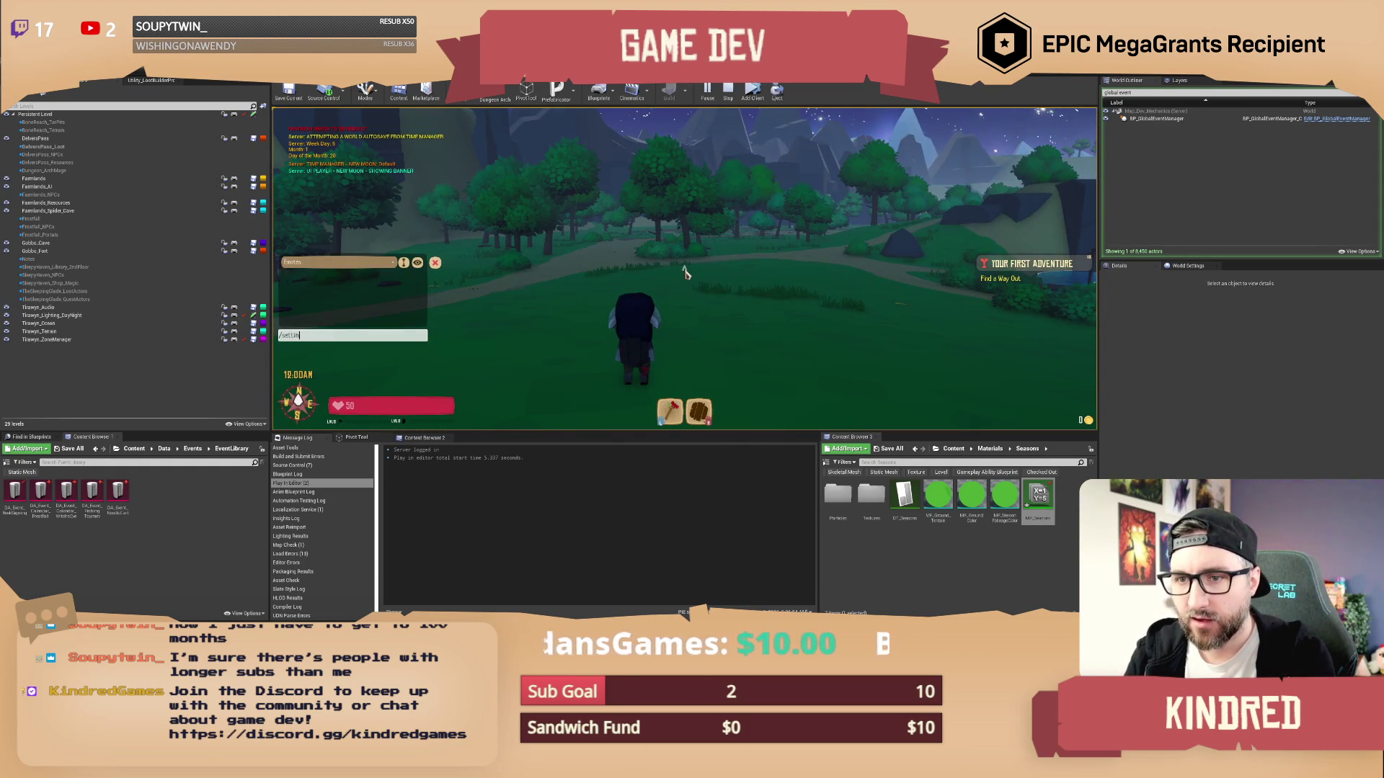
pyautogui.write('e 240')
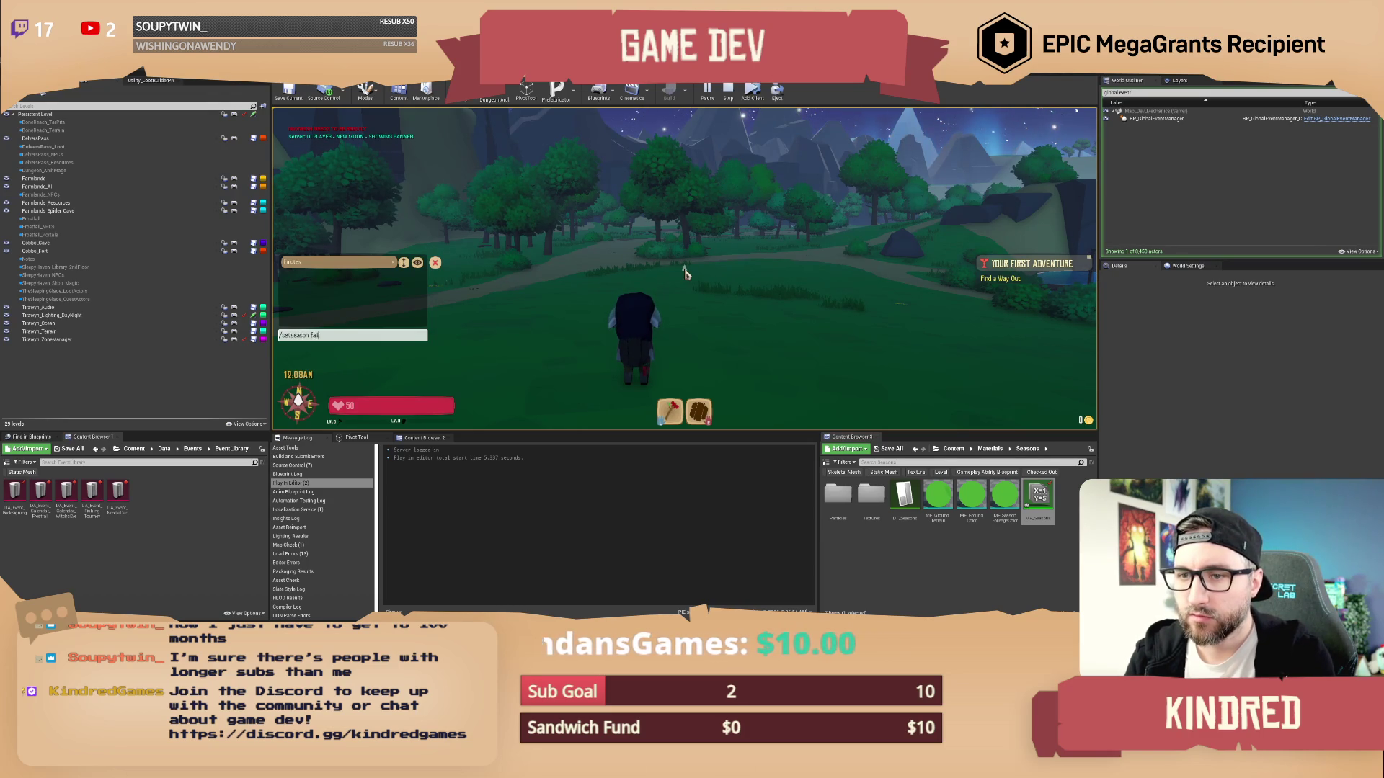
pyautogui.press('Return')
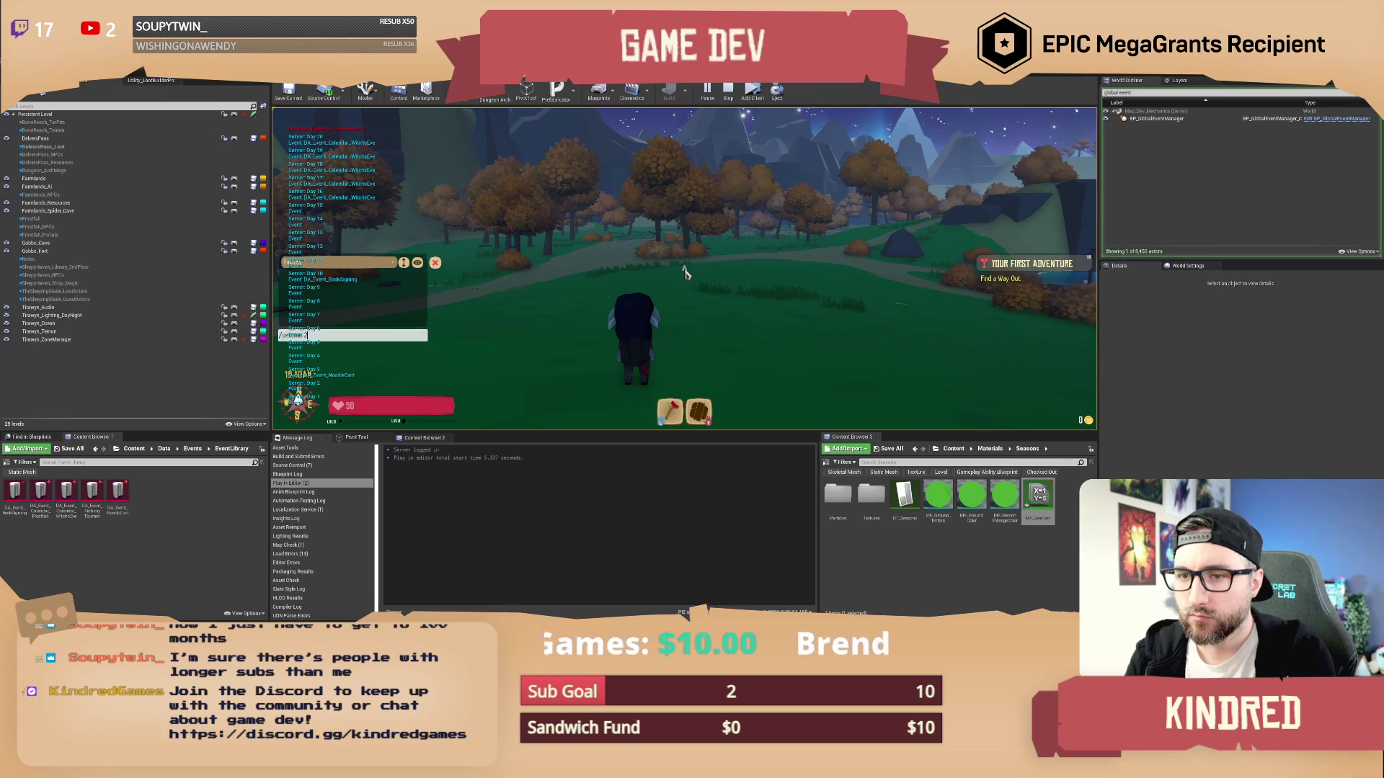
pyautogui.write('0')
pyautogui.press('Return')
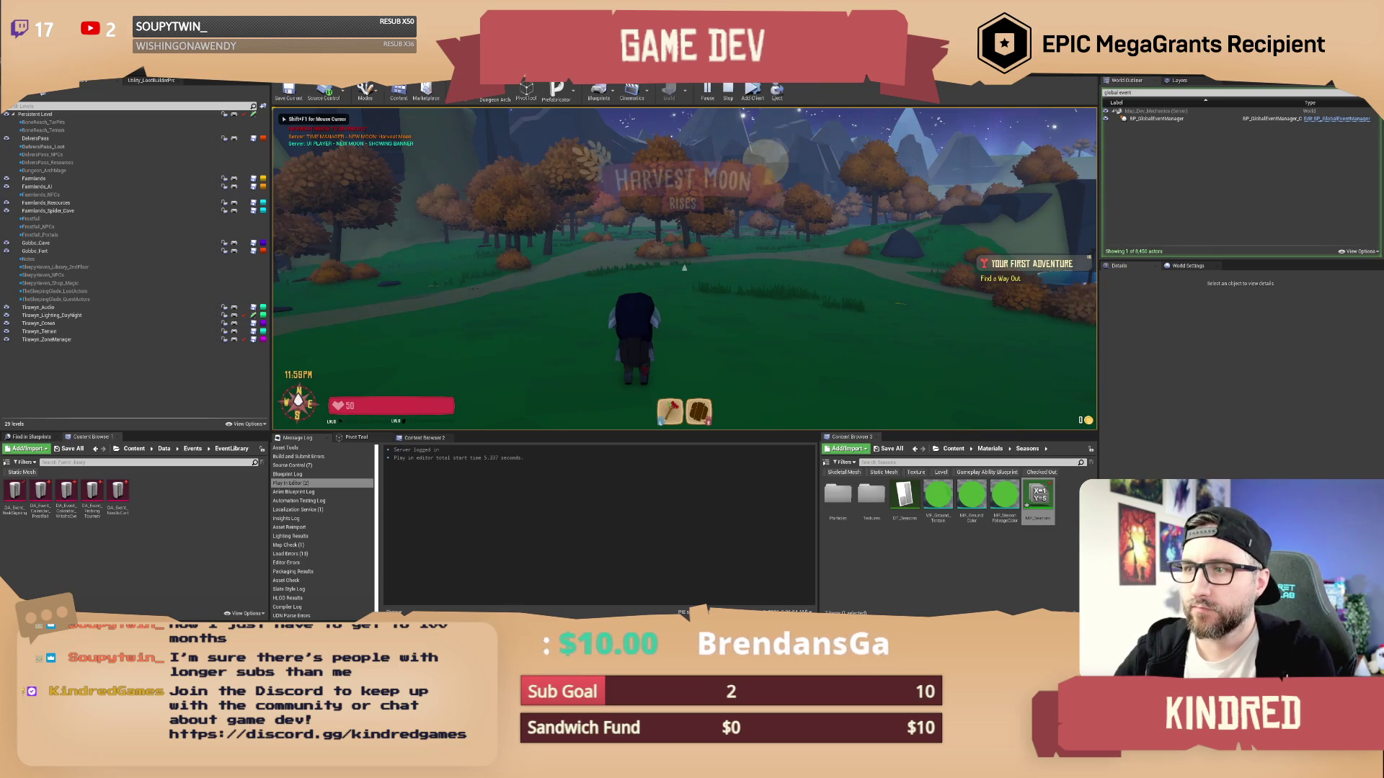
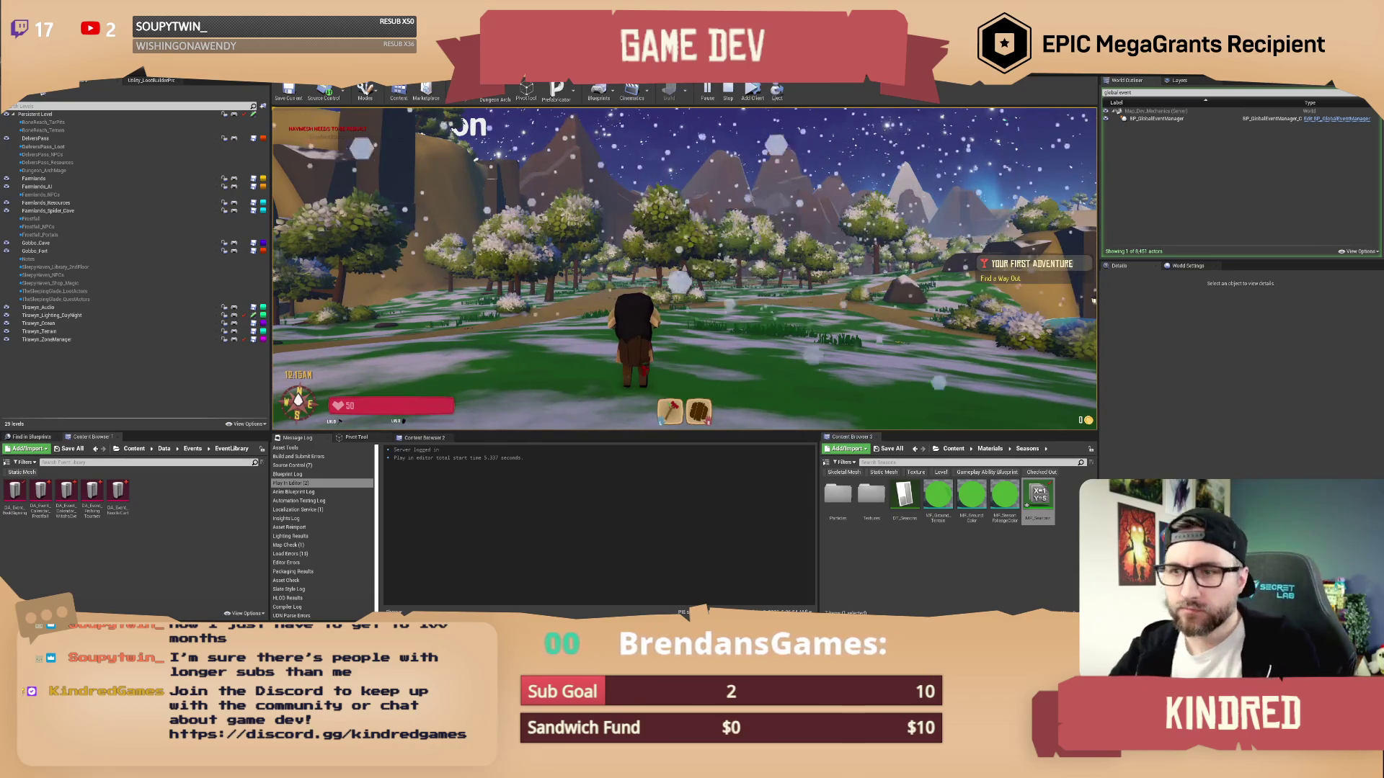
# Walk the character forward through the snow, then end the play-test
pyautogui.press('w')
pyautogui.press('w')
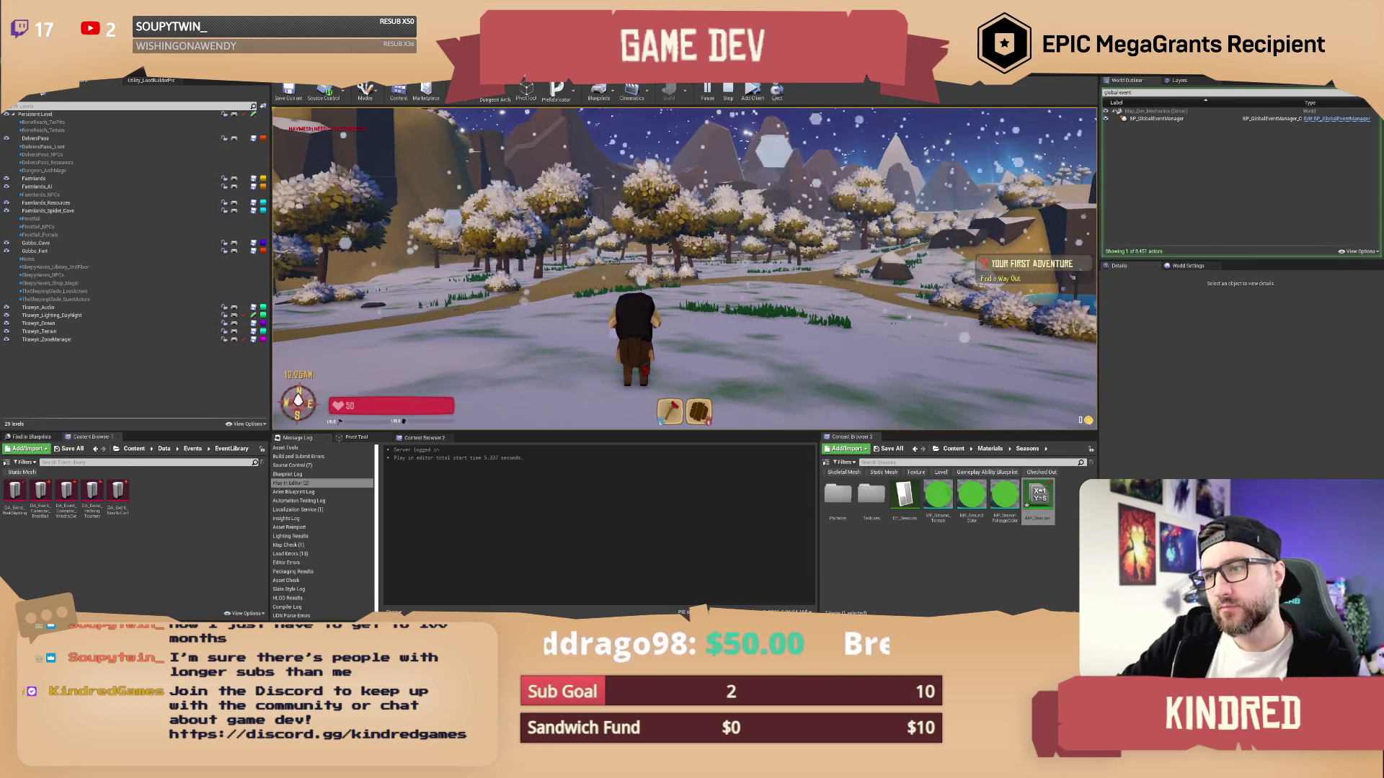
pyautogui.press('Escape')
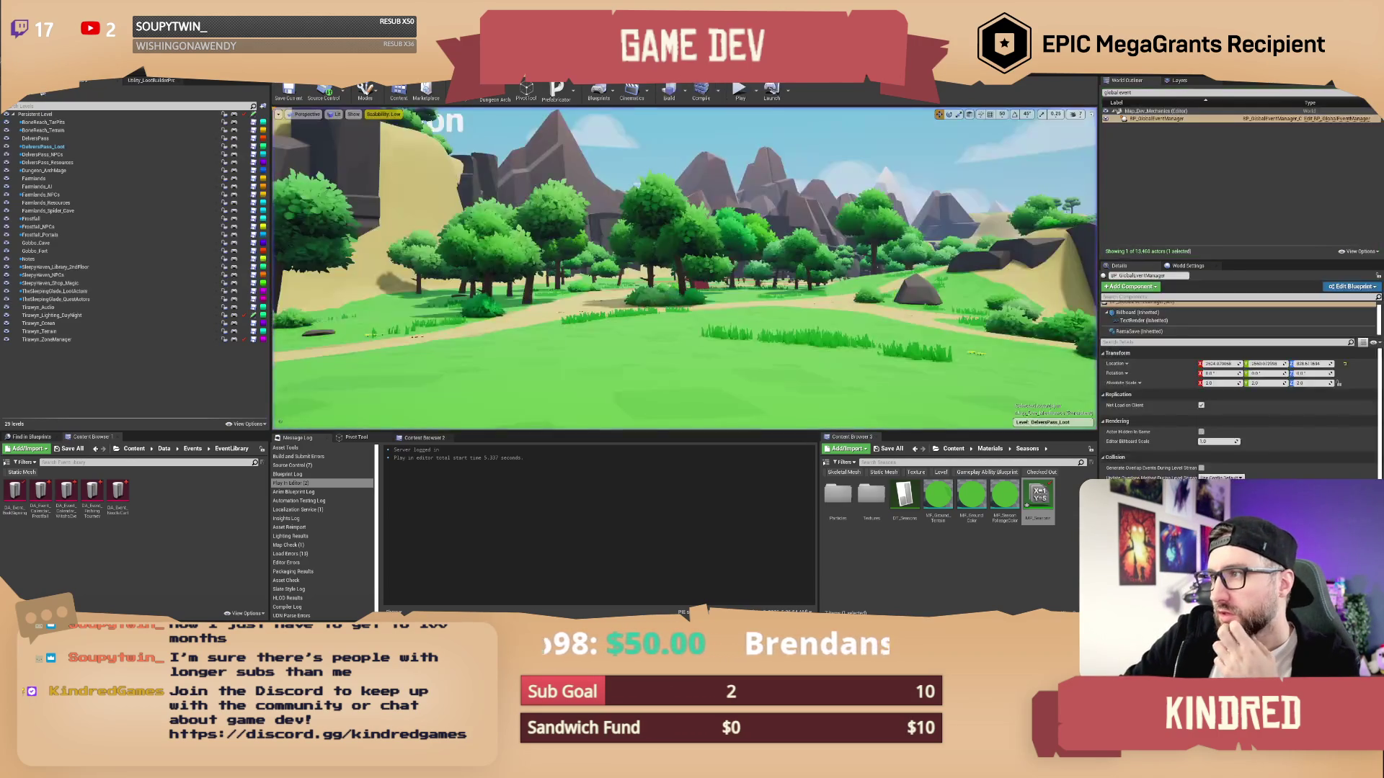
# Add a Print String node after the Switch on E_Seasons Winter output
pyautogui.moveTo(892, 187); pyautogui.dragTo(854, 179)
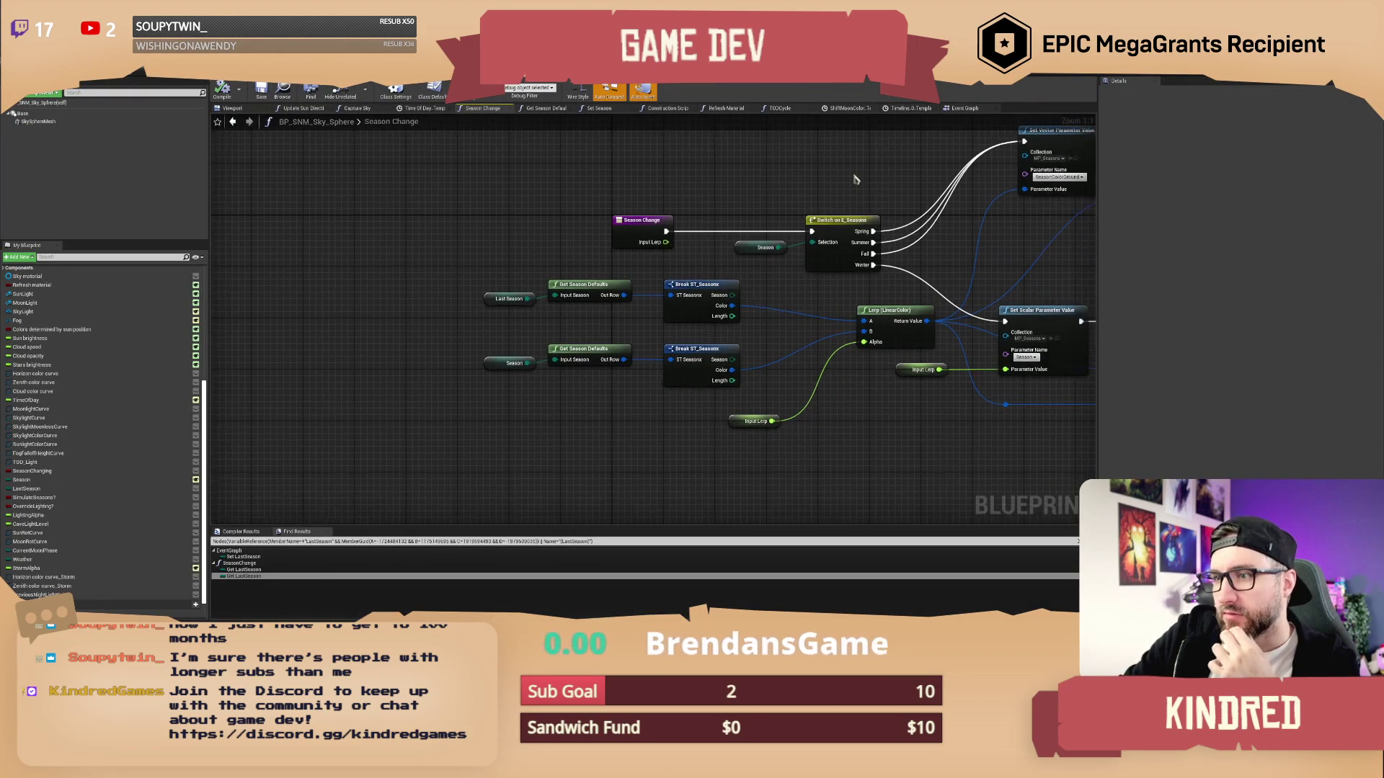
pyautogui.moveTo(665, 230)
pyautogui.mouseDown()
pyautogui.moveTo(702, 193)
pyautogui.moveTo(690, 173)
pyautogui.mouseUp()
pyautogui.moveTo(957, 266)
pyautogui.mouseDown()
pyautogui.moveTo(810, 276)
pyautogui.moveTo(675, 317)
pyautogui.moveTo(617, 315)
pyautogui.moveTo(701, 307)
pyautogui.moveTo(652, 339)
pyautogui.moveTo(478, 353)
pyautogui.moveTo(262, 346)
pyautogui.mouseUp()
pyautogui.write('print')
pyautogui.press('Return')
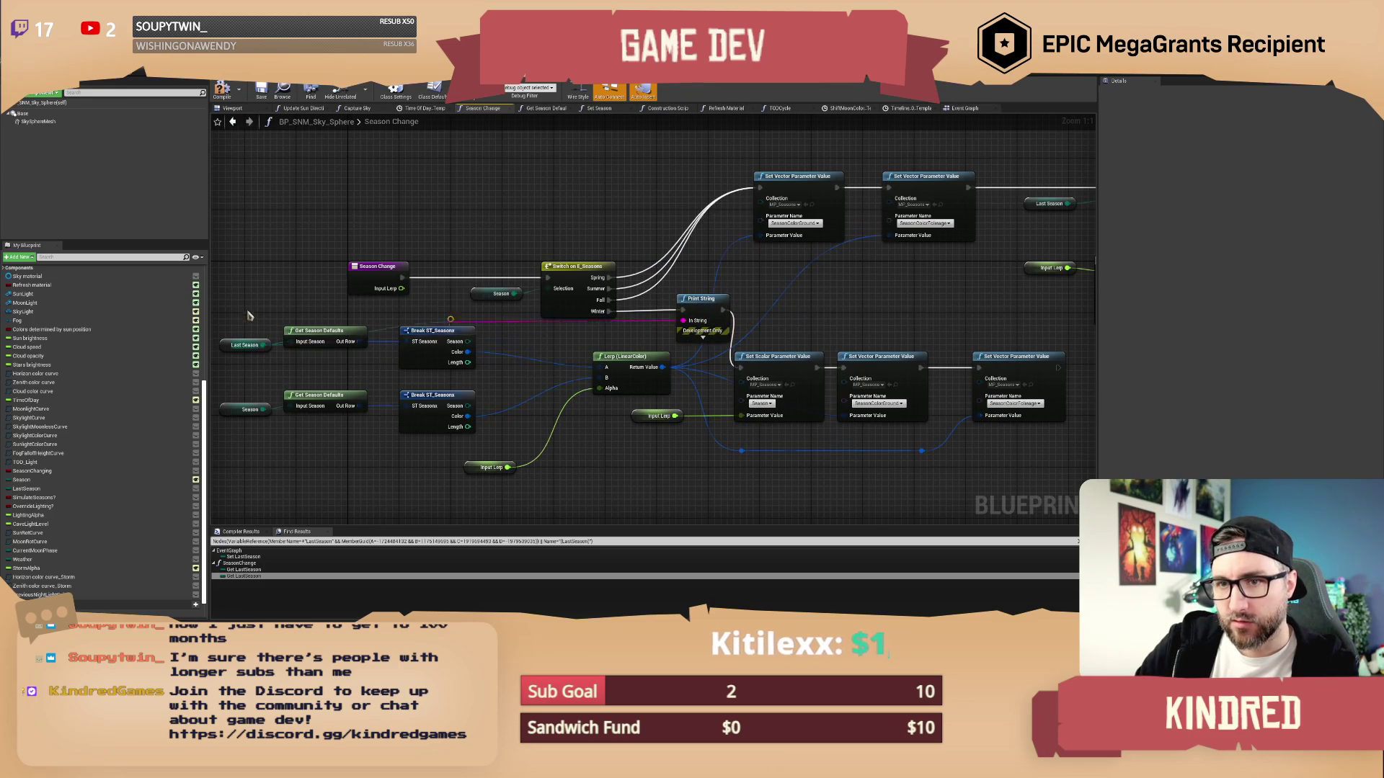
# Tidy the conversion node, save the sky sphere blueprint and start a new play-test
pyautogui.moveTo(481, 326); pyautogui.dragTo(448, 313)
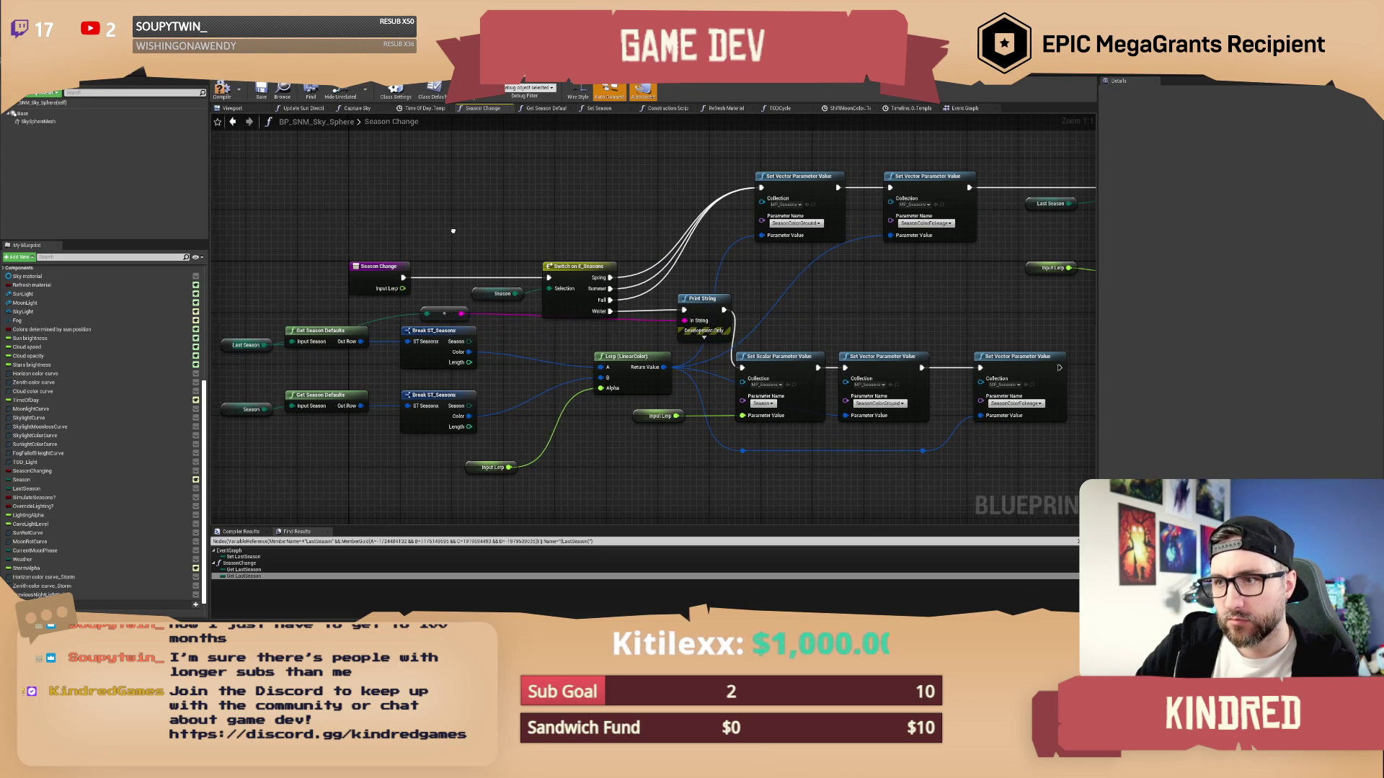
pyautogui.click(266, 92)
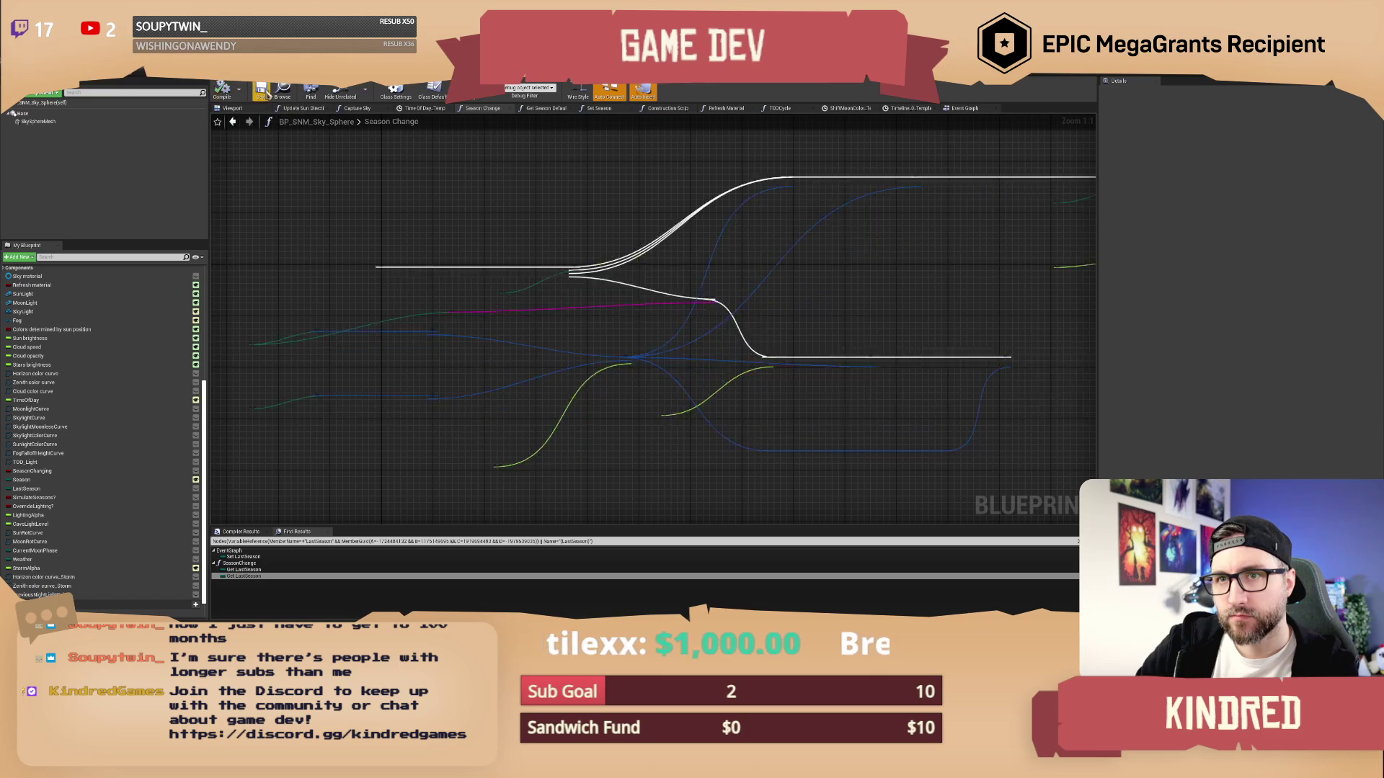
pyautogui.hotkey('alt', 'Tab')
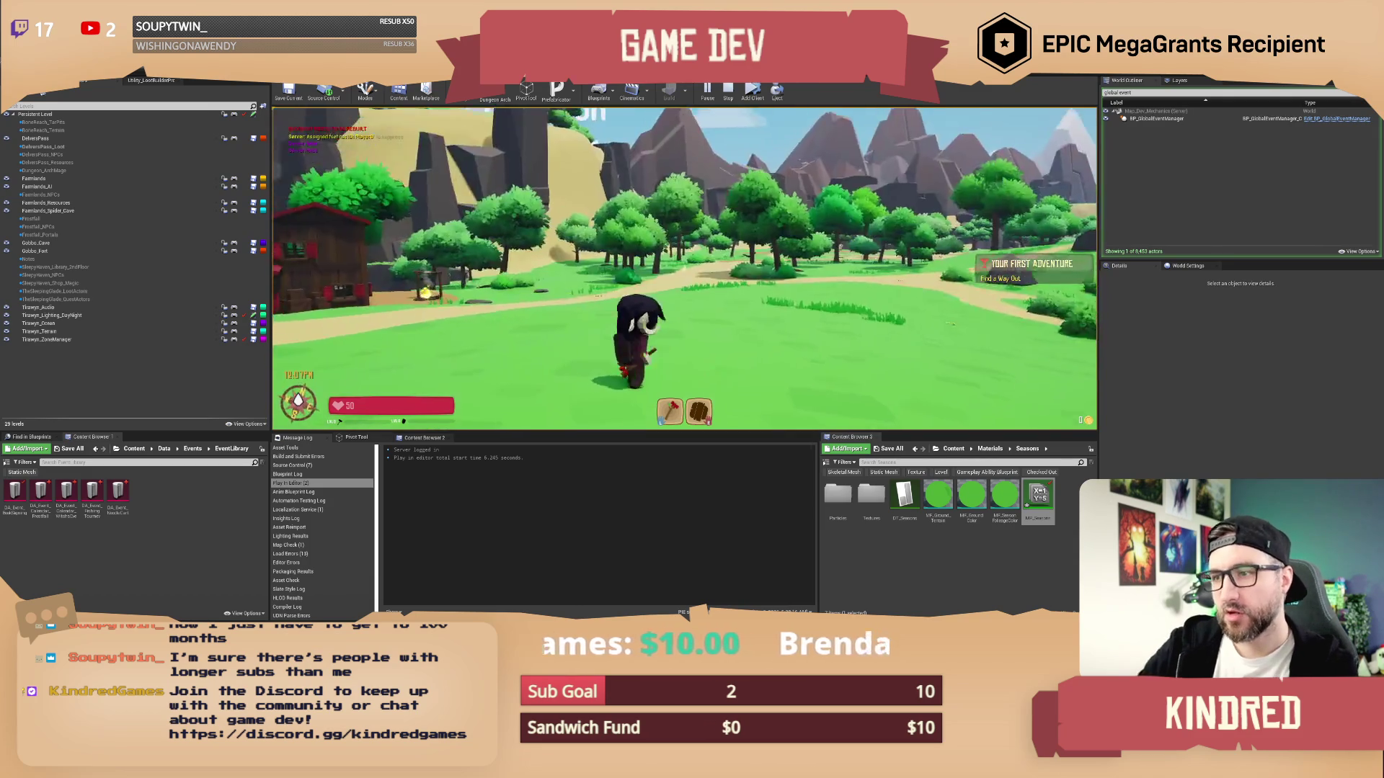
# Run the chat commands /setday 20, /setseason winter, /setseason fall and /settime in-game
pyautogui.press('Return')
pyautogui.write('/setday 20')
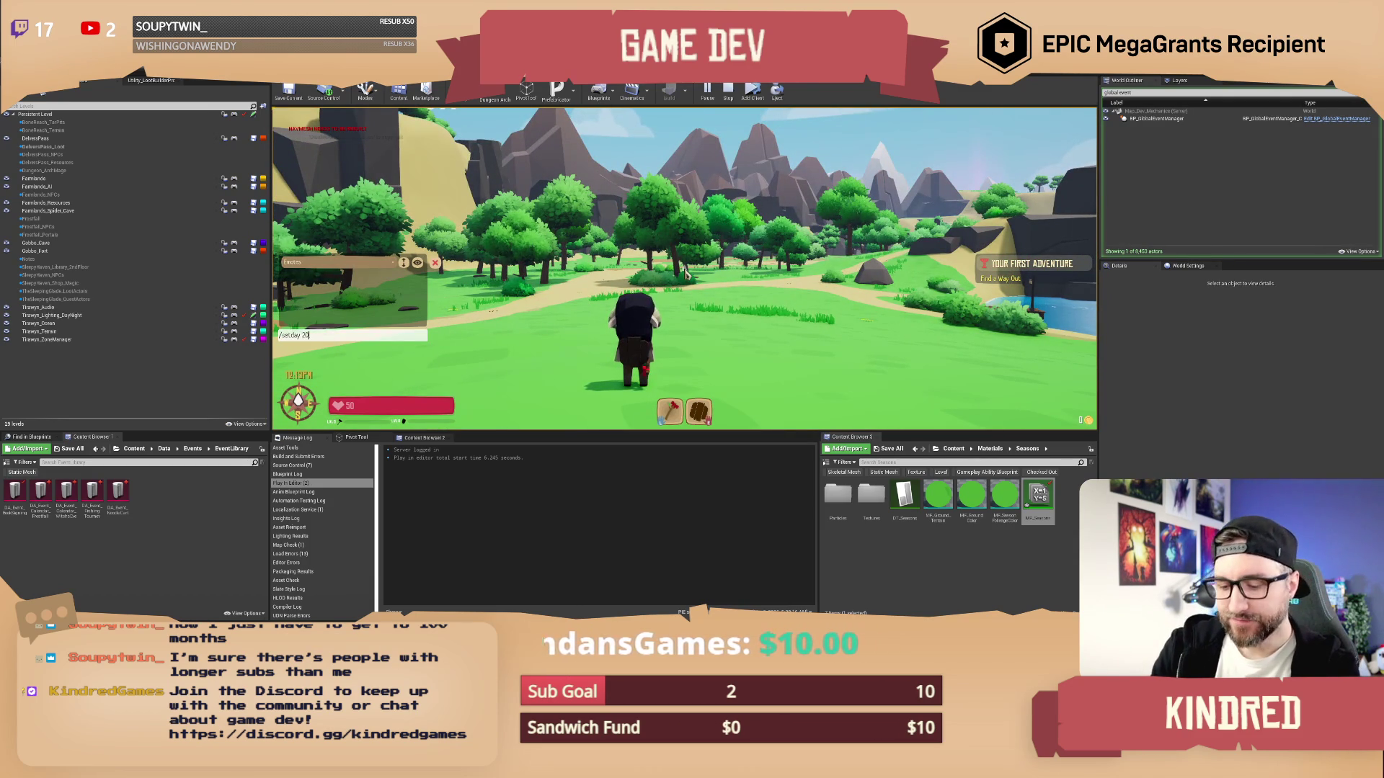
pyautogui.press('Return')
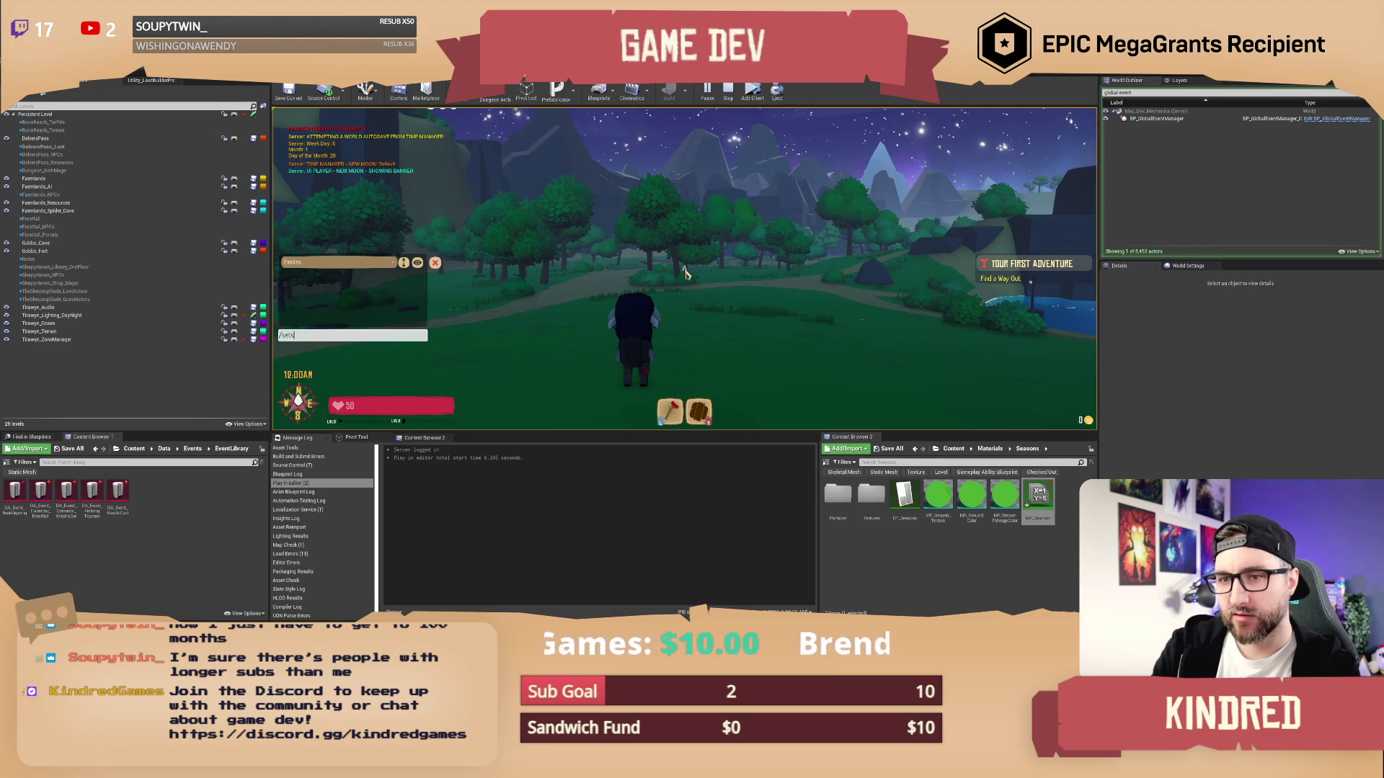
pyautogui.write('eason winter')
pyautogui.press('Return')
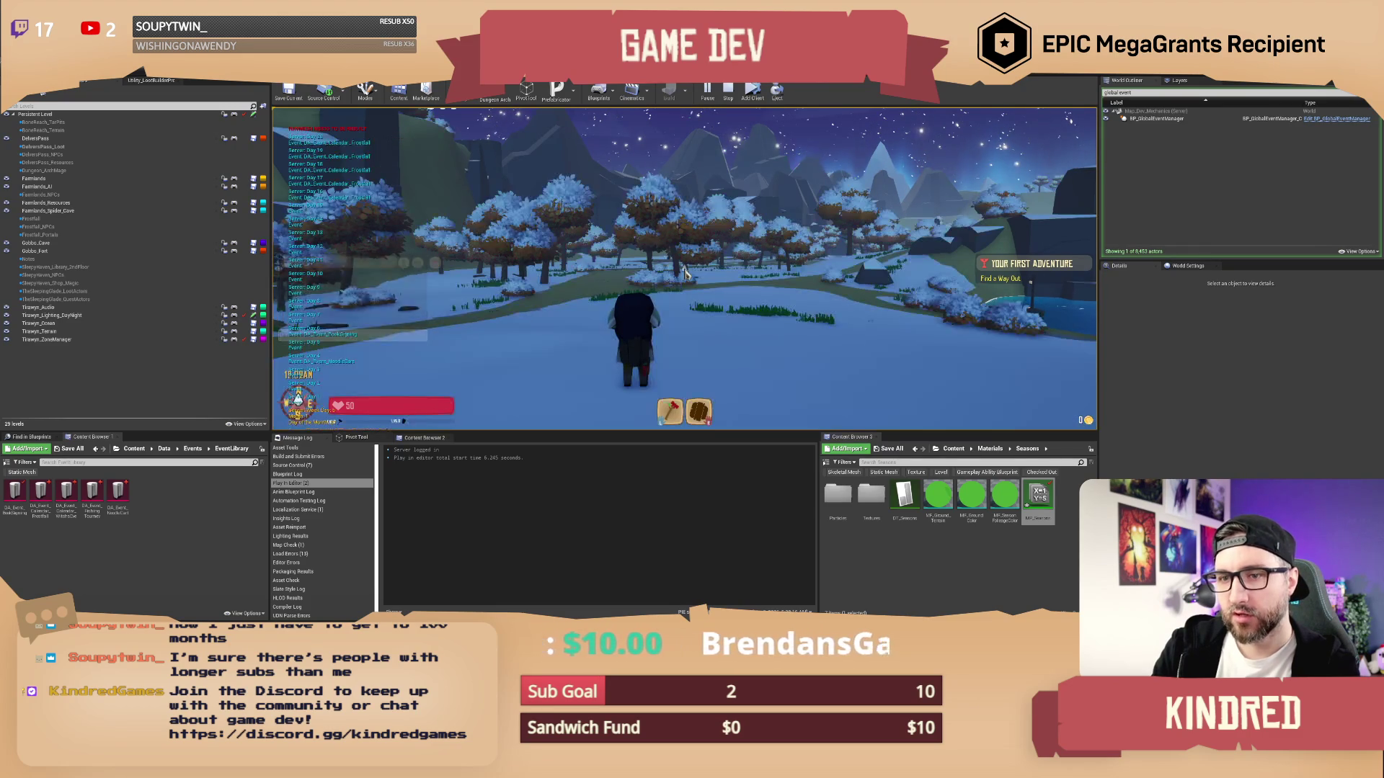
pyautogui.press('Return')
pyautogui.write('/s')
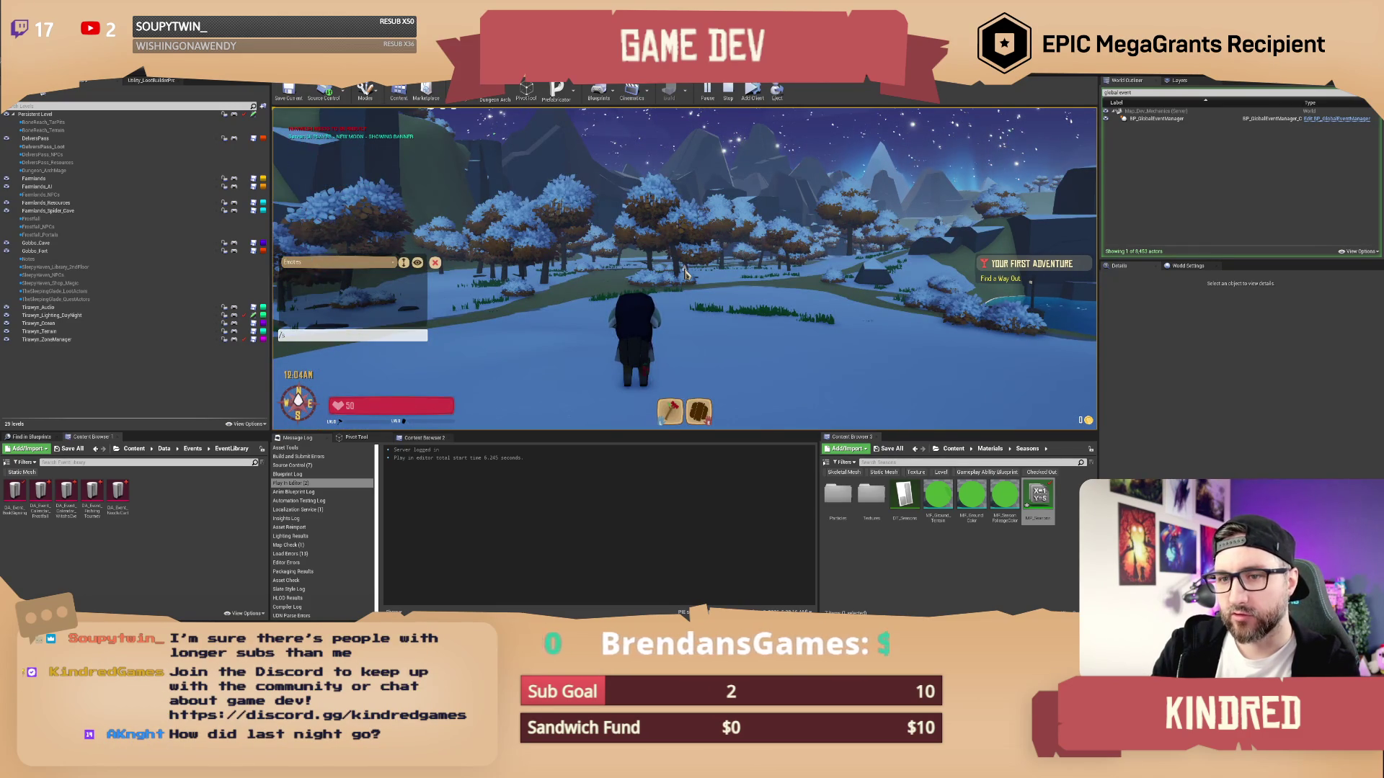
pyautogui.write('etseason fa')
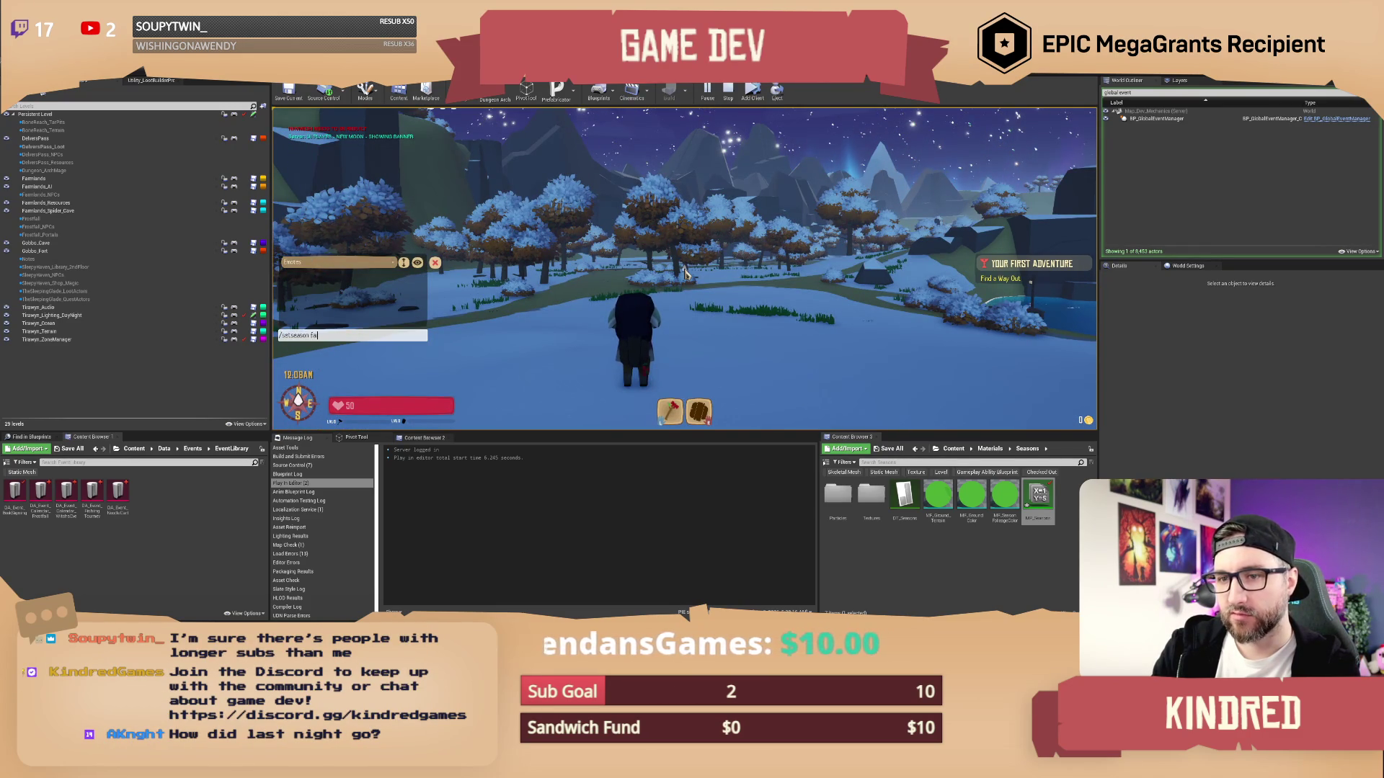
pyautogui.write('l')
pyautogui.press('Return')
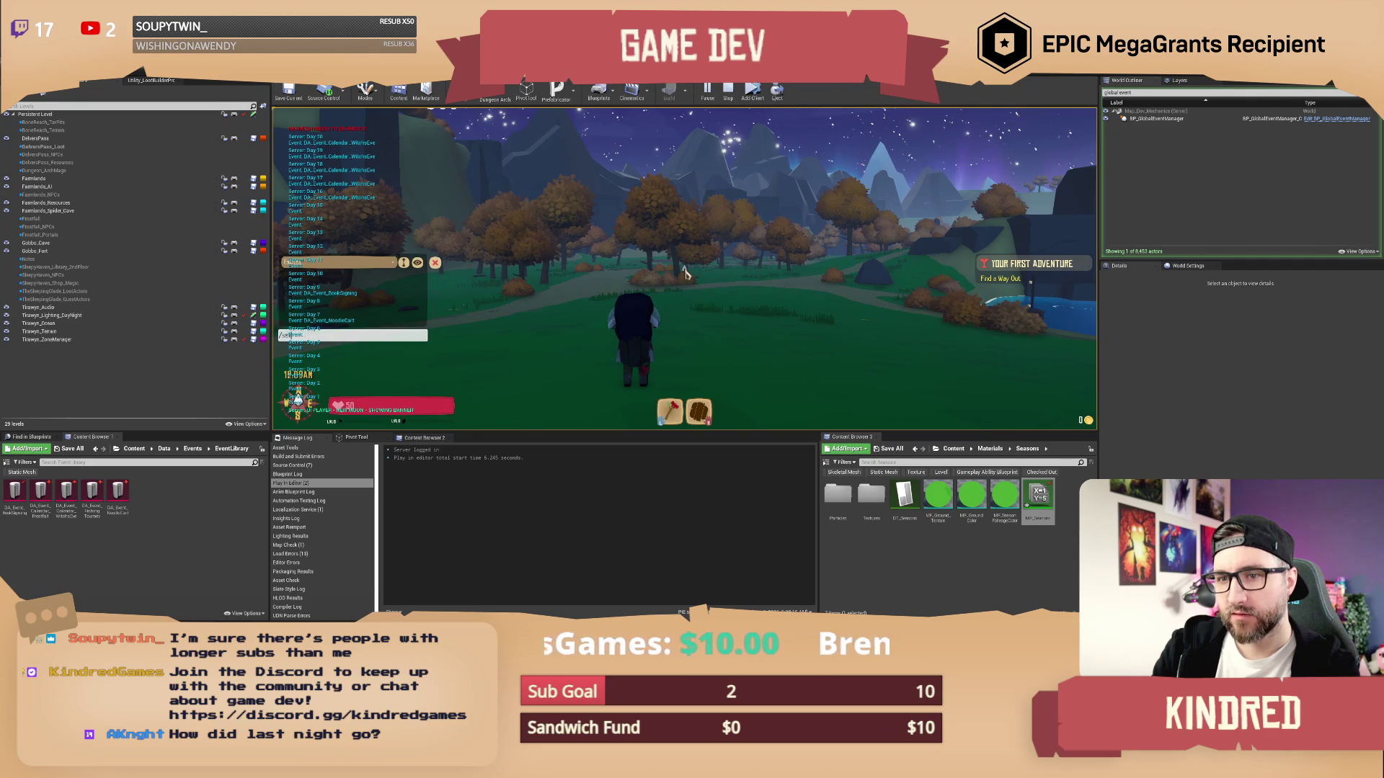
pyautogui.write('ettime')
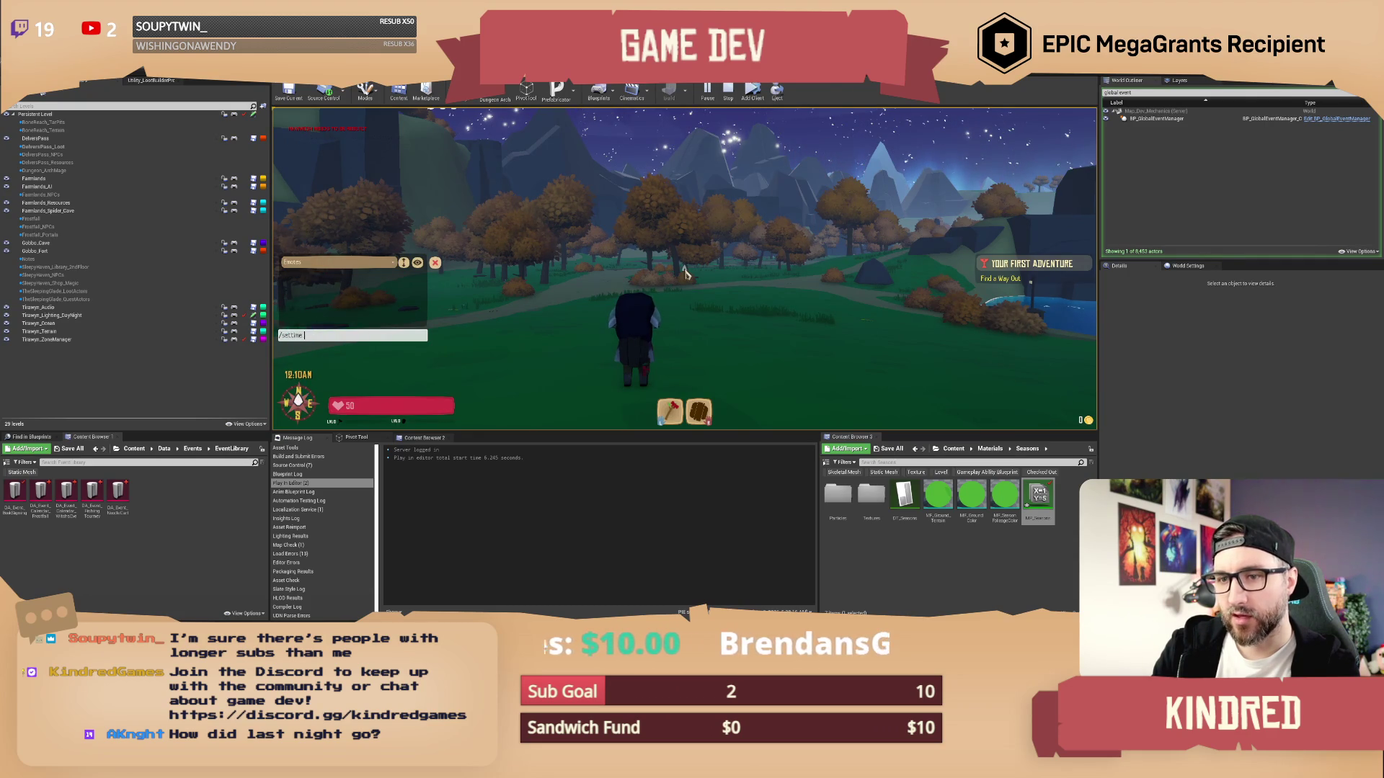
pyautogui.write('2358')
pyautogui.press('Return')
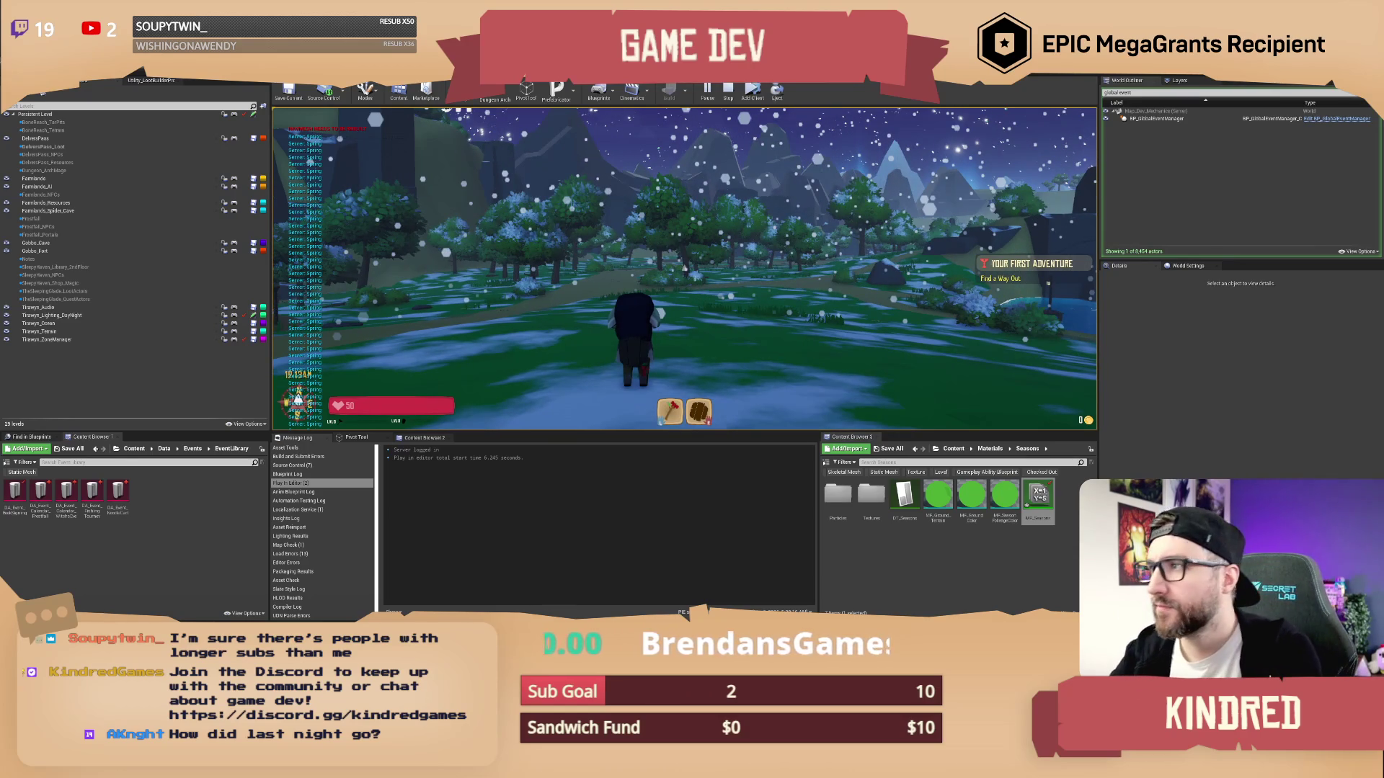
# End the play-test, find all references to the Season variable and jump to one
pyautogui.press('Escape')
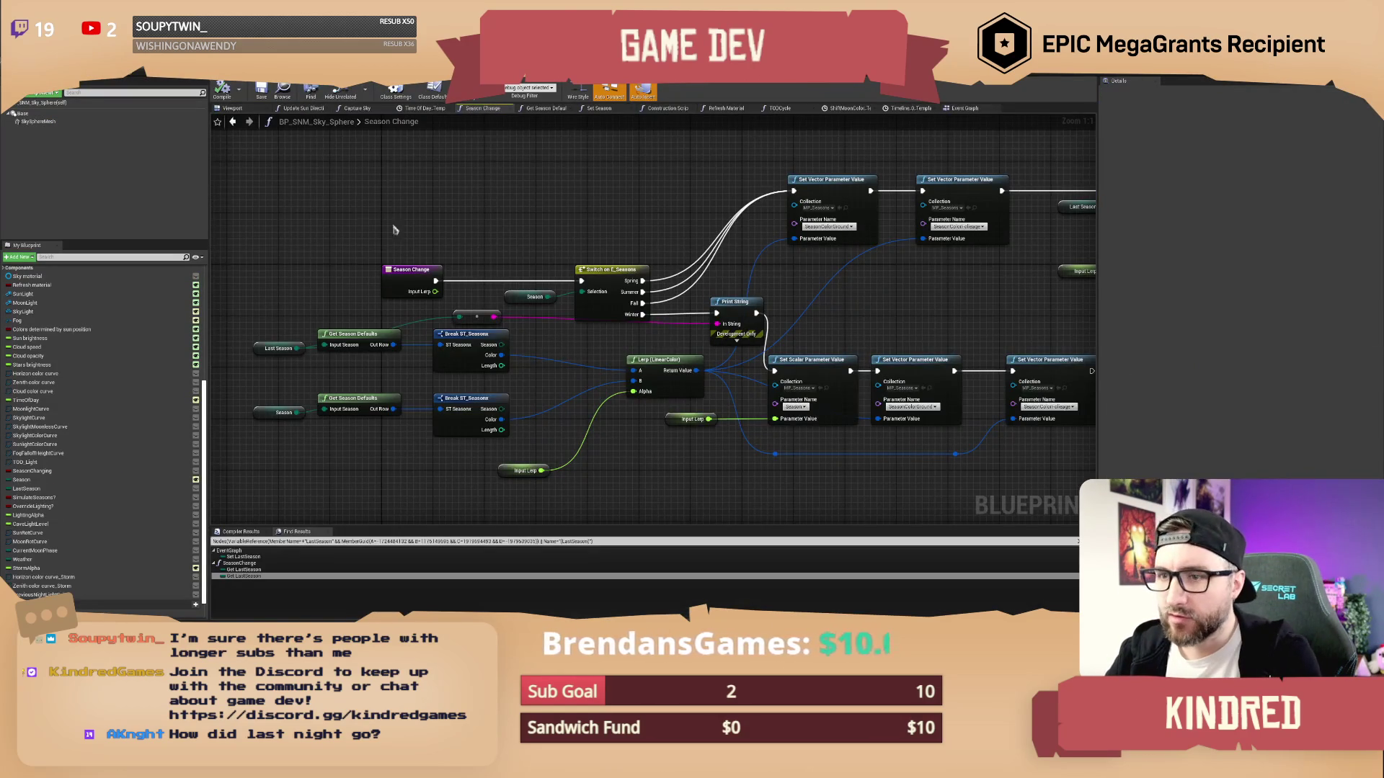
pyautogui.click(309, 414)
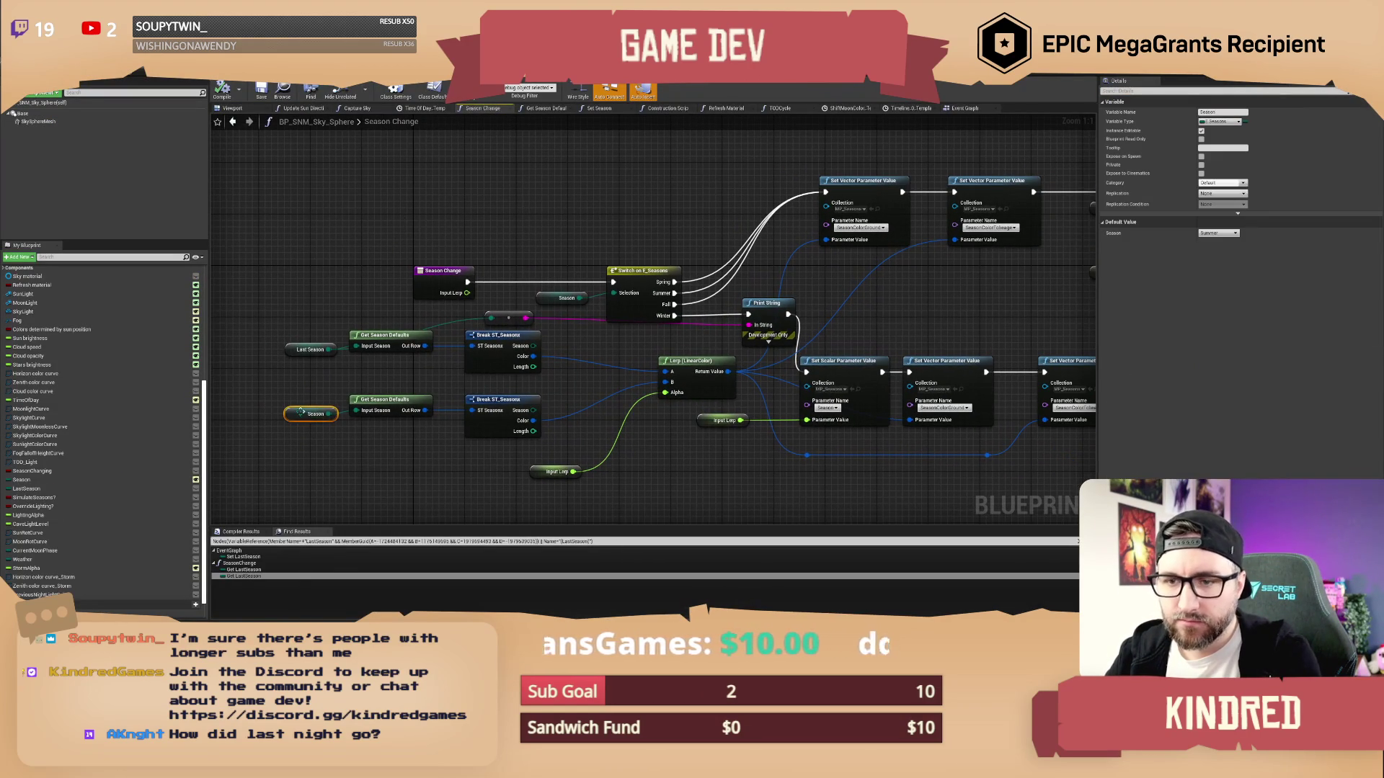
pyautogui.rightClick(303, 413)
pyautogui.moveTo(328, 485)
pyautogui.click(425, 490)
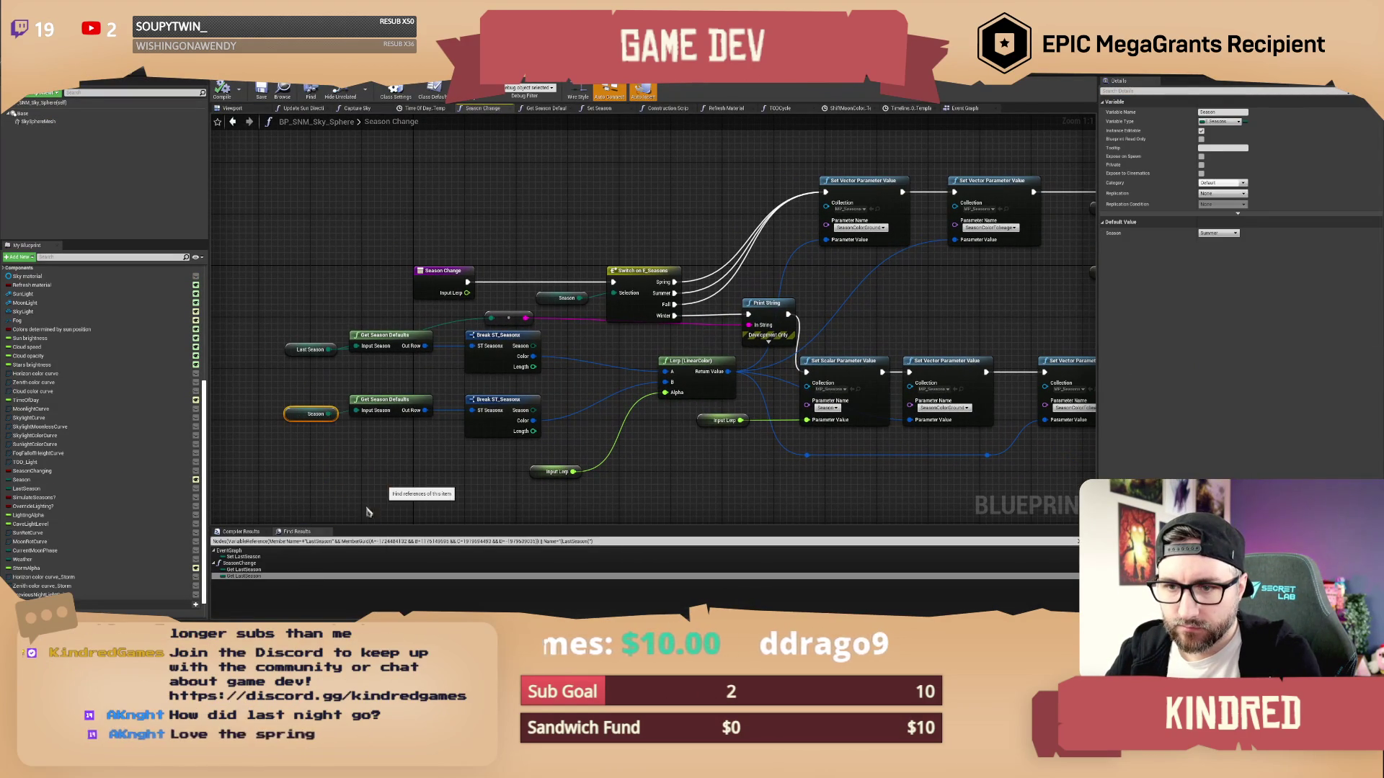
pyautogui.doubleClick(245, 557)
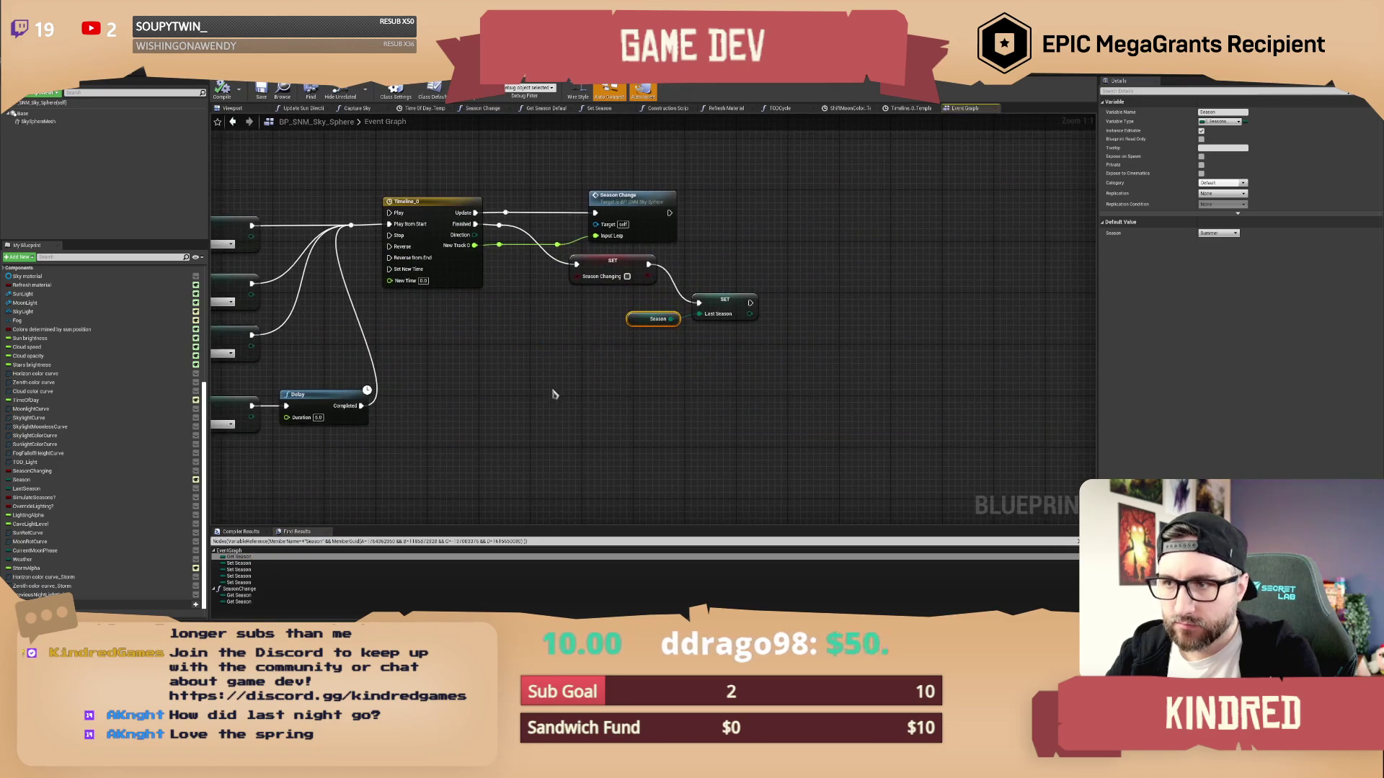
# Jump to the Winter Set Season node and inspect the SET Season, Delay and Timeline_0 nodes
pyautogui.doubleClick(239, 562)
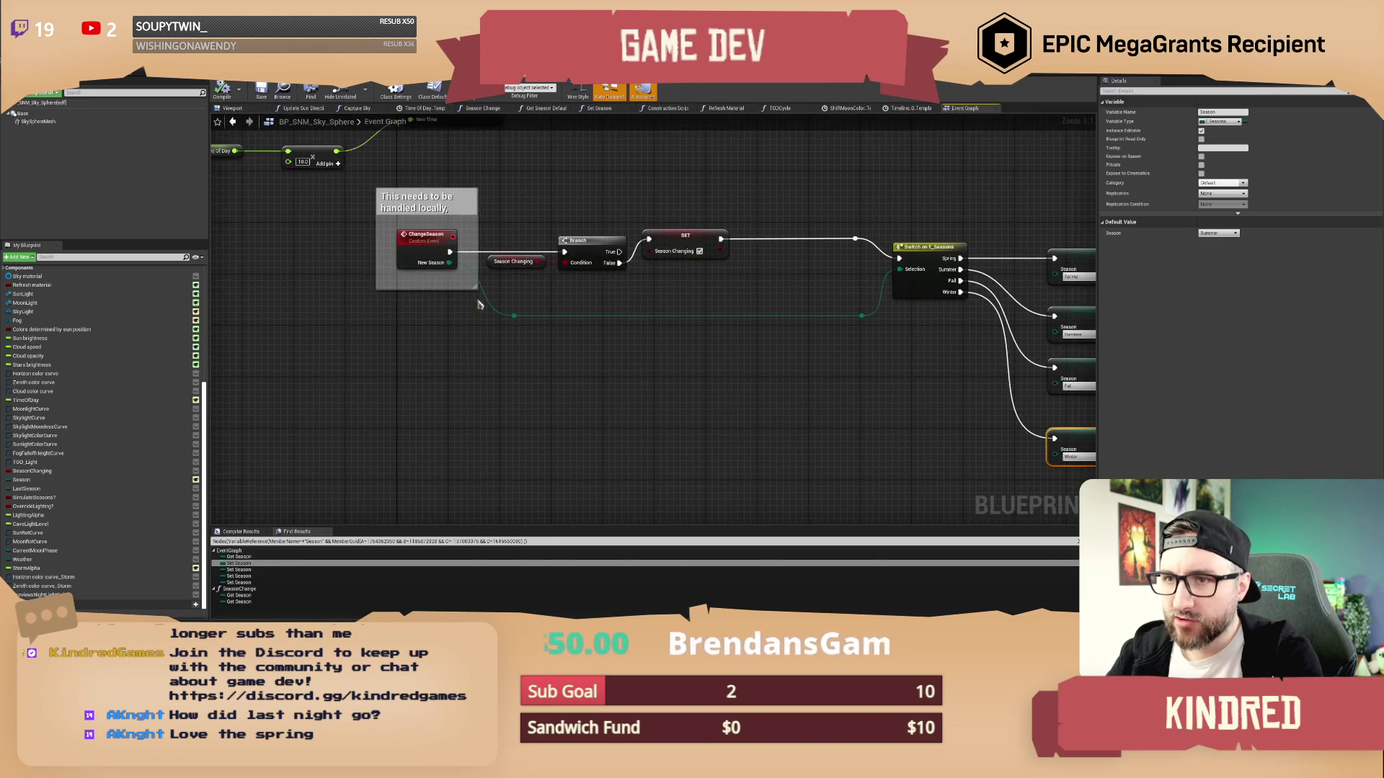
pyautogui.moveTo(436, 160); pyautogui.dragTo(437, 245)
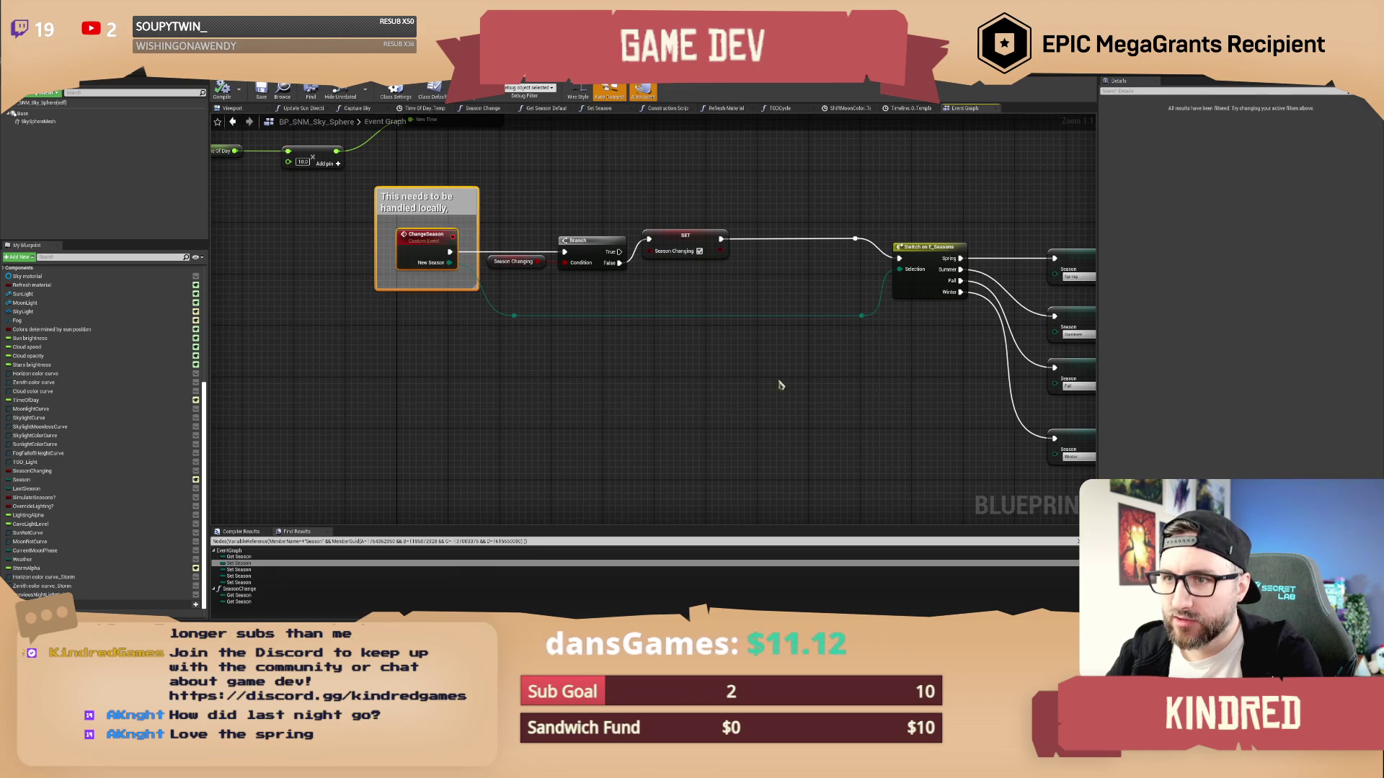
pyautogui.moveTo(778, 383); pyautogui.dragTo(640, 363)
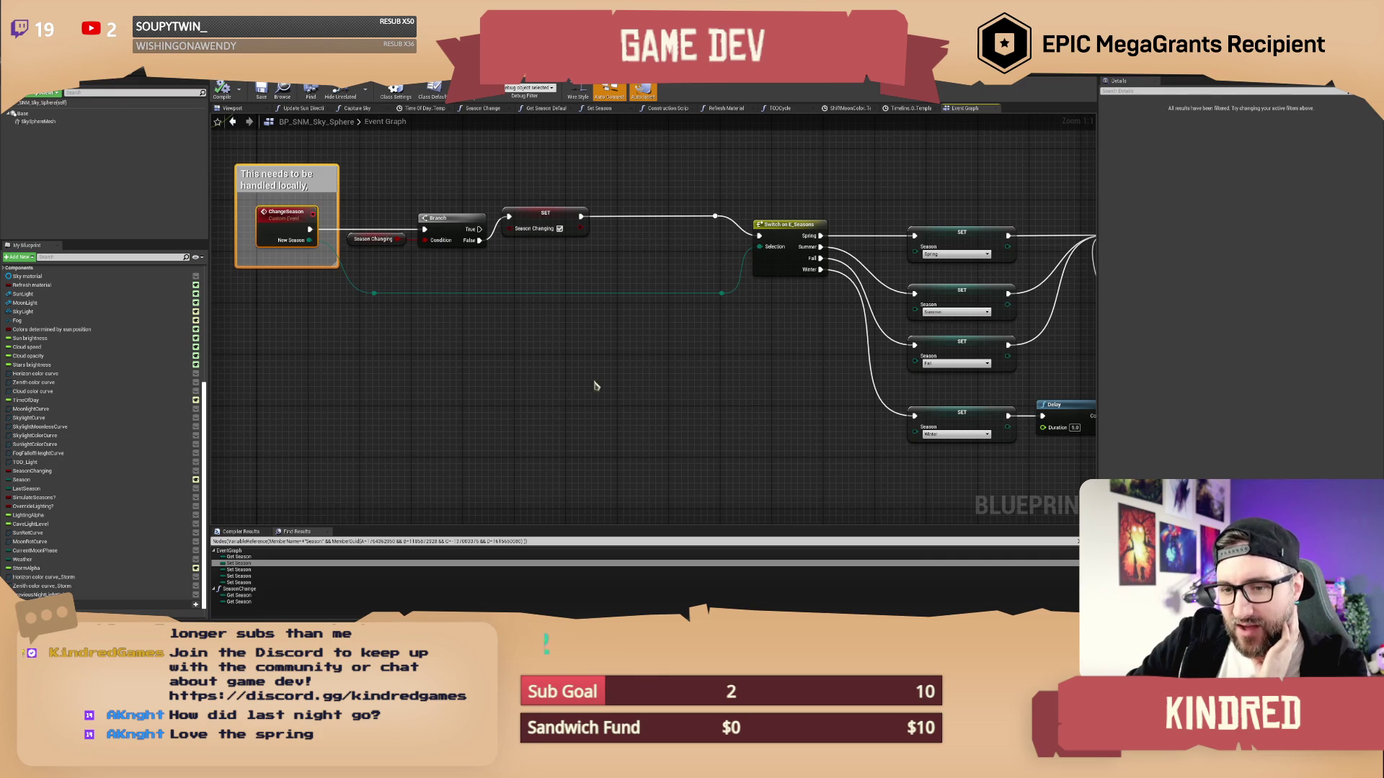
pyautogui.scroll(-1, 573, 371)
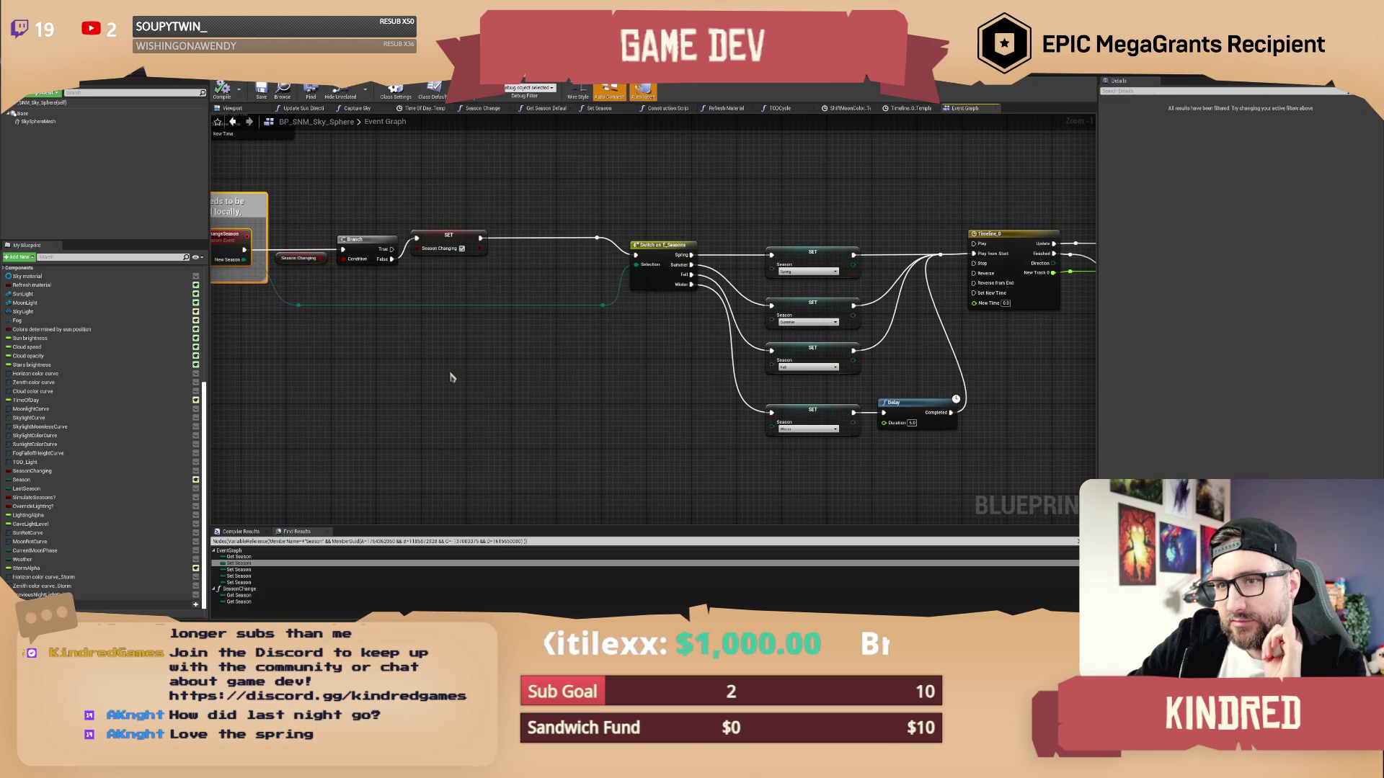
pyautogui.scroll(1, 450, 377)
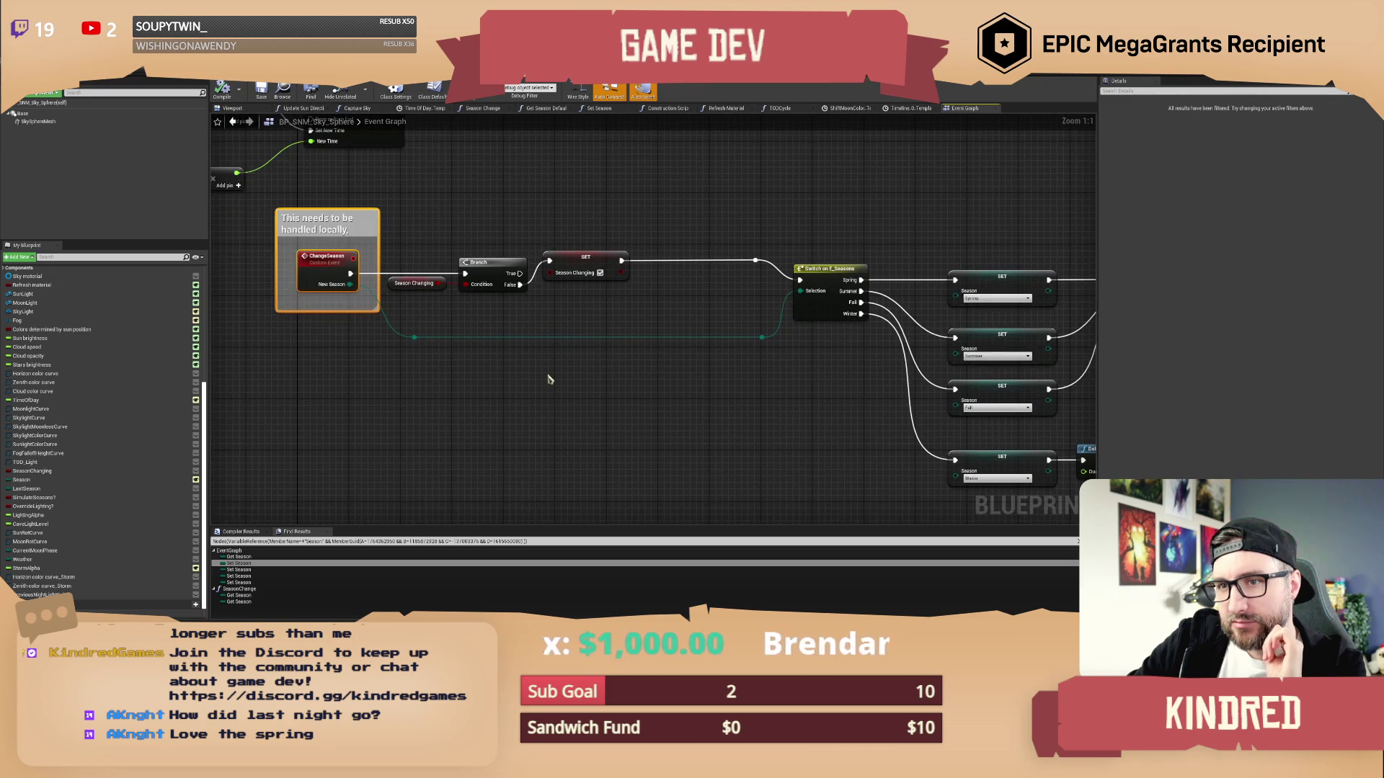
pyautogui.moveTo(548, 380); pyautogui.dragTo(523, 389)
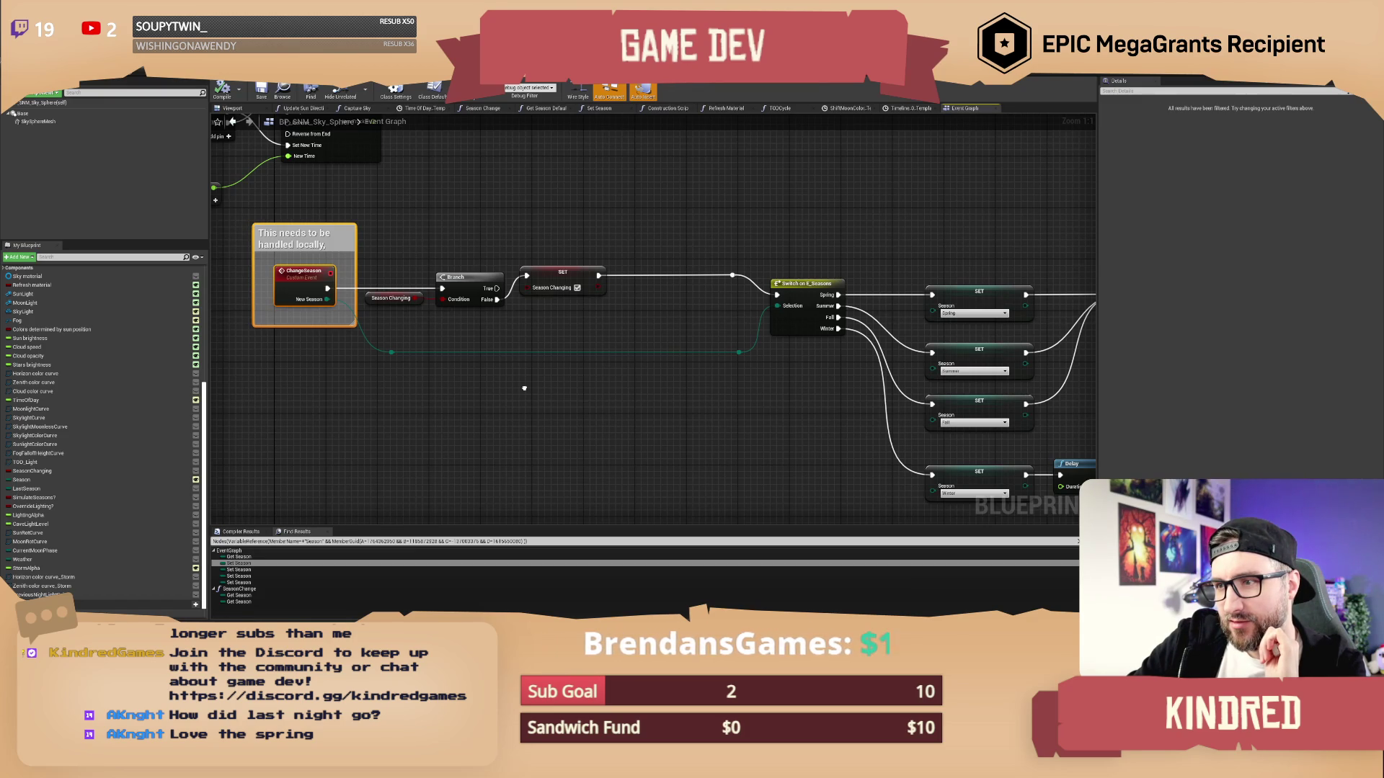
pyautogui.moveTo(524, 388); pyautogui.dragTo(404, 345)
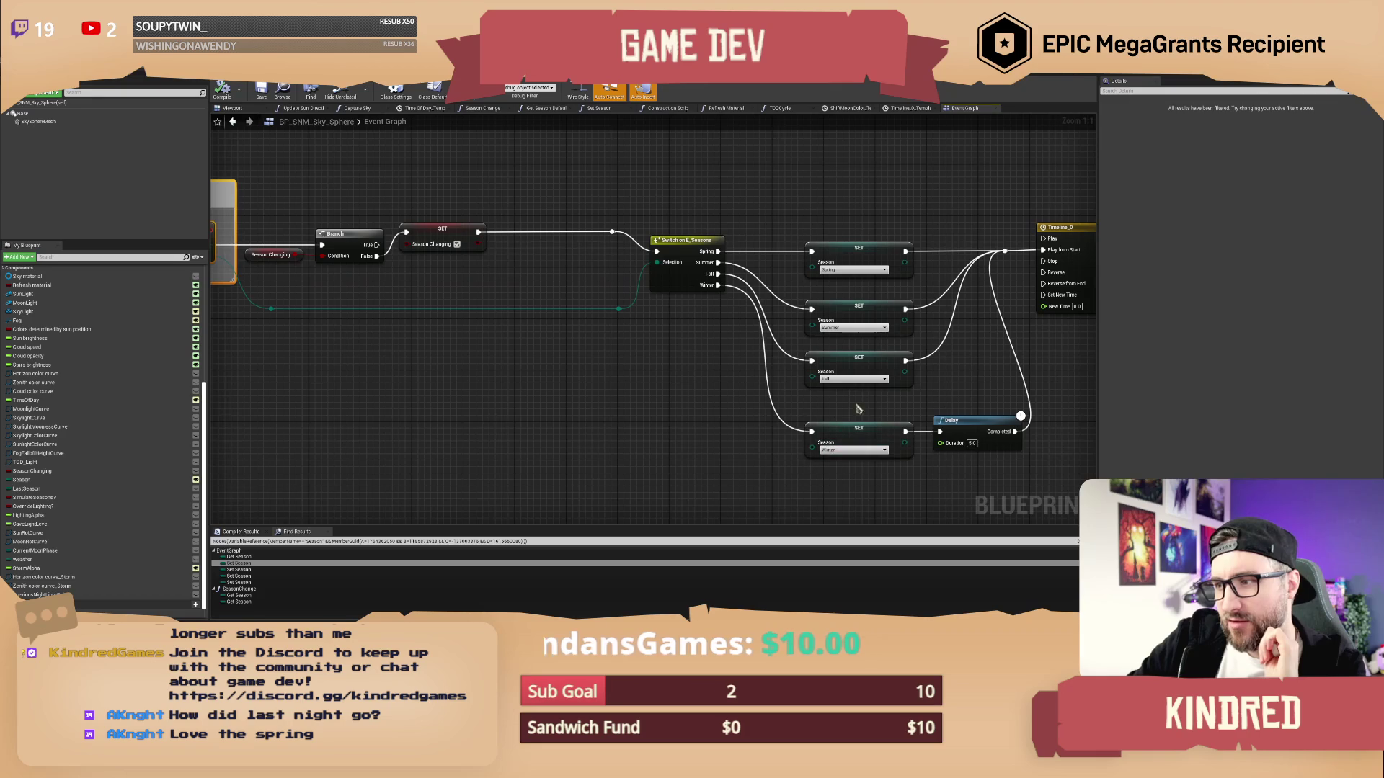
pyautogui.moveTo(857, 408); pyautogui.dragTo(1027, 461)
pyautogui.moveTo(702, 429); pyautogui.dragTo(554, 438)
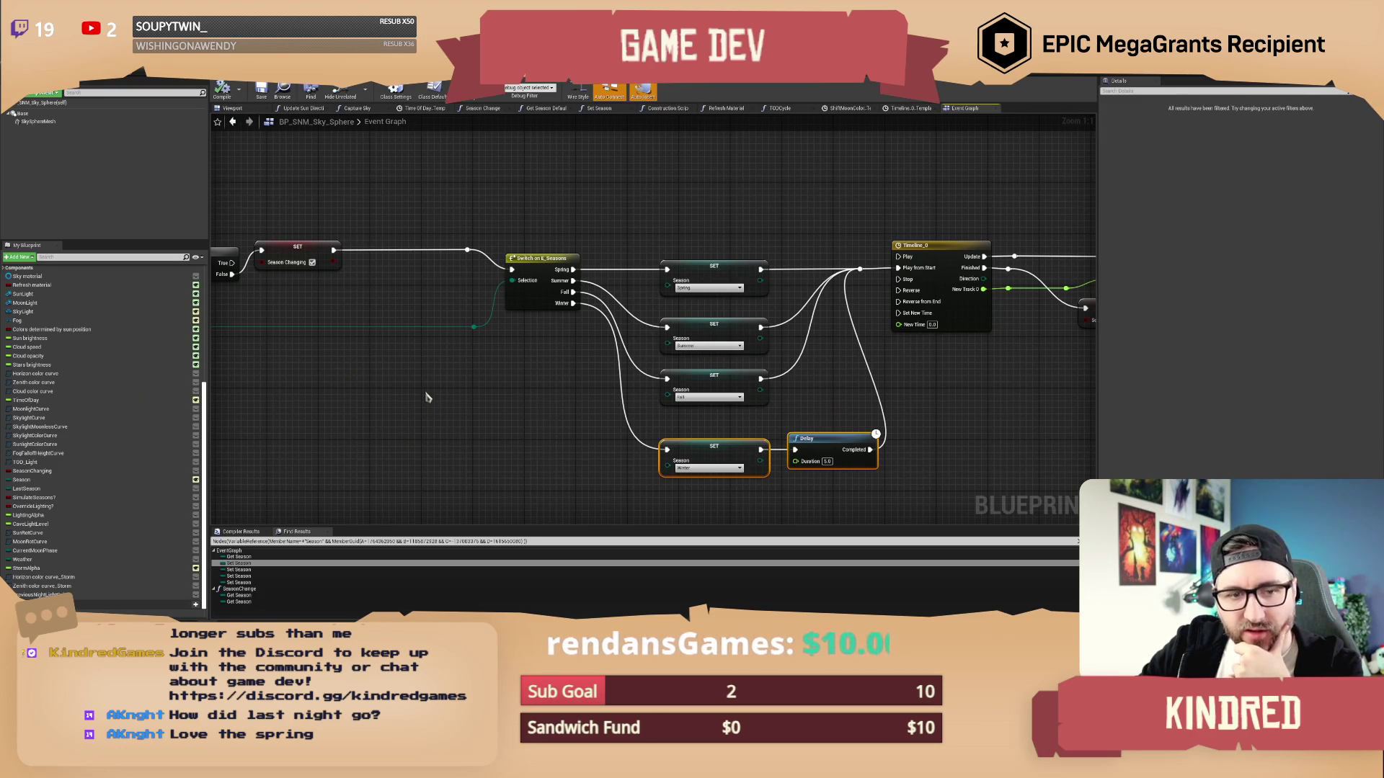
# Select the Time Of Day timeline and Sequence nodes above the ChangeSeason event for removal
pyautogui.moveTo(426, 397); pyautogui.dragTo(603, 400)
pyautogui.moveTo(444, 401)
pyautogui.mouseDown()
pyautogui.moveTo(586, 401)
pyautogui.moveTo(584, 427)
pyautogui.mouseUp()
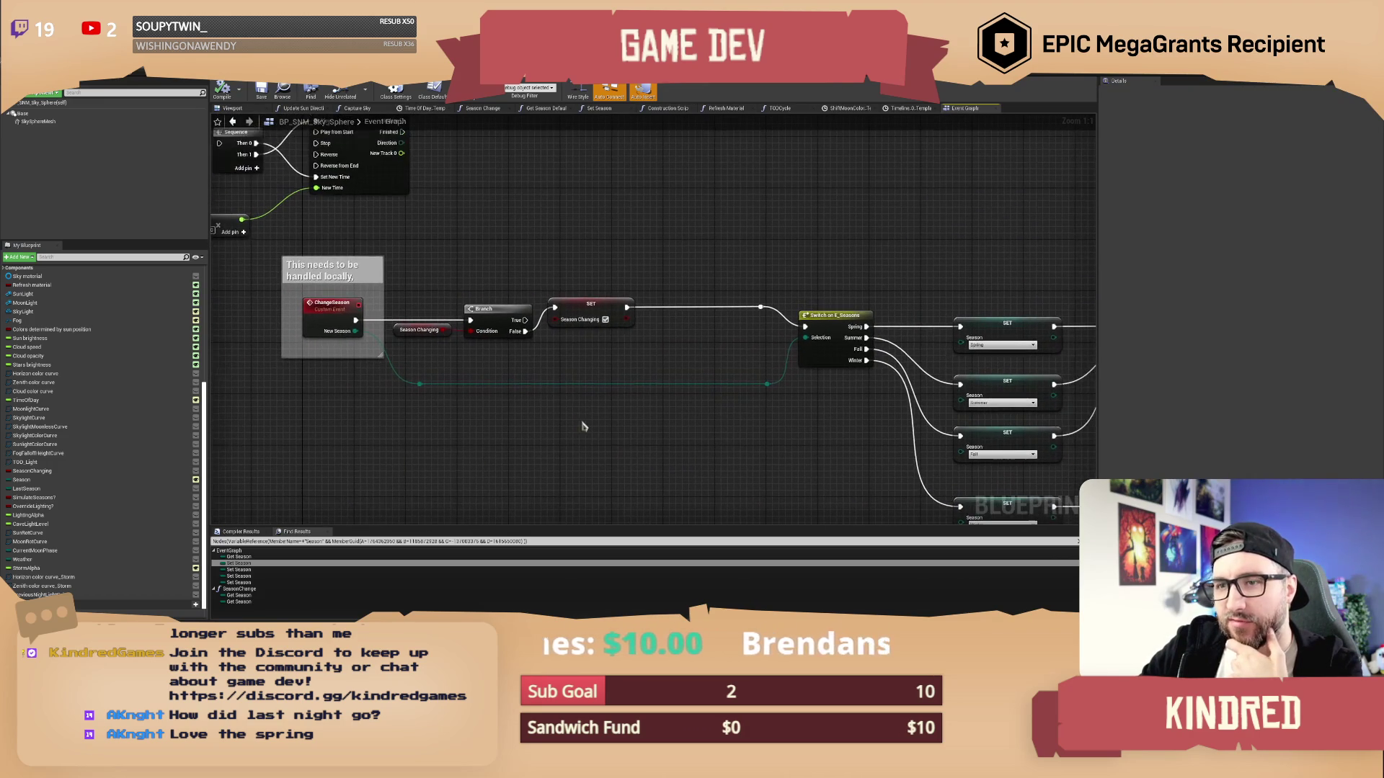
pyautogui.moveTo(655, 274); pyautogui.dragTo(655, 293)
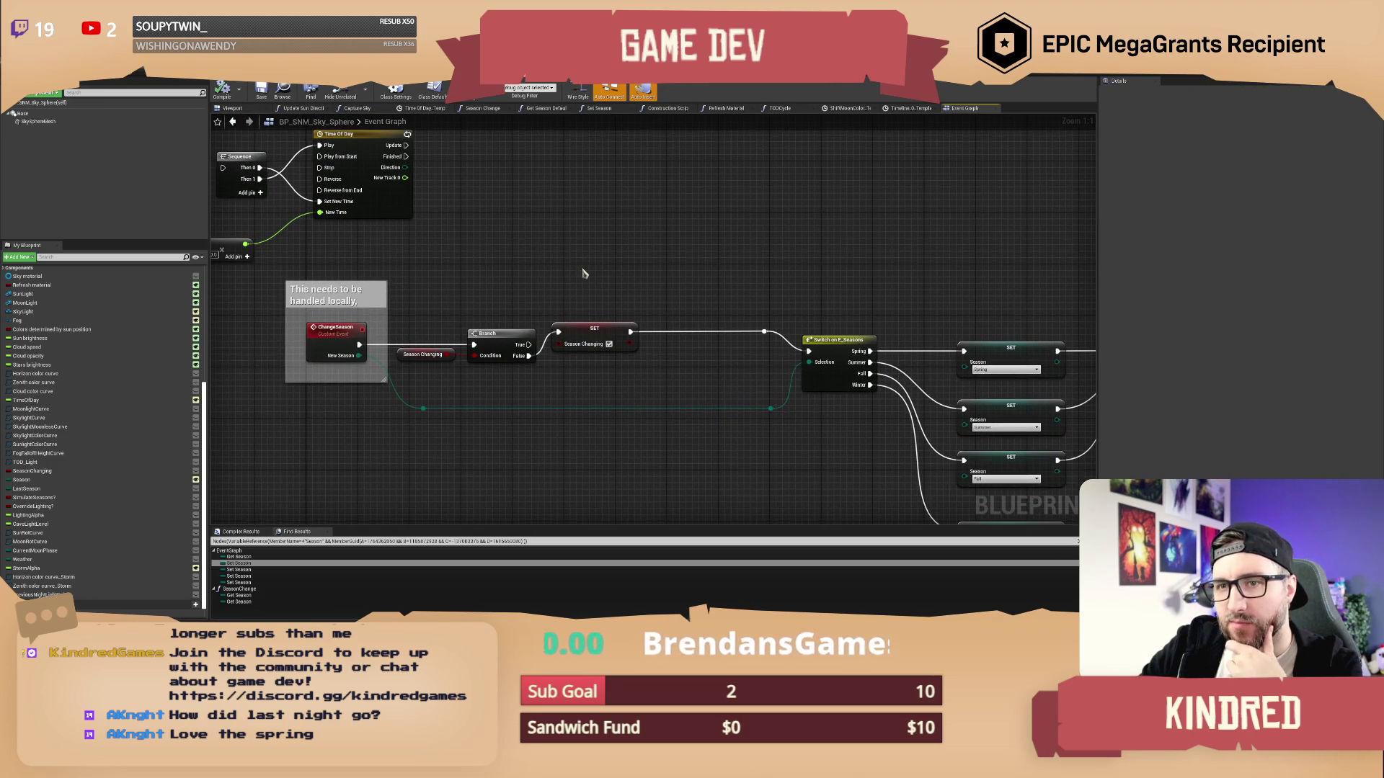
pyautogui.moveTo(549, 269)
pyautogui.mouseDown()
pyautogui.moveTo(679, 303)
pyautogui.moveTo(630, 312)
pyautogui.moveTo(664, 346)
pyautogui.mouseUp()
pyautogui.moveTo(311, 218); pyautogui.dragTo(625, 326)
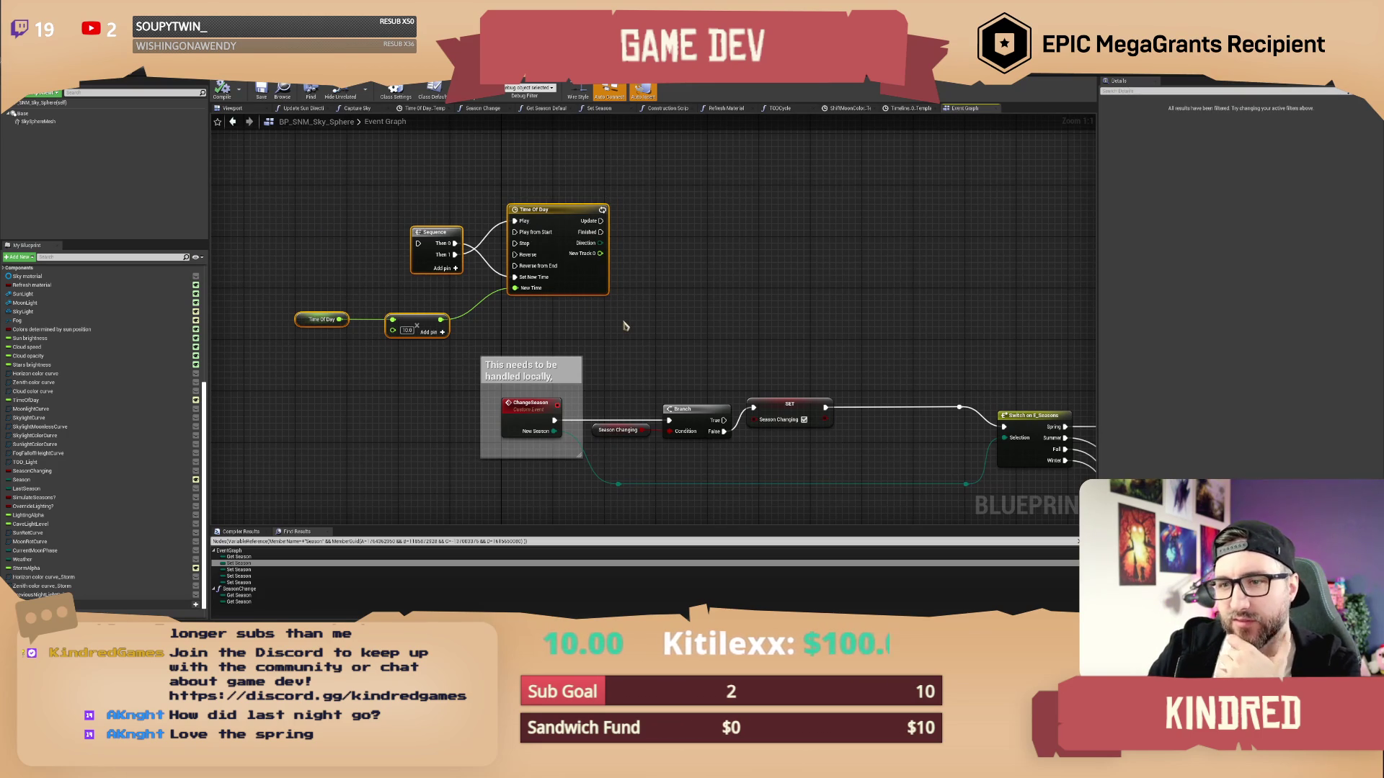
pyautogui.click(626, 326)
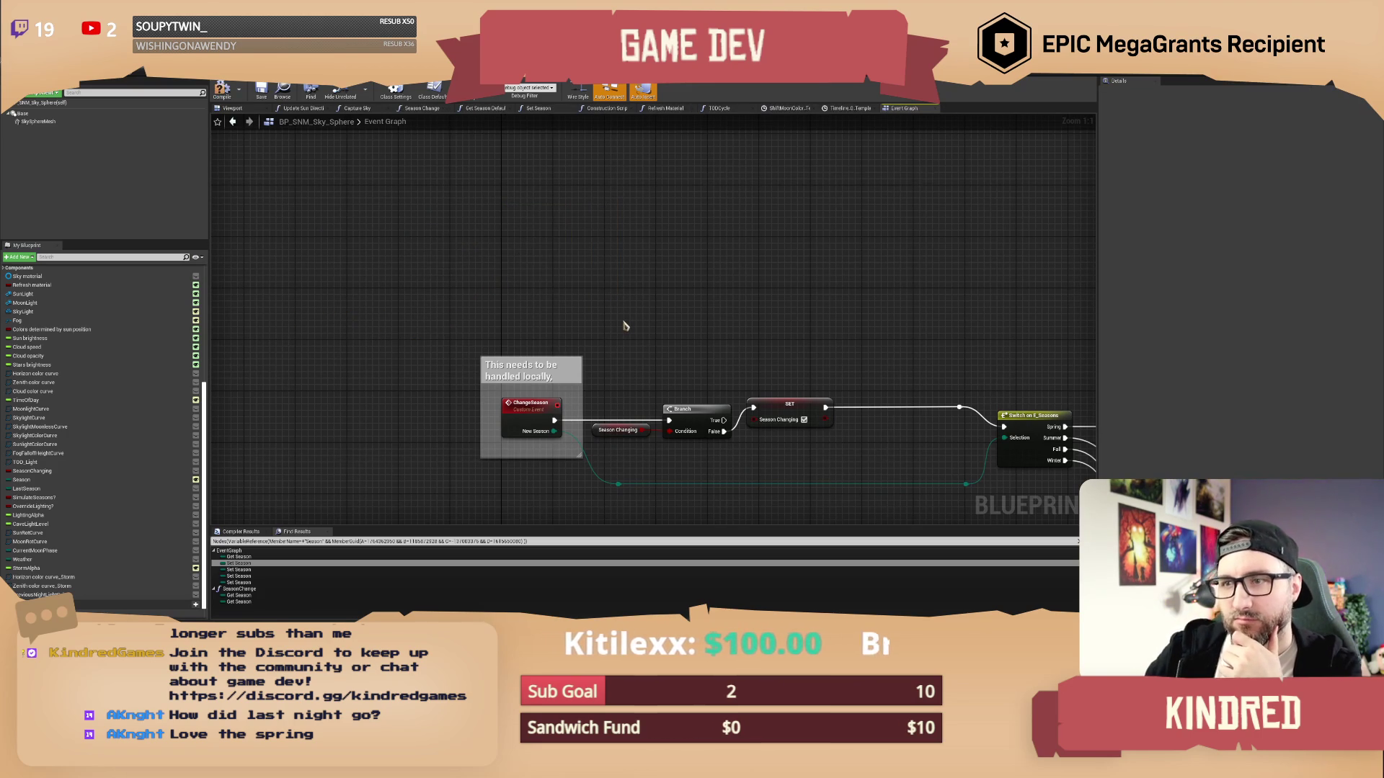
pyautogui.scroll(-5, 624, 321)
pyautogui.scroll(5, 534, 392)
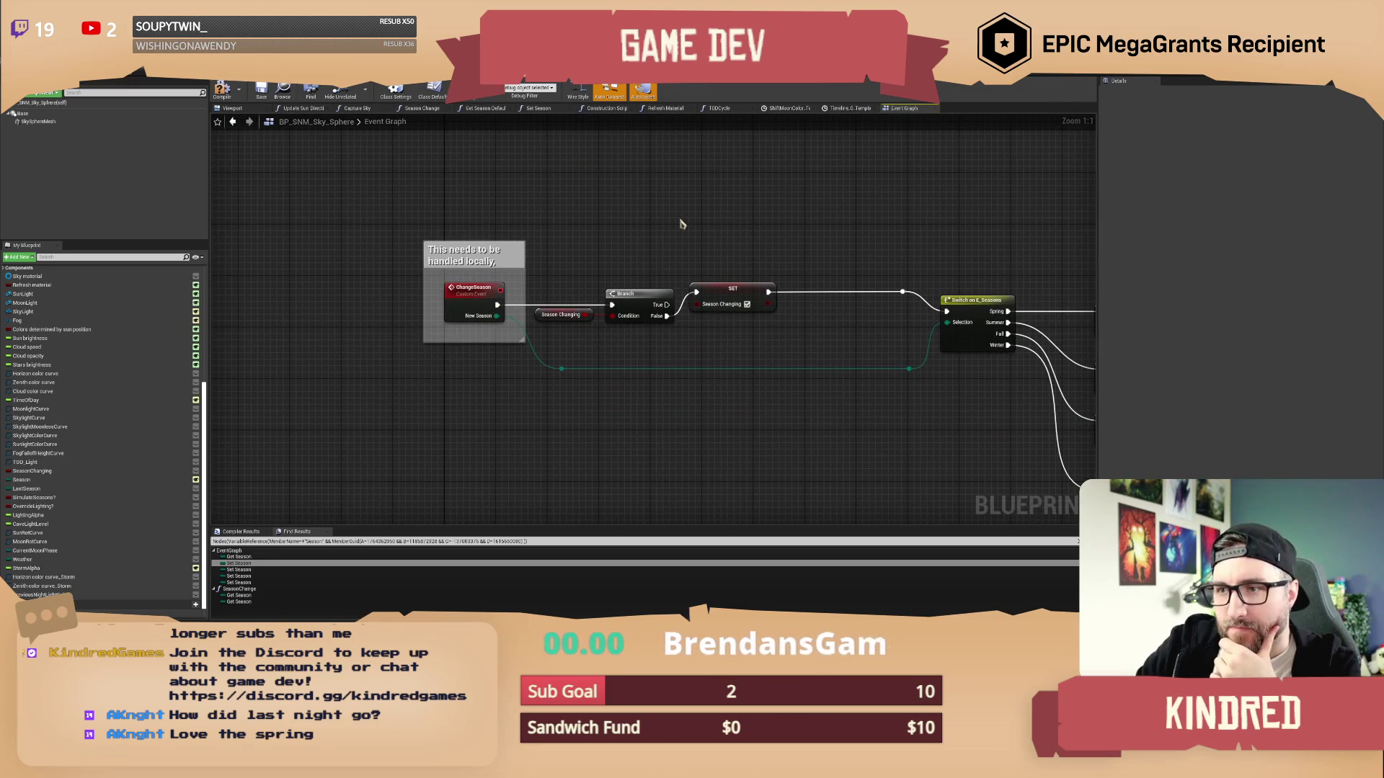
pyautogui.click(477, 302)
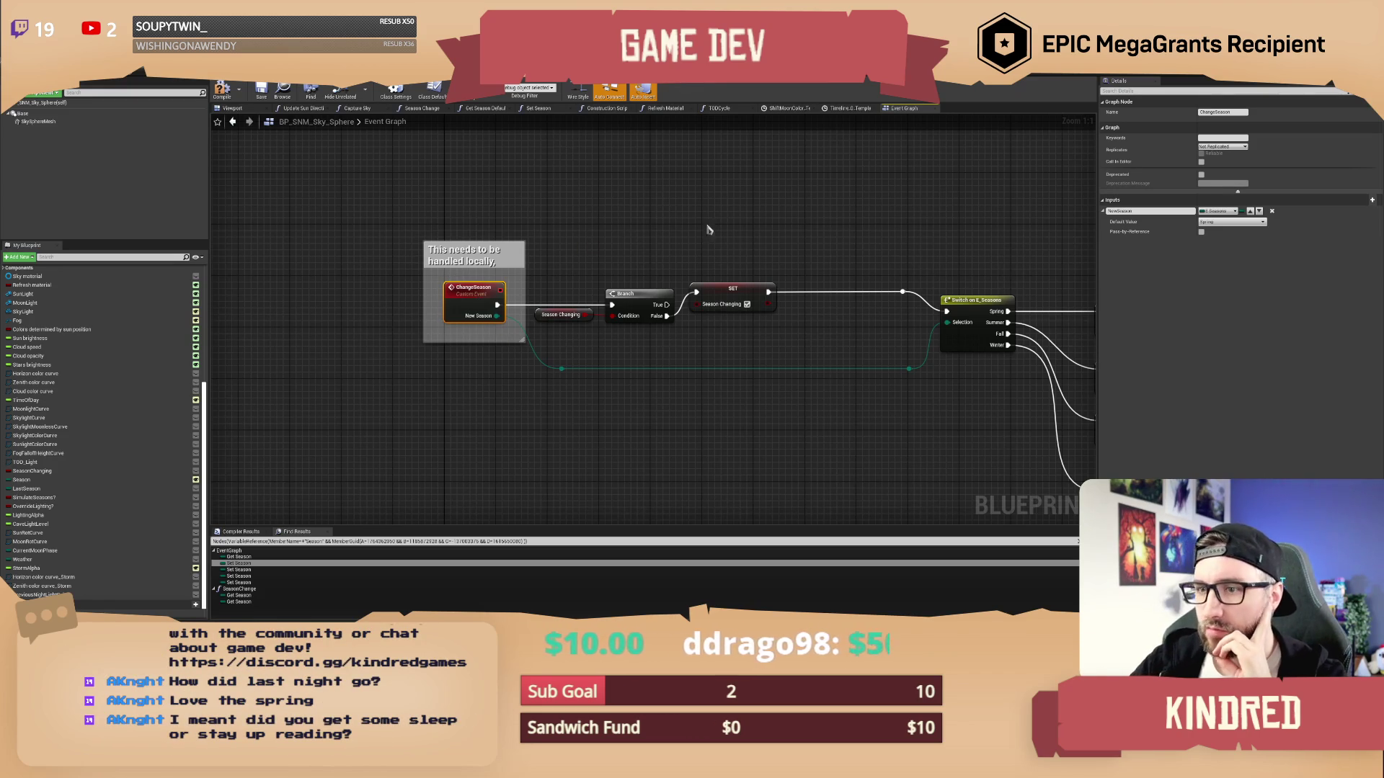
pyautogui.moveTo(828, 210)
pyautogui.mouseDown()
pyautogui.moveTo(732, 209)
pyautogui.moveTo(745, 235)
pyautogui.mouseUp()
pyautogui.click(766, 240)
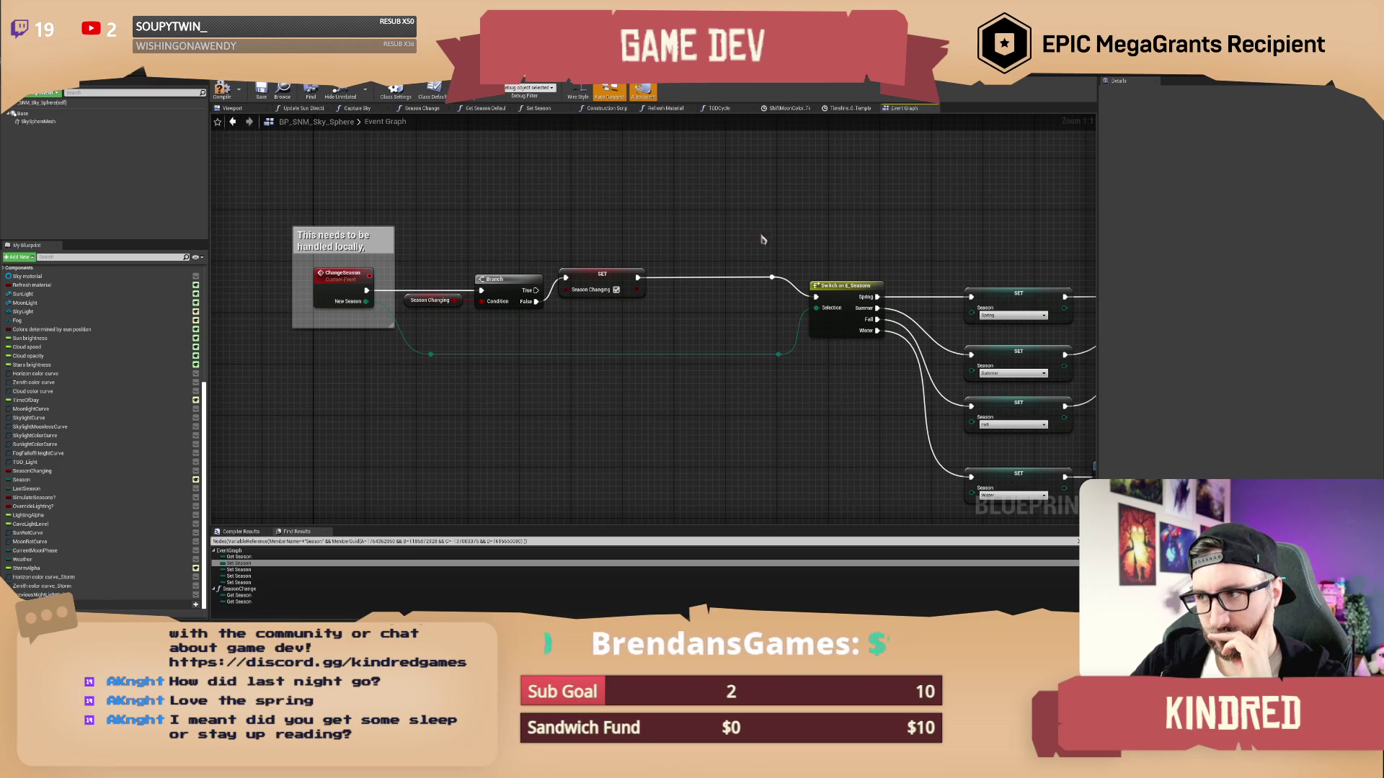
pyautogui.scroll(-2, 917, 245)
pyautogui.moveTo(918, 244)
pyautogui.mouseDown()
pyautogui.moveTo(559, 213)
pyautogui.moveTo(582, 202)
pyautogui.mouseUp()
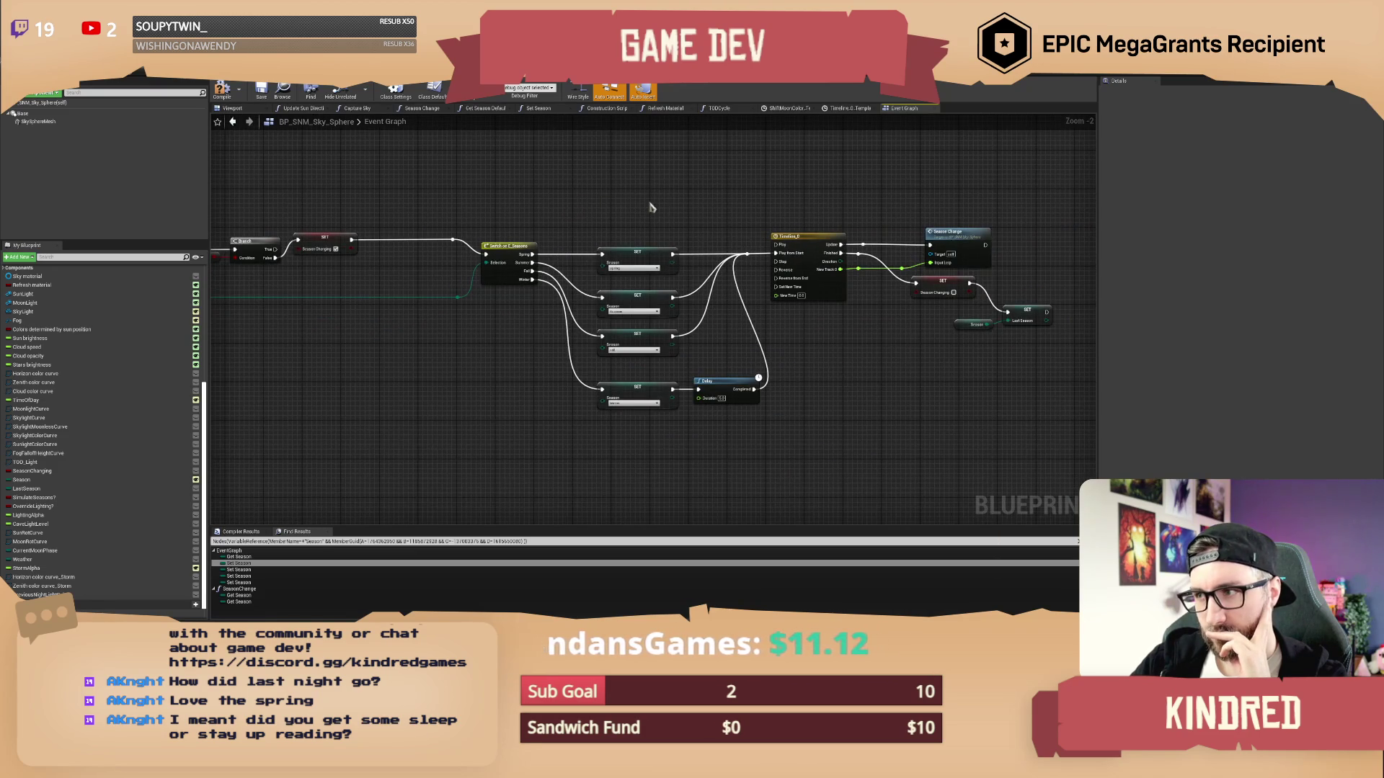
pyautogui.scroll(1, 608, 202)
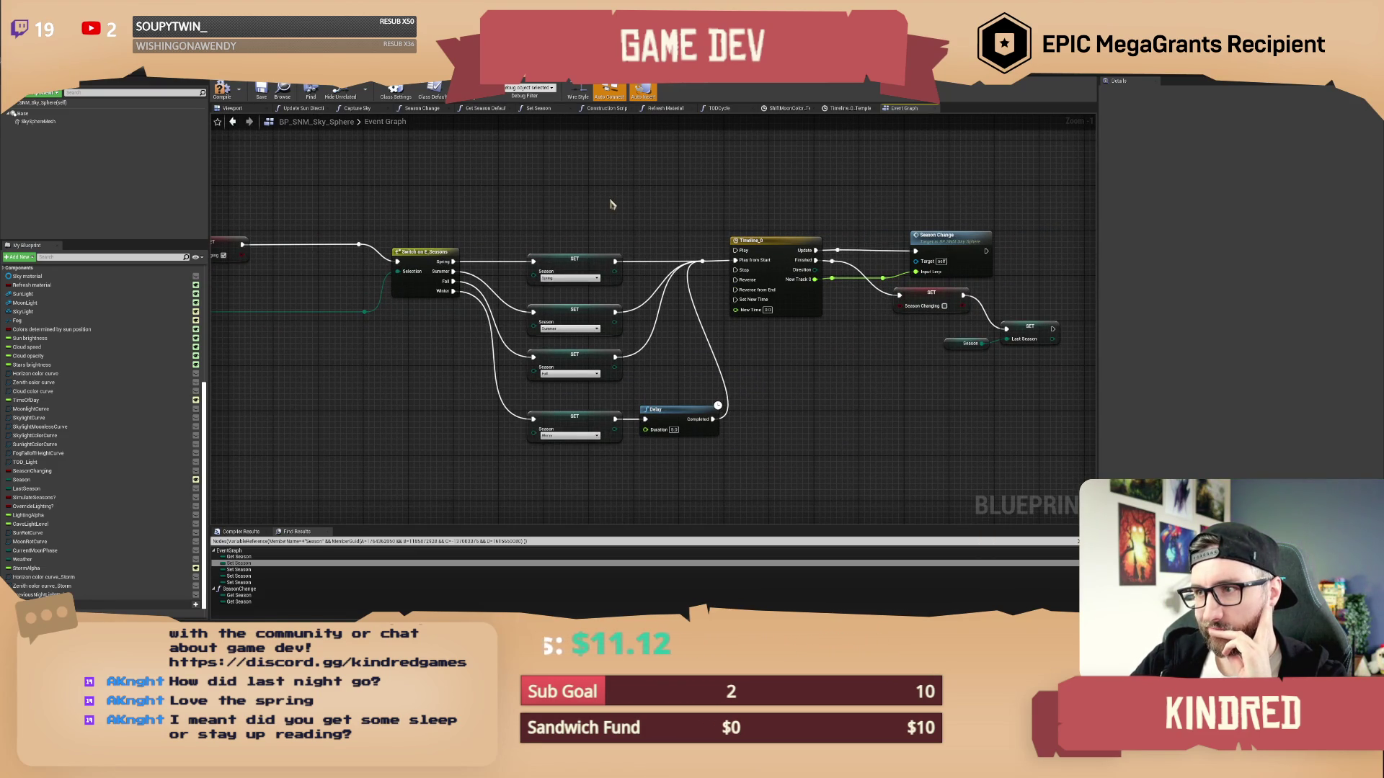
# Add breakpoints to the Switch on E_Seasons and Last Season SET nodes
pyautogui.moveTo(536, 189); pyautogui.dragTo(653, 187)
pyautogui.rightClick(537, 253)
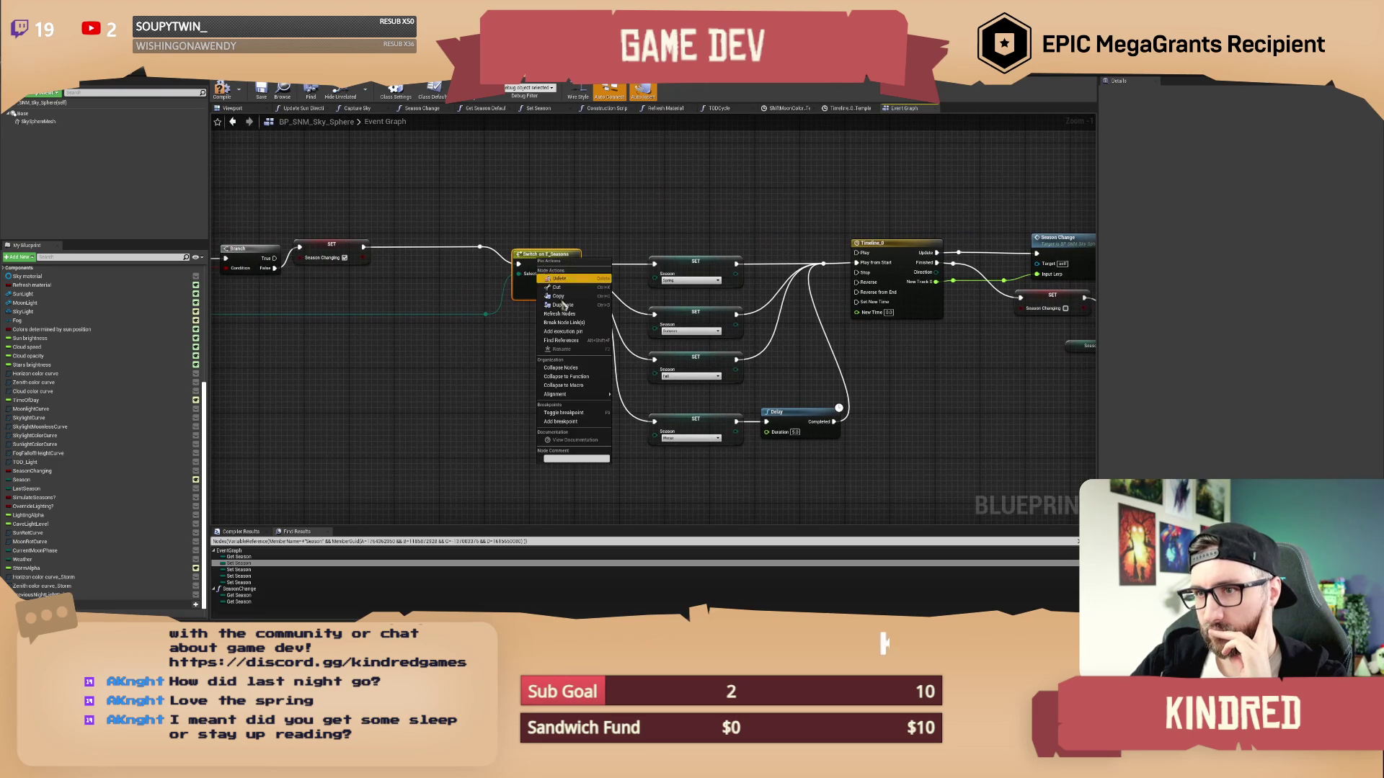
pyautogui.click(573, 418)
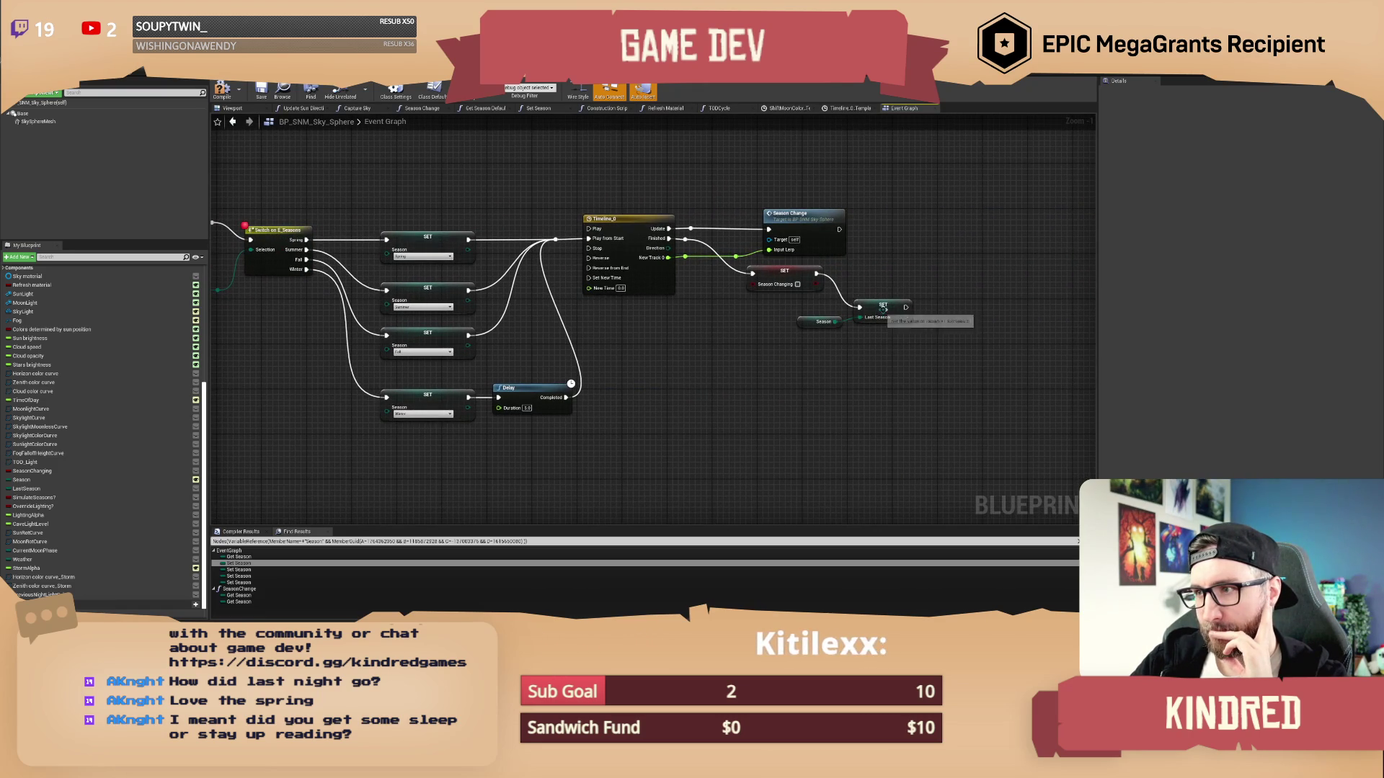
pyautogui.rightClick(886, 308)
pyautogui.click(919, 462)
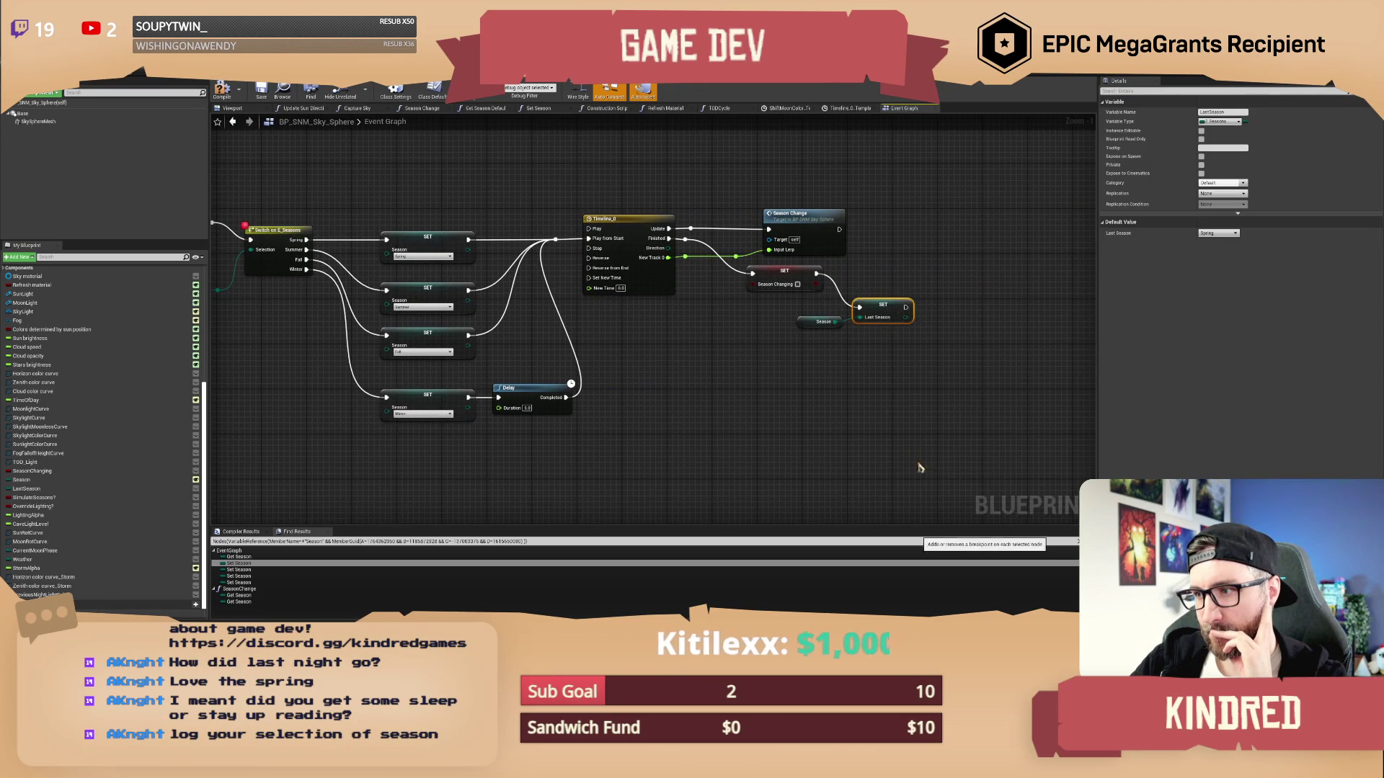
# Compile the sky sphere blueprint and return to the level editor
pyautogui.moveTo(663, 355)
pyautogui.mouseDown()
pyautogui.moveTo(746, 386)
pyautogui.moveTo(695, 410)
pyautogui.moveTo(696, 385)
pyautogui.mouseUp()
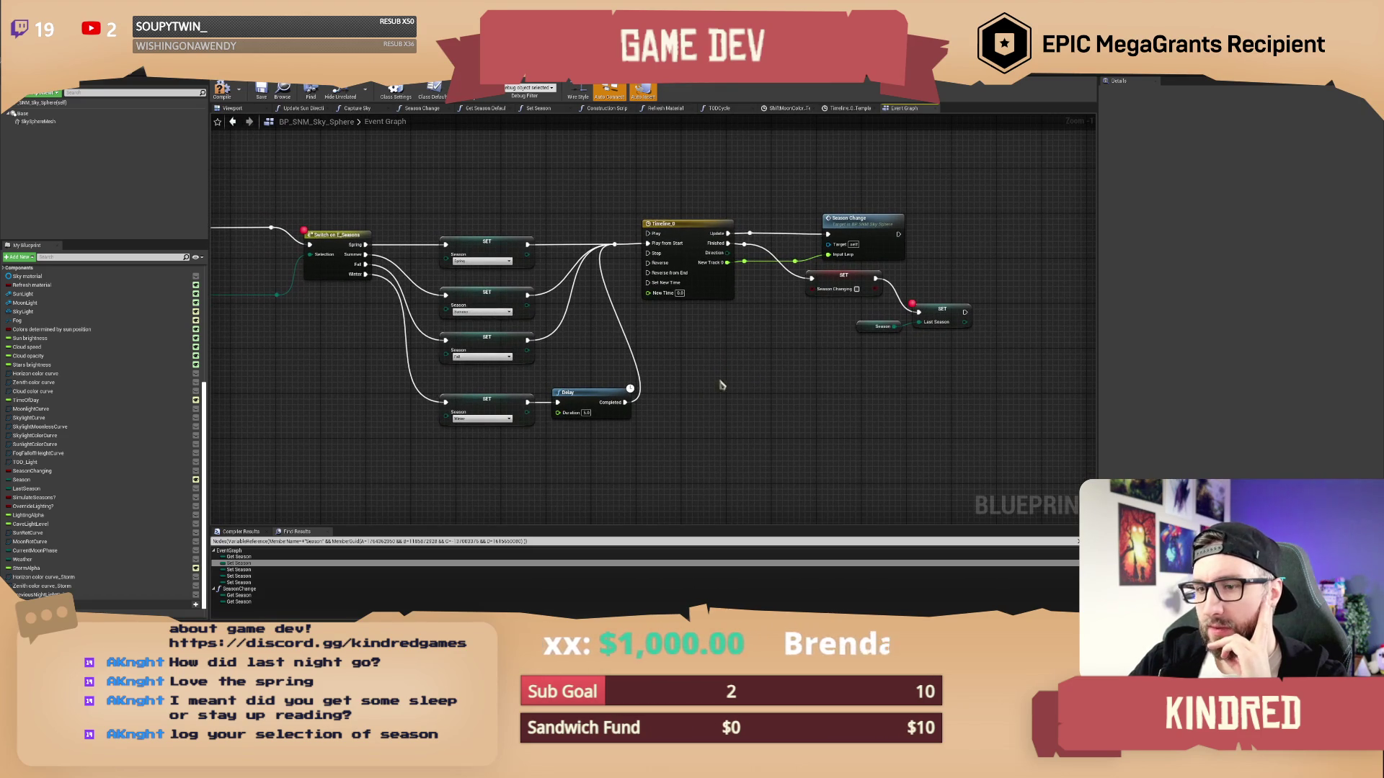
pyautogui.moveTo(870, 355); pyautogui.dragTo(916, 317)
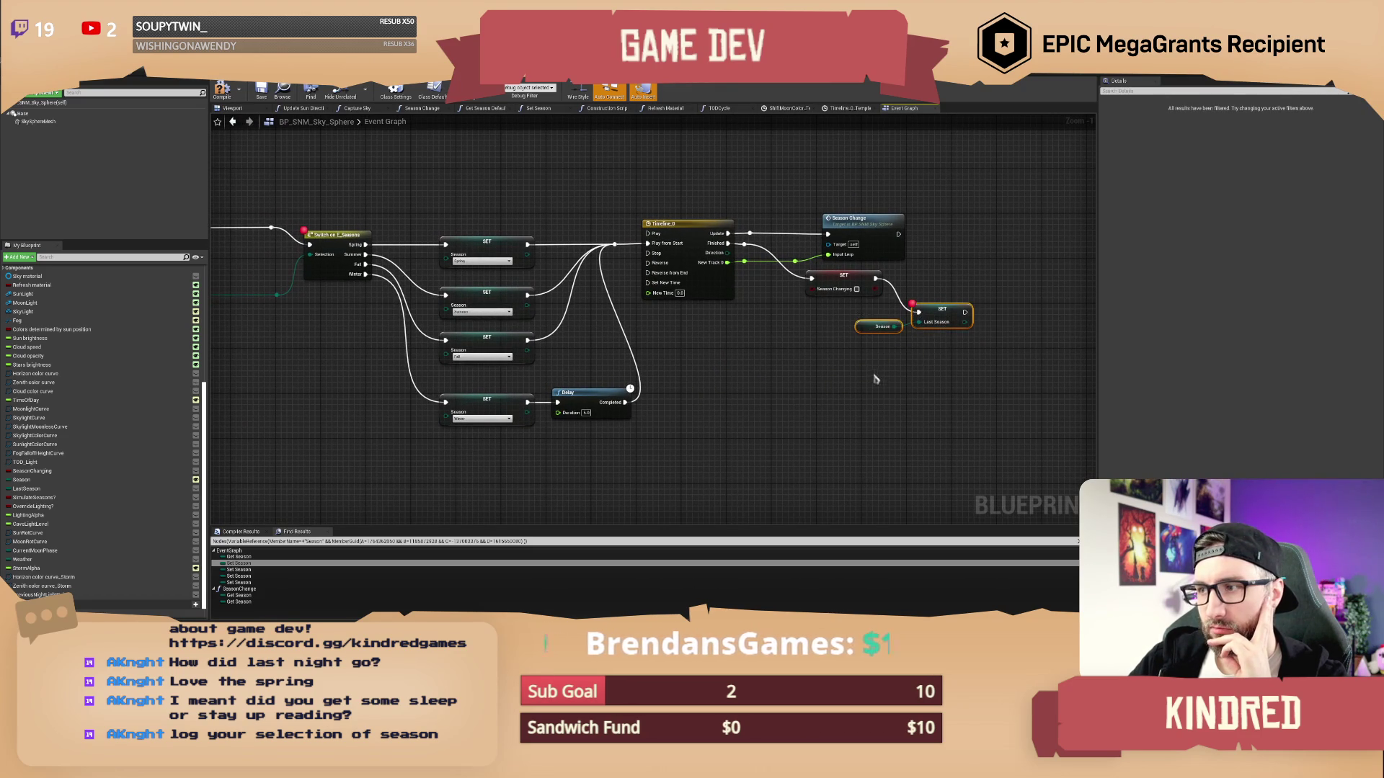
pyautogui.moveTo(744, 362); pyautogui.dragTo(796, 367)
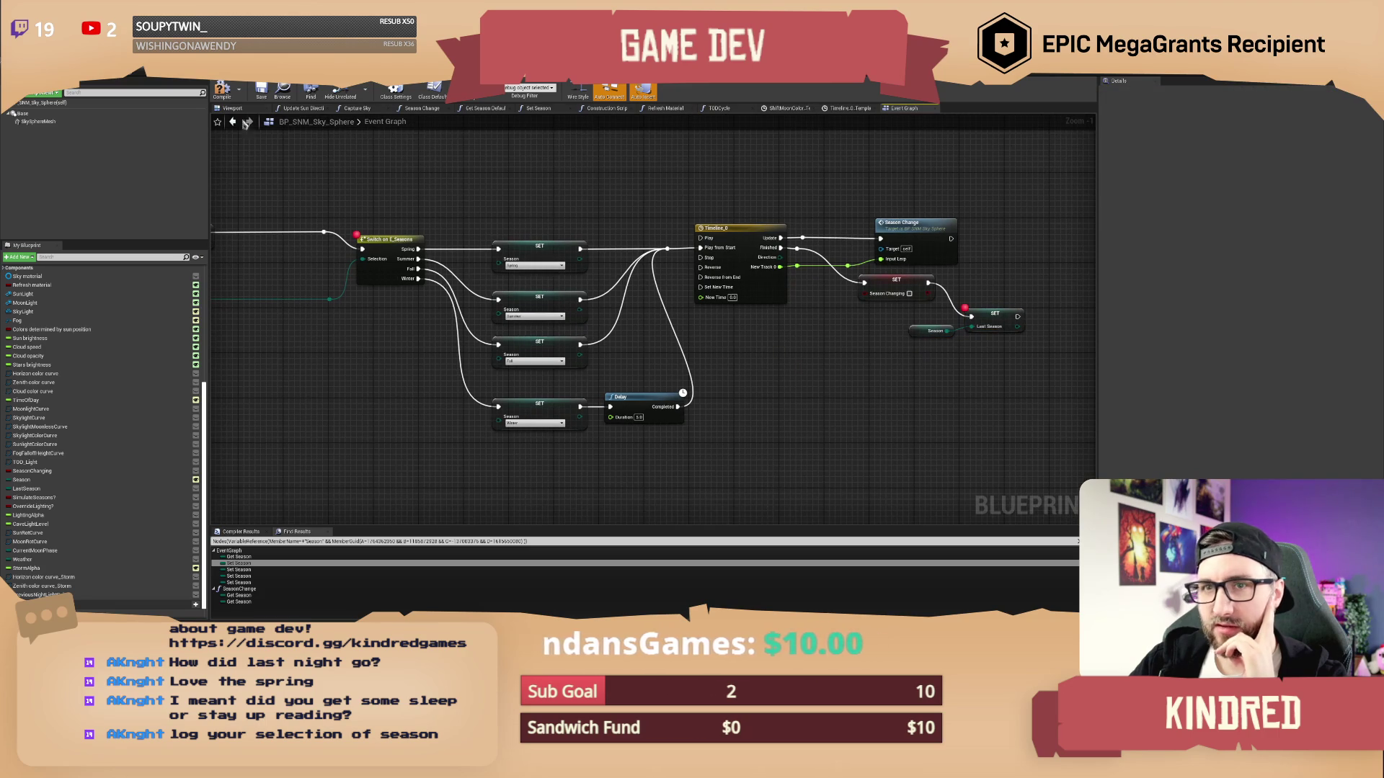
pyautogui.click(261, 97)
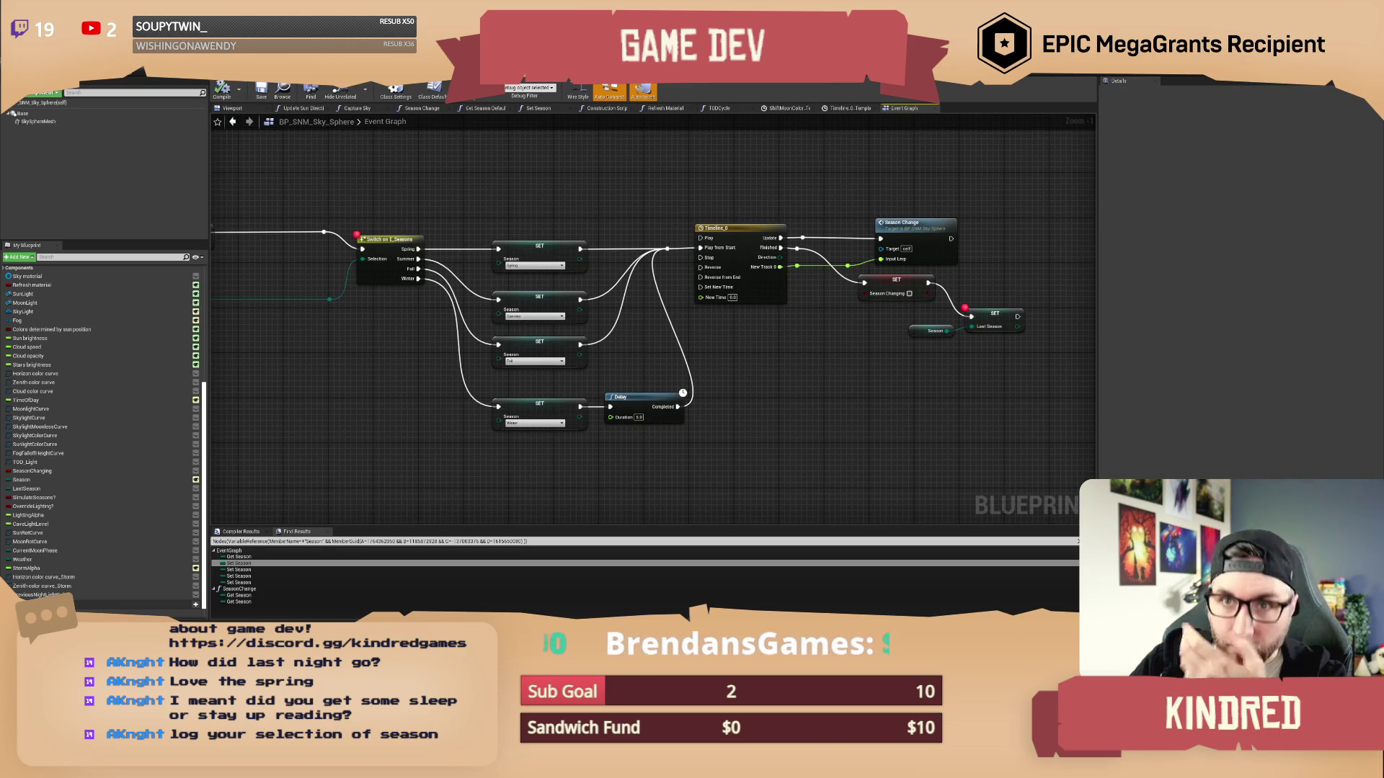
pyautogui.hotkey('alt', 'Tab')
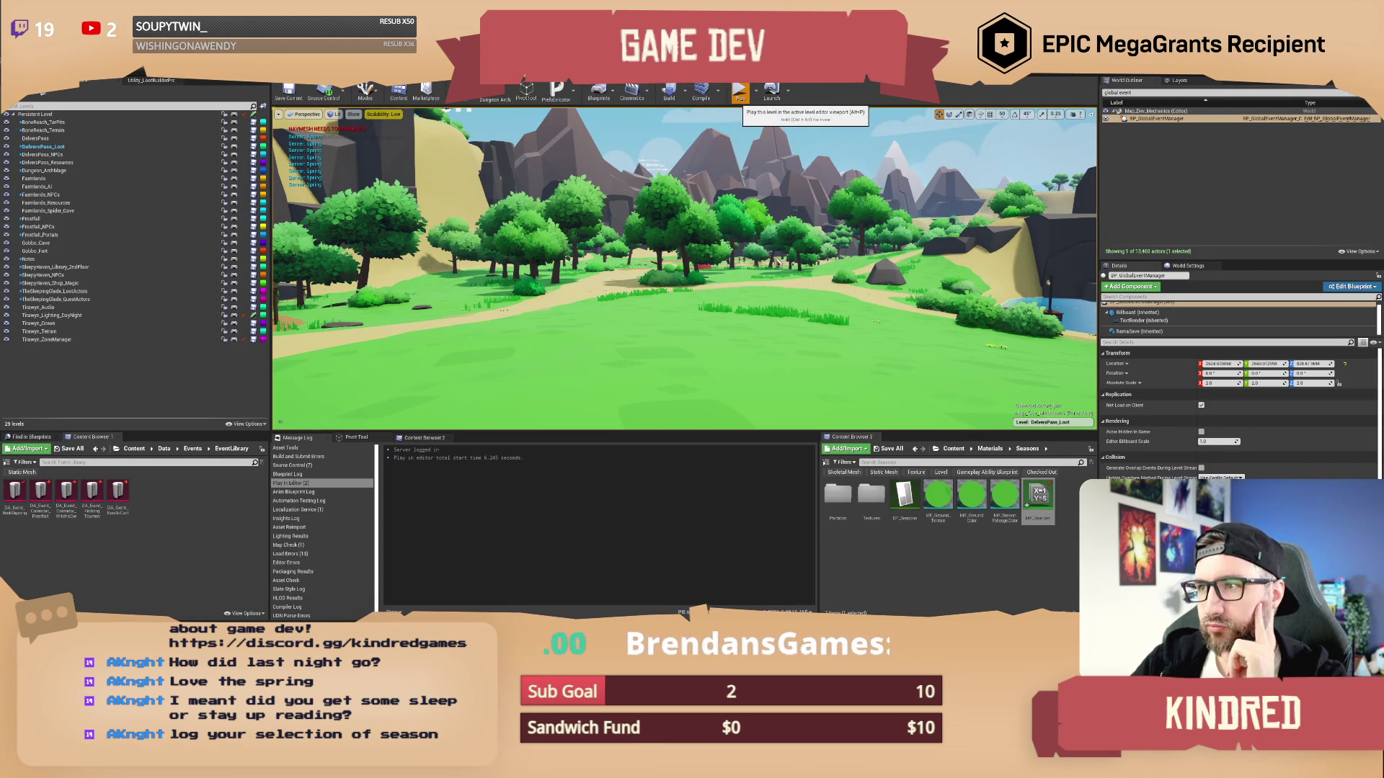
# Start a play-test and run /setday 20 and /setseason fall in chat
pyautogui.click(739, 92)
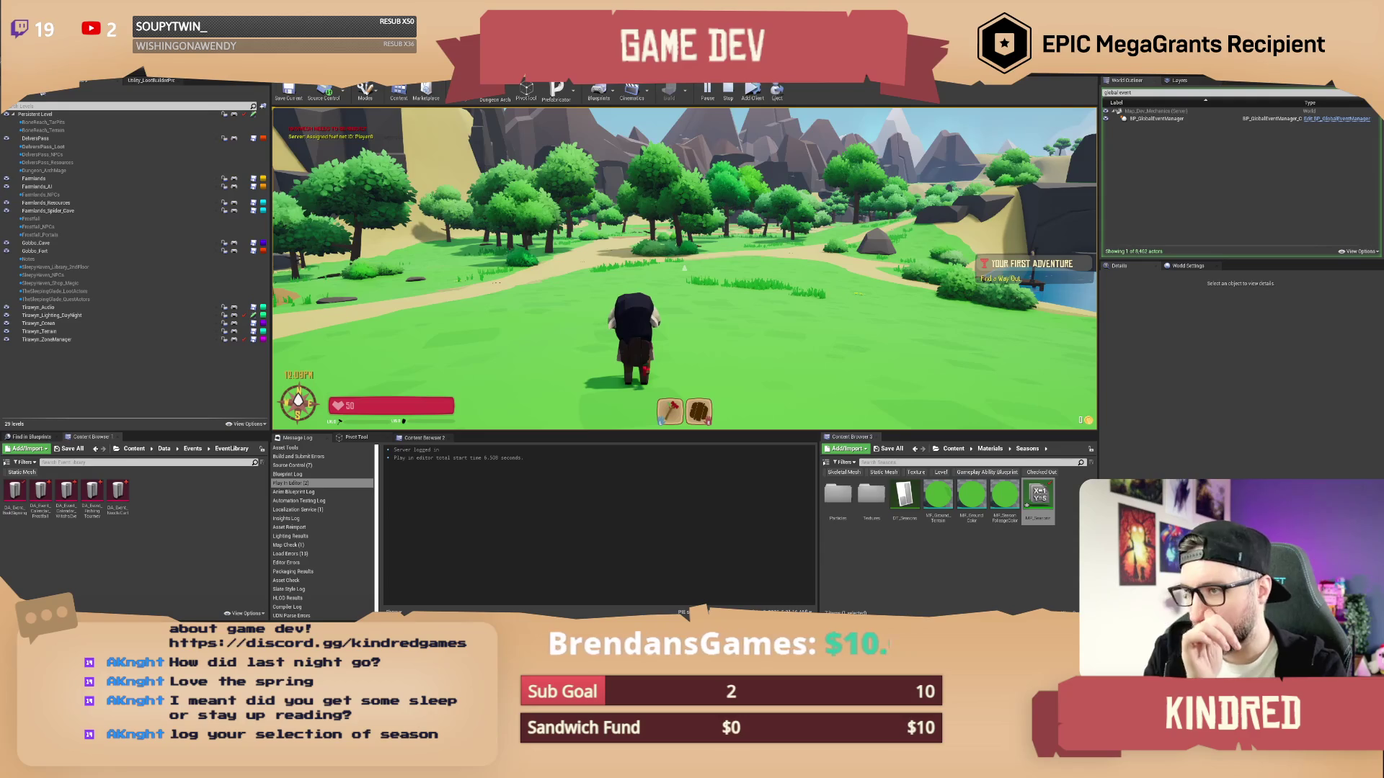
pyautogui.write('/setday 20')
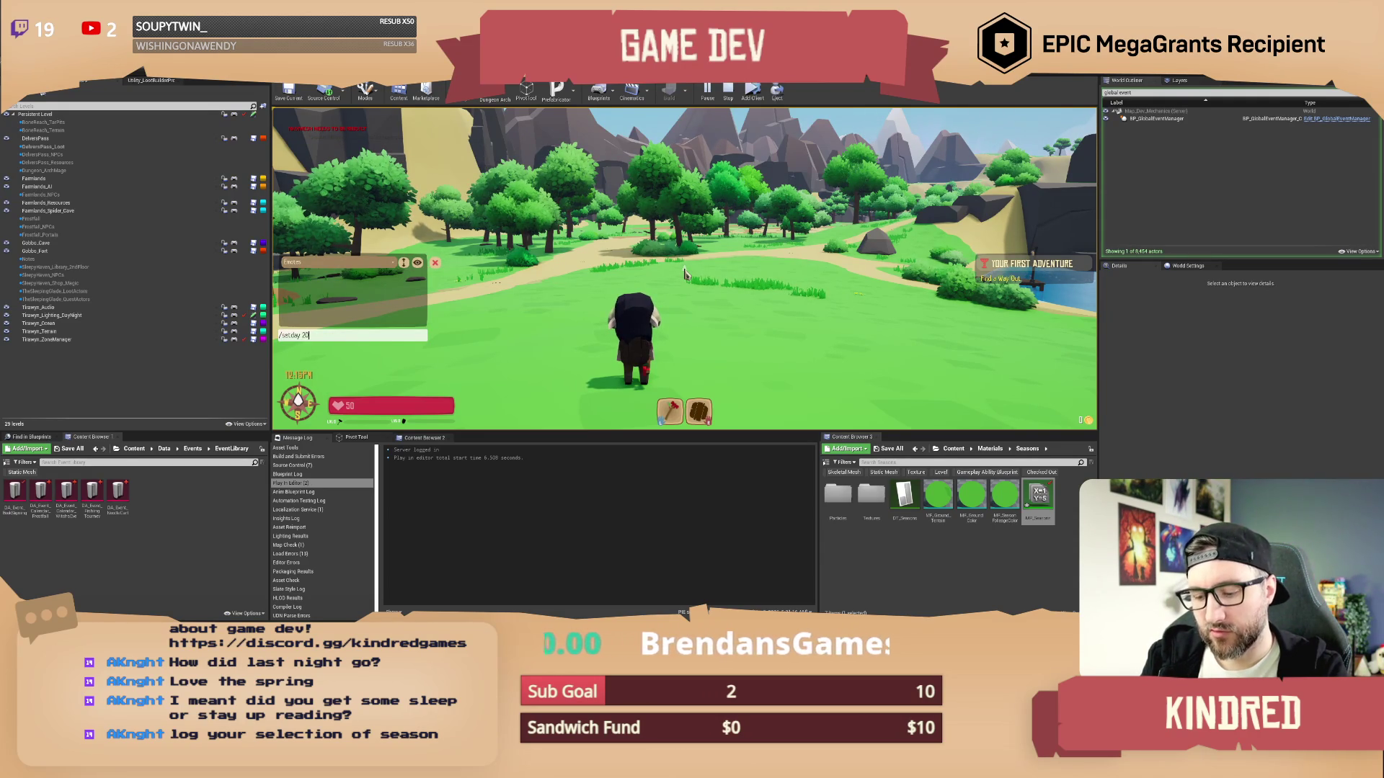
pyautogui.press('Return')
pyautogui.write('/setseason fall')
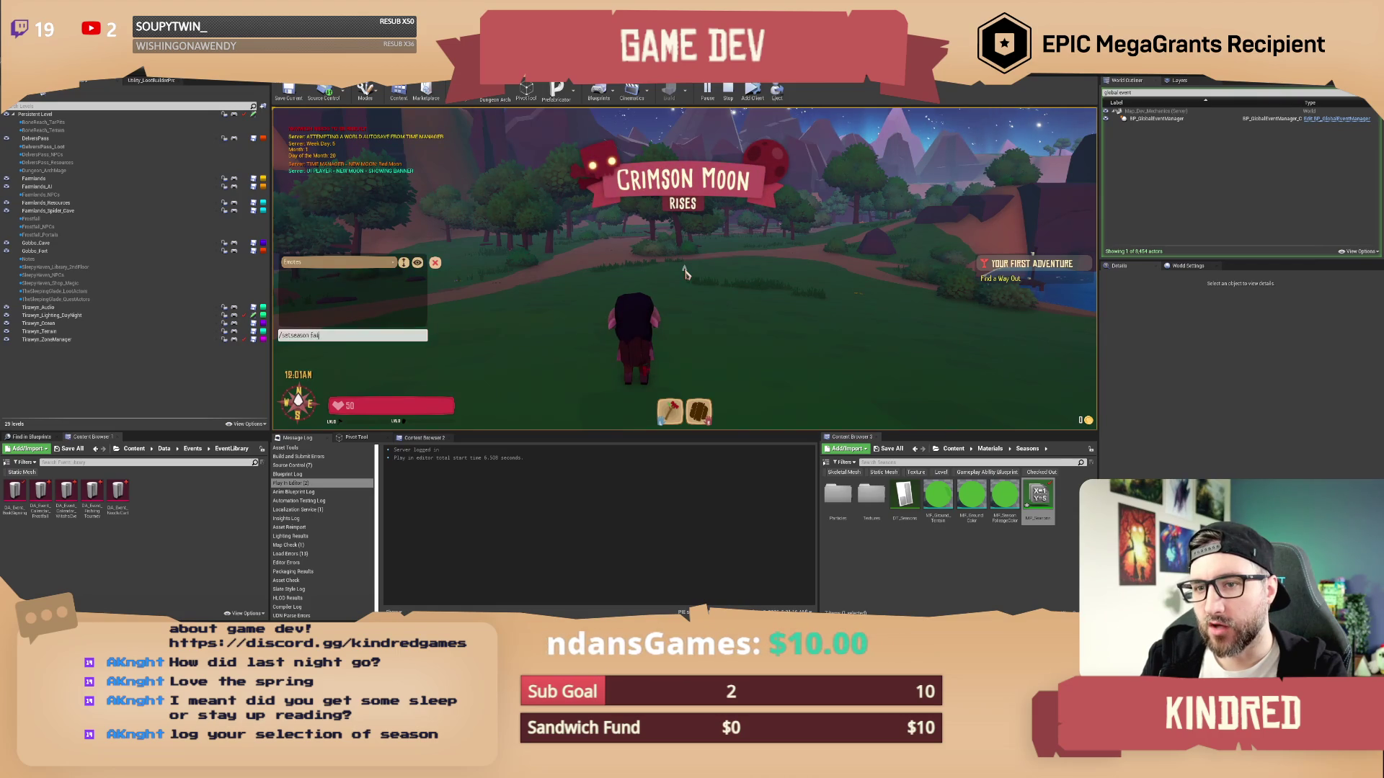
pyautogui.press('Return')
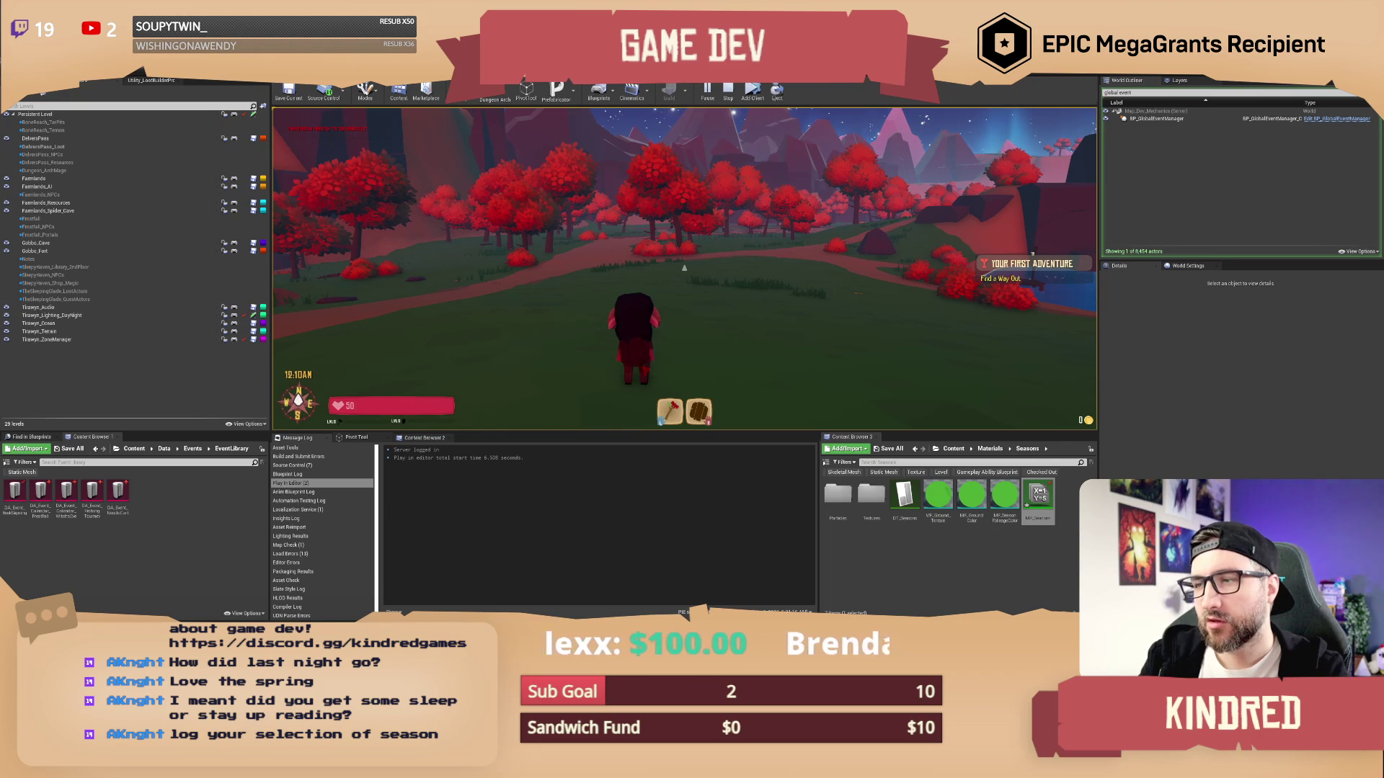
# Walk toward the house, check the inventory, then bring up the CMD Set Day graph
pyautogui.press('i')
pyautogui.press('i')
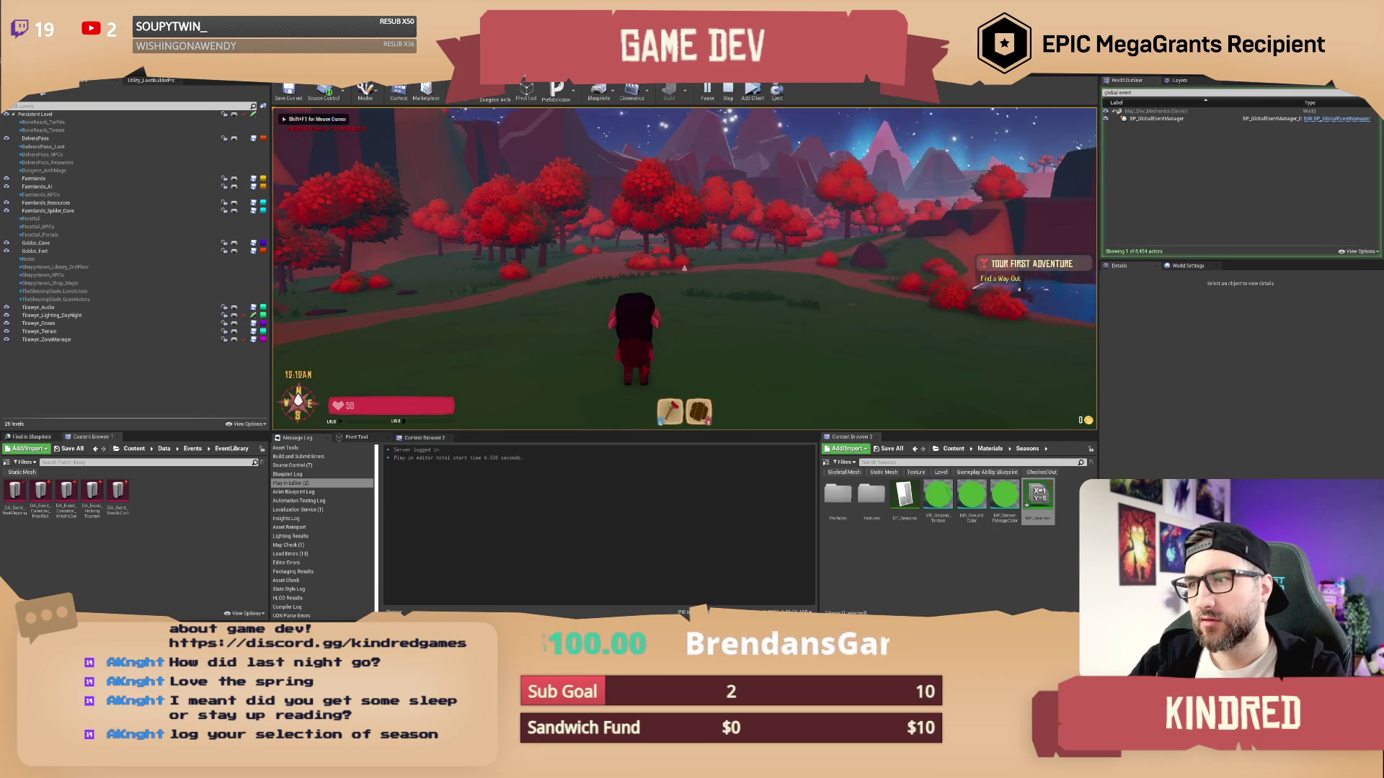
pyautogui.press('w')
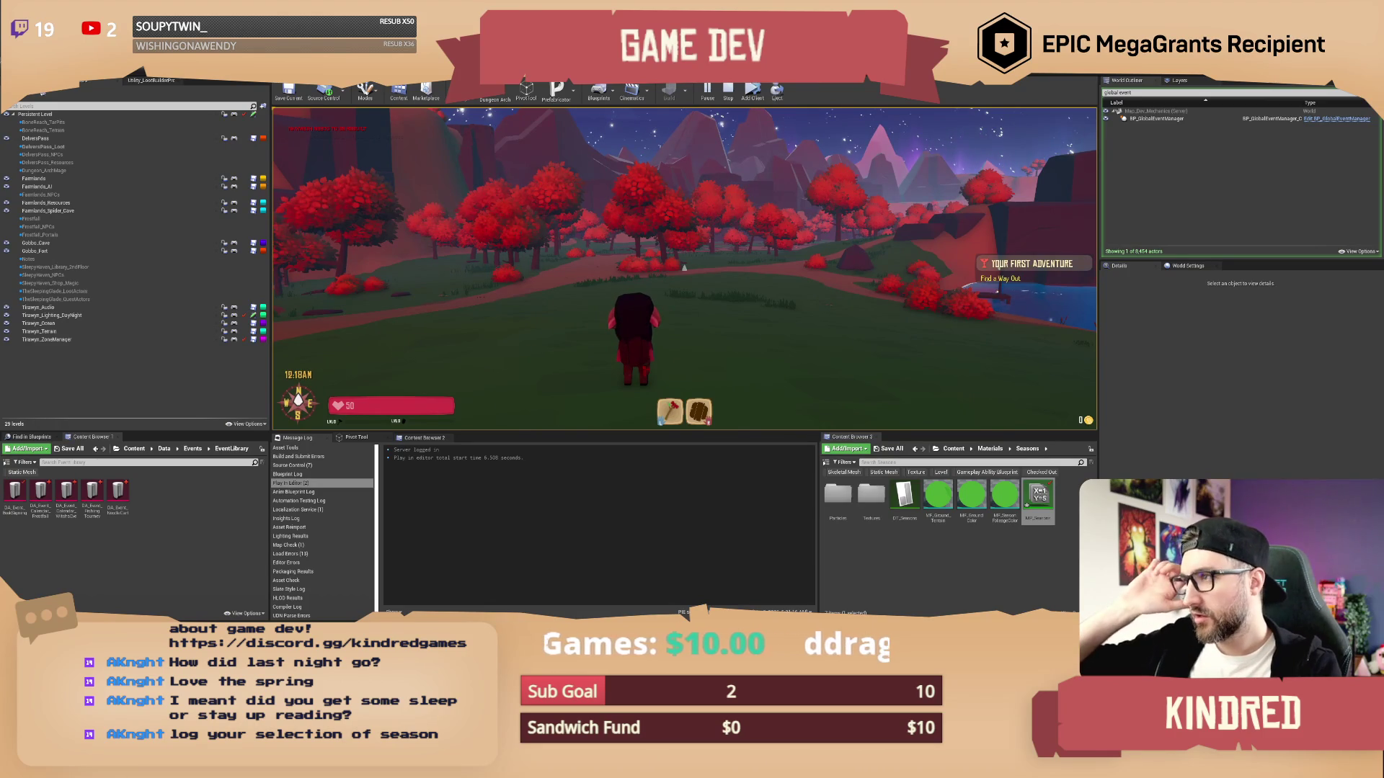
pyautogui.press('i')
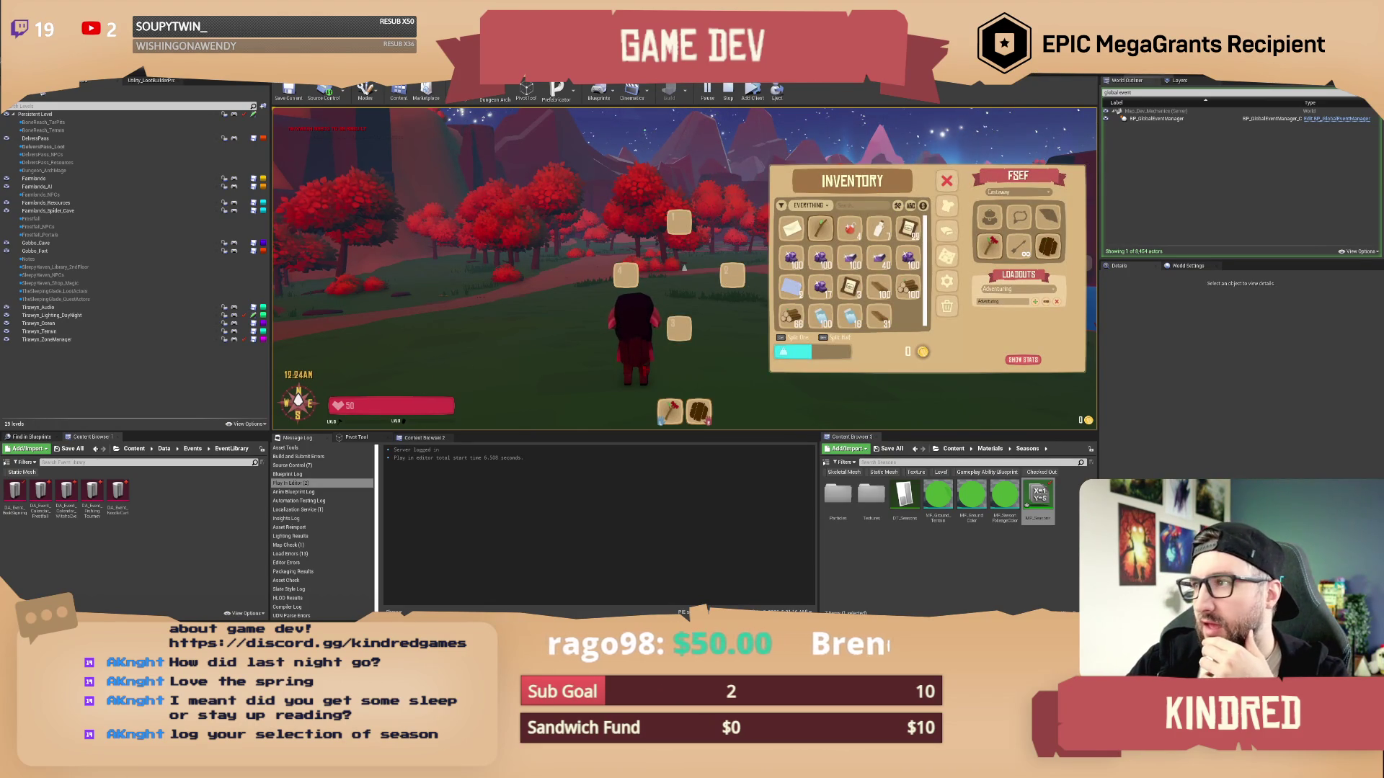
pyautogui.hotkey('alt', 'Tab')
pyautogui.scroll(-3, 940, 202)
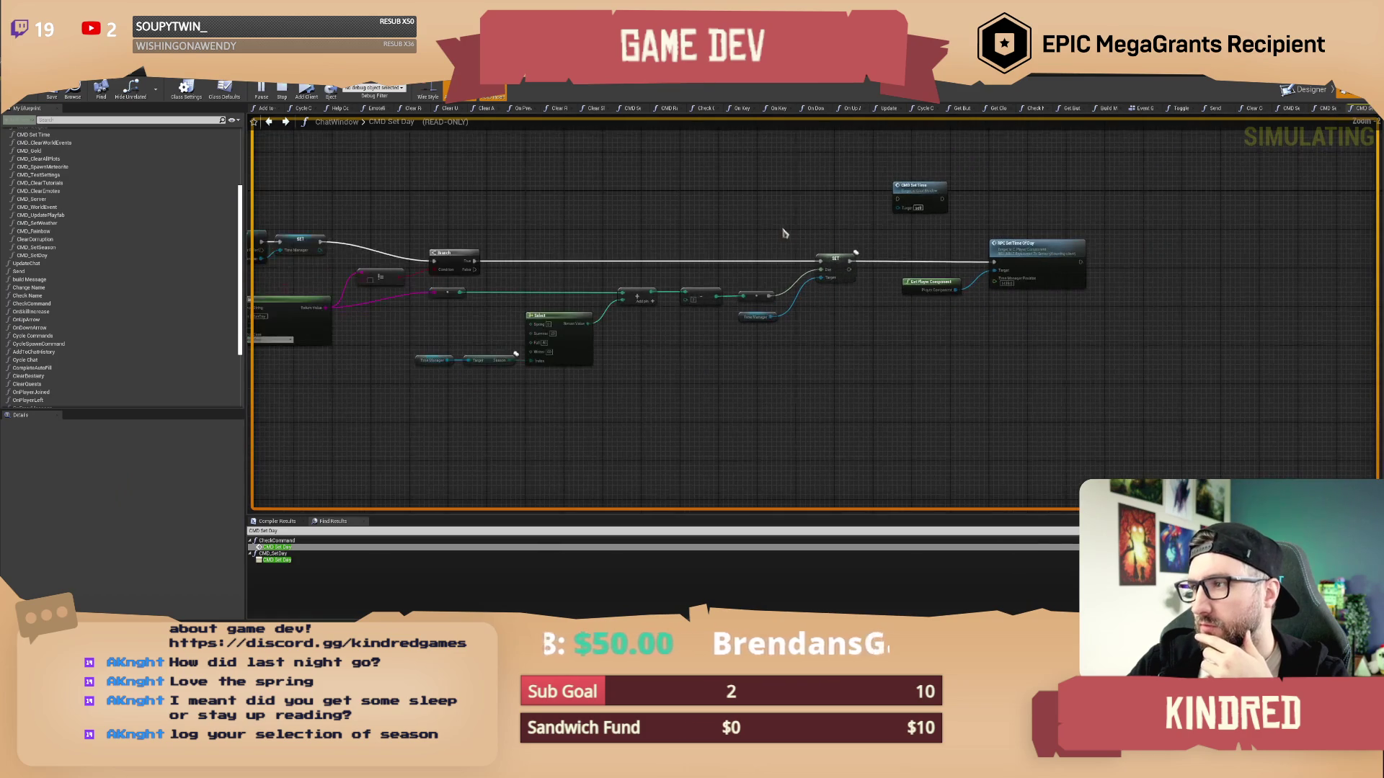
# Browse the CMD Set Day and CMD_SetSeason graphs, then the NewTimeManager On New Day graph
pyautogui.scroll(3, 758, 231)
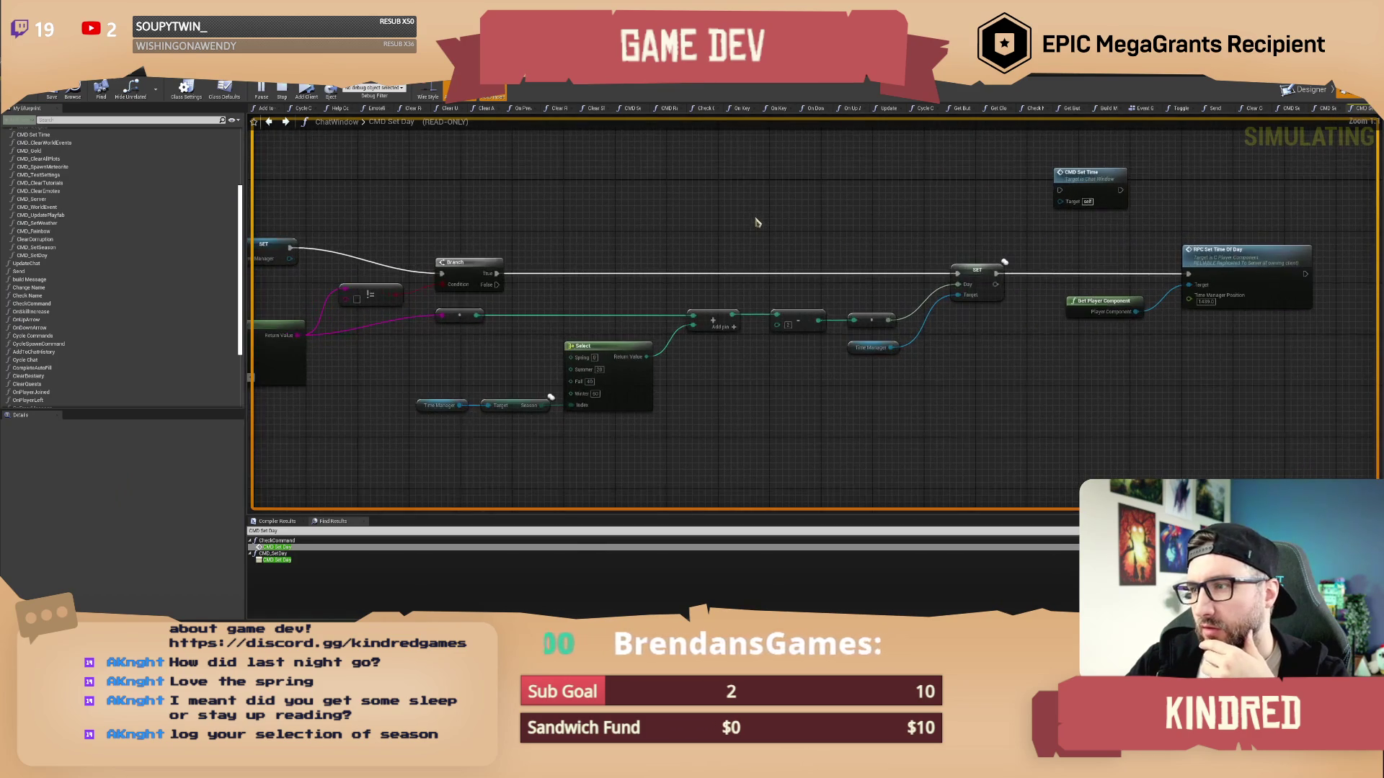
pyautogui.moveTo(850, 222); pyautogui.dragTo(773, 244)
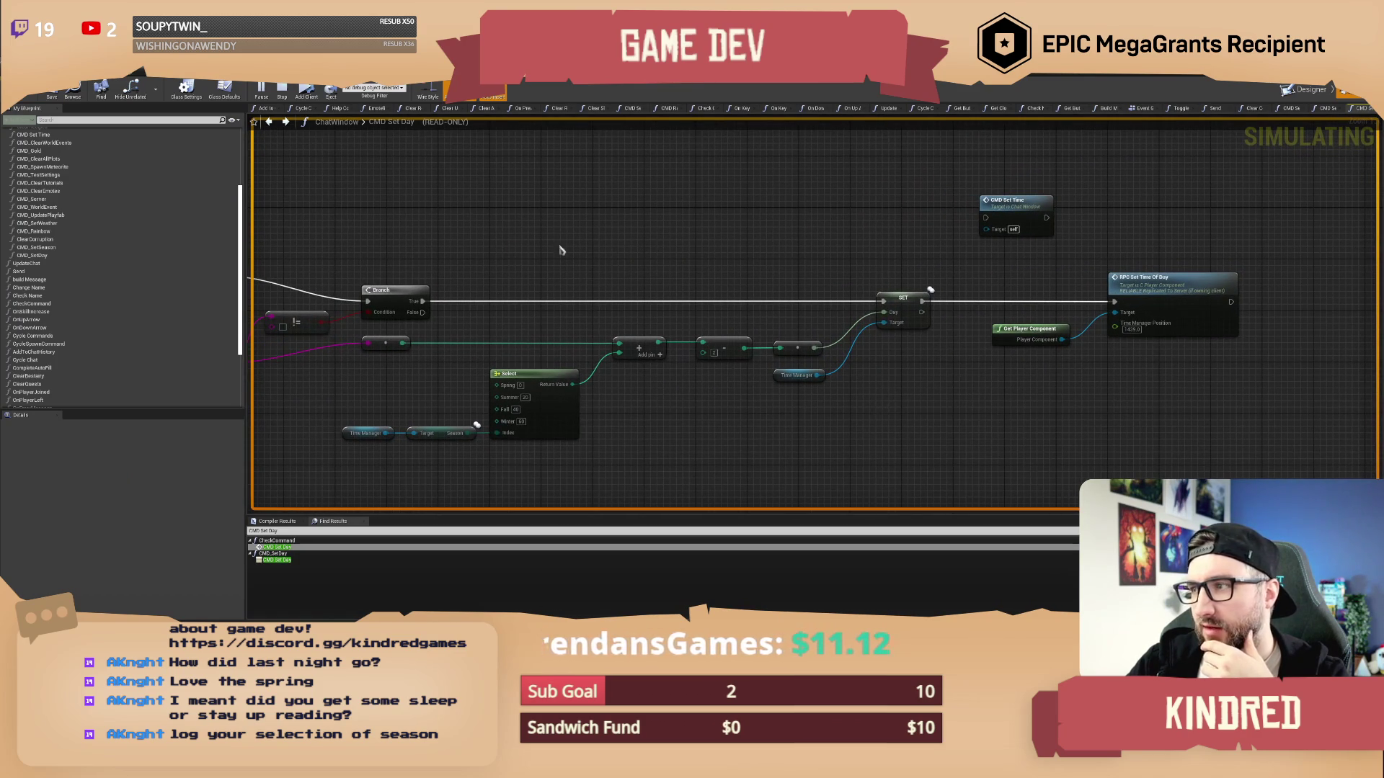
pyautogui.scroll(1, 54, 259)
pyautogui.doubleClick(56, 261)
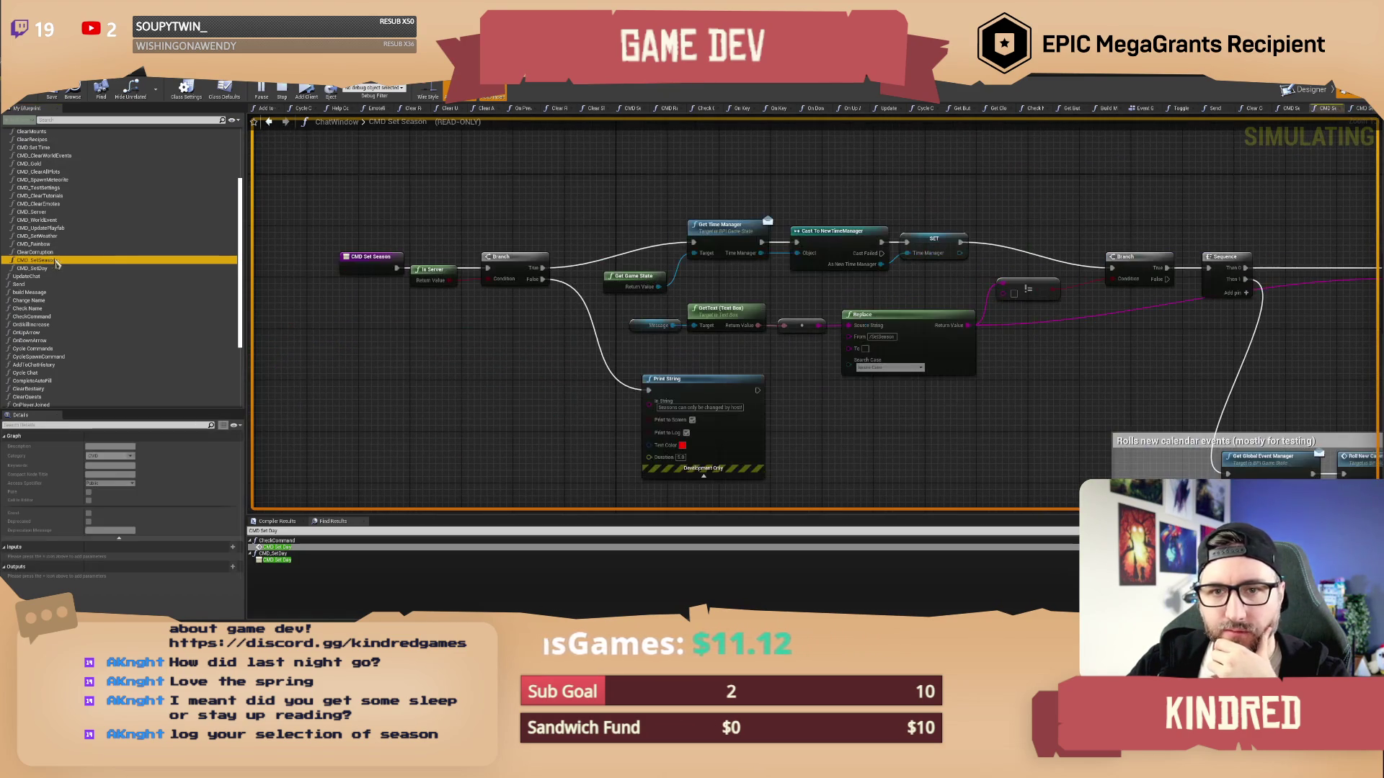
pyautogui.moveTo(1108, 318); pyautogui.dragTo(454, 297)
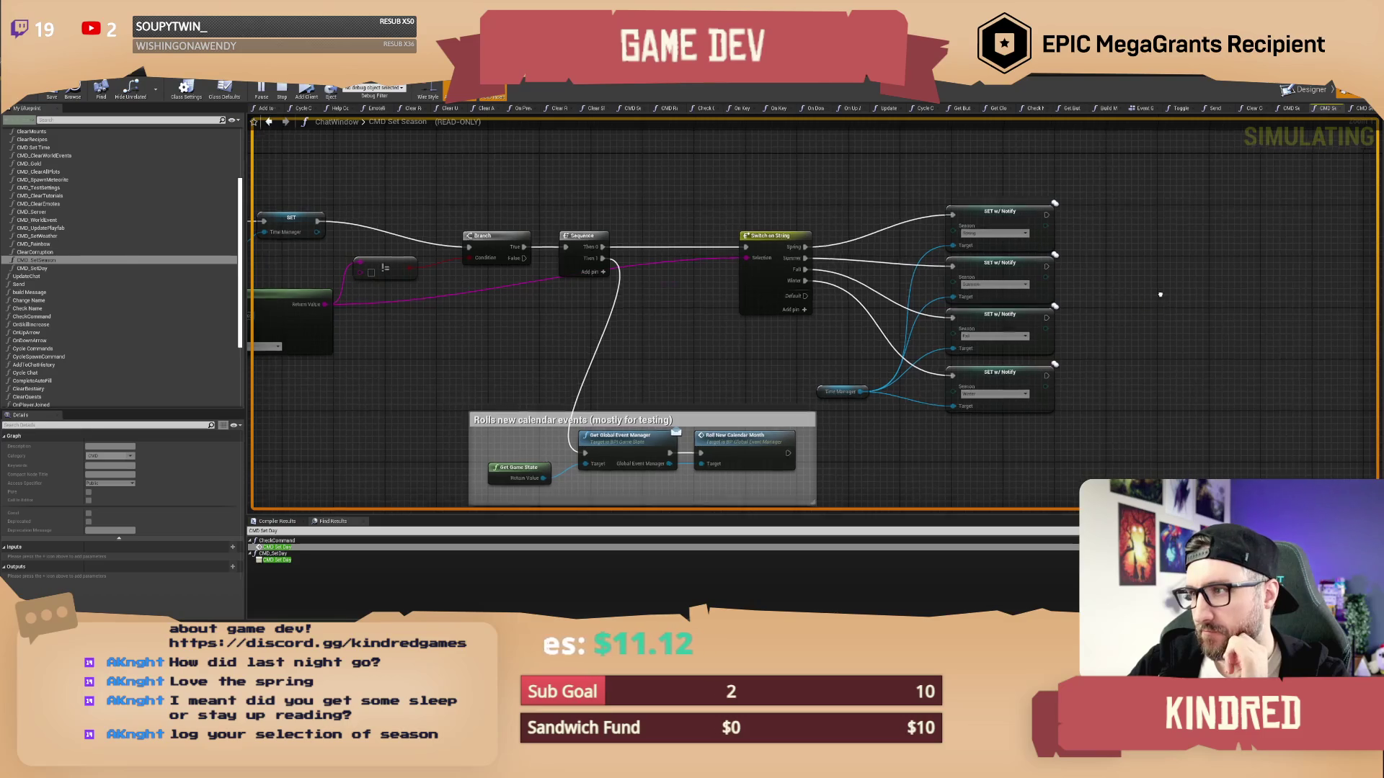
pyautogui.moveTo(1061, 260); pyautogui.dragTo(1050, 240)
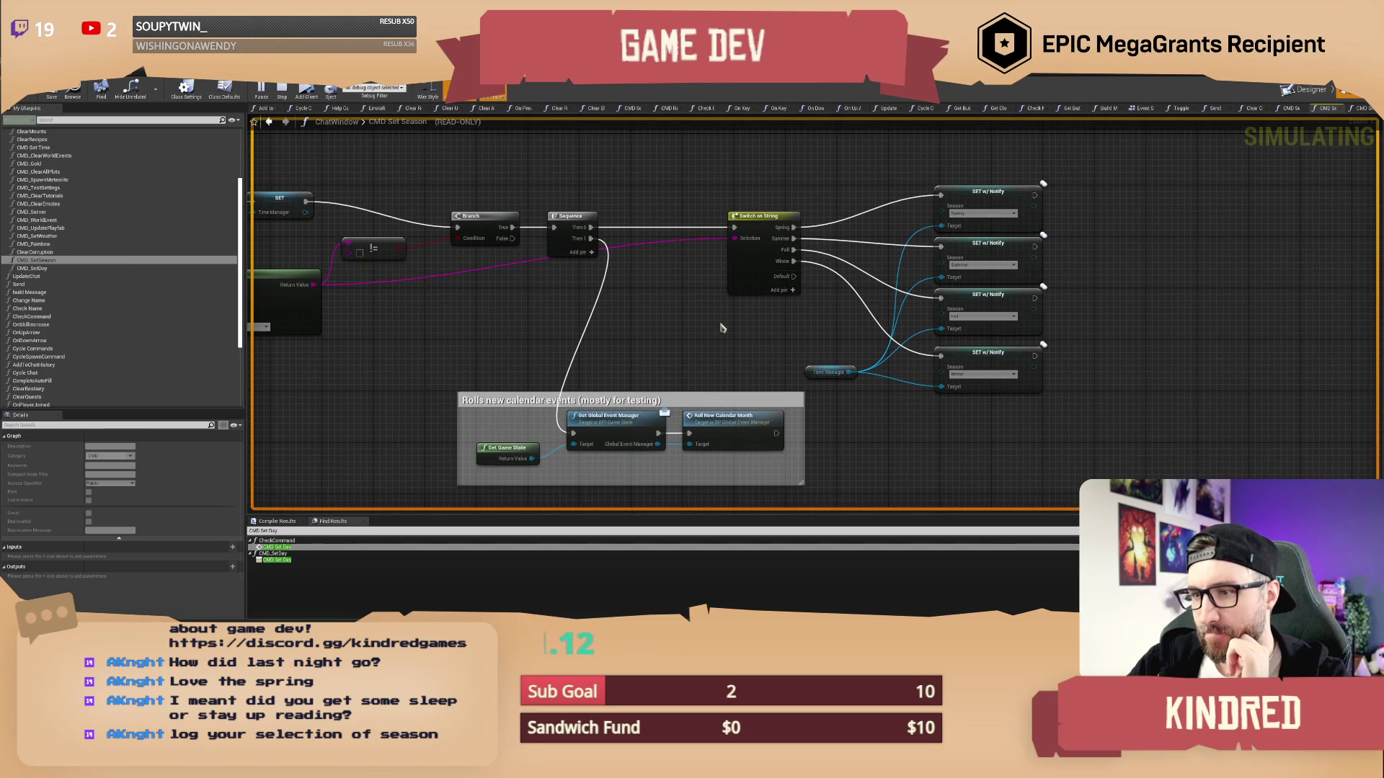
pyautogui.moveTo(620, 174); pyautogui.dragTo(686, 193)
pyautogui.click(1064, 184)
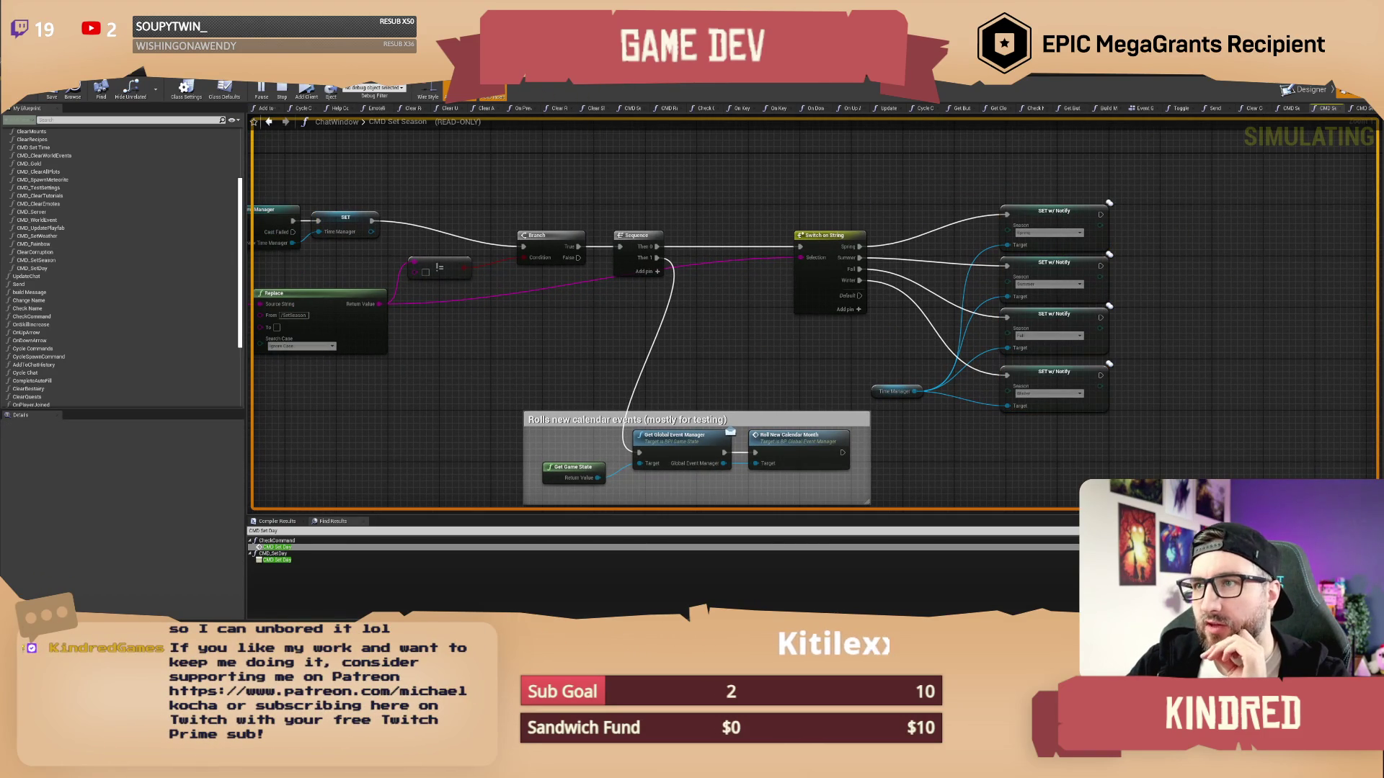
pyautogui.click(580, 95)
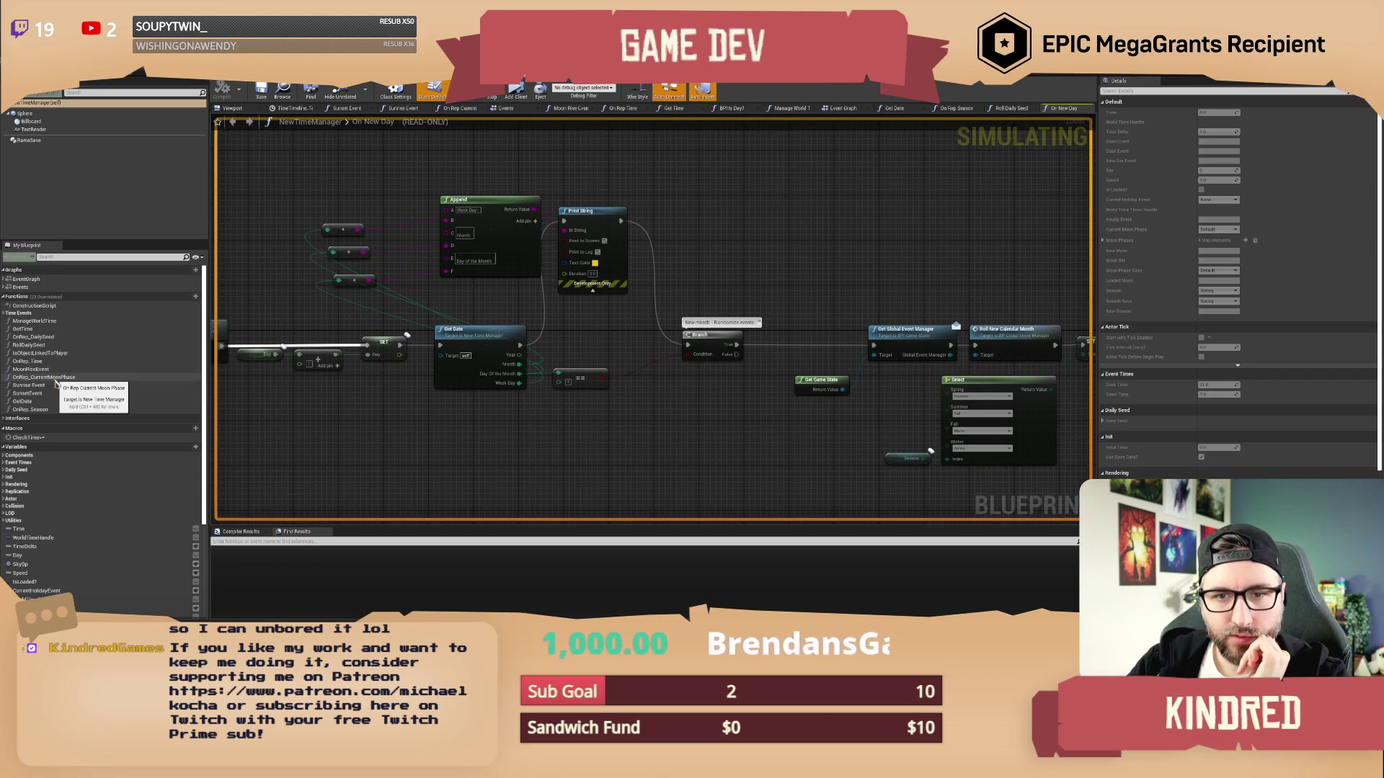
# Open OnRep_Season and follow its Change Season logic into the Set Season function
pyautogui.doubleClick(41, 409)
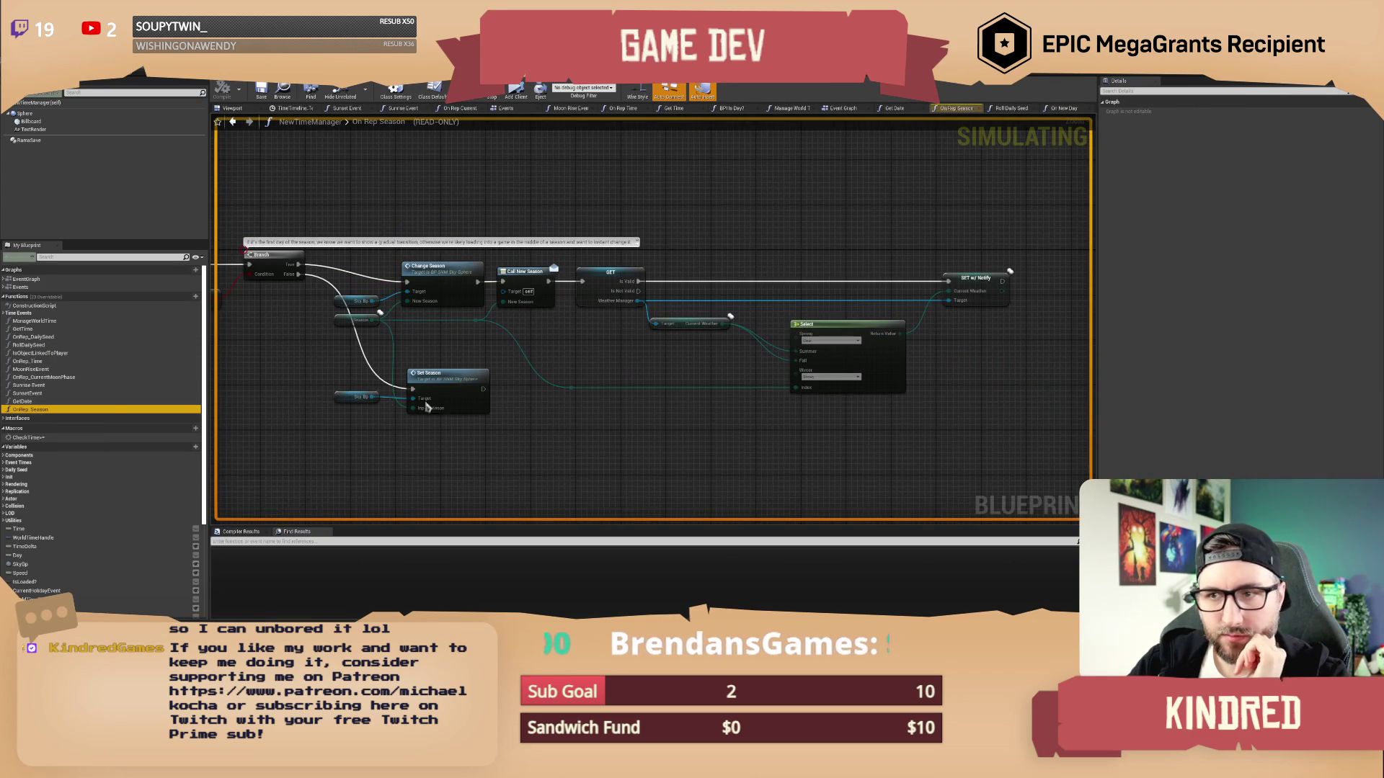
pyautogui.moveTo(664, 348); pyautogui.dragTo(587, 387)
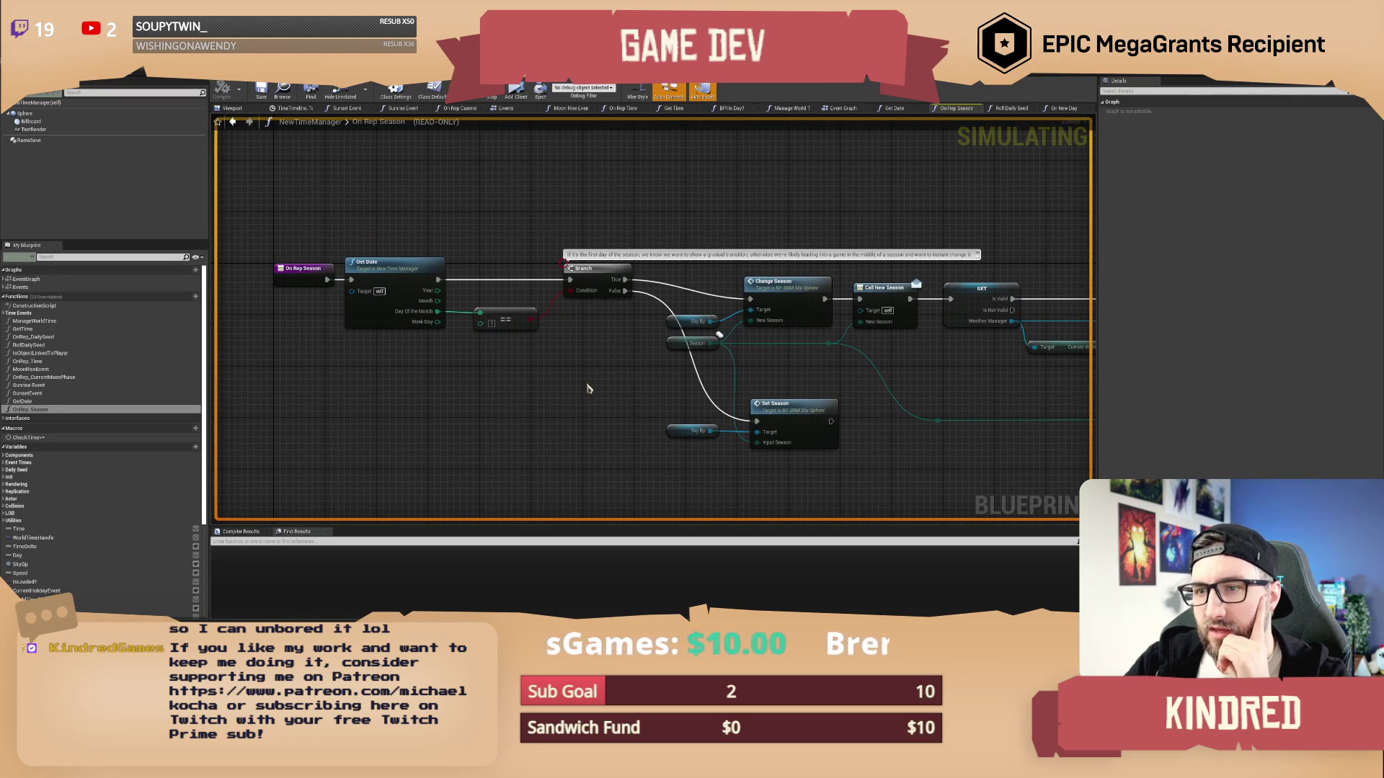
pyautogui.moveTo(401, 229); pyautogui.dragTo(537, 339)
pyautogui.moveTo(659, 371); pyautogui.dragTo(476, 335)
pyautogui.moveTo(592, 330); pyautogui.dragTo(513, 331)
pyautogui.moveTo(504, 171); pyautogui.dragTo(538, 272)
pyautogui.click(533, 338)
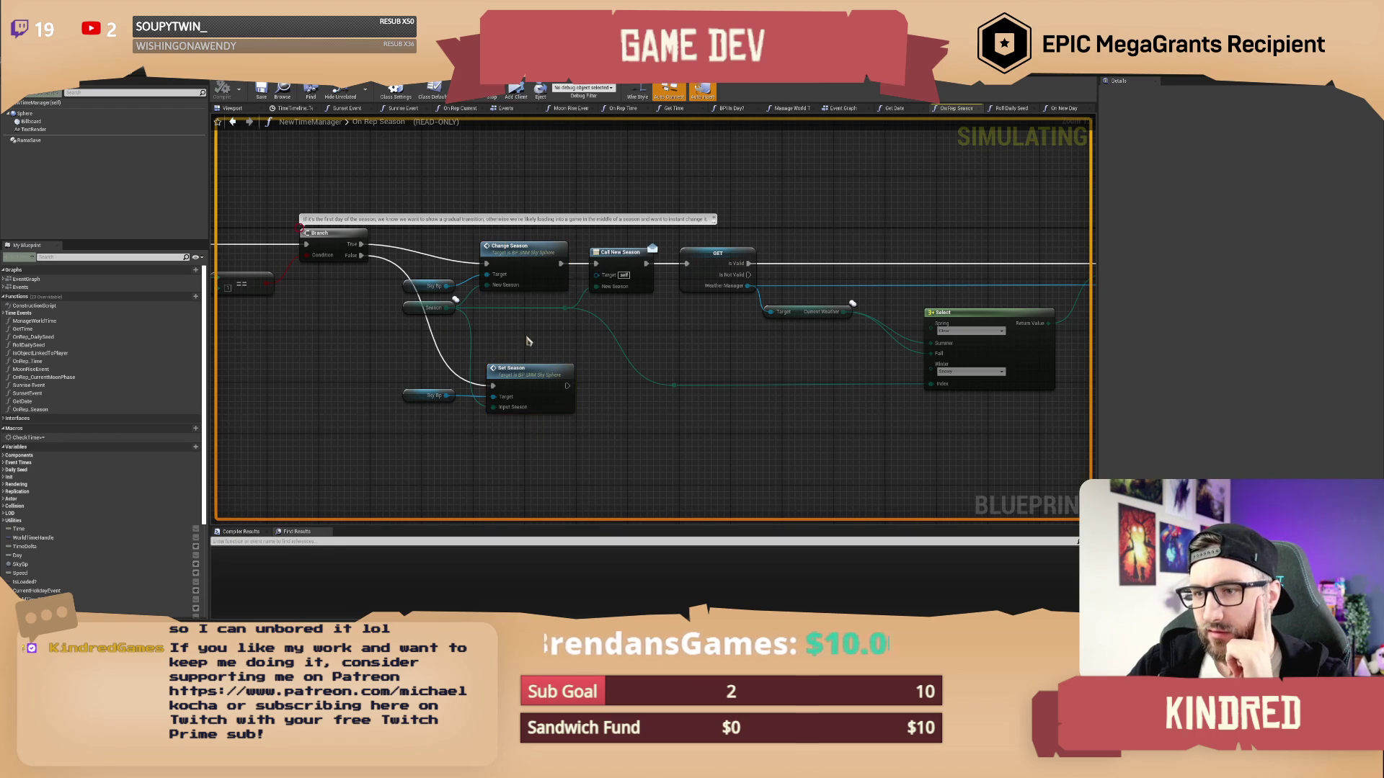
pyautogui.moveTo(527, 369); pyautogui.dragTo(585, 362)
pyautogui.doubleClick(585, 362)
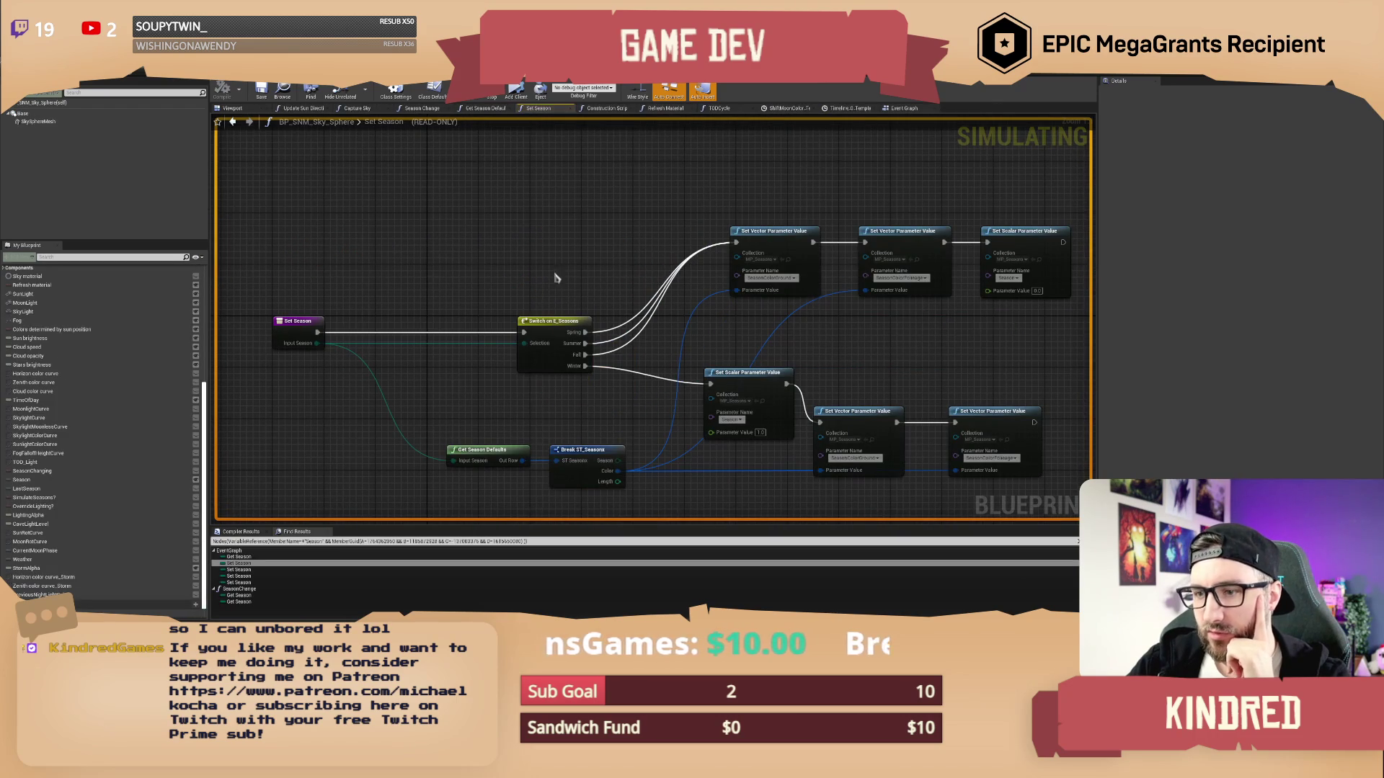
# Stop the simulation and drop a SET Season node ahead of the Switch on E_Seasons
pyautogui.moveTo(789, 323); pyautogui.dragTo(833, 318)
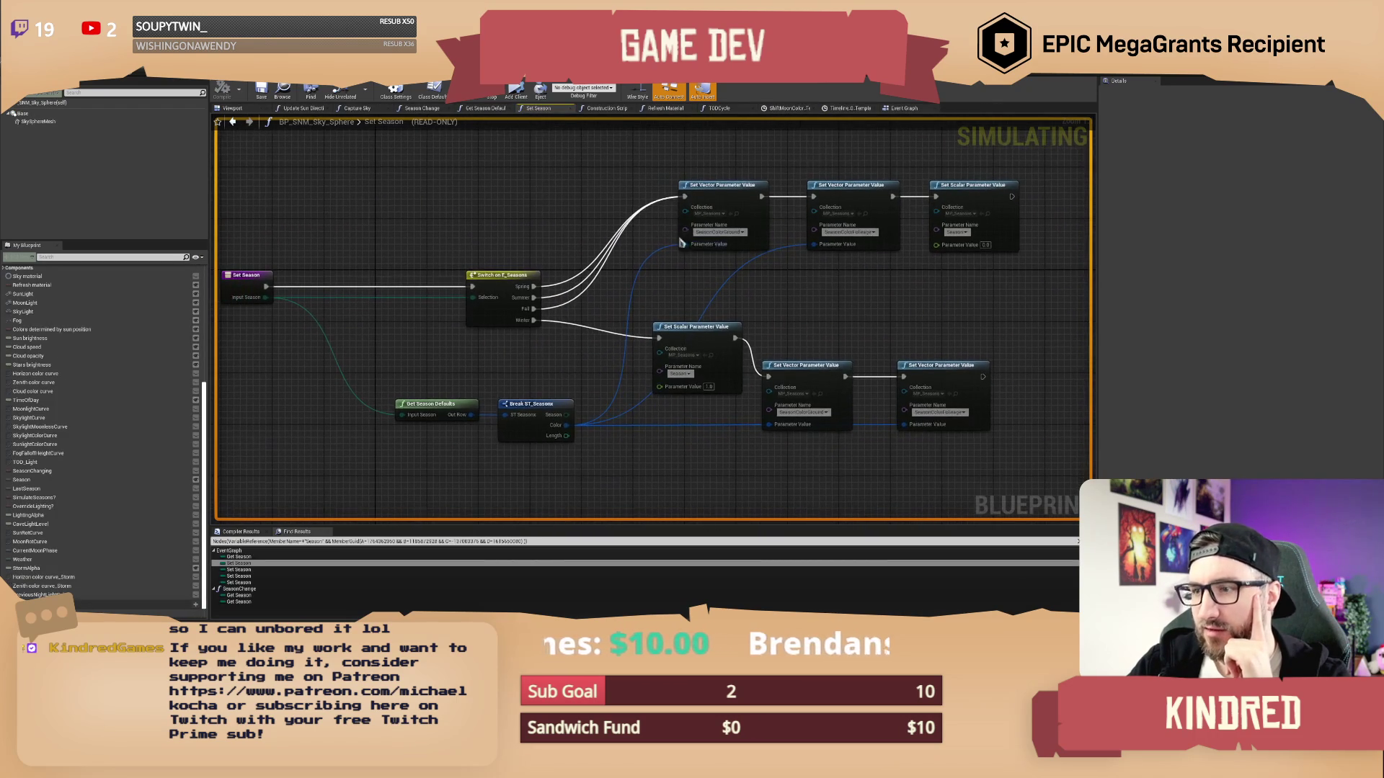
pyautogui.moveTo(506, 181); pyautogui.dragTo(688, 315)
pyautogui.click(636, 355)
pyautogui.moveTo(232, 461); pyautogui.dragTo(315, 472)
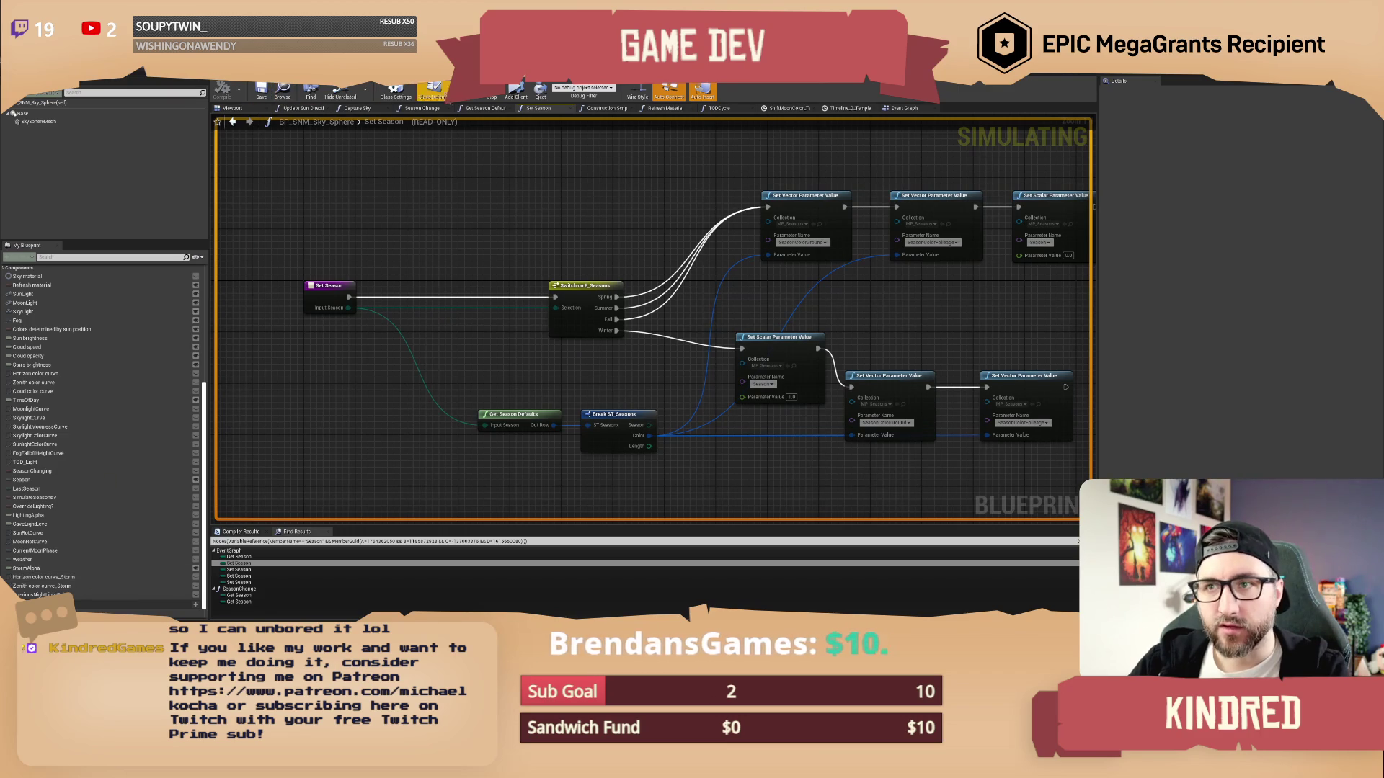
pyautogui.press('Escape')
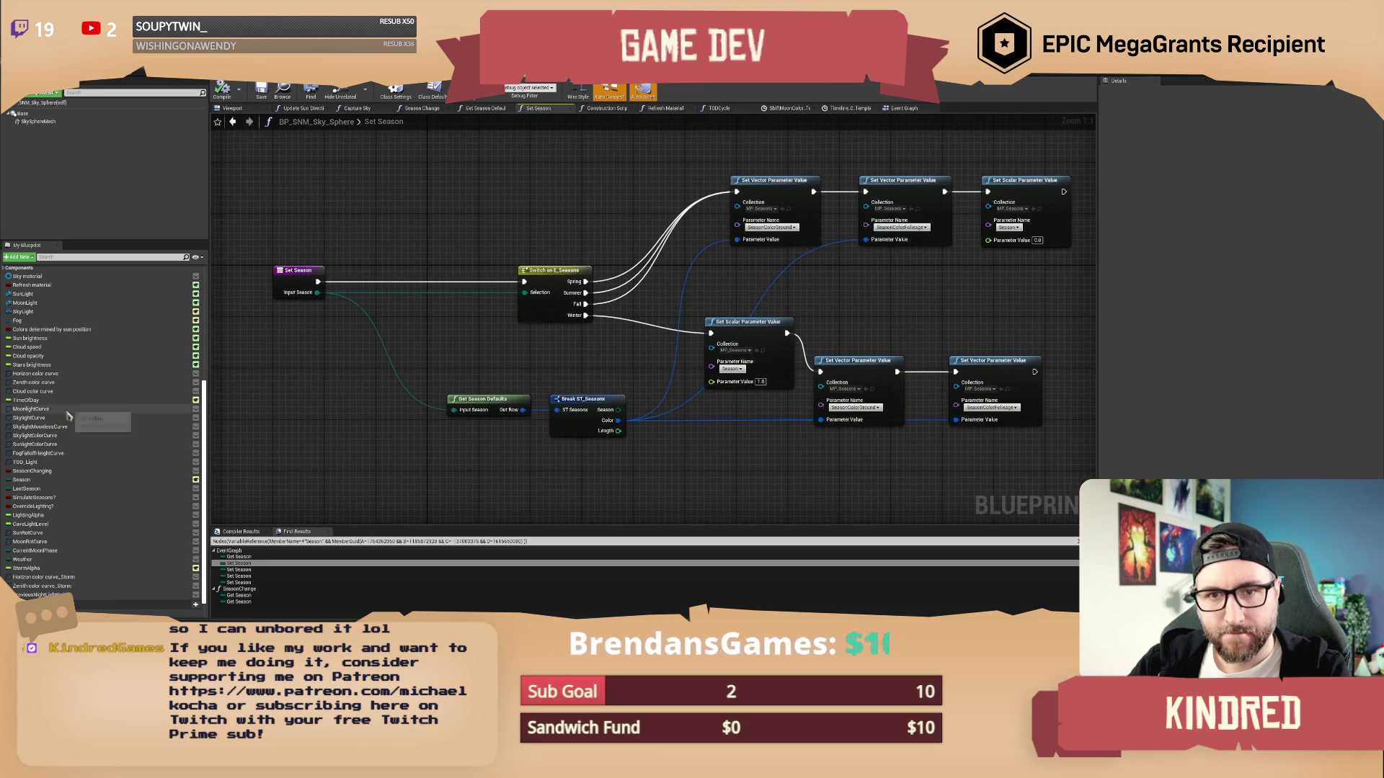
pyautogui.moveTo(47, 480)
pyautogui.mouseDown()
pyautogui.moveTo(187, 418)
pyautogui.moveTo(393, 284)
pyautogui.moveTo(405, 290)
pyautogui.moveTo(317, 293)
pyautogui.mouseUp()
# Feed Input Season into the SET Season node and add a LastSeason setter after it
pyautogui.moveTo(400, 278); pyautogui.dragTo(370, 278)
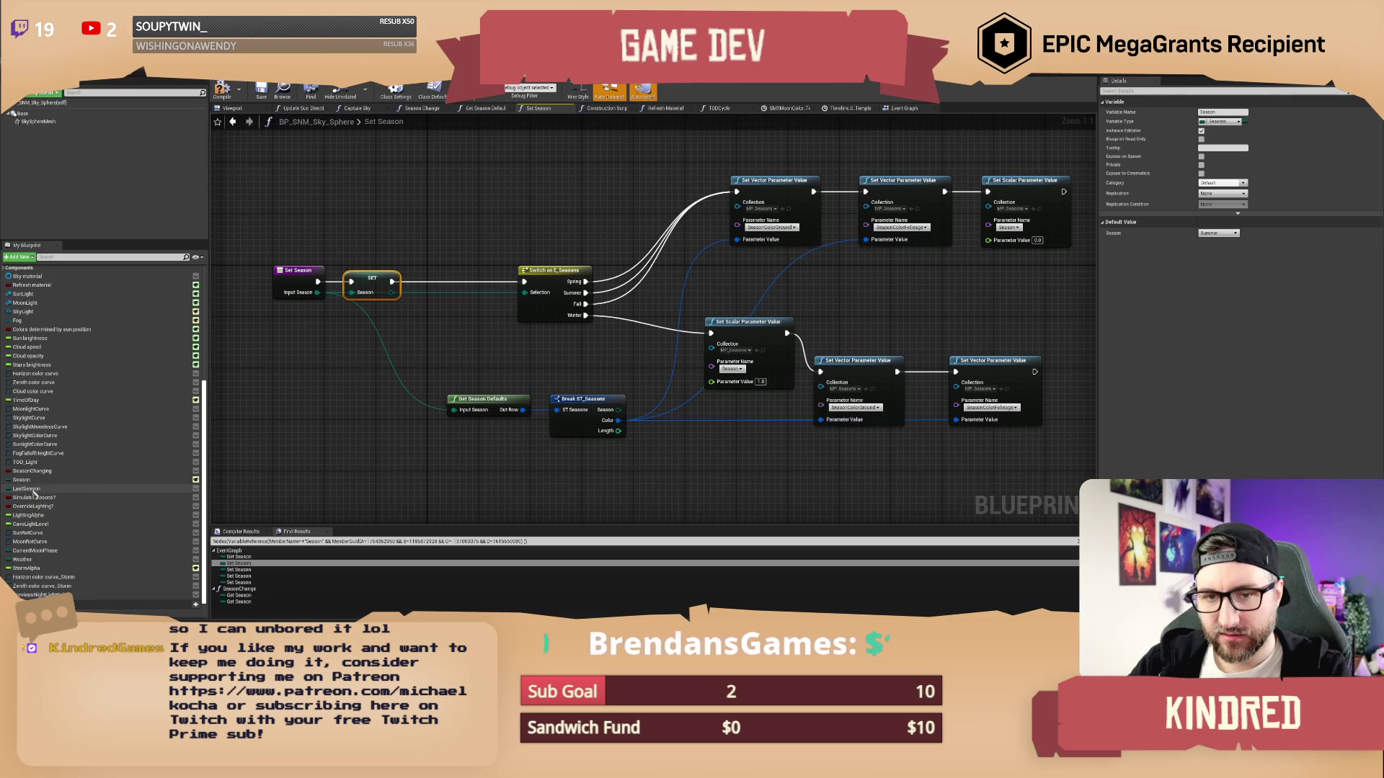
pyautogui.moveTo(22, 489)
pyautogui.mouseDown()
pyautogui.moveTo(448, 317)
pyautogui.moveTo(441, 270)
pyautogui.moveTo(439, 283)
pyautogui.mouseUp()
pyautogui.click(454, 286)
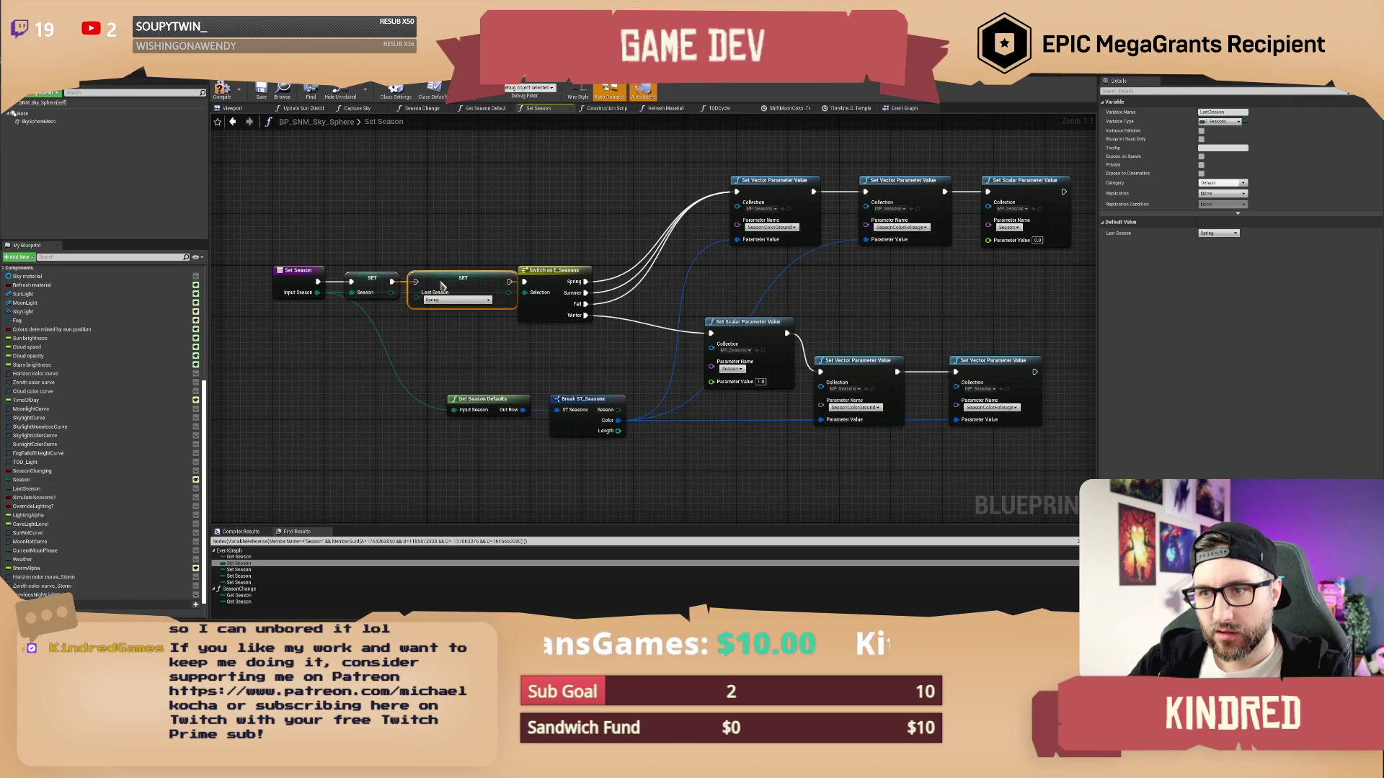
pyautogui.keyDown('ctrl'); pyautogui.click(372, 285); pyautogui.keyUp('ctrl')
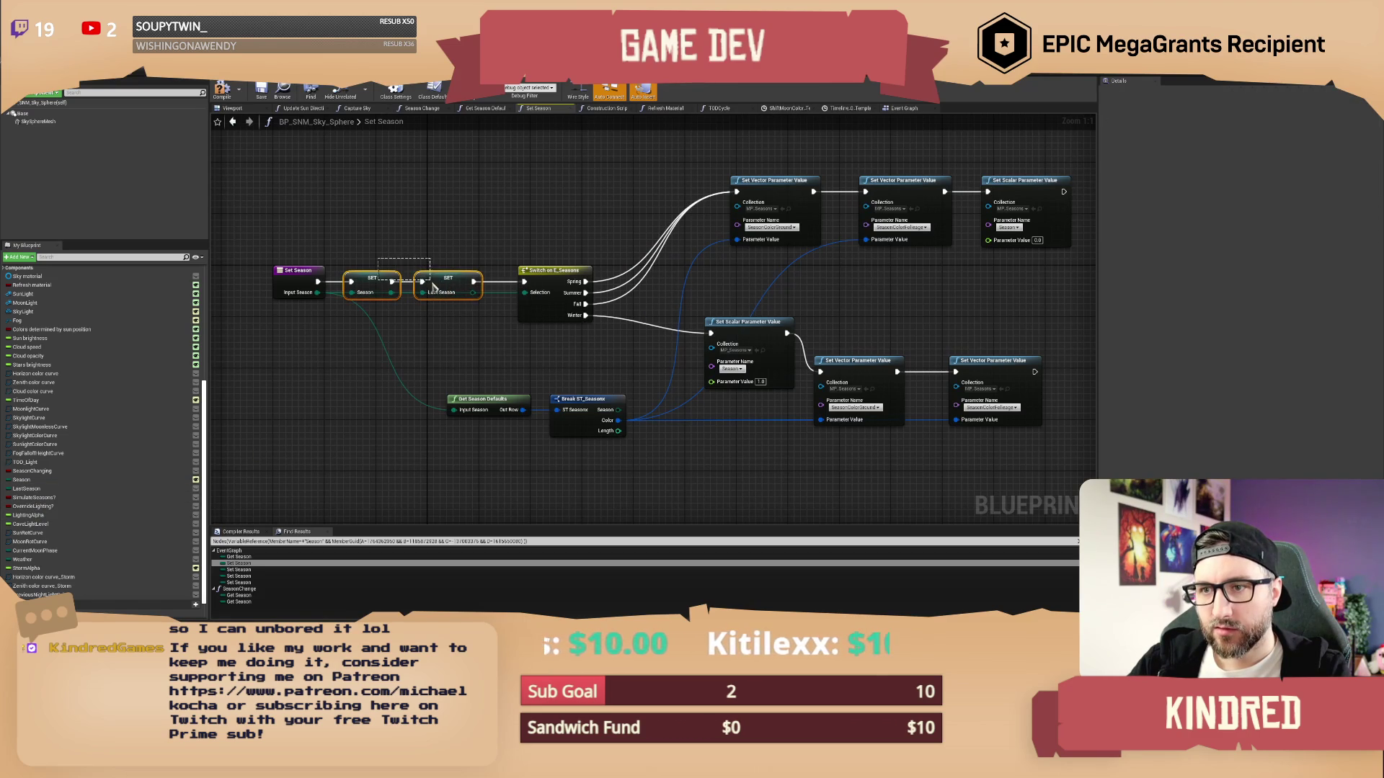
pyautogui.moveTo(433, 286); pyautogui.dragTo(452, 287)
pyautogui.click(443, 260)
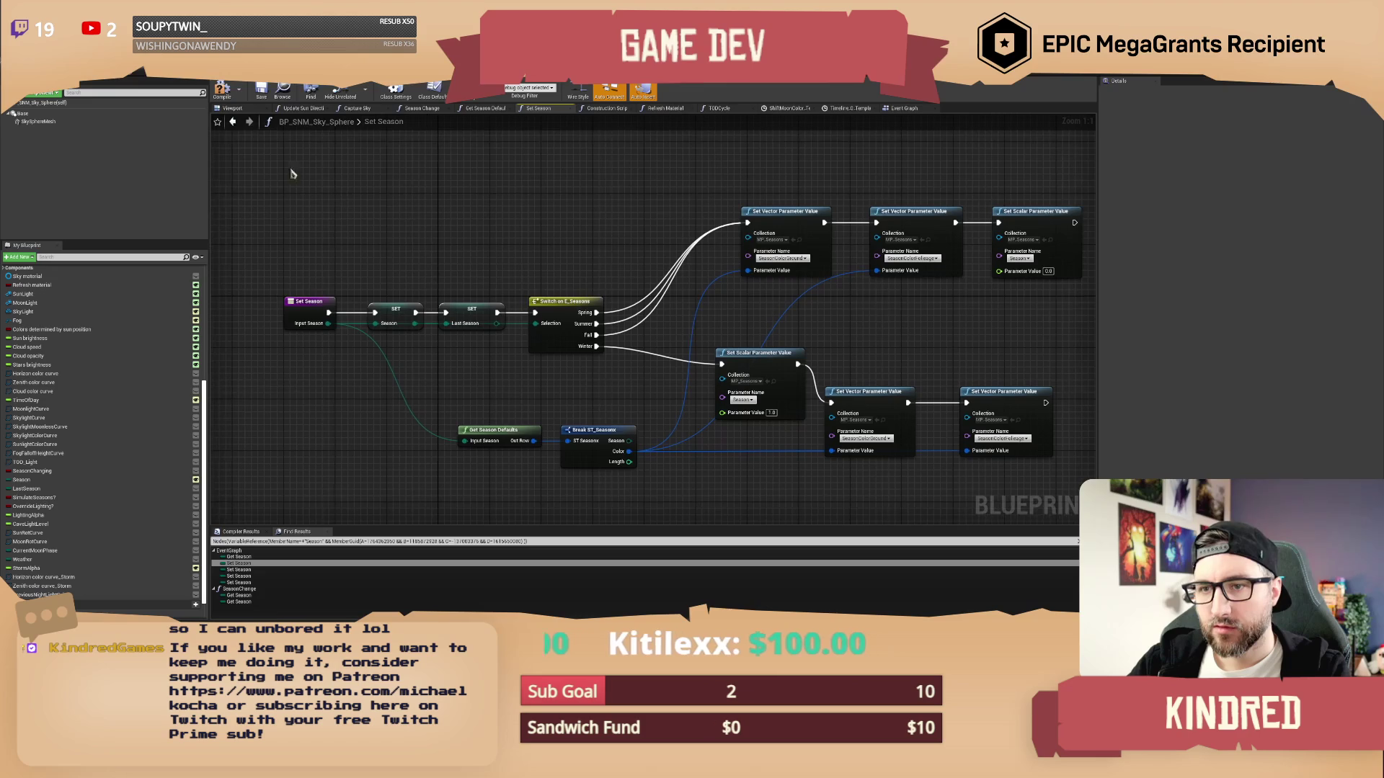
# Wire the Last Season setter into the switch, compile, save and return to the level editor
pyautogui.click(261, 98)
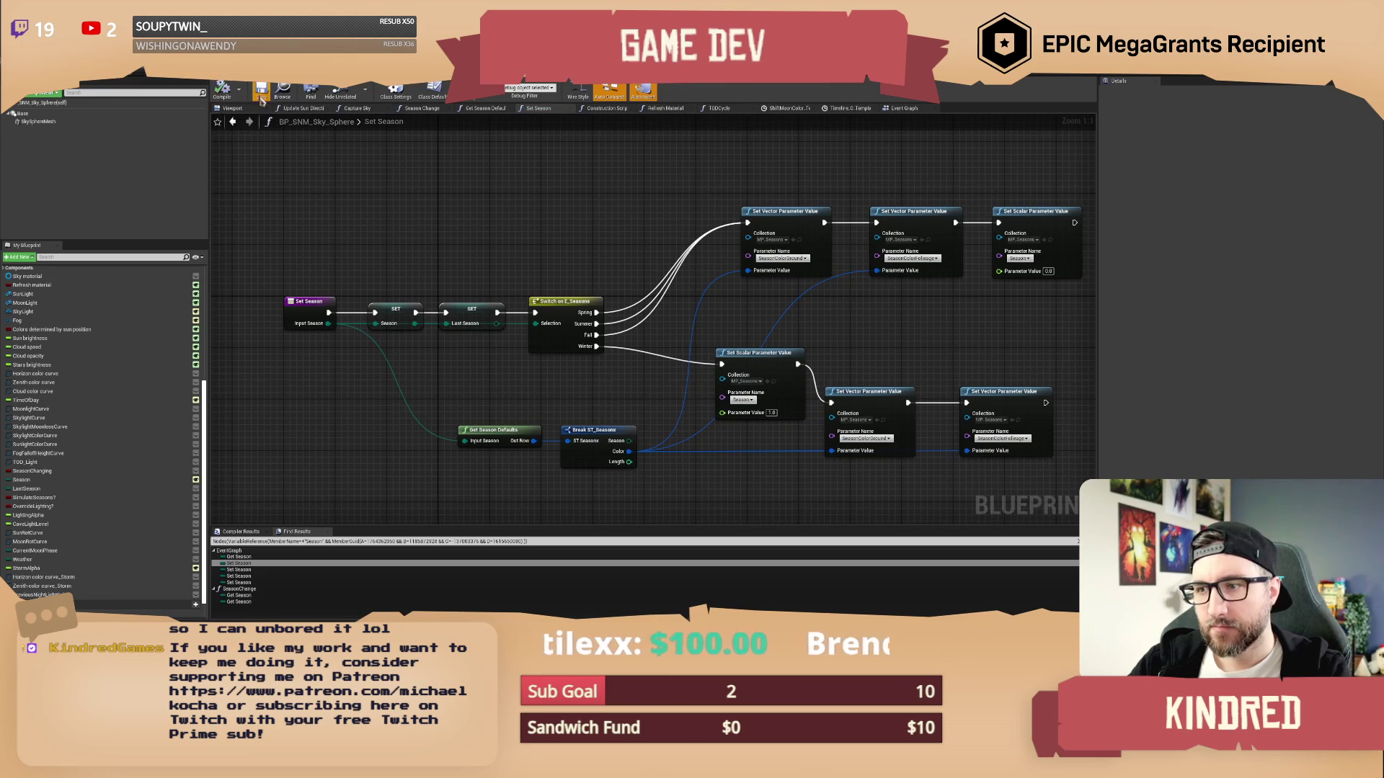
pyautogui.scroll(-2, 530, 234)
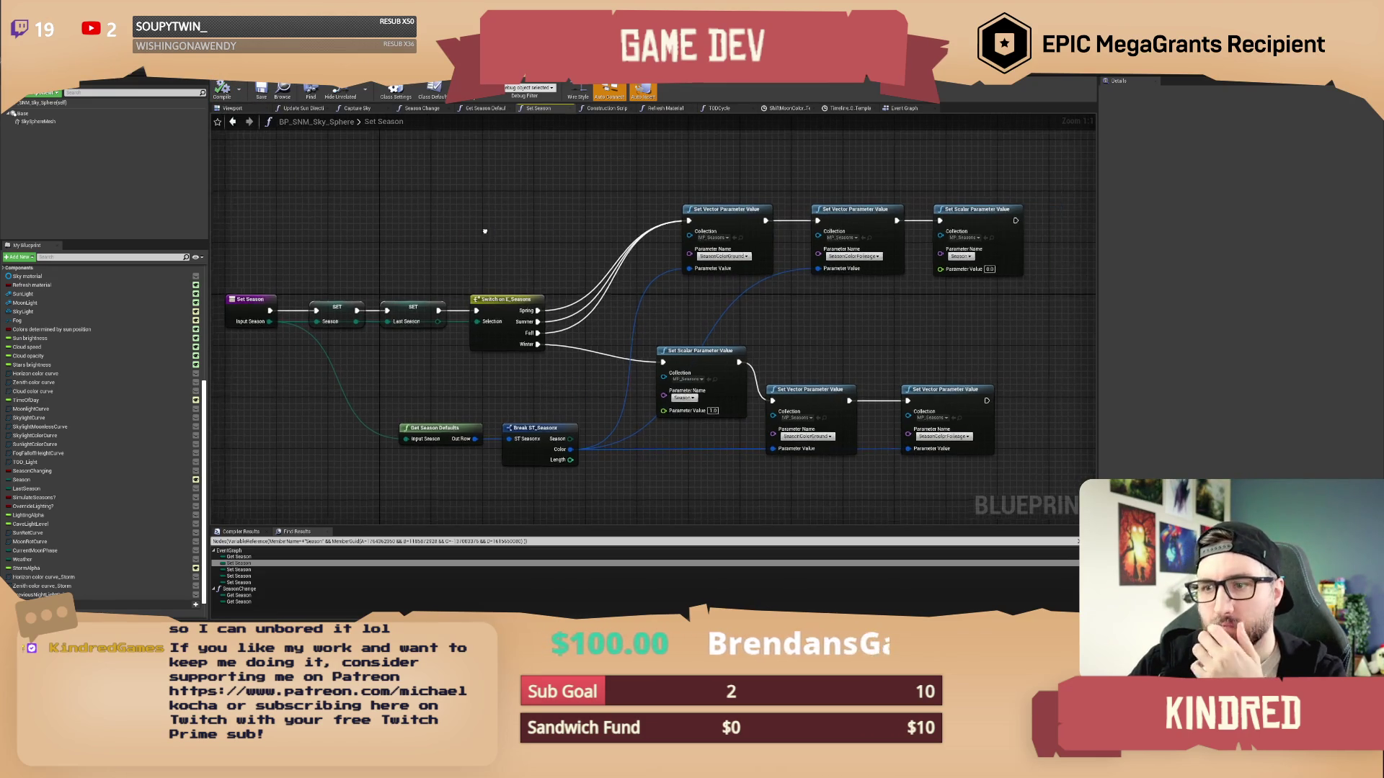
pyautogui.scroll(2, 518, 249)
pyautogui.moveTo(482, 288); pyautogui.dragTo(517, 292)
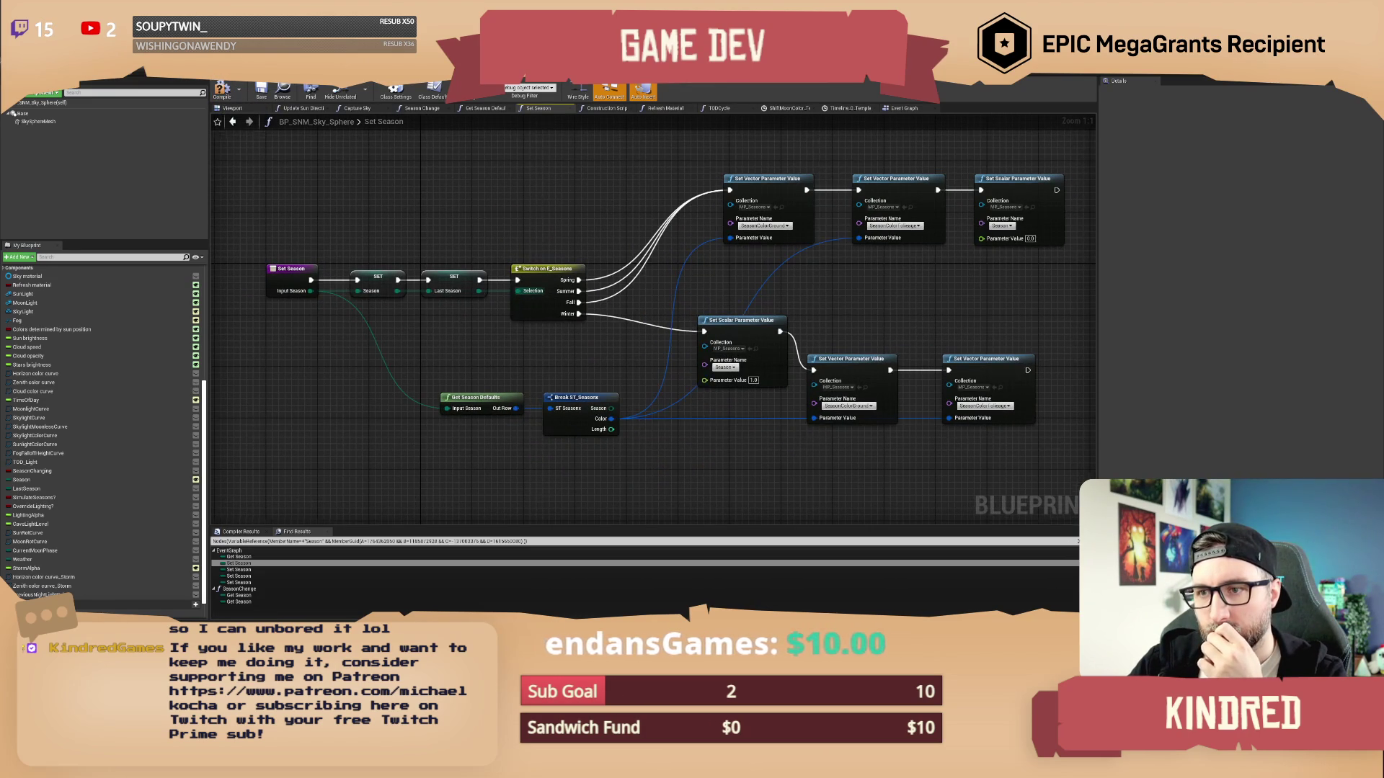
pyautogui.click(266, 97)
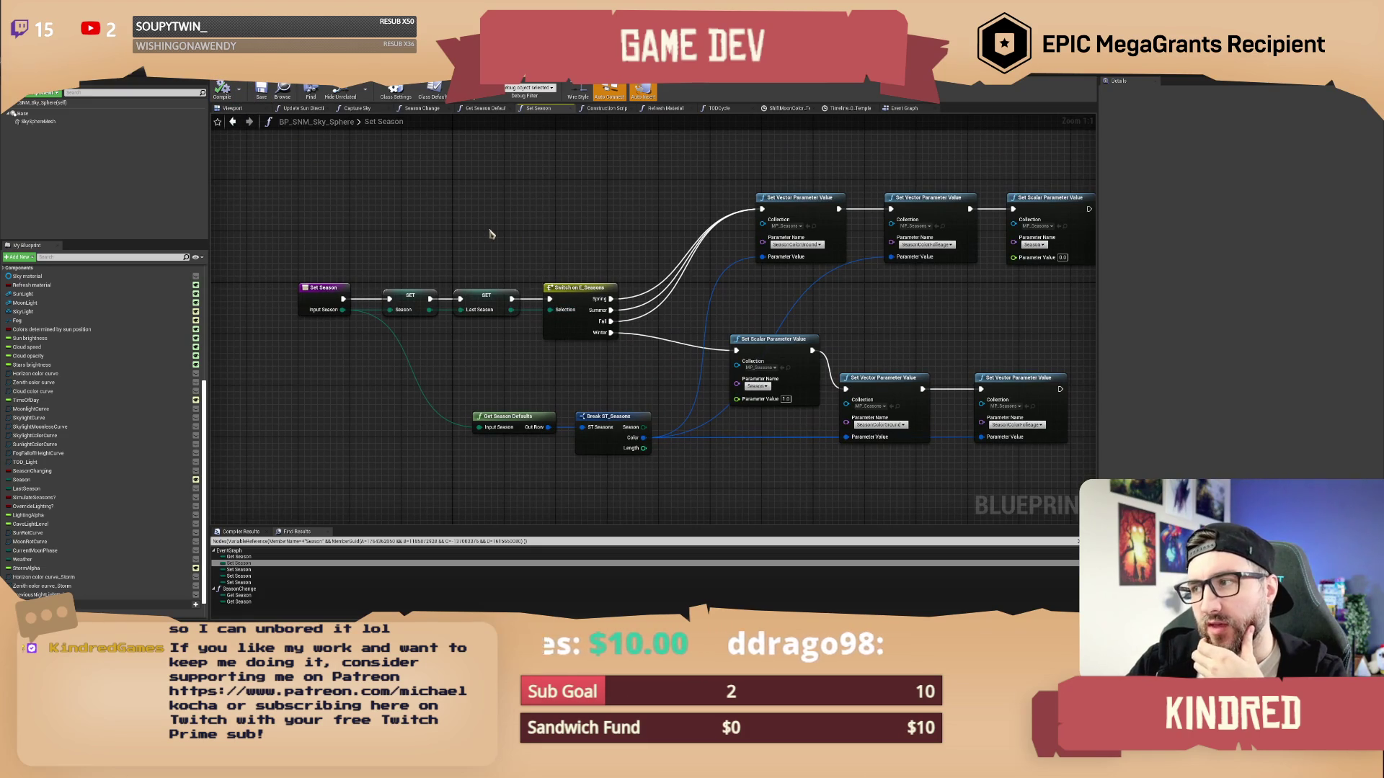
pyautogui.moveTo(582, 239); pyautogui.dragTo(528, 240)
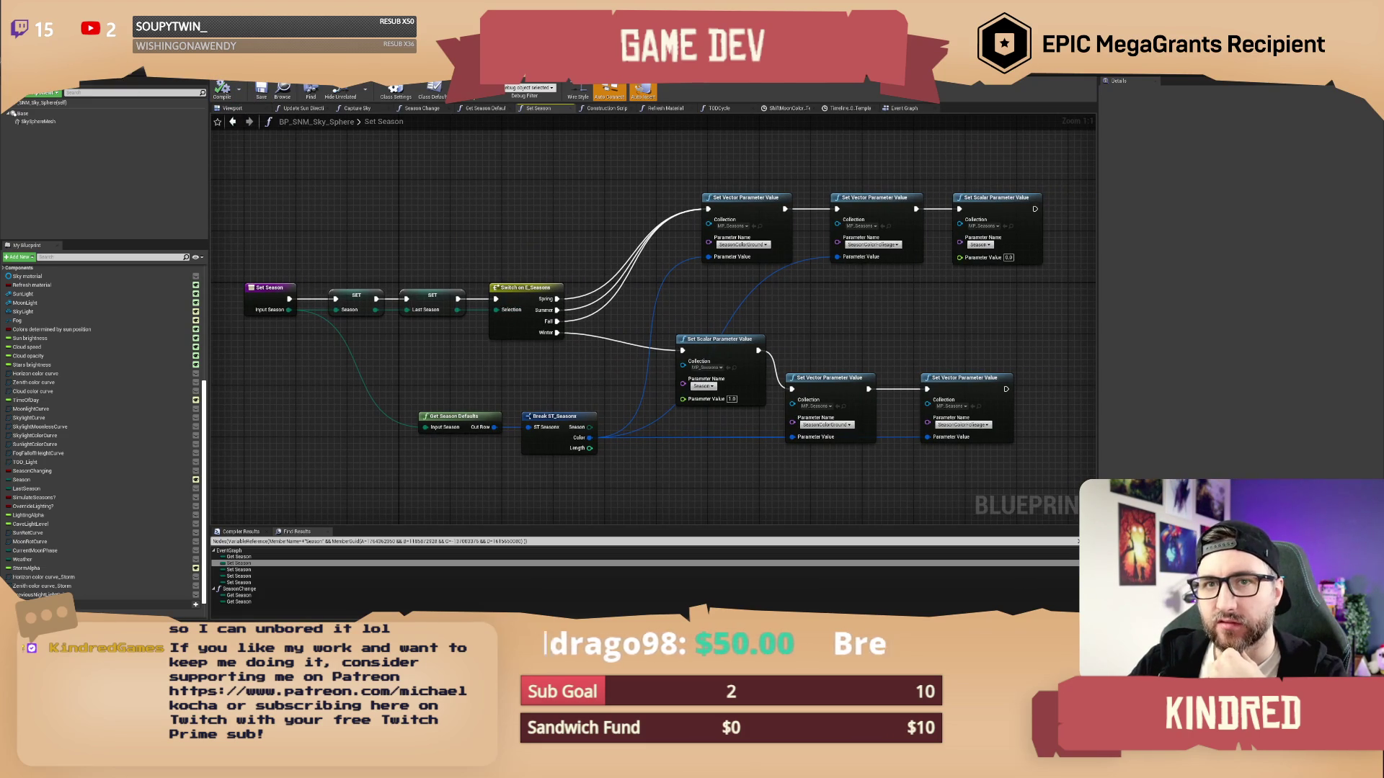
pyautogui.hotkey('alt', 'Tab')
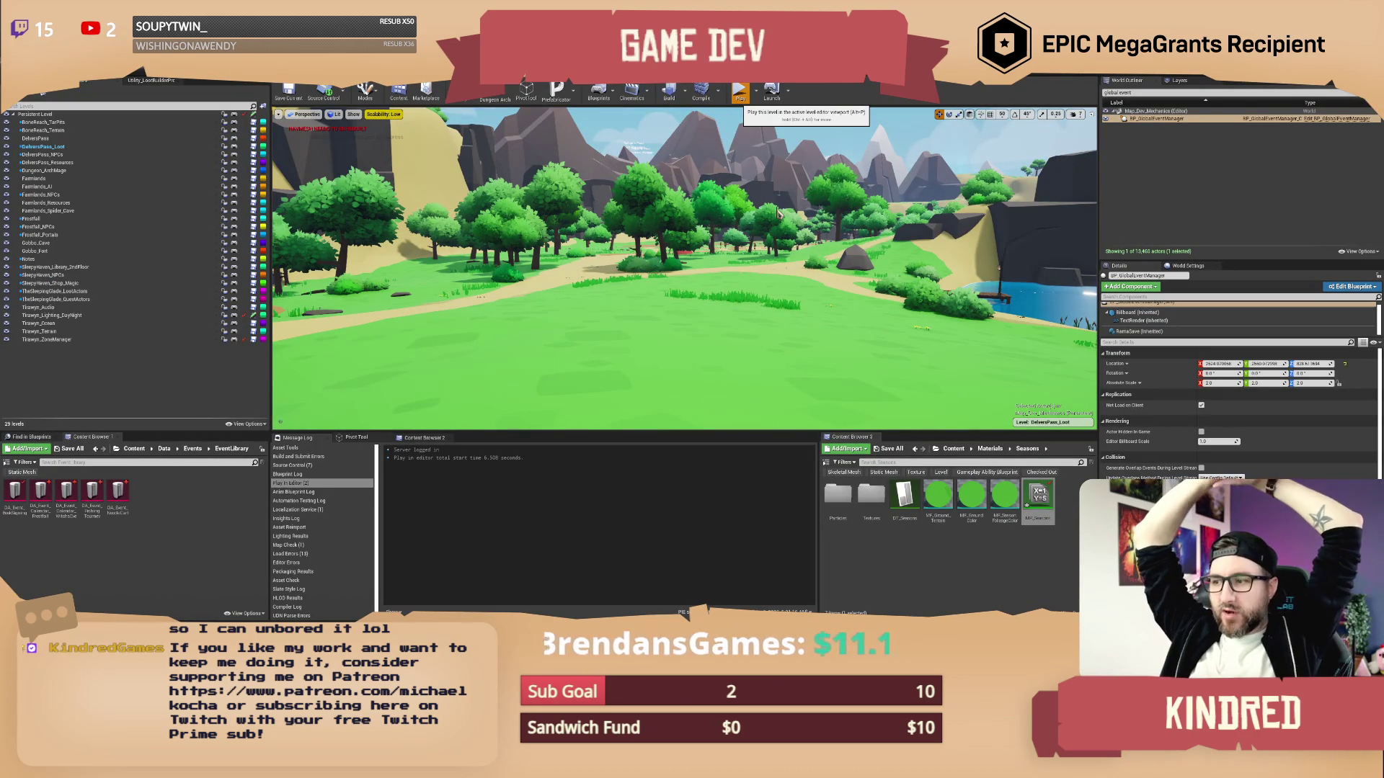
# Start a play-test and run /setday 20, /setseason and /settime 240 until the breakpoint hits
pyautogui.click(740, 94)
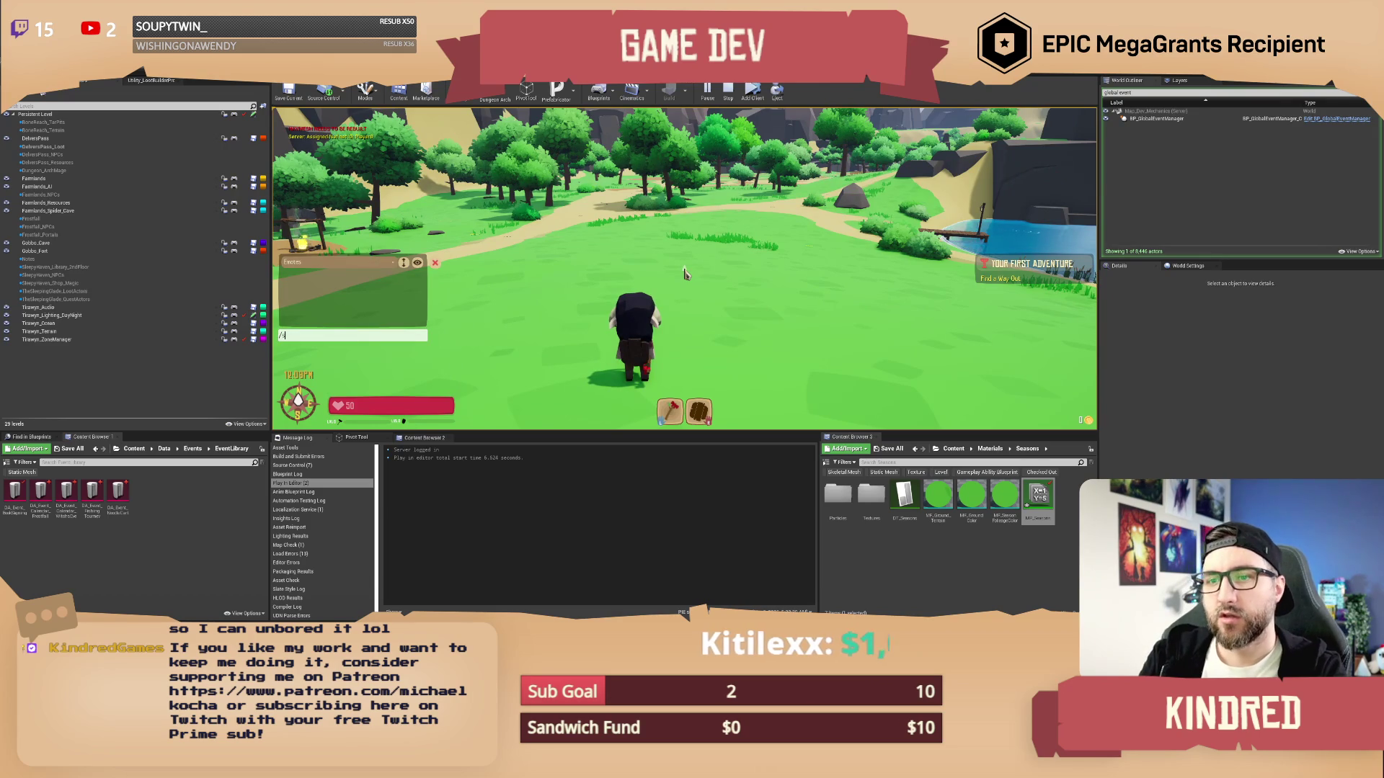
pyautogui.write('set')
pyautogui.press('Return')
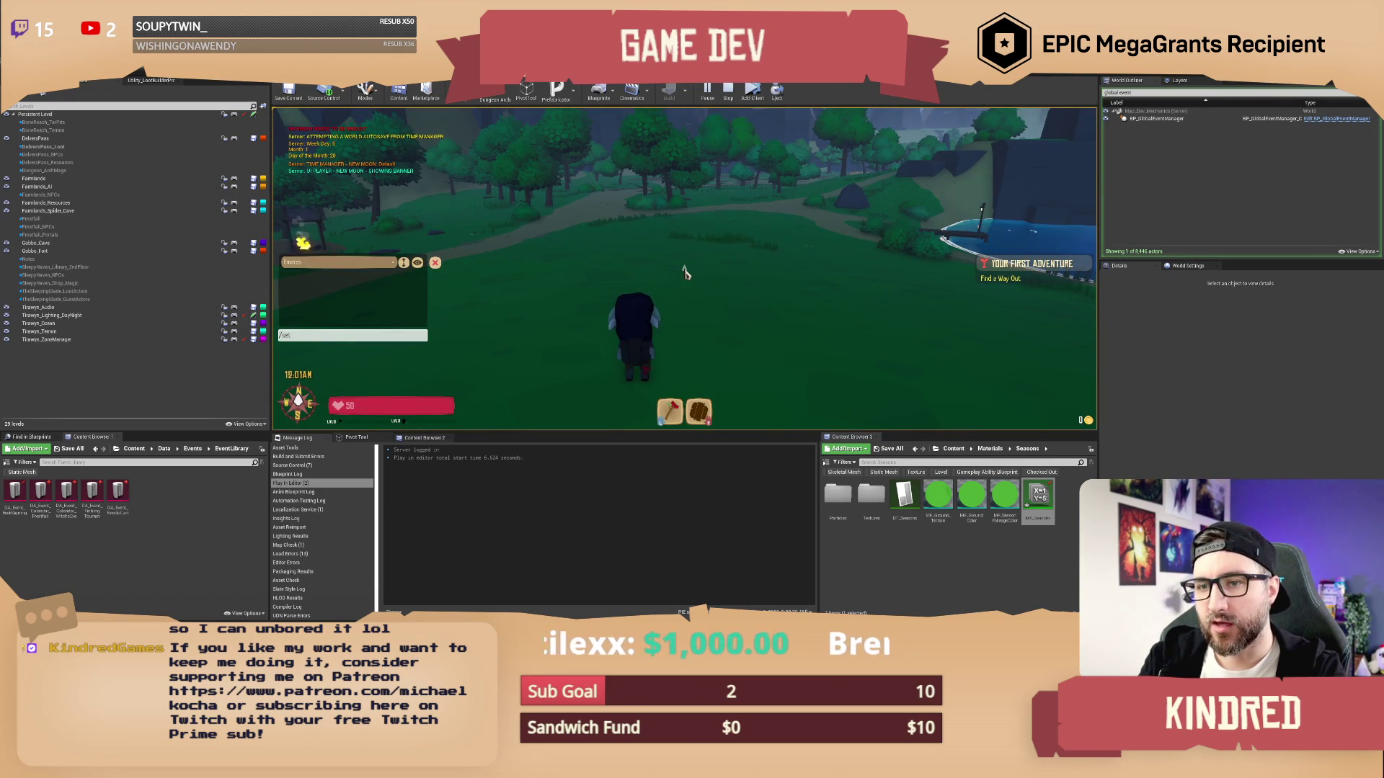
pyautogui.write('n fa')
pyautogui.press('Return')
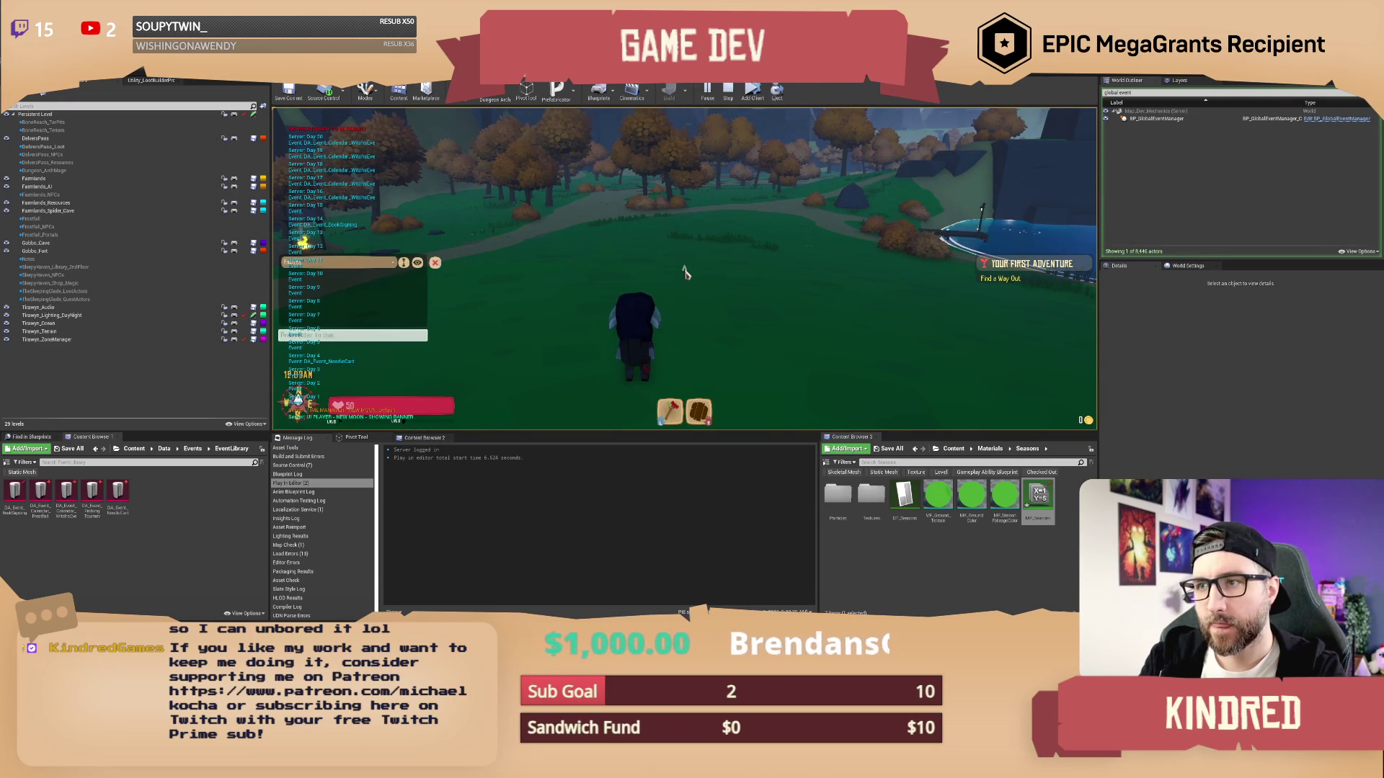
pyautogui.write('ttin')
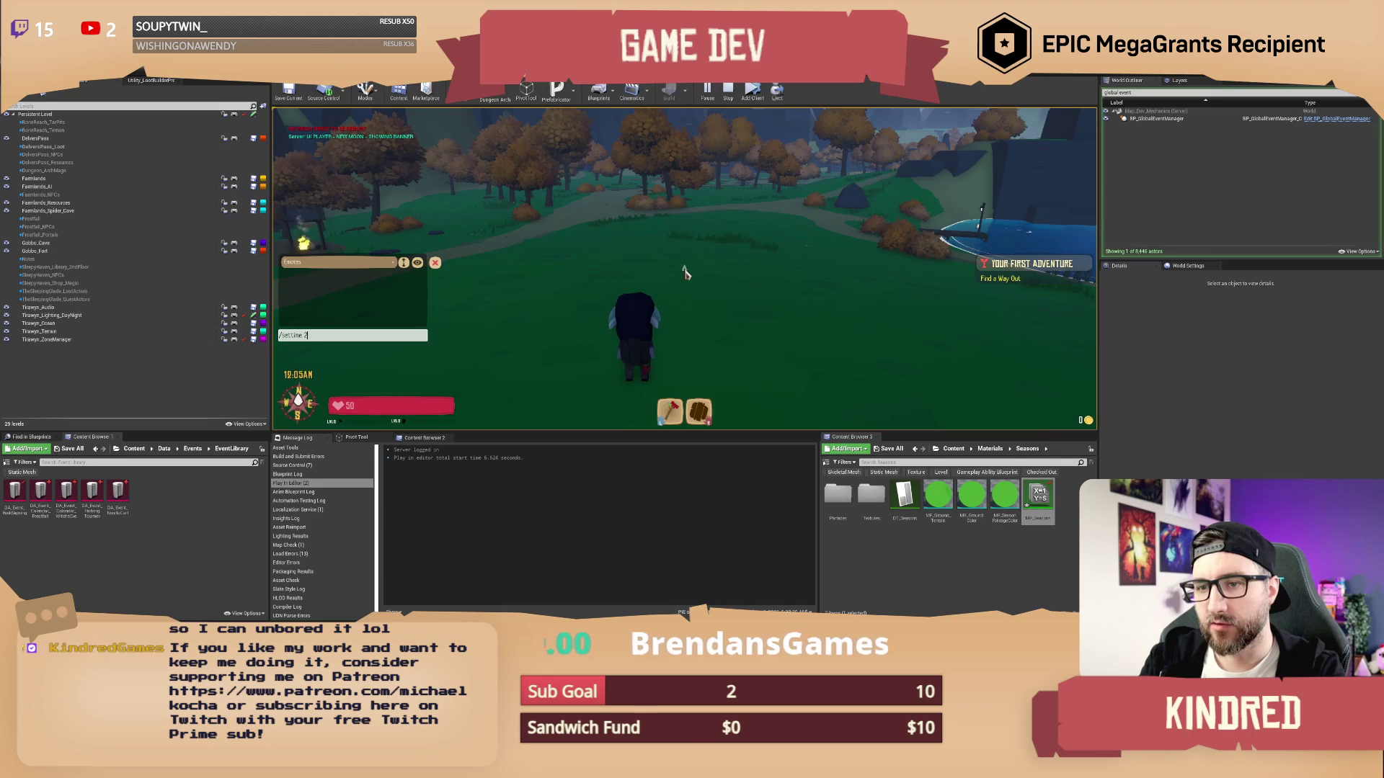
pyautogui.press('Return')
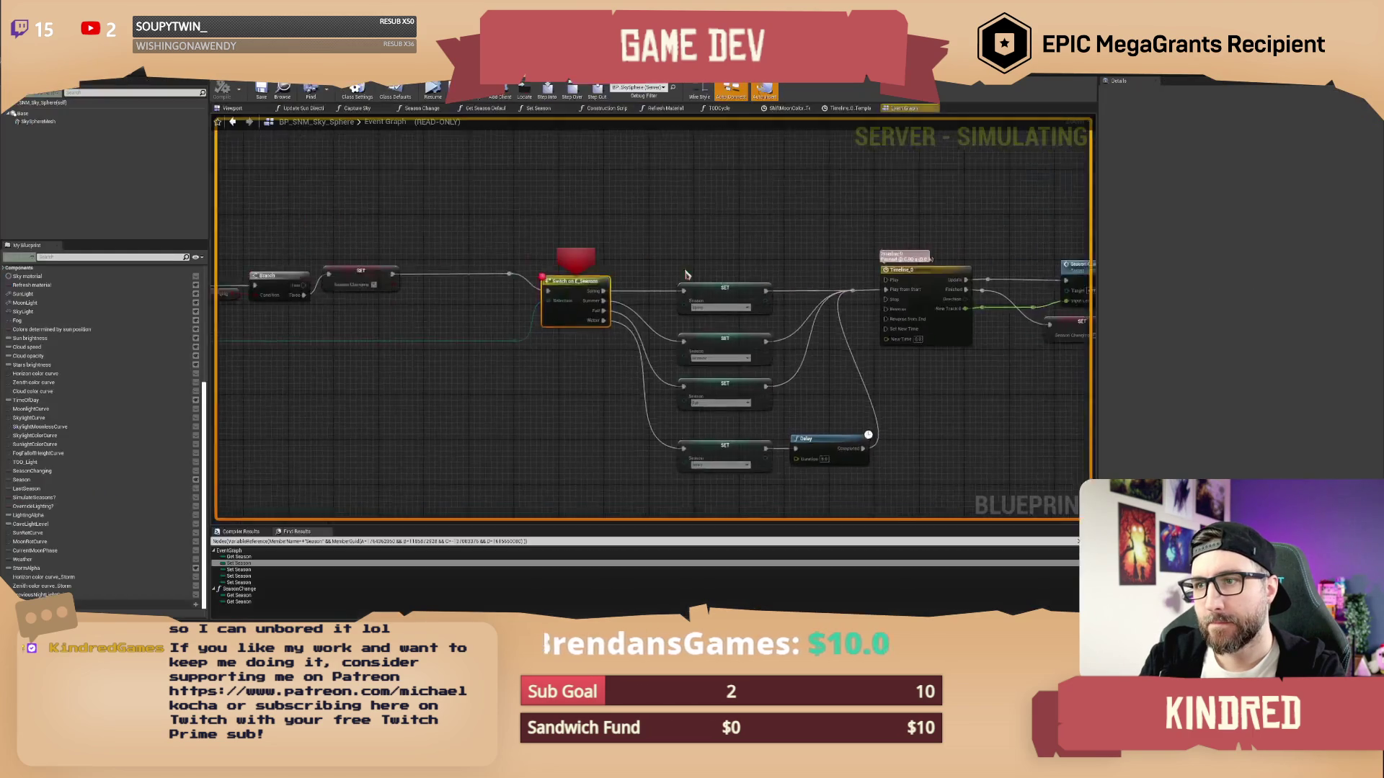
# Remove the season switch breakpoint, step over two nodes, and resume the paused game
pyautogui.rightClick(636, 298)
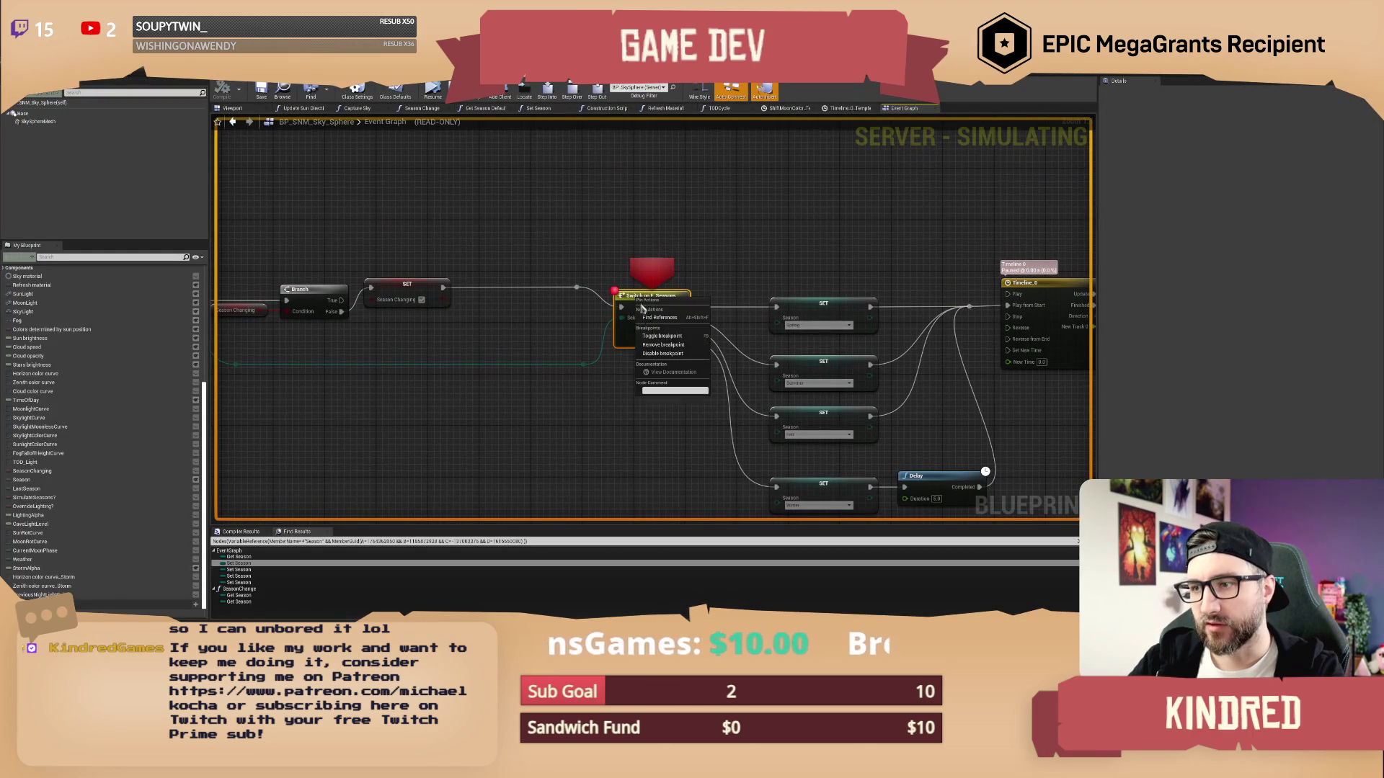
pyautogui.click(655, 346)
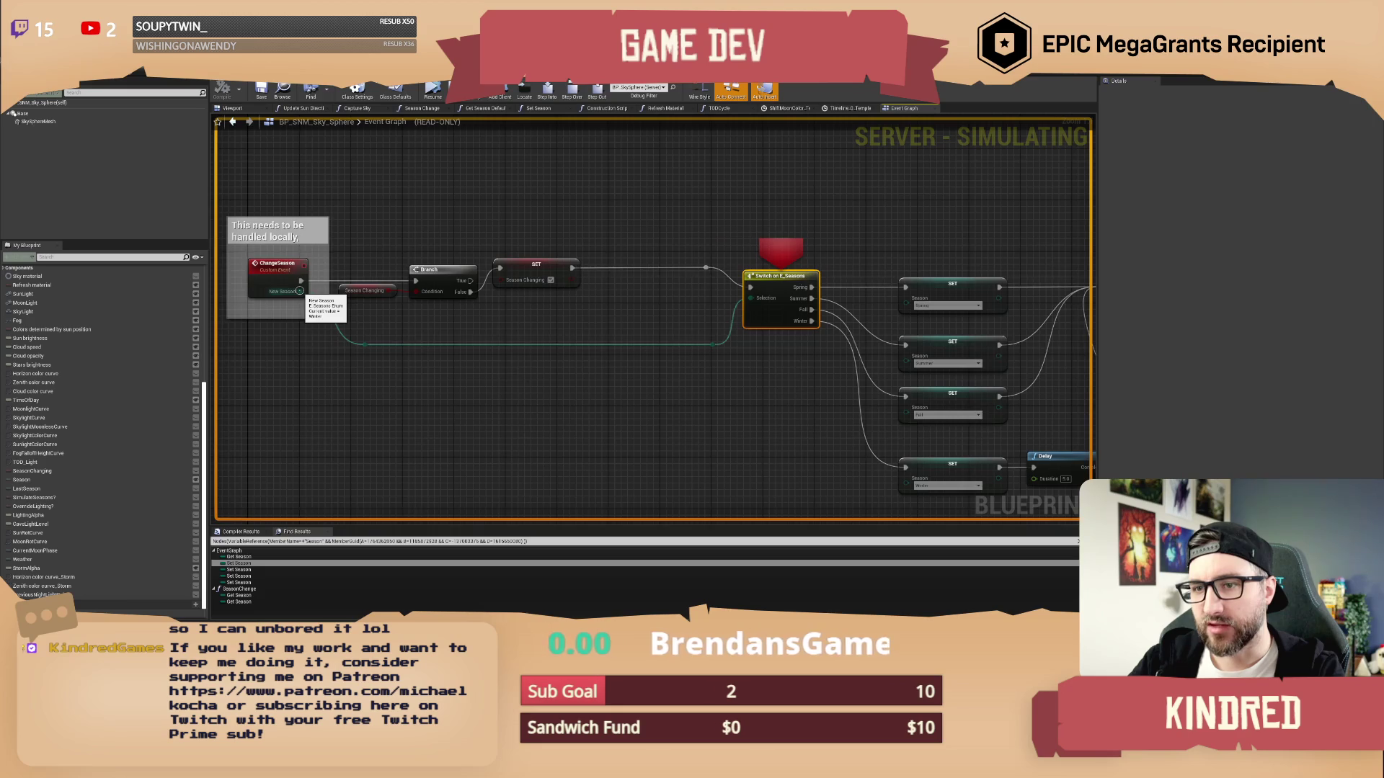
pyautogui.click(573, 97)
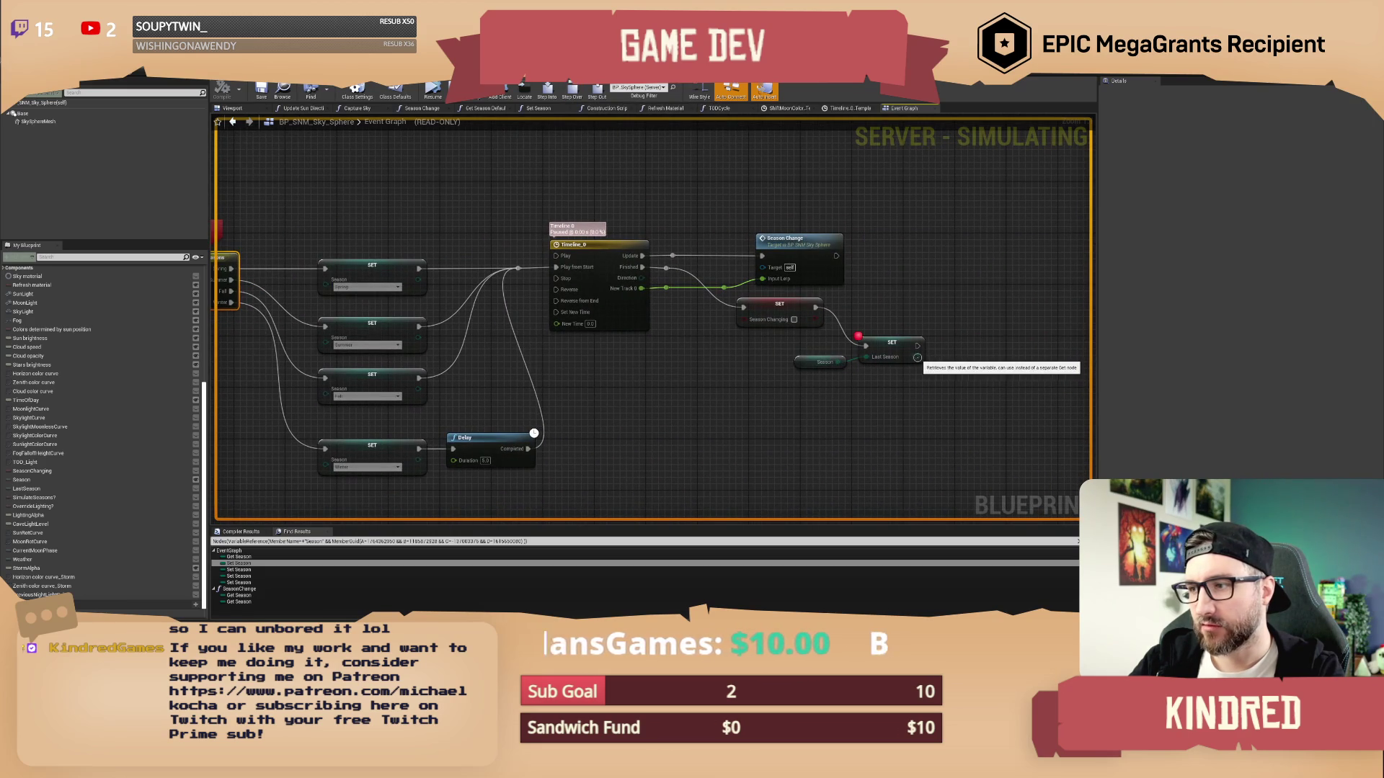
pyautogui.press('F10')
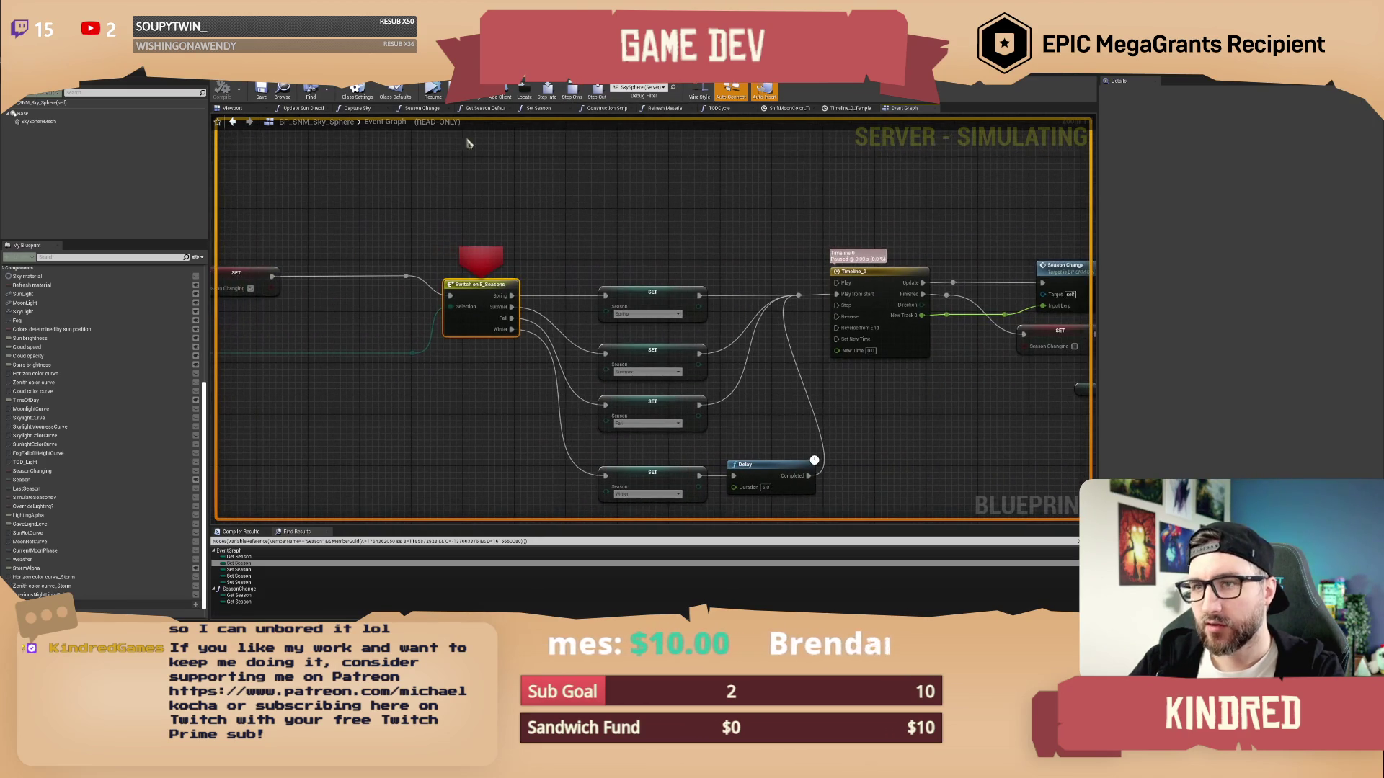
pyautogui.click(432, 91)
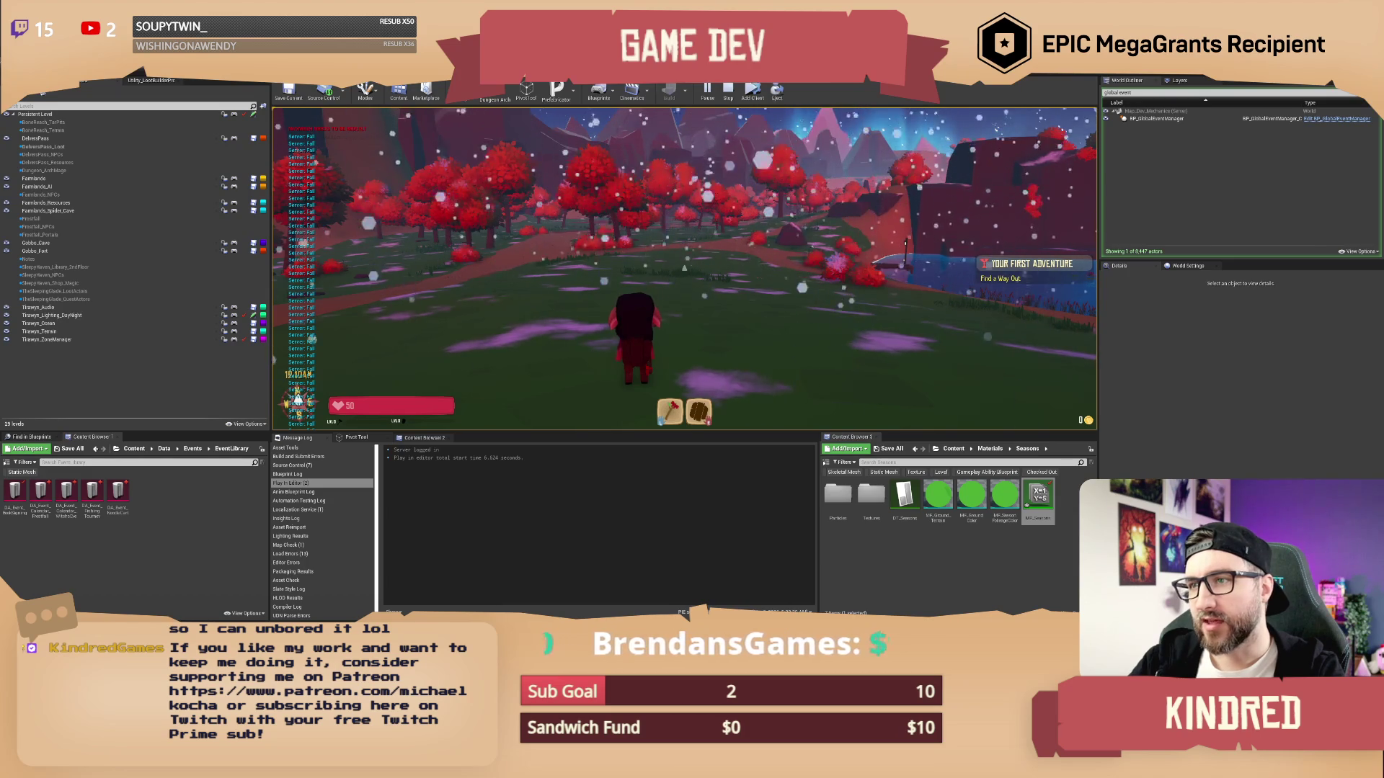
# Walk the character across the field into the snowy red-tree forest, then stop the play-test
pyautogui.press('w')
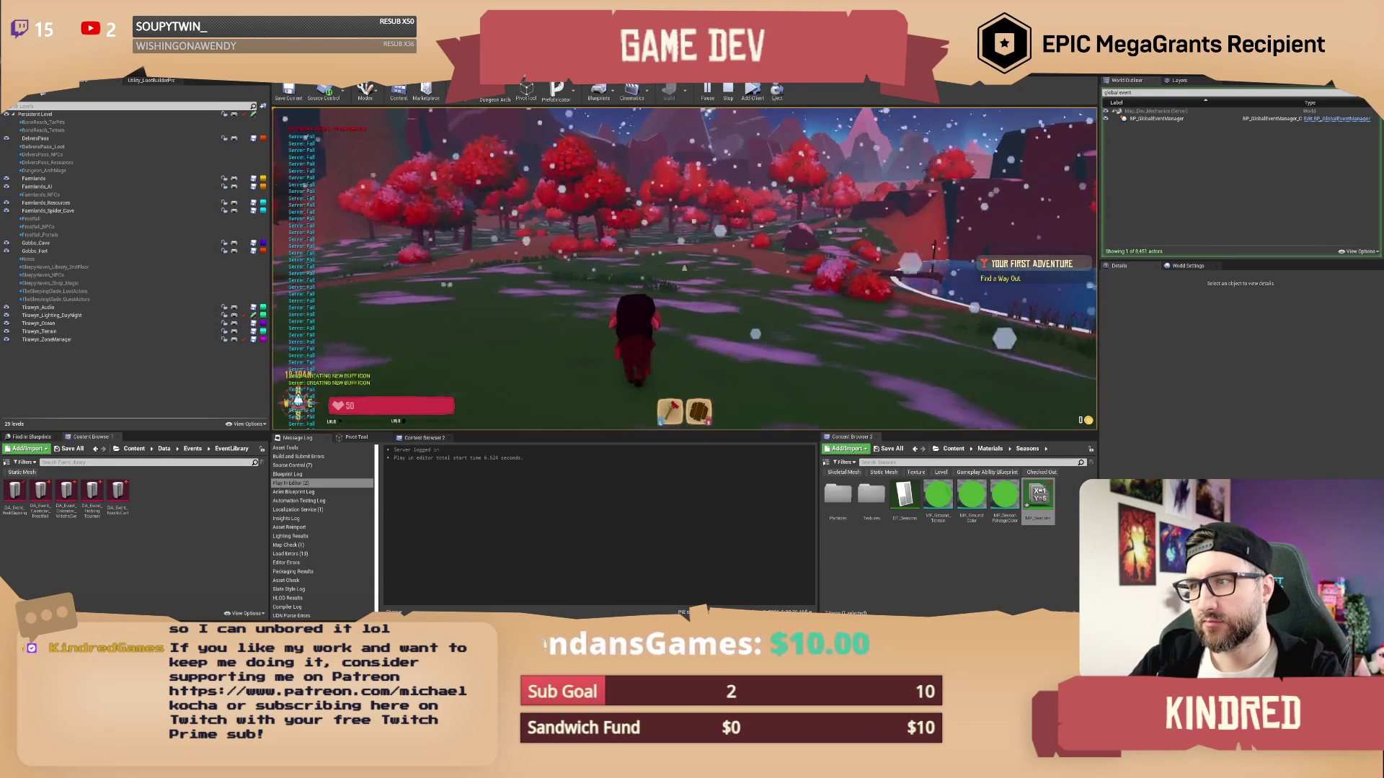
pyautogui.press('w')
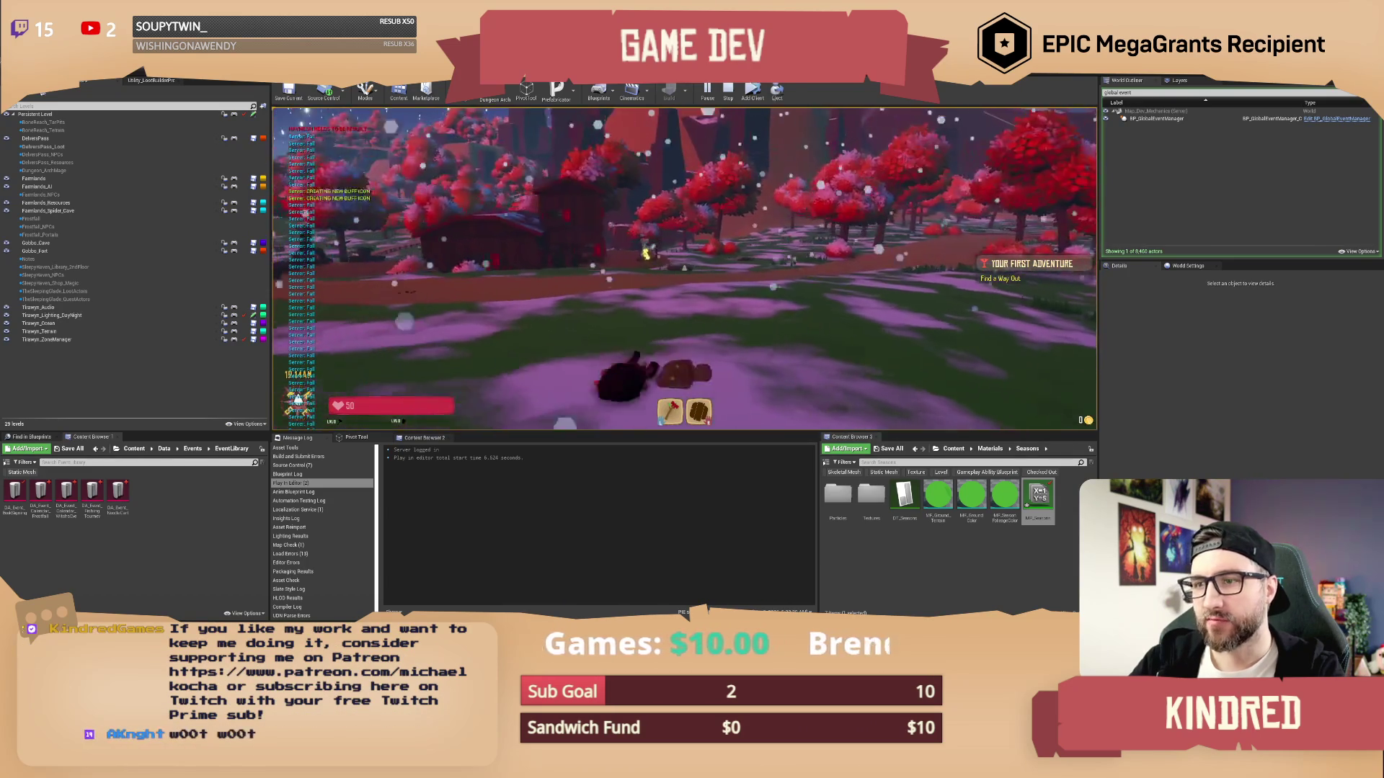
pyautogui.press('w')
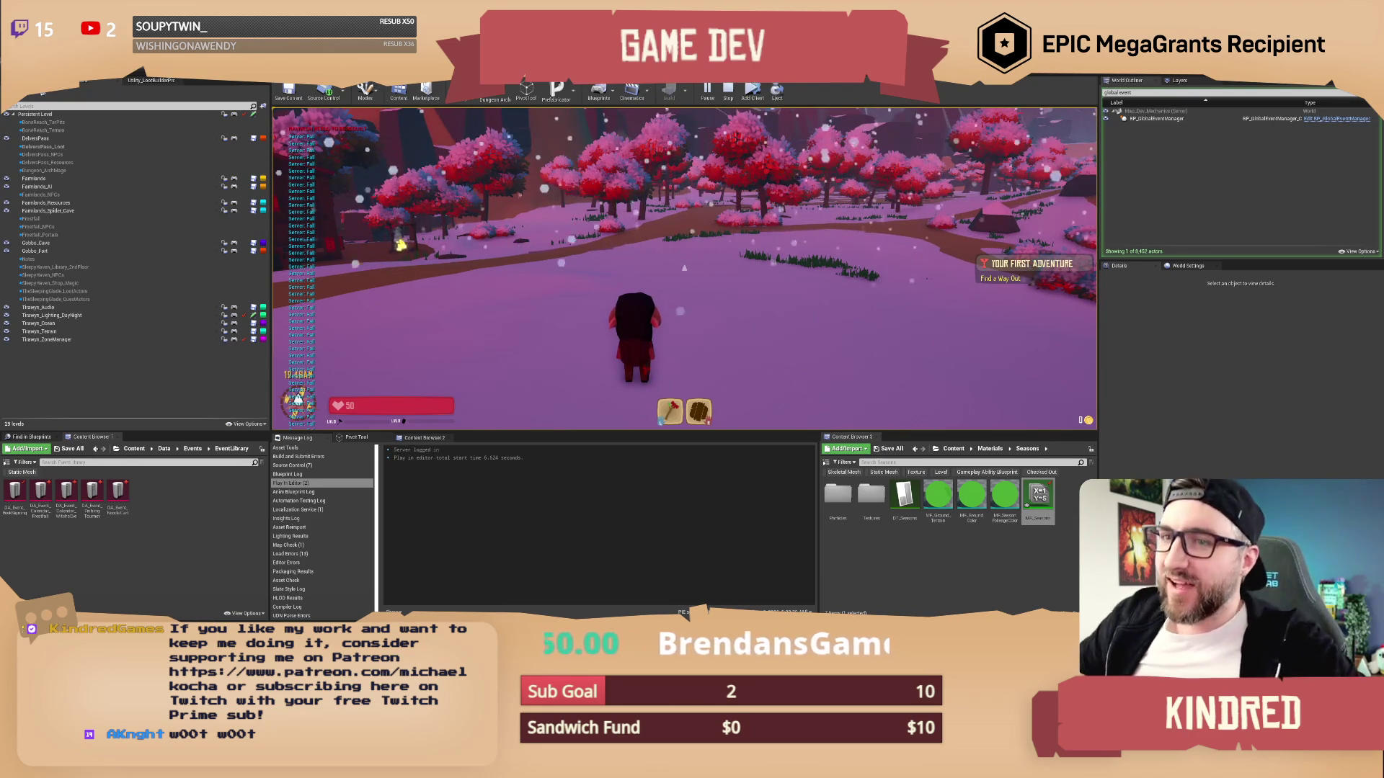
pyautogui.press('w')
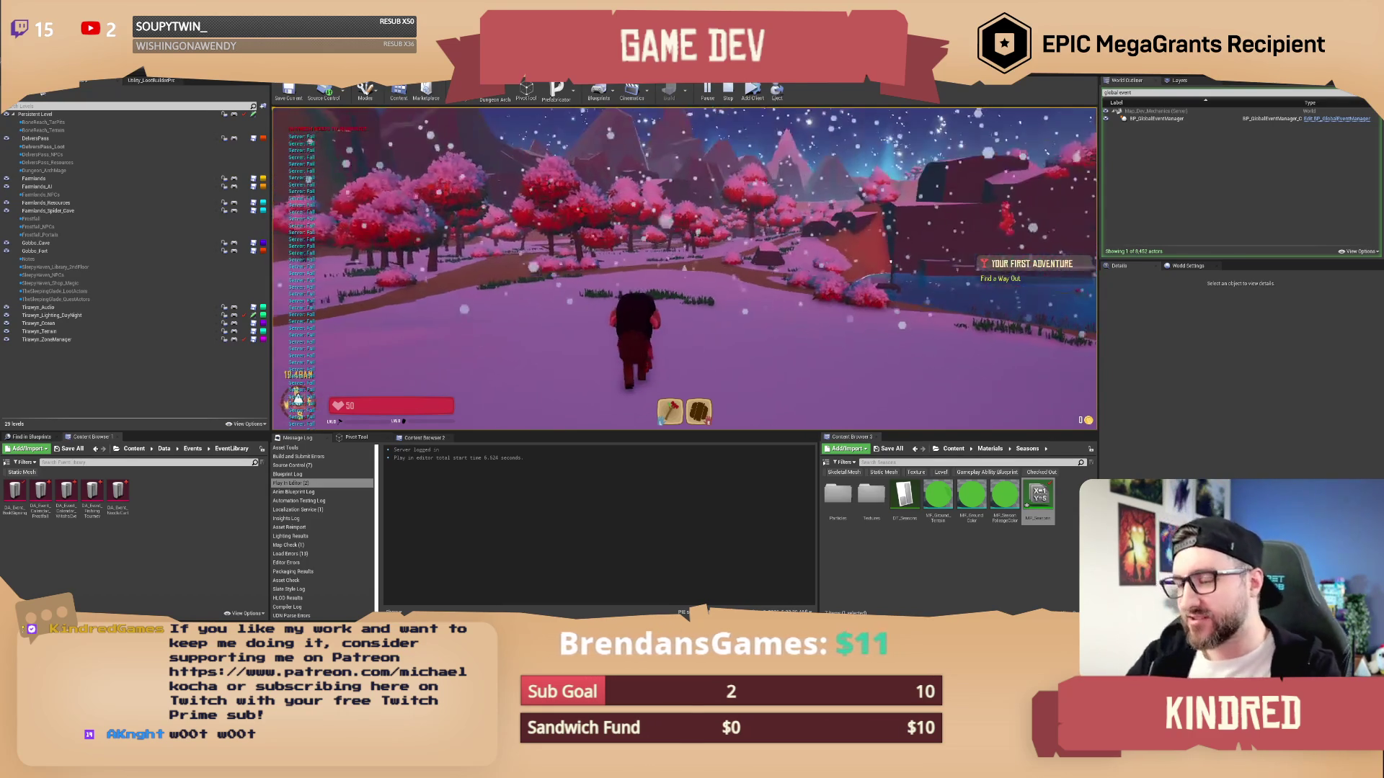
pyautogui.press('w')
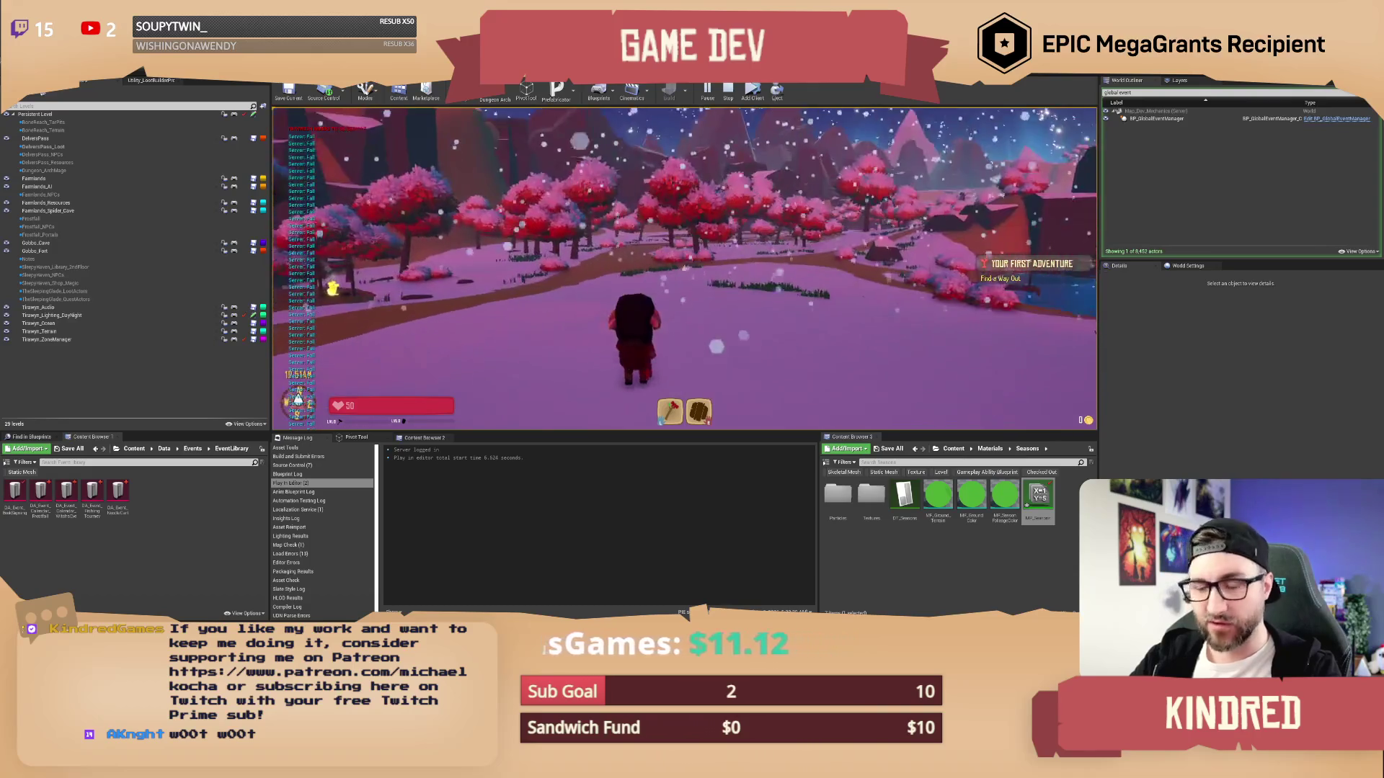
pyautogui.press('w')
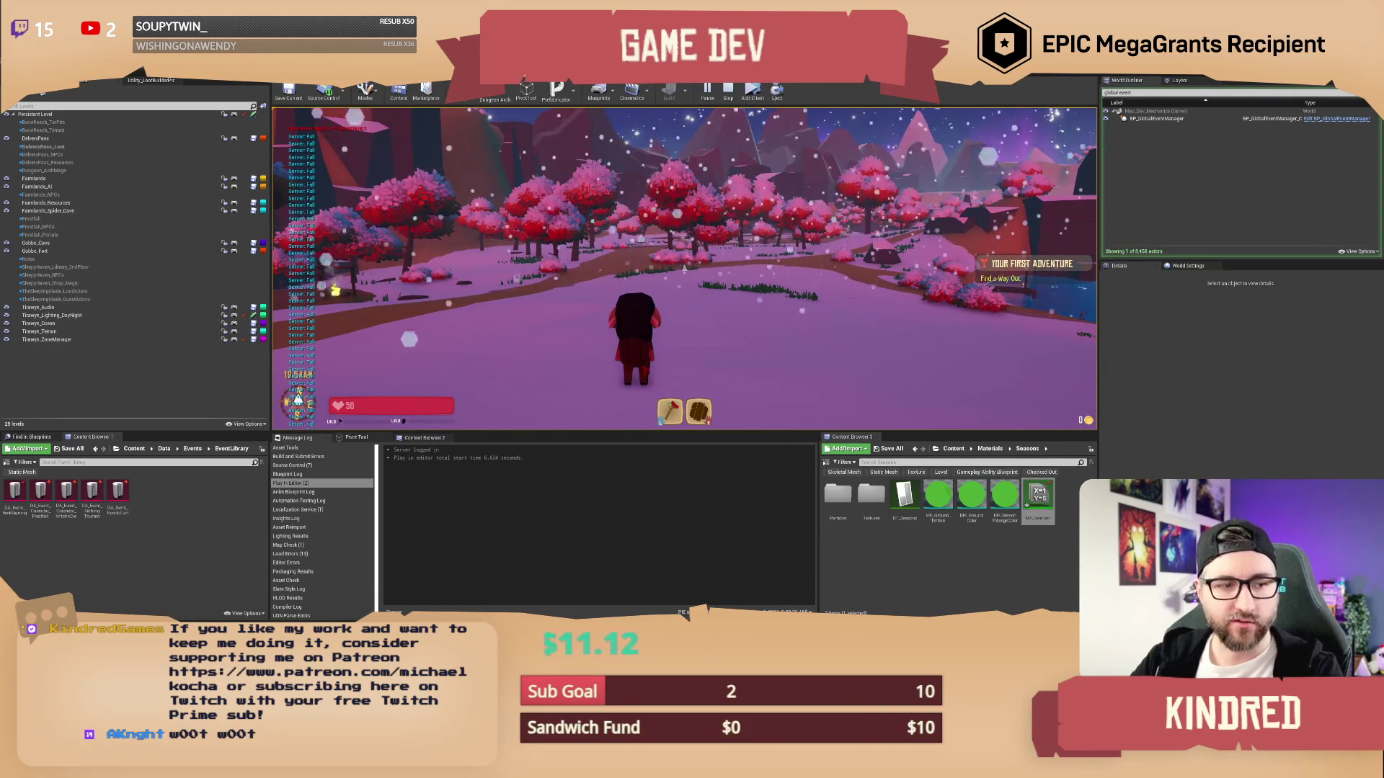
pyautogui.press('Escape')
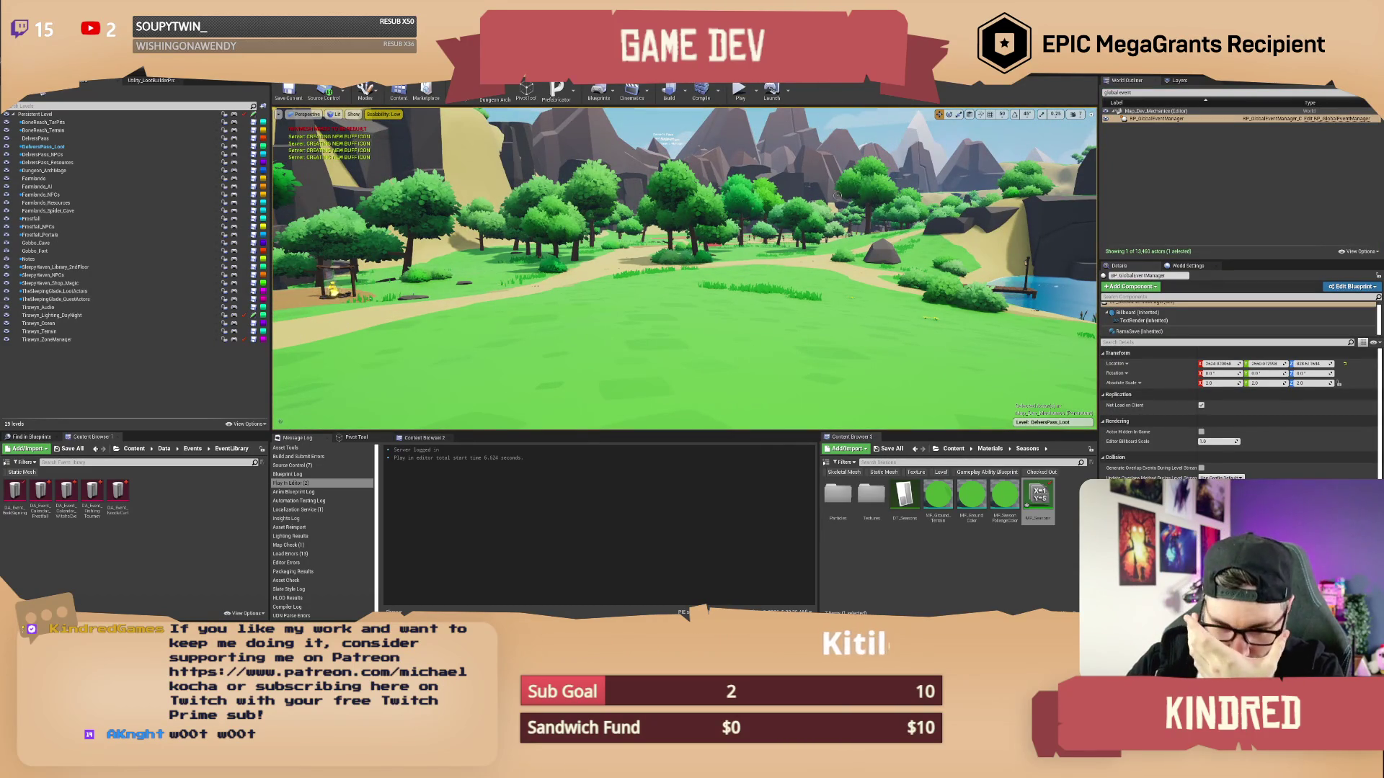
# Fly the editor view past the red barn and rocks along the path into the trees
pyautogui.press('w')
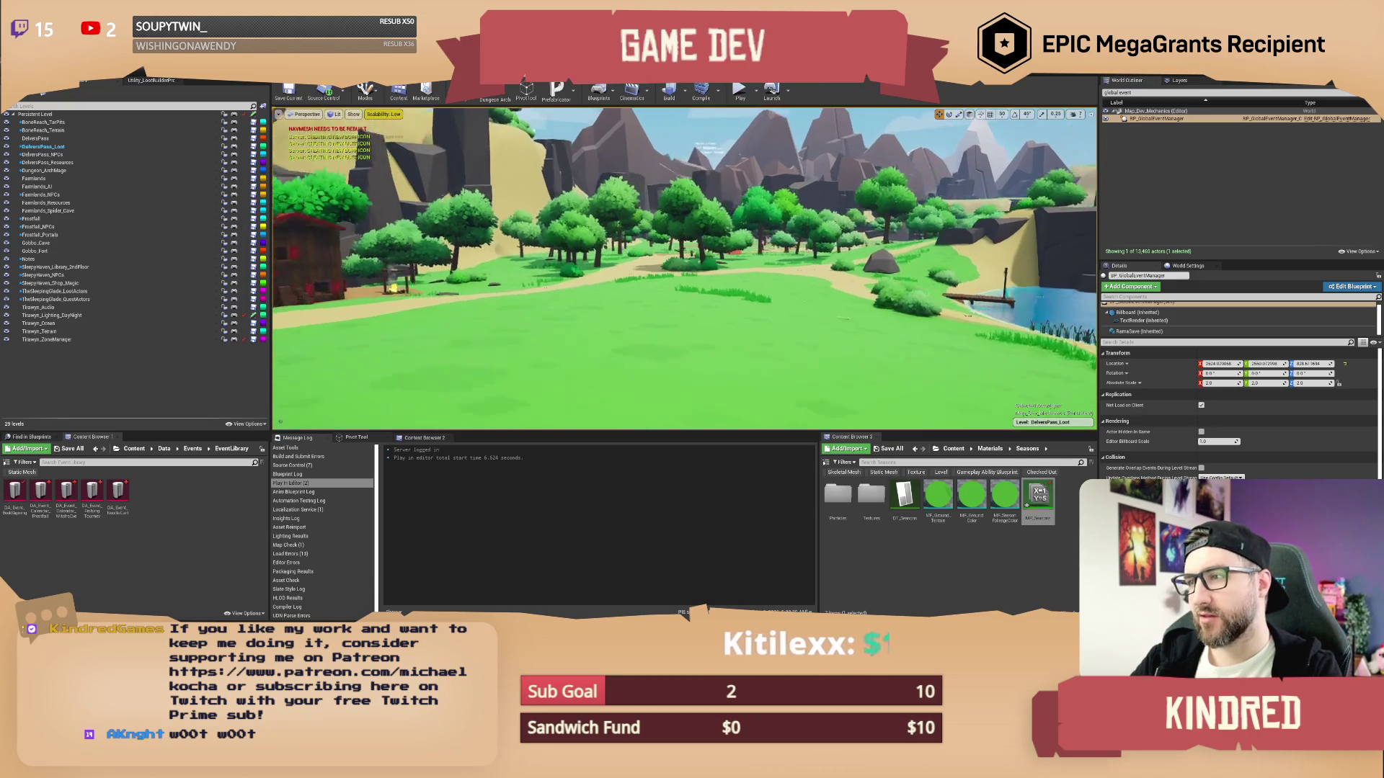
pyautogui.press('d')
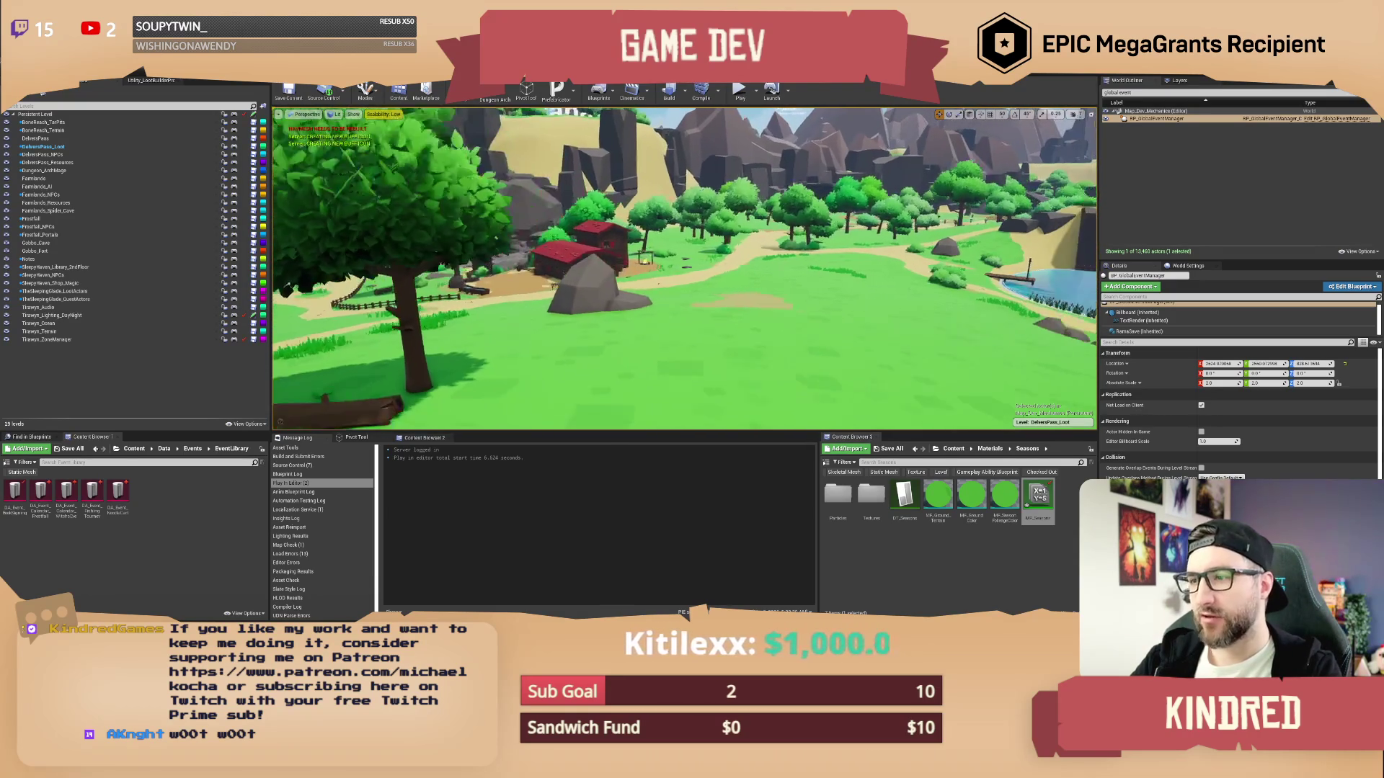
pyautogui.press('w')
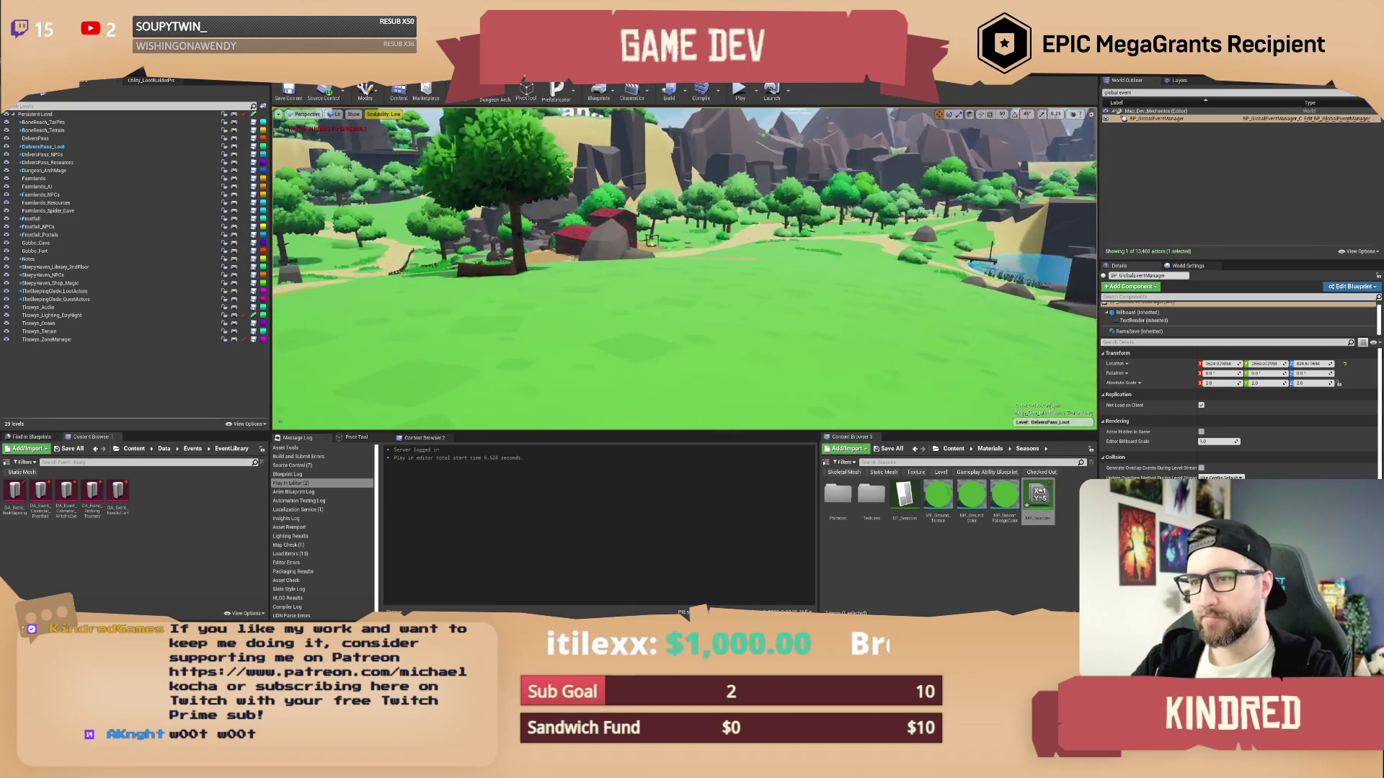
pyautogui.press('w')
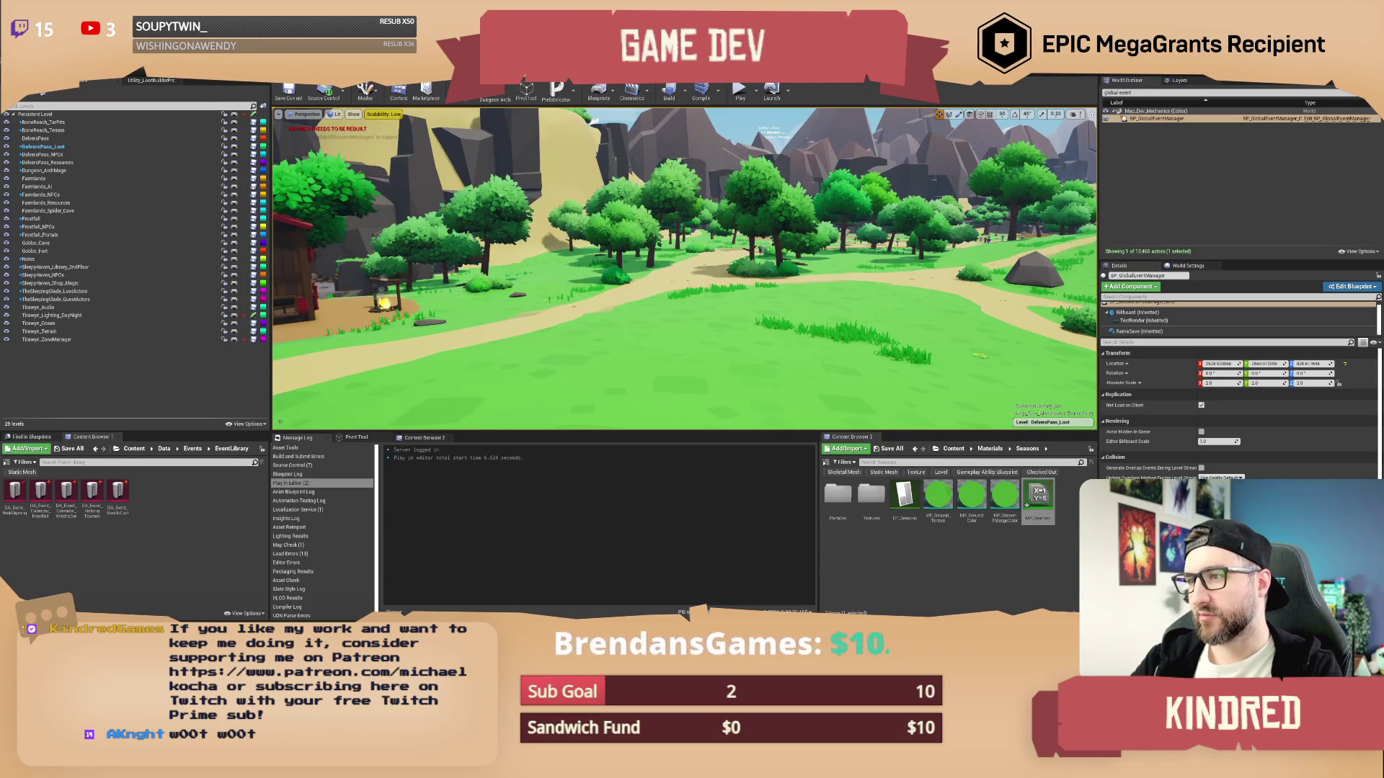
pyautogui.press('w')
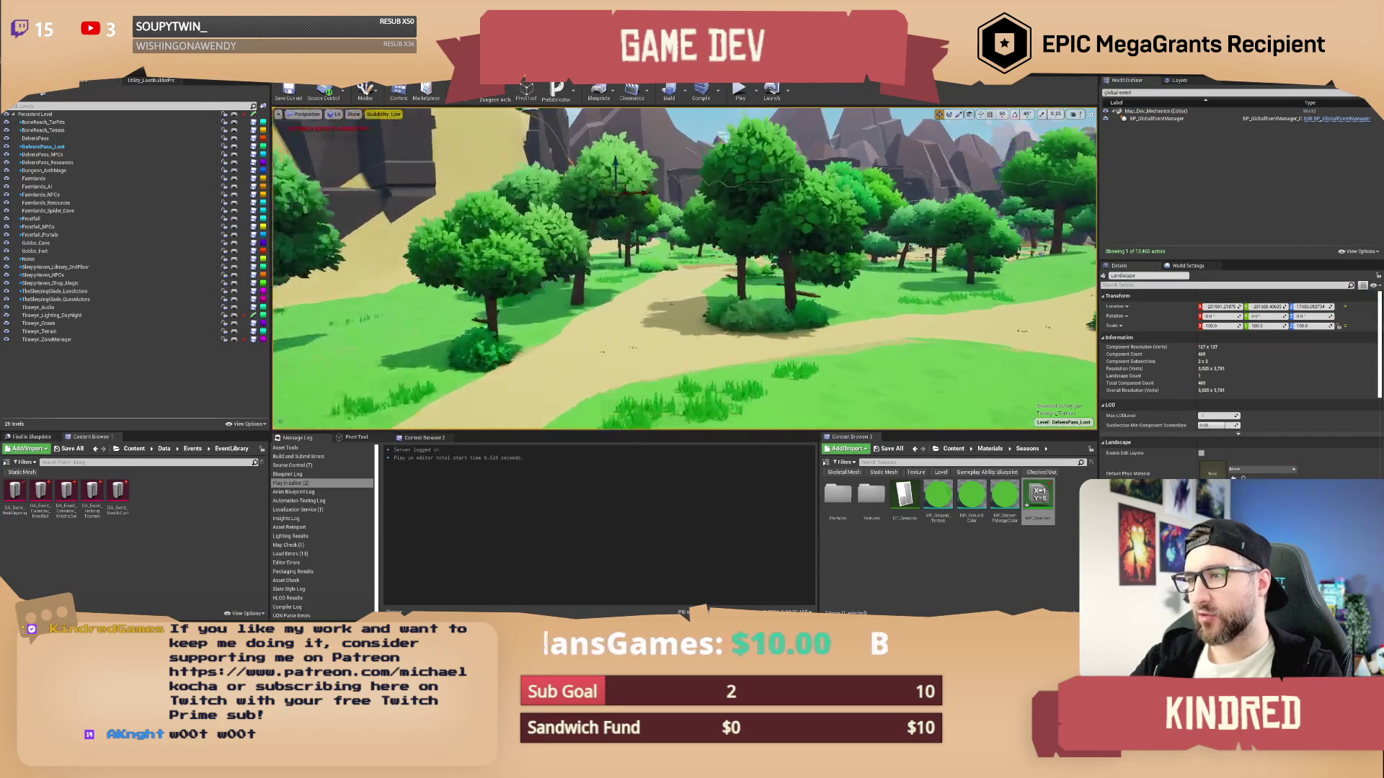
# Select NPC_Yan, then fly past the NPCs, scarecrows, grassland and tower back to the barn
pyautogui.click(746, 275)
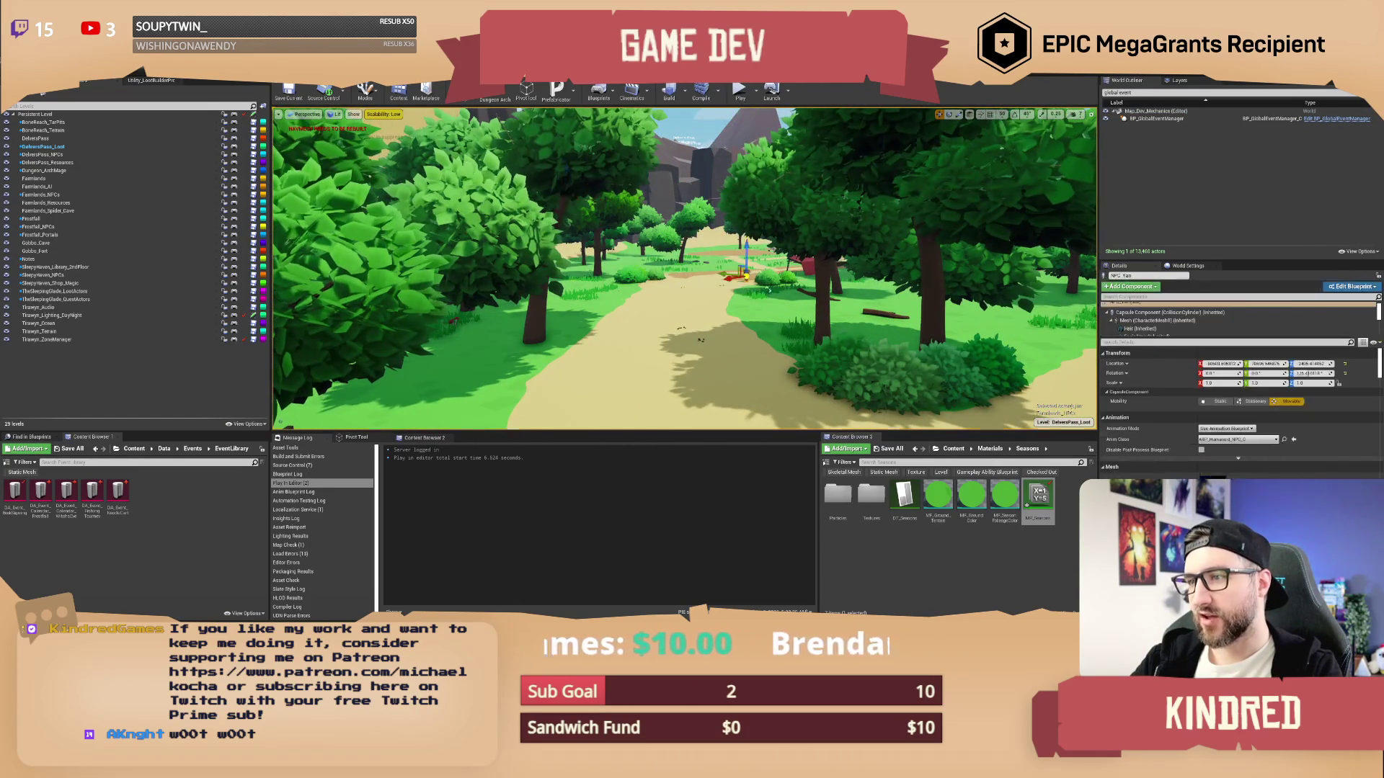
pyautogui.press('w')
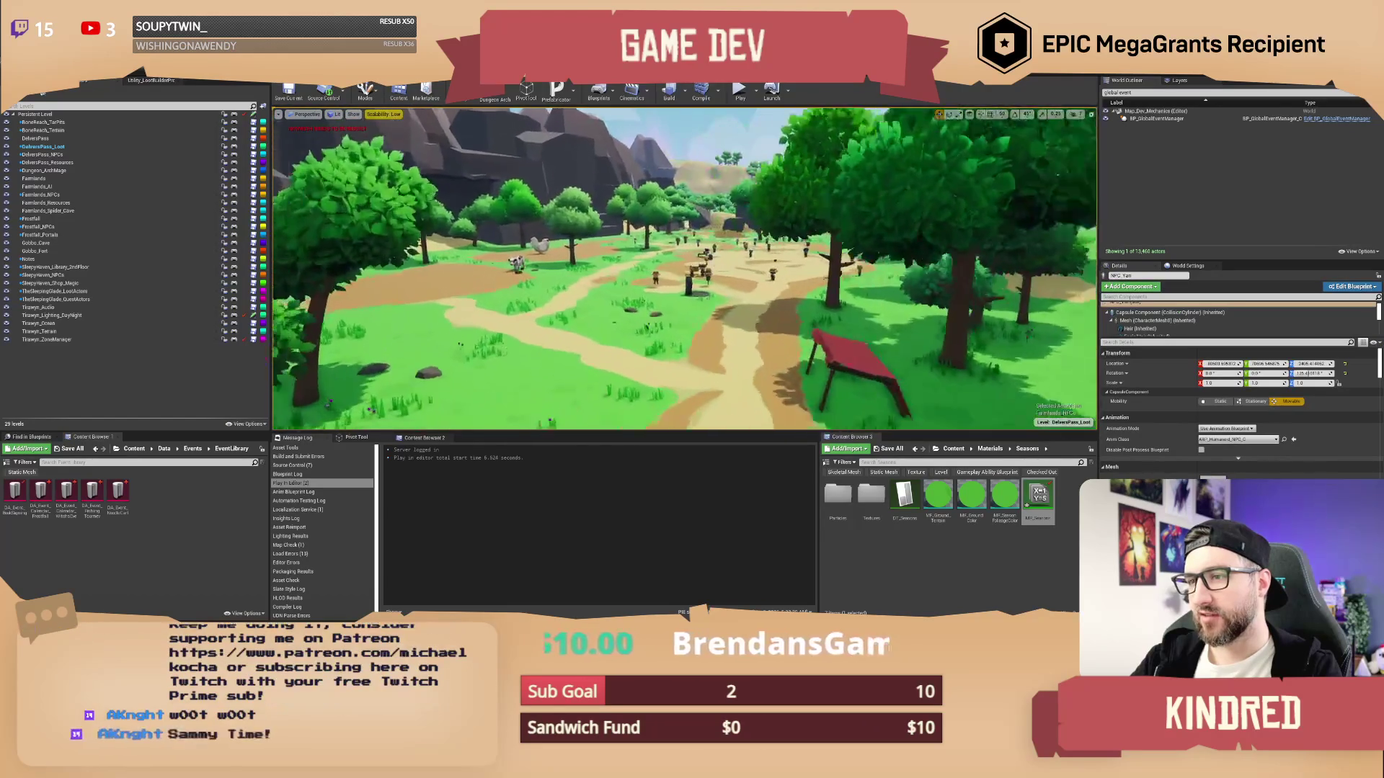
pyautogui.press('w')
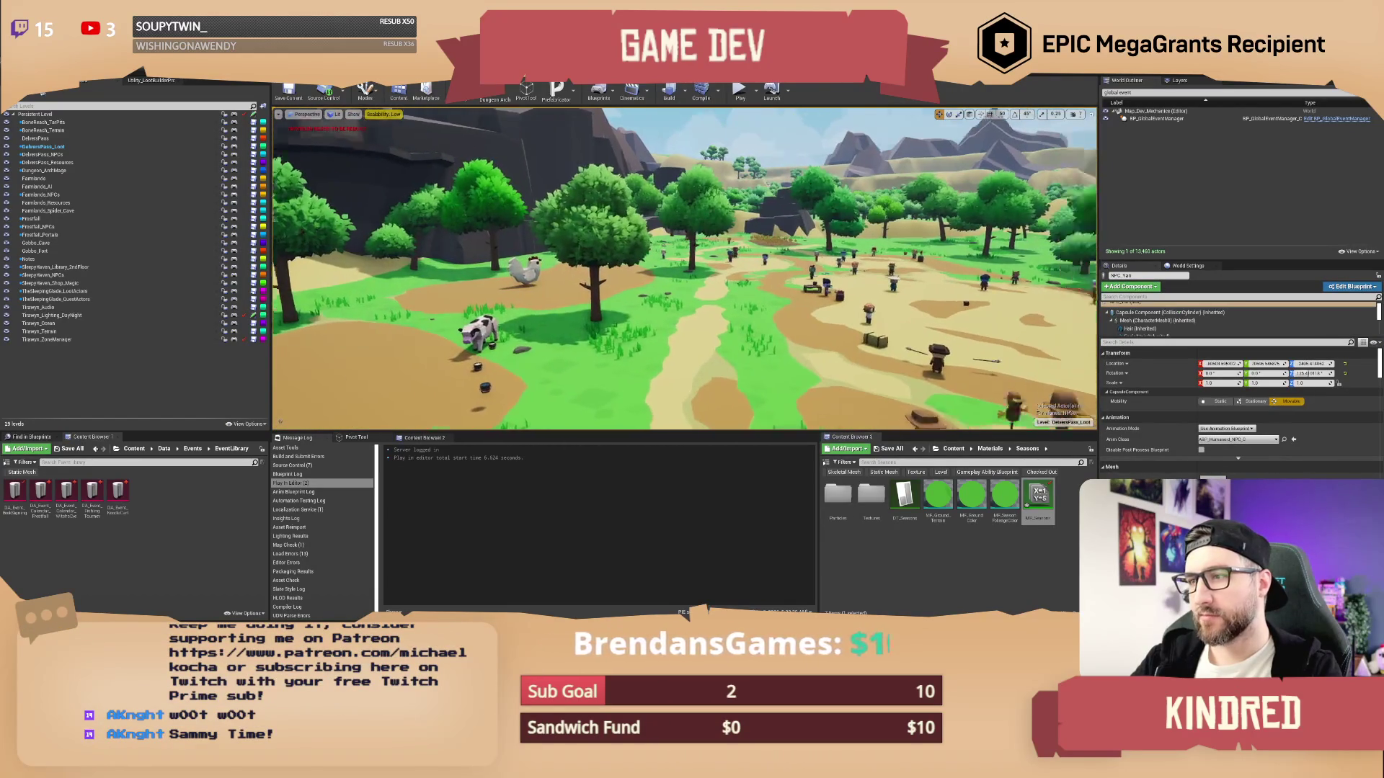
pyautogui.press('w')
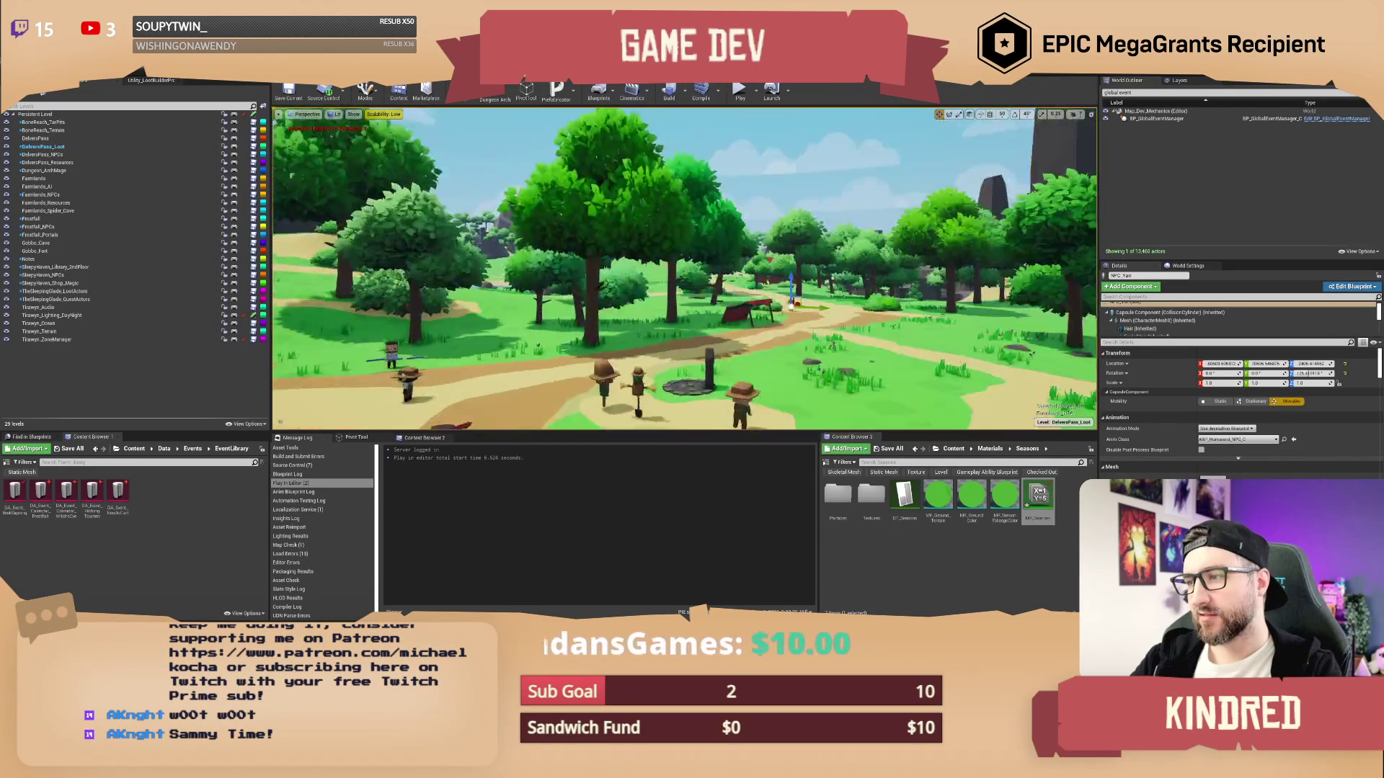
pyautogui.press('w')
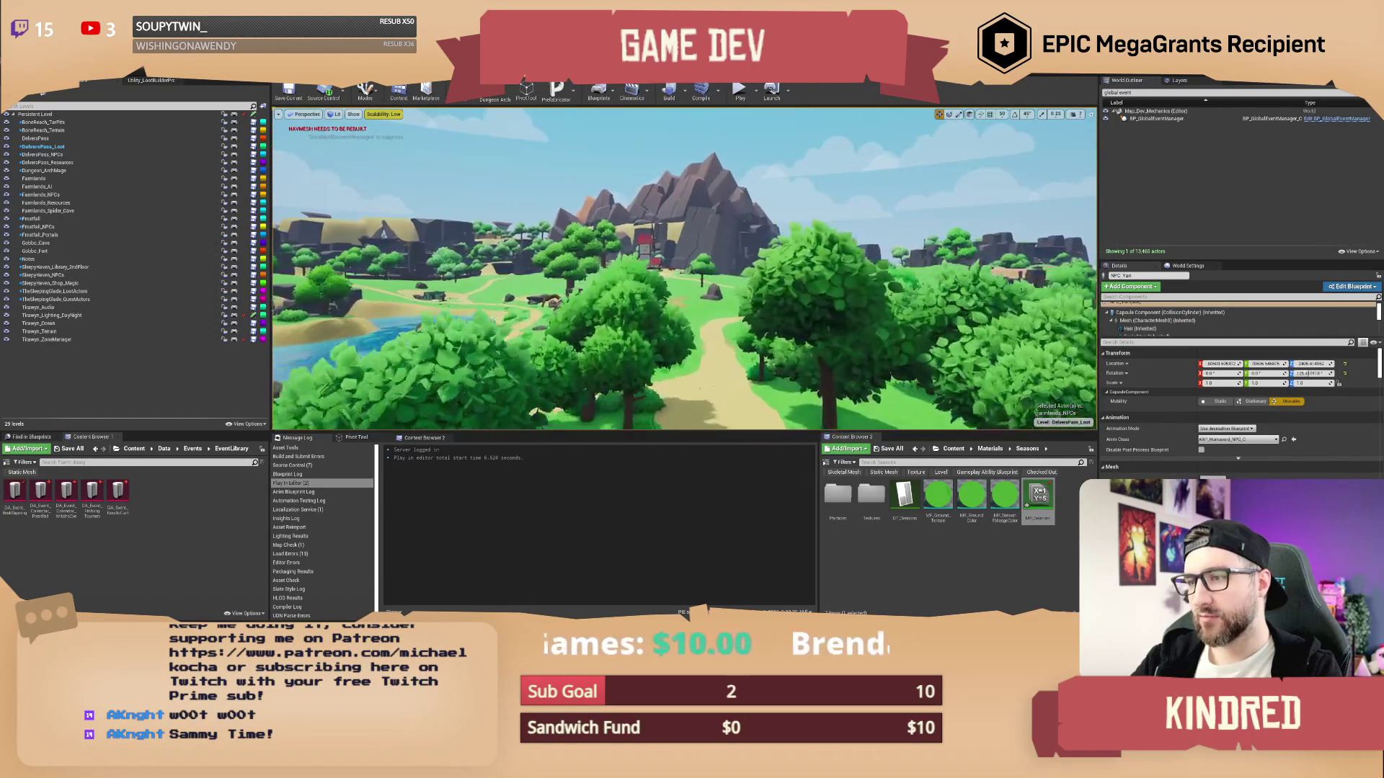
pyautogui.press('w')
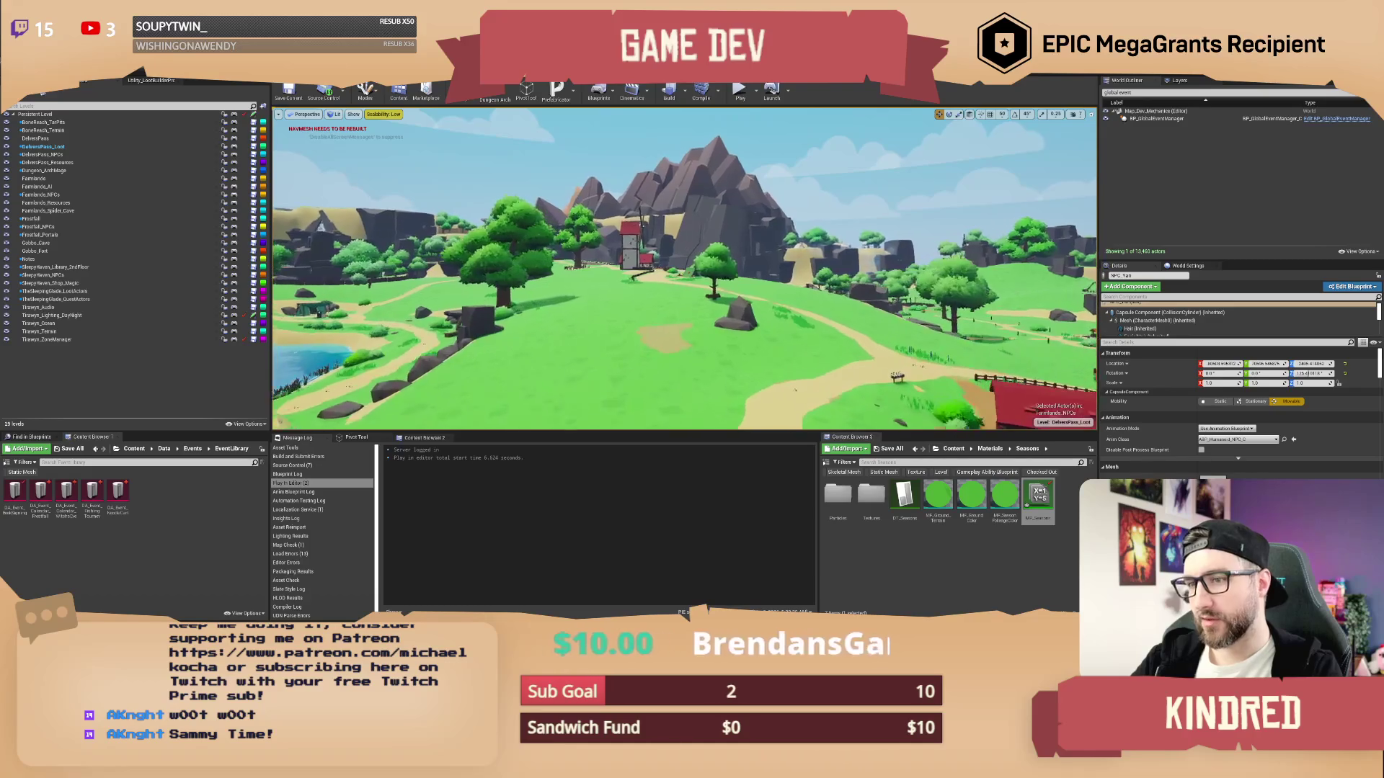
pyautogui.press('w')
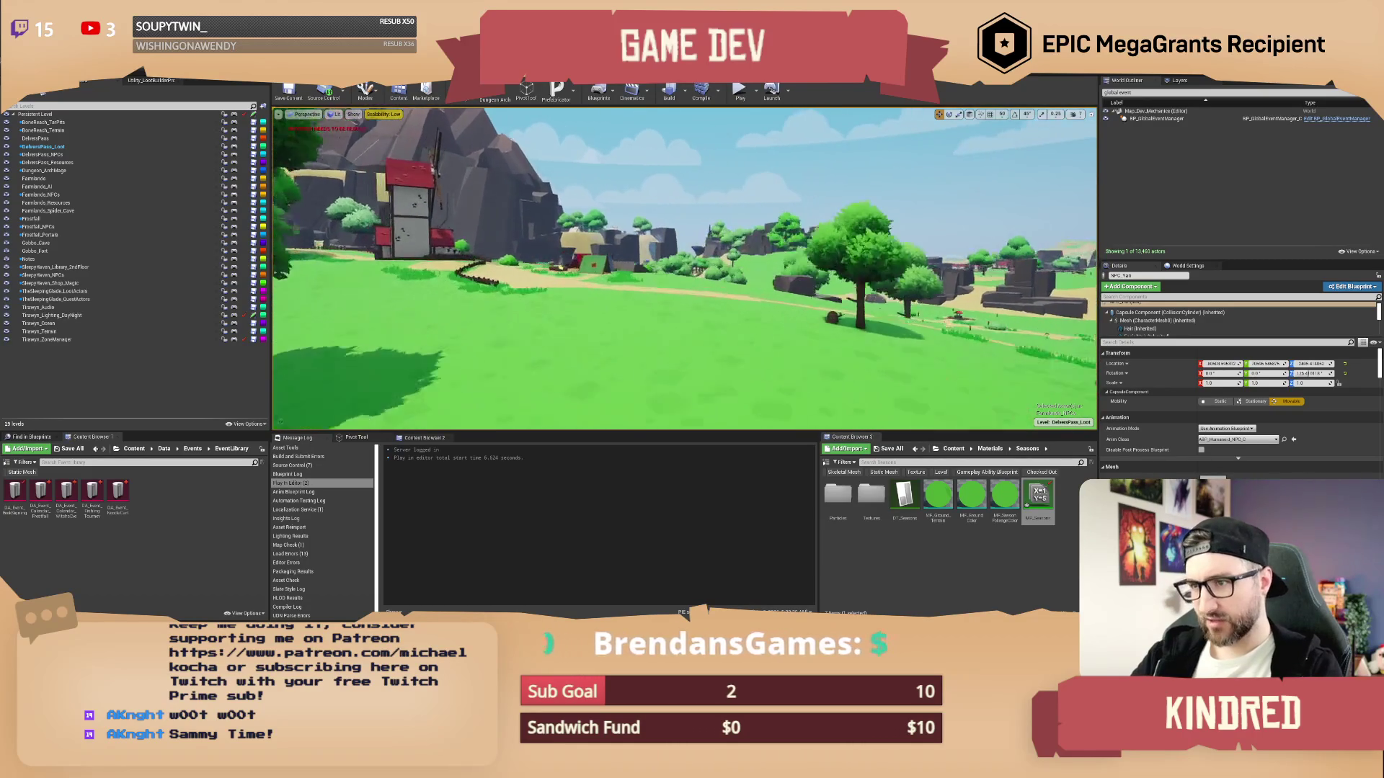
pyautogui.press('w')
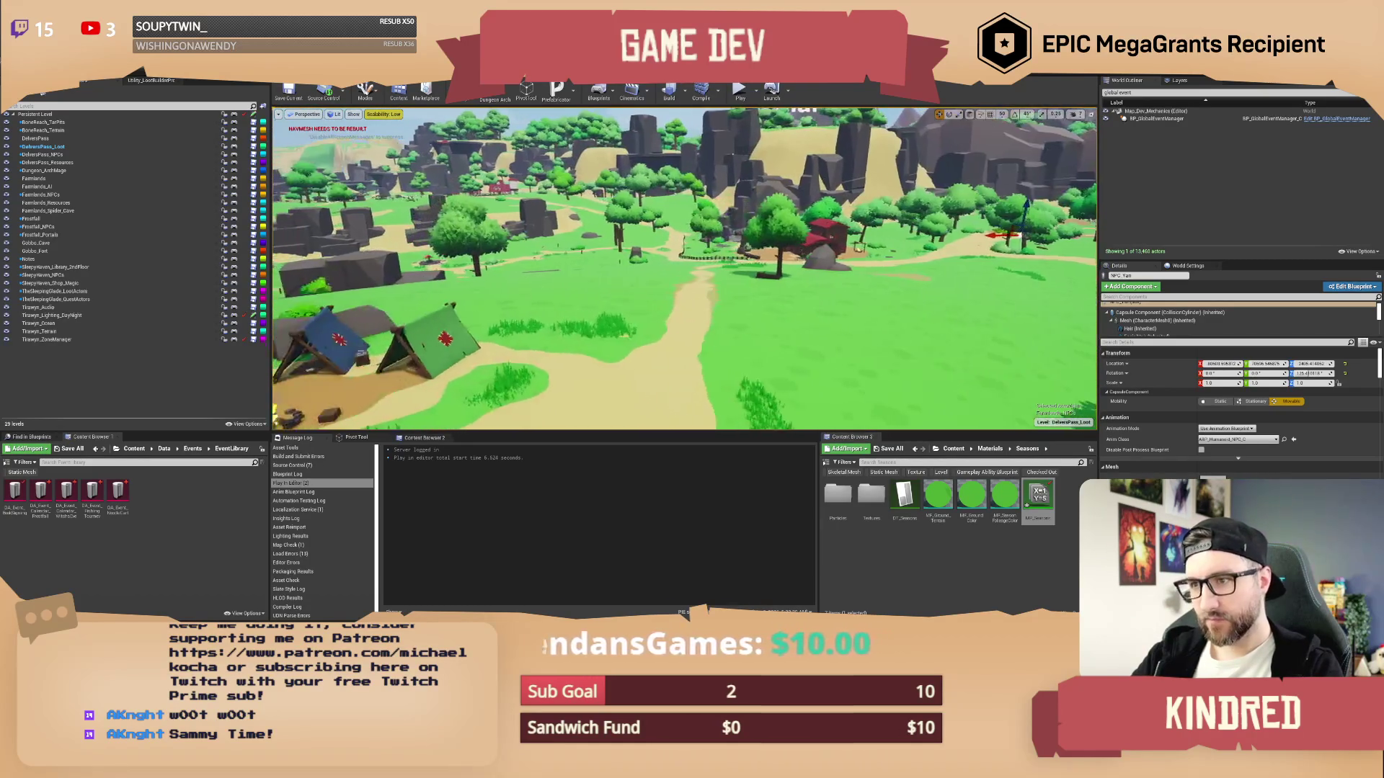
pyautogui.press('w')
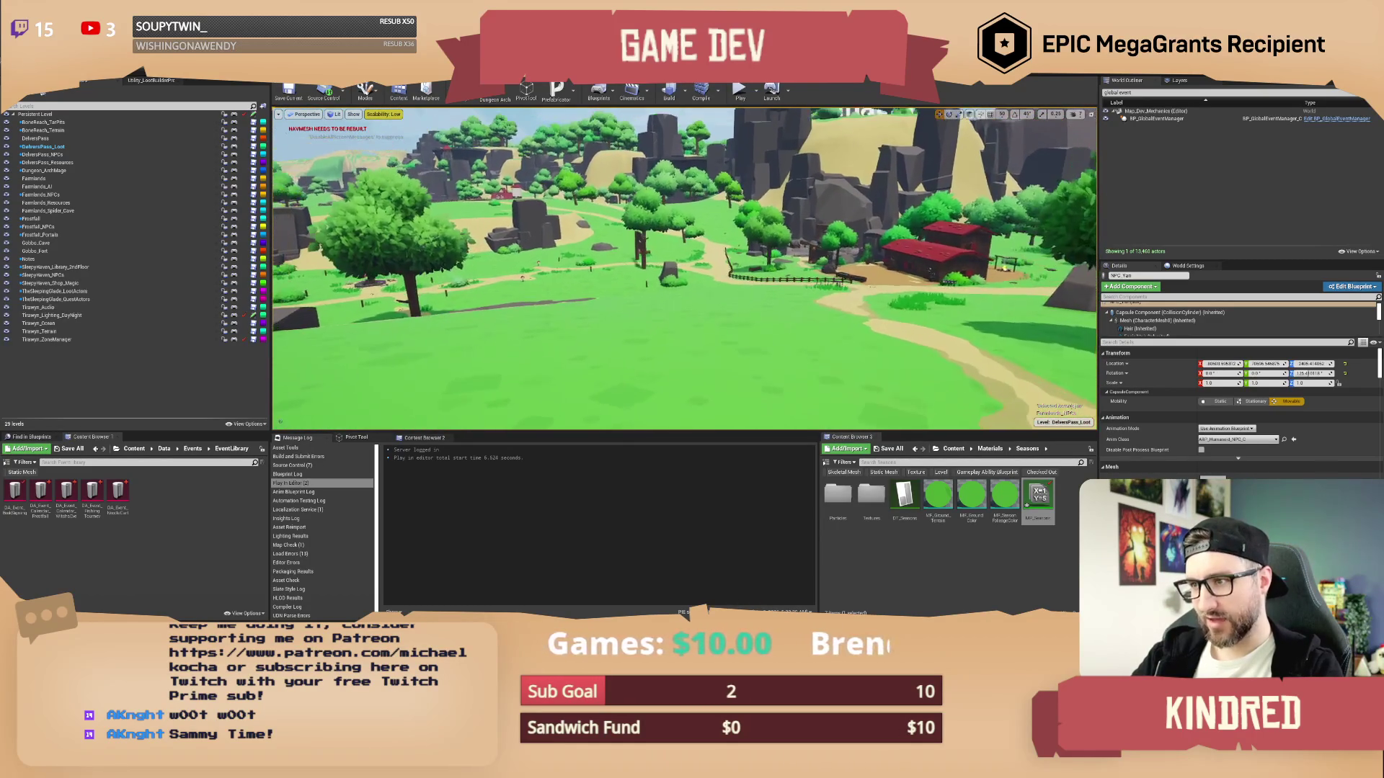
pyautogui.press('w')
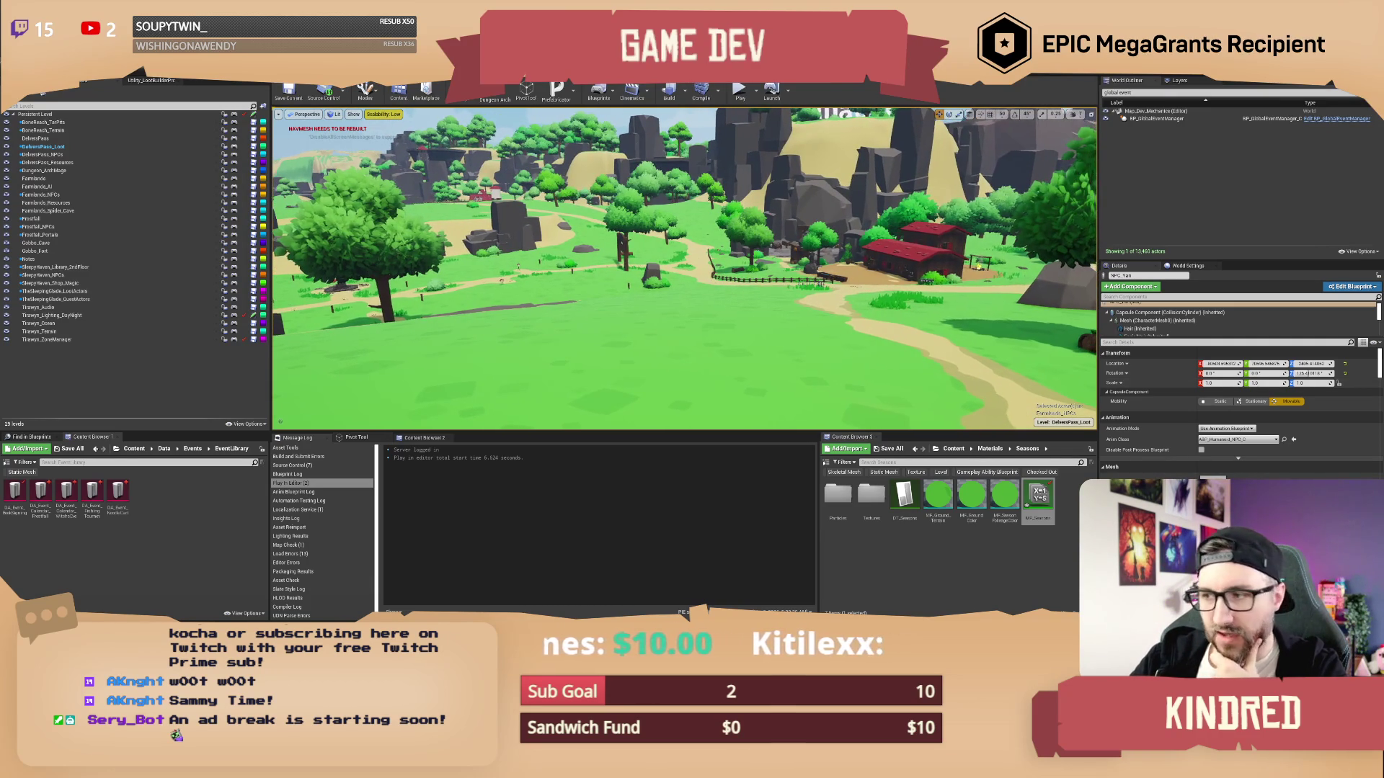
# Save the Map_Dev_Mechanics level with Ctrl+S
pyautogui.hotkey('ctrl', 's')
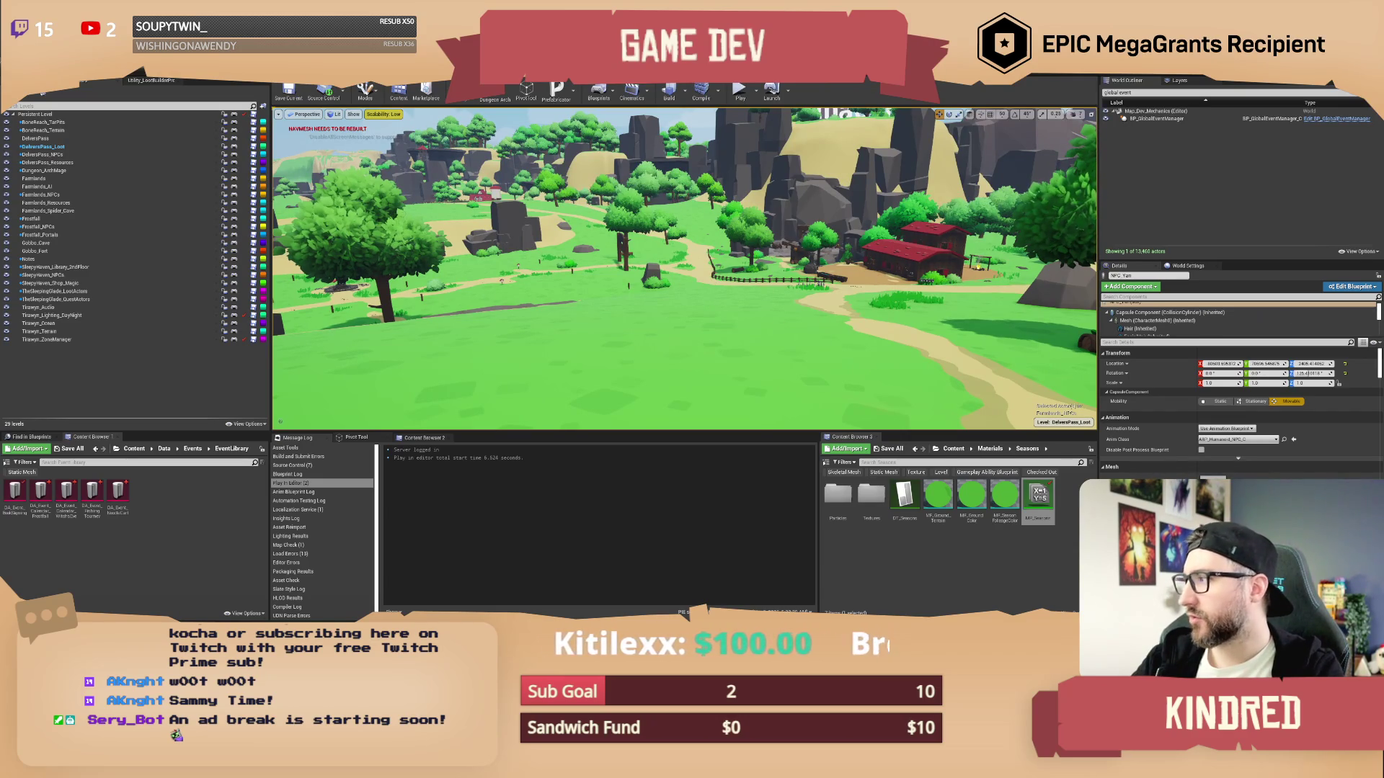
pyautogui.press('w')
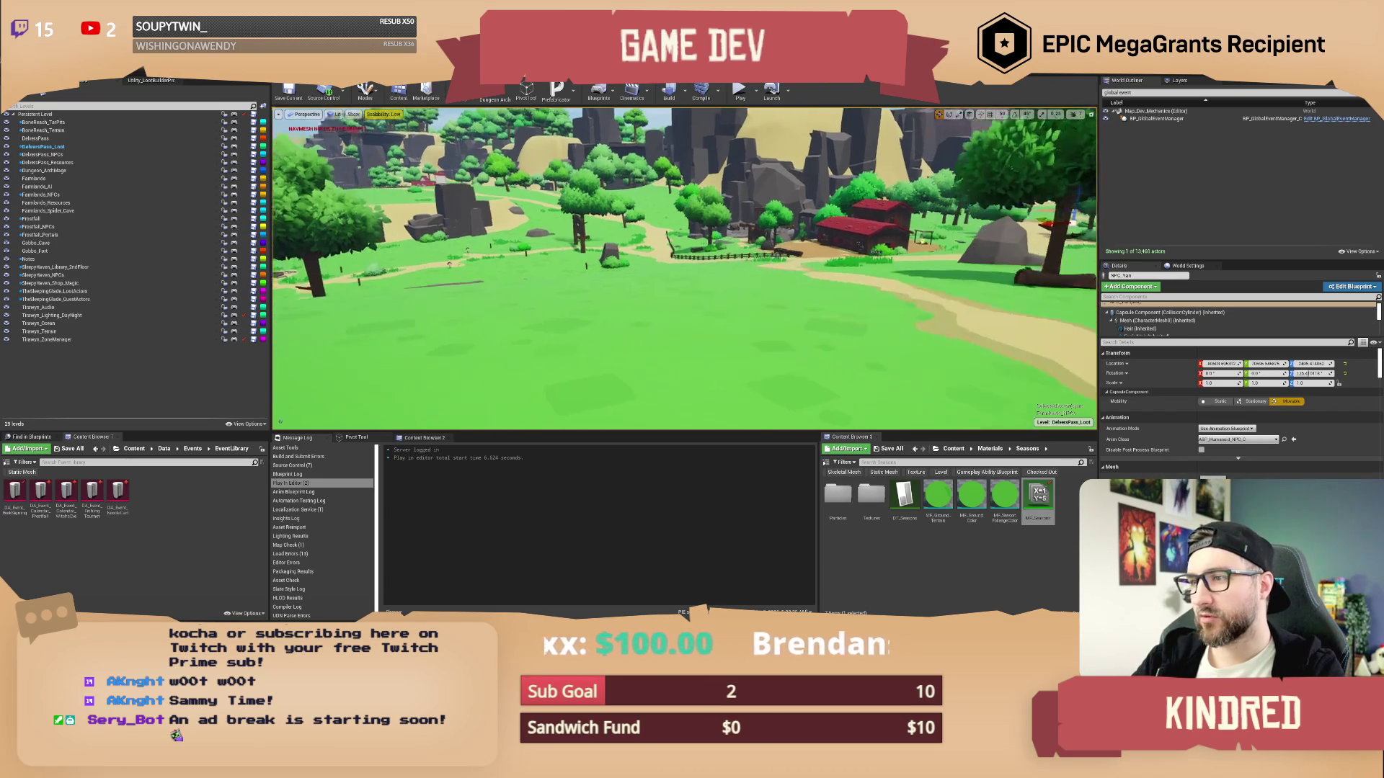
pyautogui.press('w')
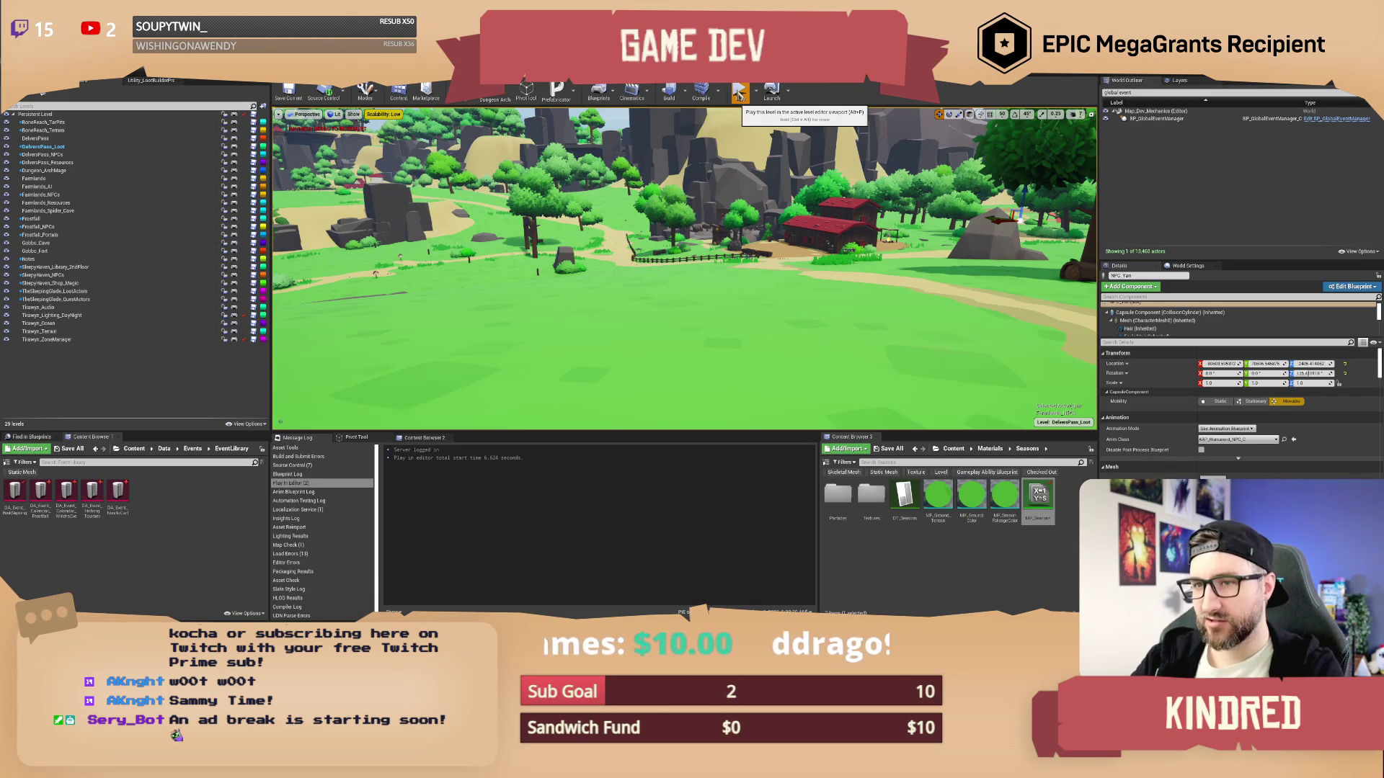
# Play-test with chat commands /setday 15, /setseason winter and /settime 2400, then stop
pyautogui.click(739, 94)
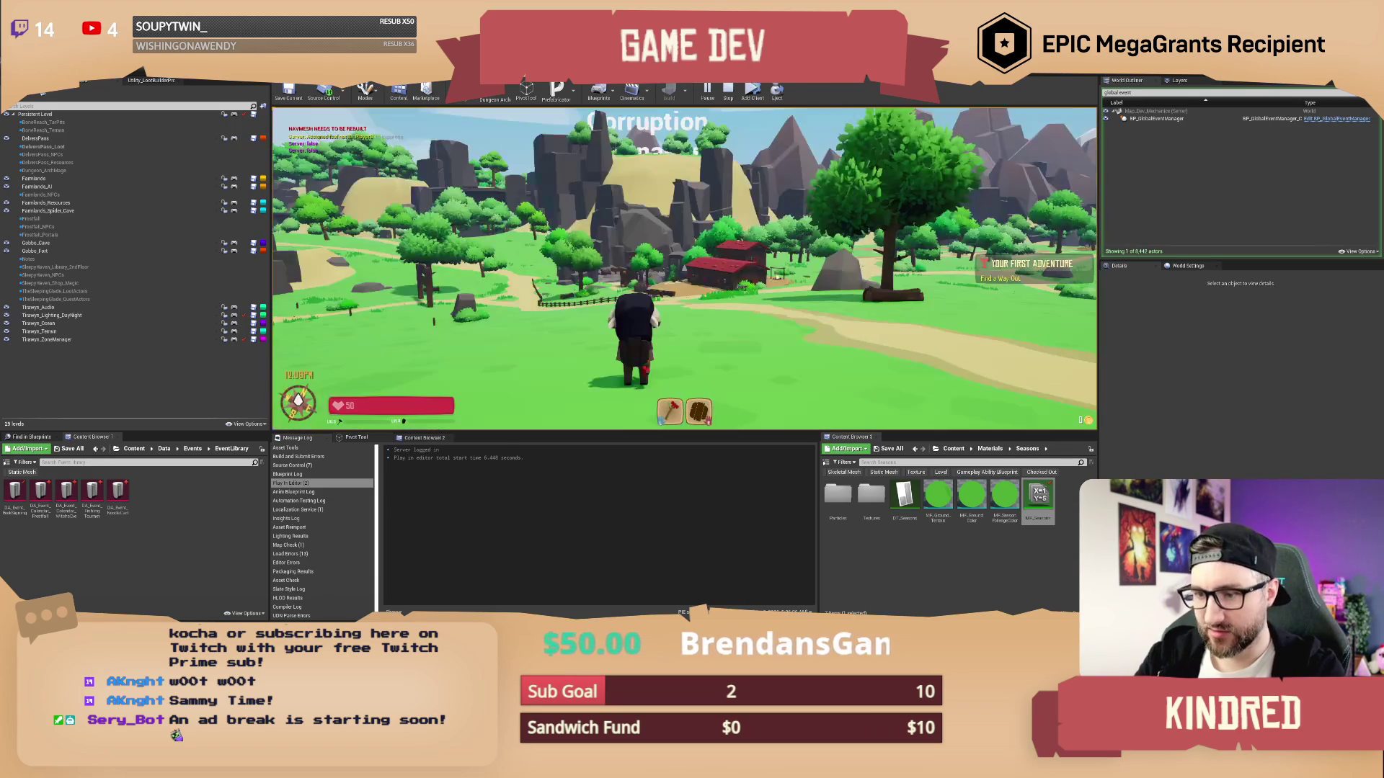
pyautogui.write('/set')
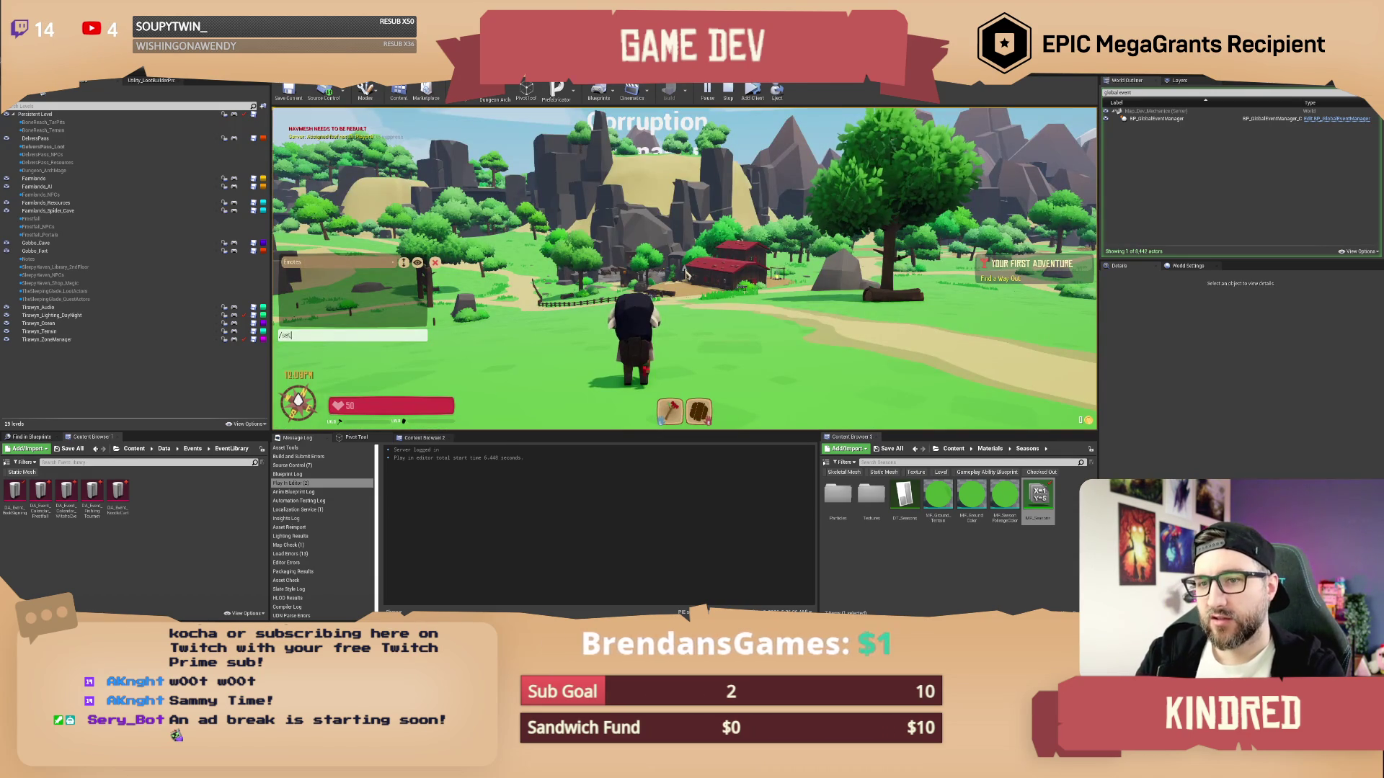
pyautogui.write('day 15')
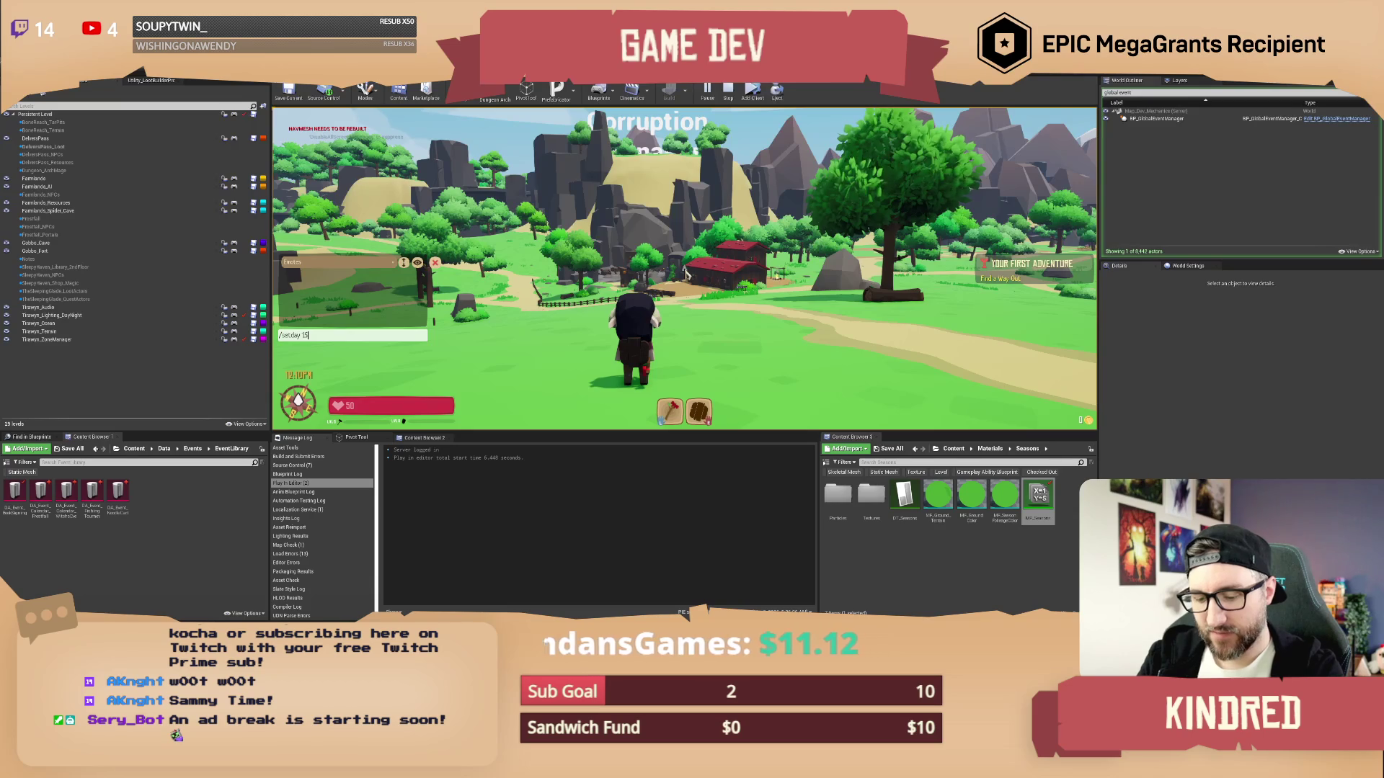
pyautogui.press('Return')
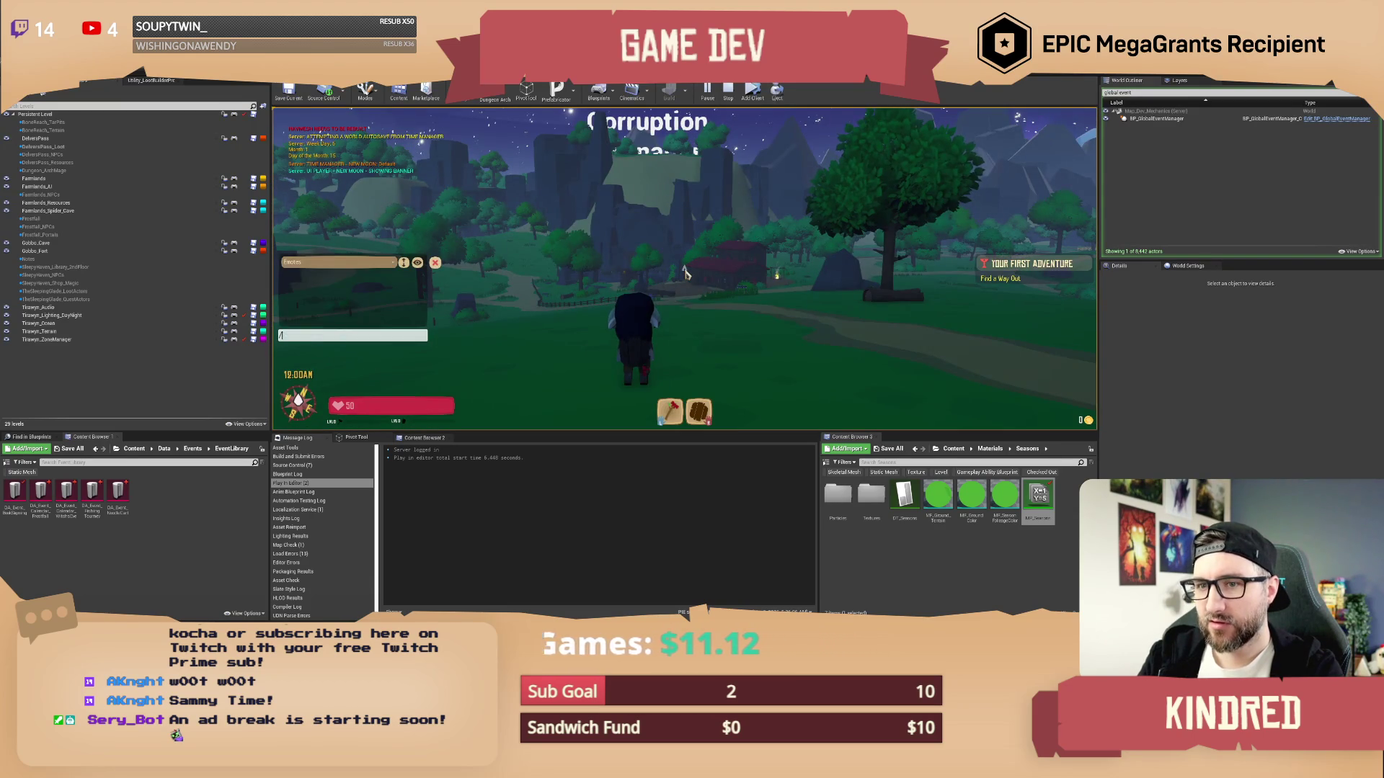
pyautogui.write('/setseason winte')
pyautogui.press('Return')
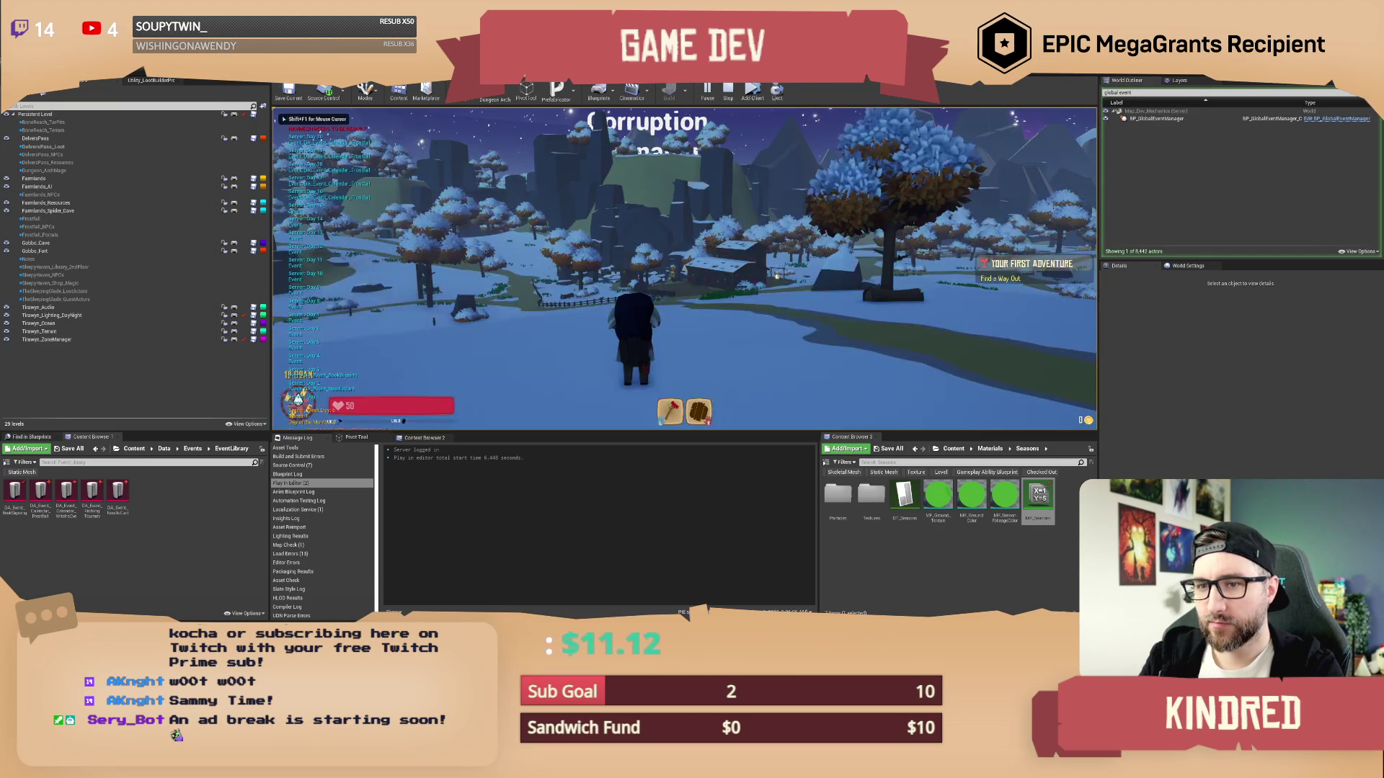
pyautogui.write('ttime 2400')
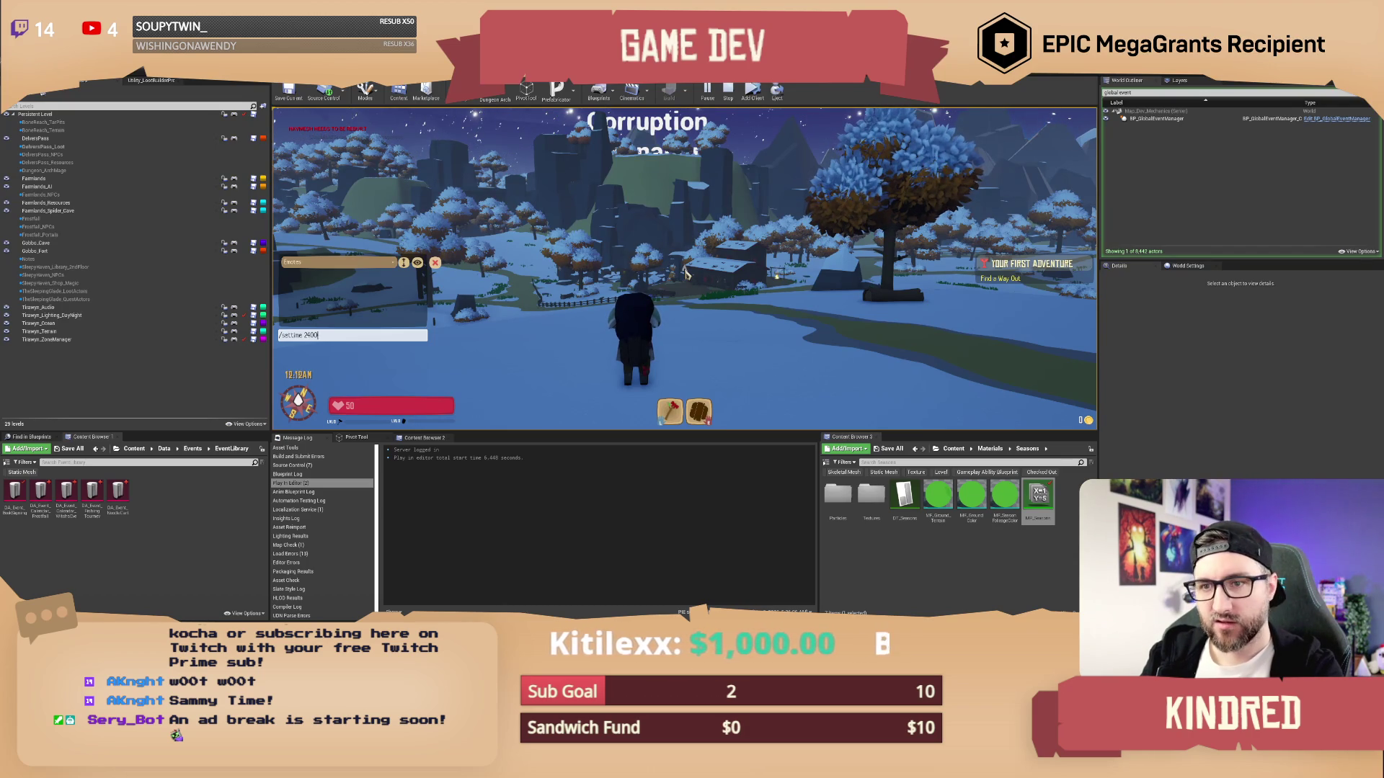
pyautogui.press('Return')
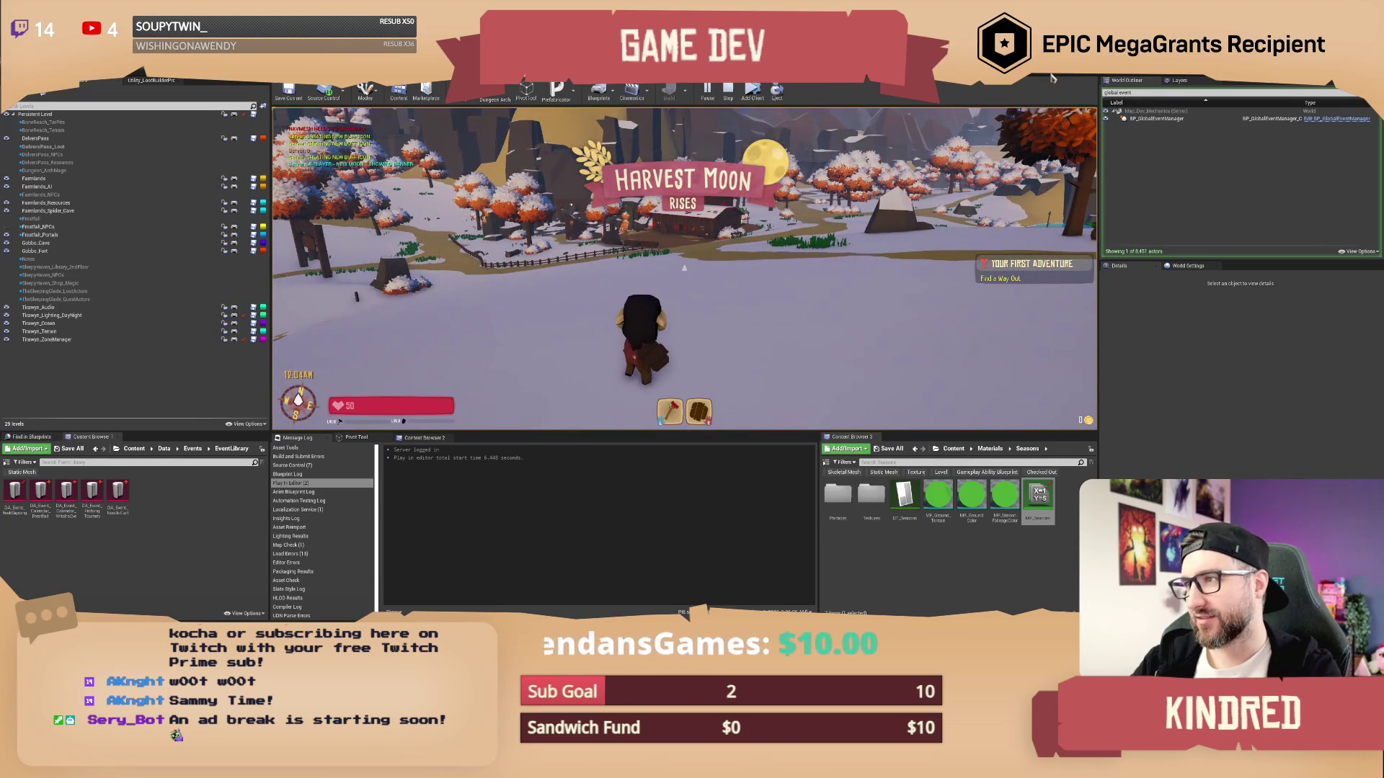
pyautogui.press('Escape')
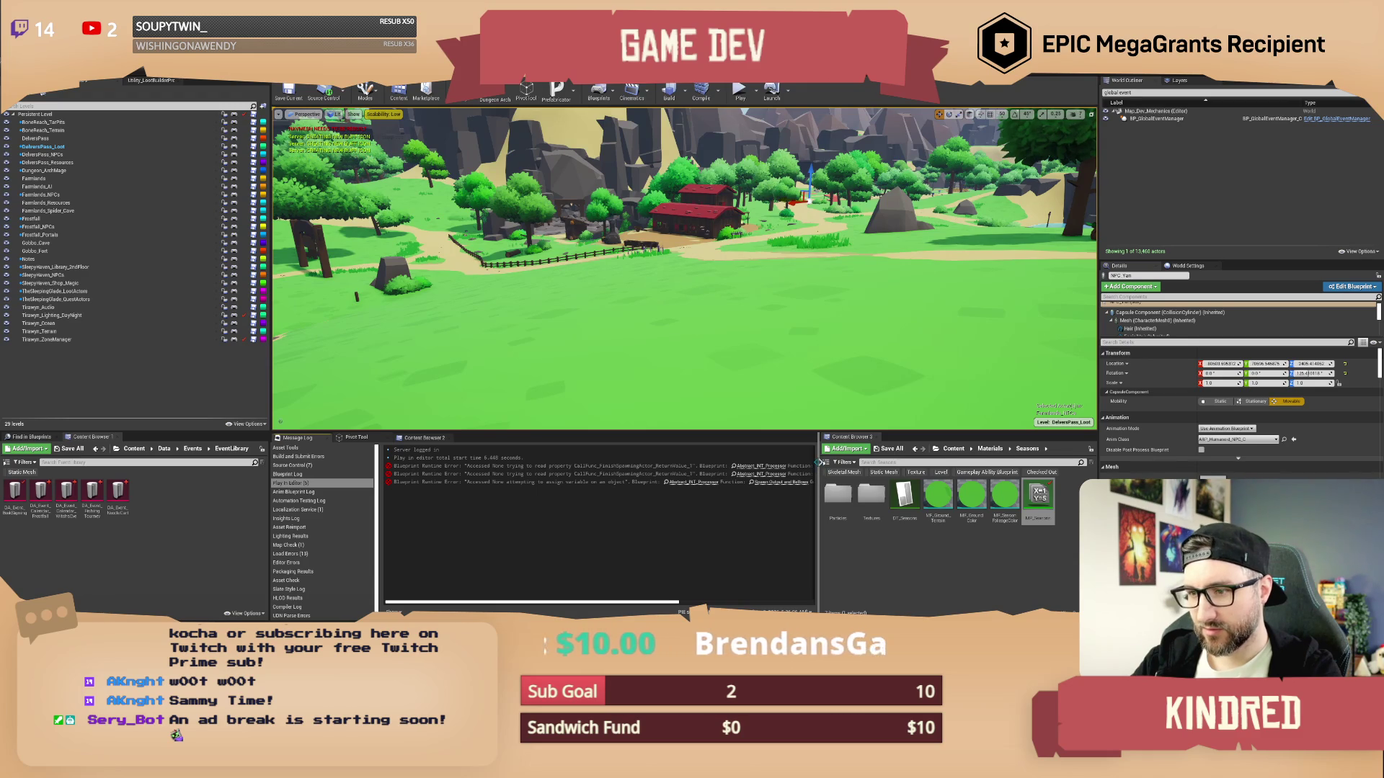
# Widen the Message Log panel listing the Blueprint errors and return to the main level editor
pyautogui.moveTo(818, 462); pyautogui.dragTo(1070, 472)
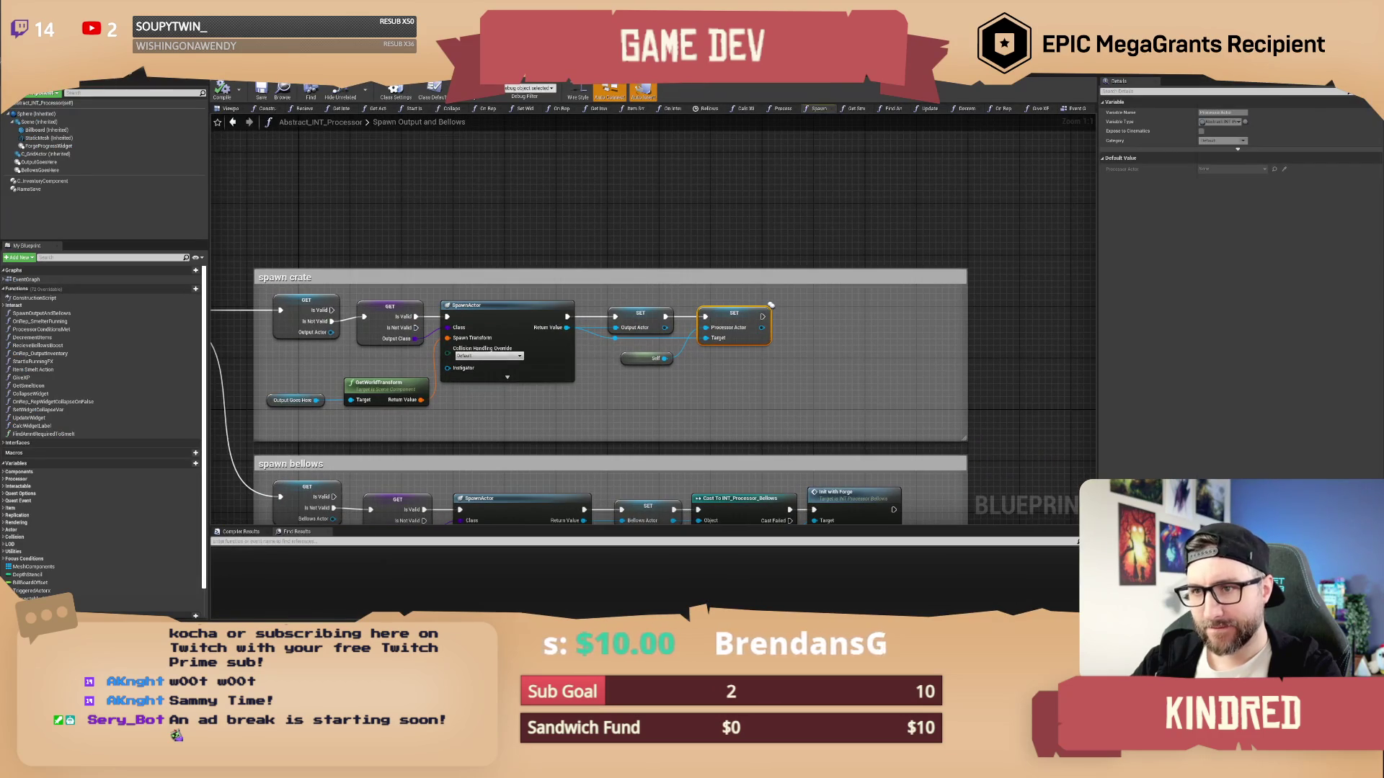
pyautogui.hotkey('alt', 'Tab')
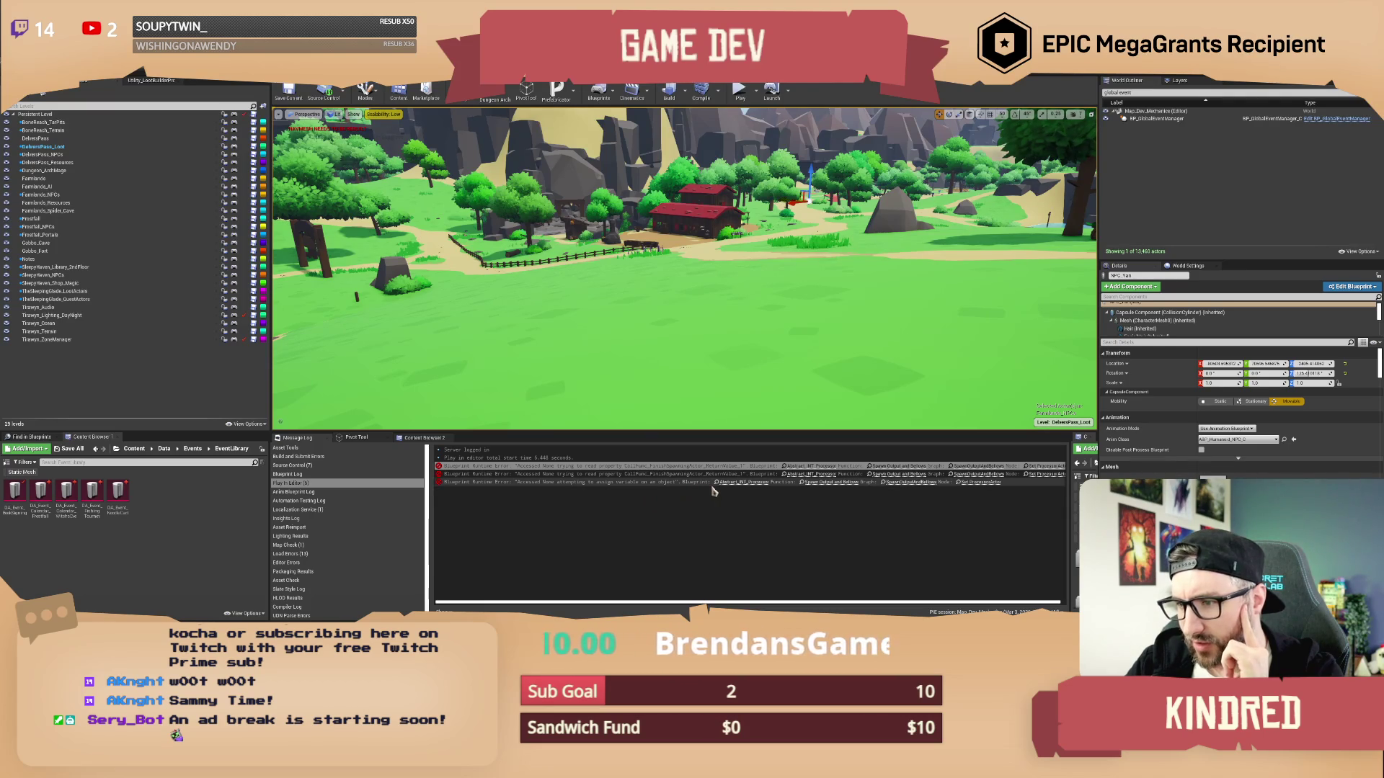
# Reopen Abstract_INT_Processor's Spawn Output and Bellows graph and shift the SET setter nodes left toward SpawnActor
pyautogui.click(994, 487)
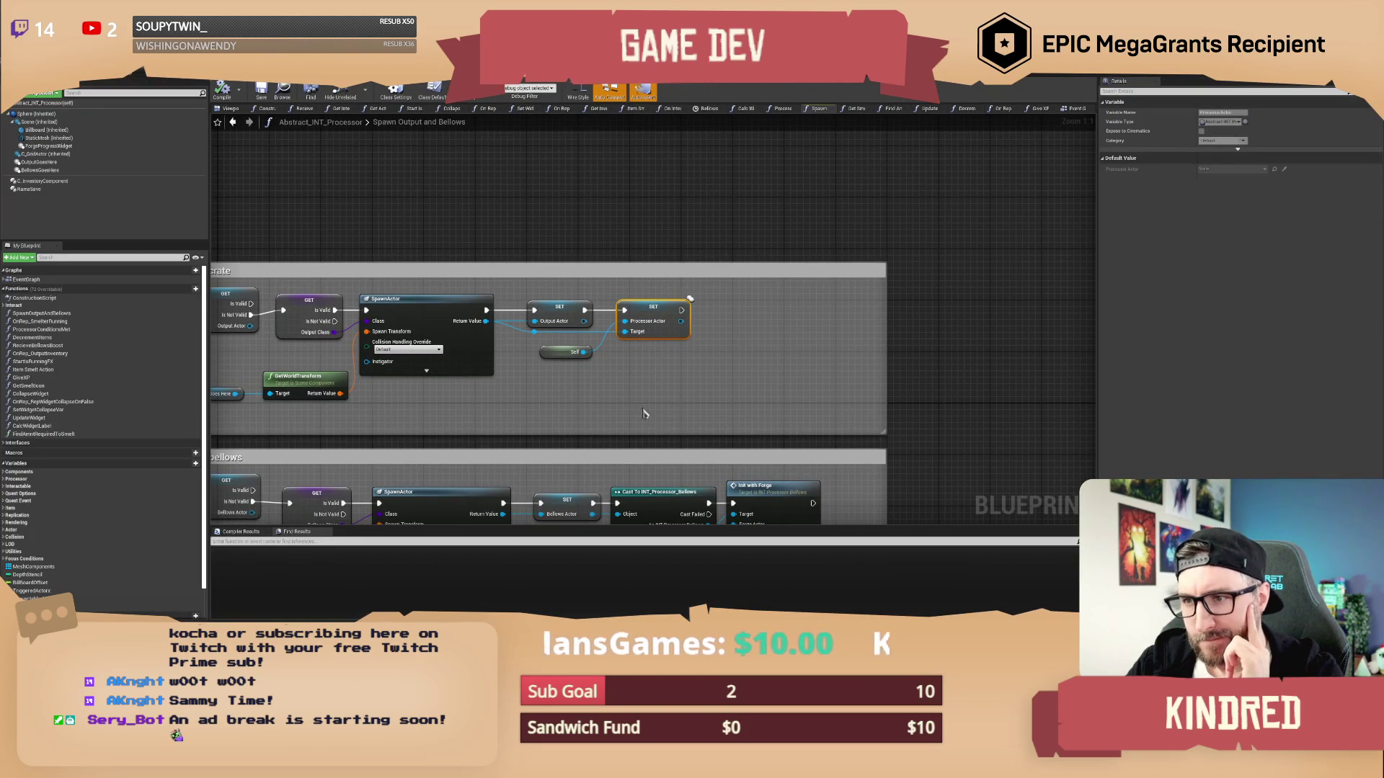
pyautogui.moveTo(572, 409); pyautogui.dragTo(688, 334)
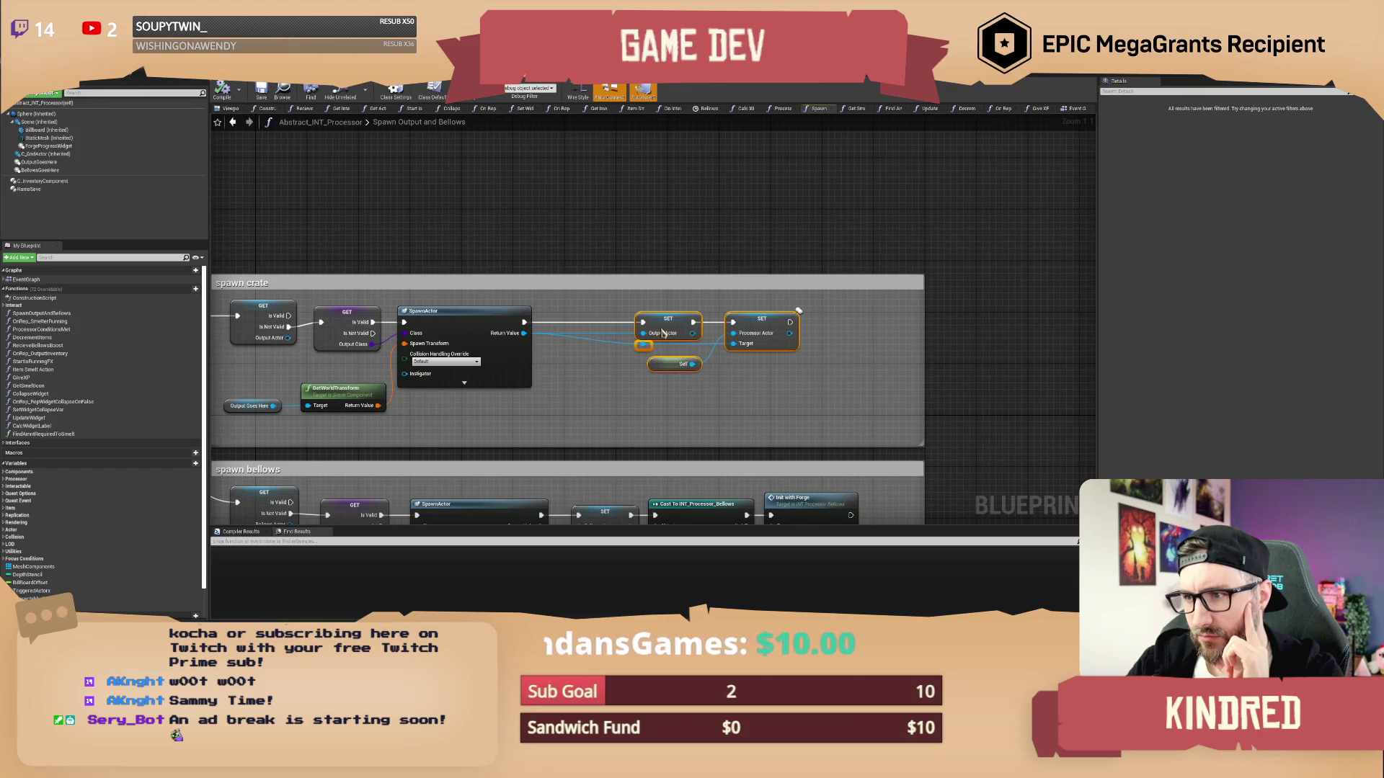
pyautogui.moveTo(682, 332); pyautogui.dragTo(592, 332)
pyautogui.click(703, 401)
pyautogui.moveTo(703, 393)
pyautogui.mouseDown()
pyautogui.moveTo(649, 346)
pyautogui.moveTo(558, 321)
pyautogui.mouseUp()
pyautogui.click(703, 388)
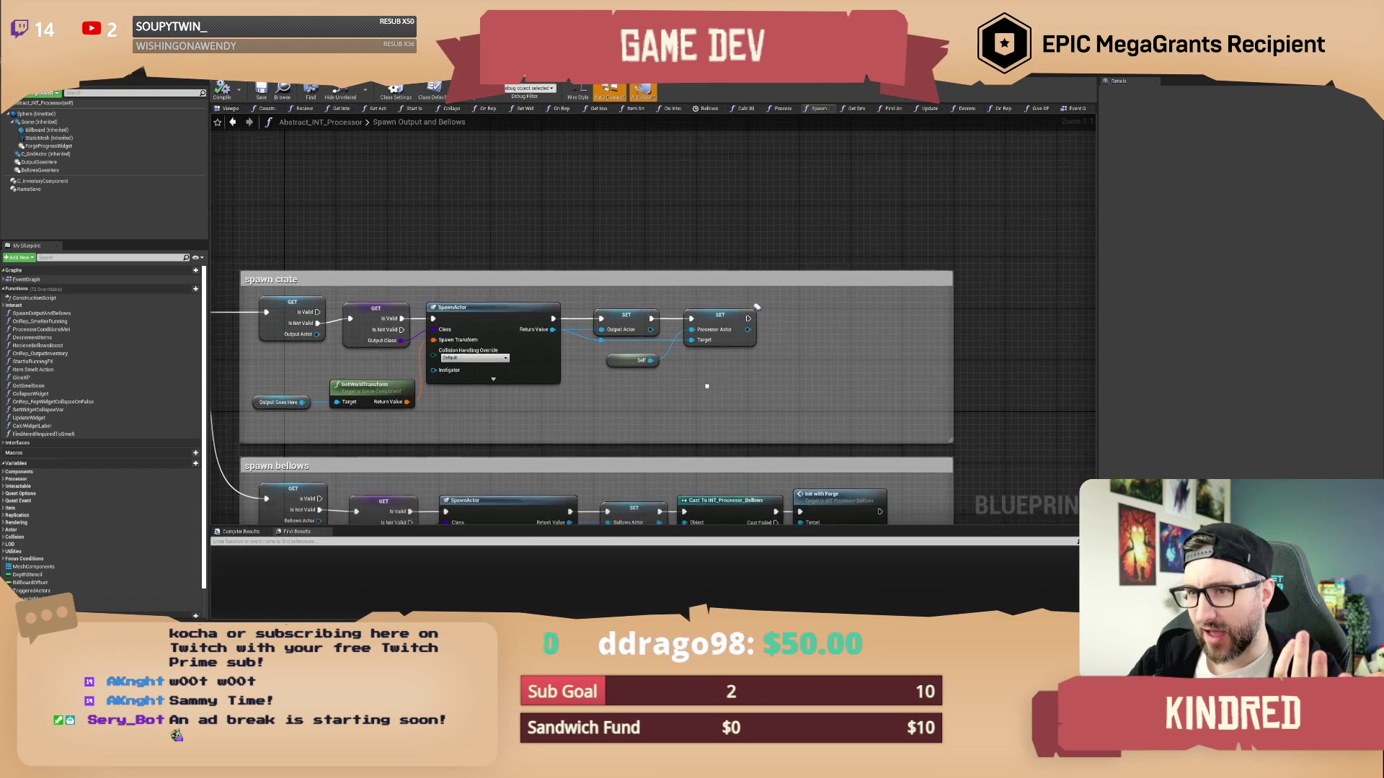
pyautogui.moveTo(708, 391)
pyautogui.mouseDown()
pyautogui.moveTo(649, 346)
pyautogui.moveTo(558, 321)
pyautogui.mouseUp()
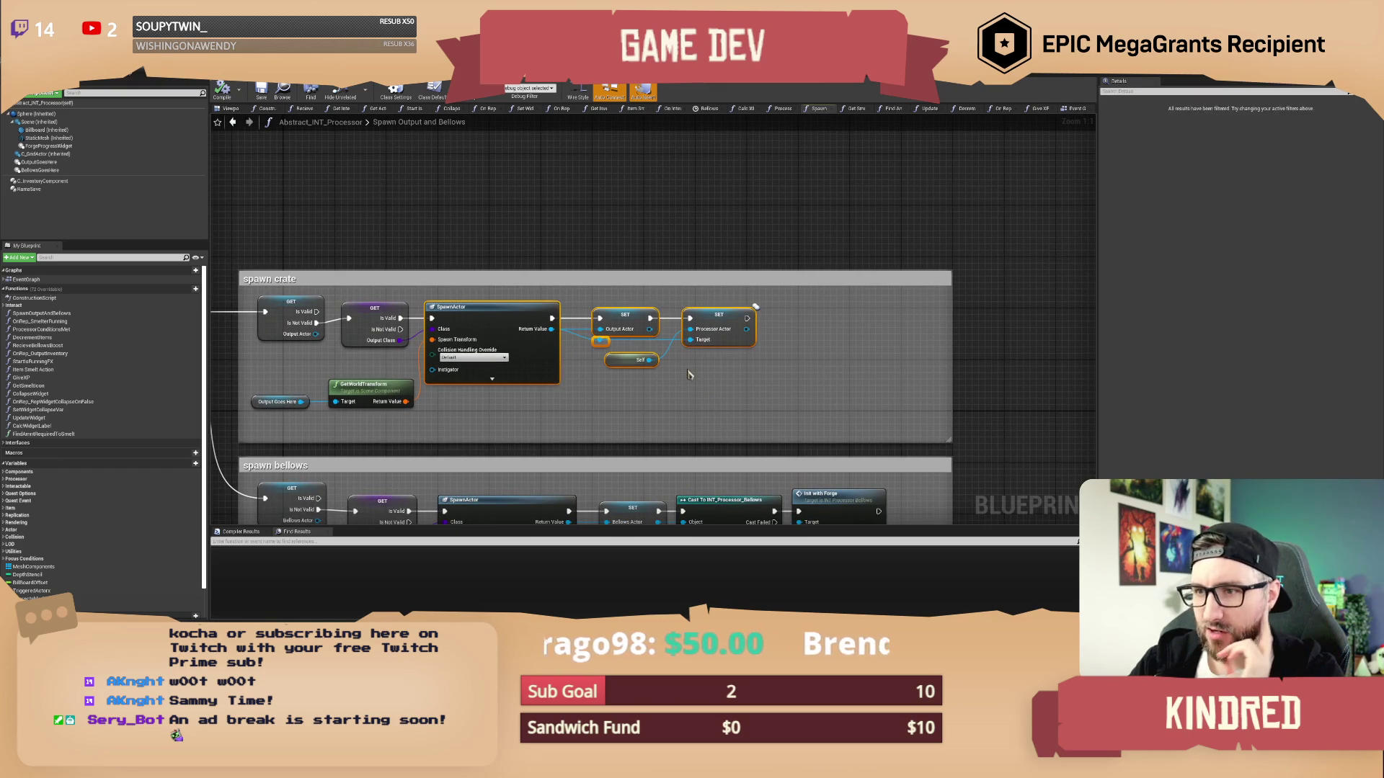
pyautogui.click(689, 374)
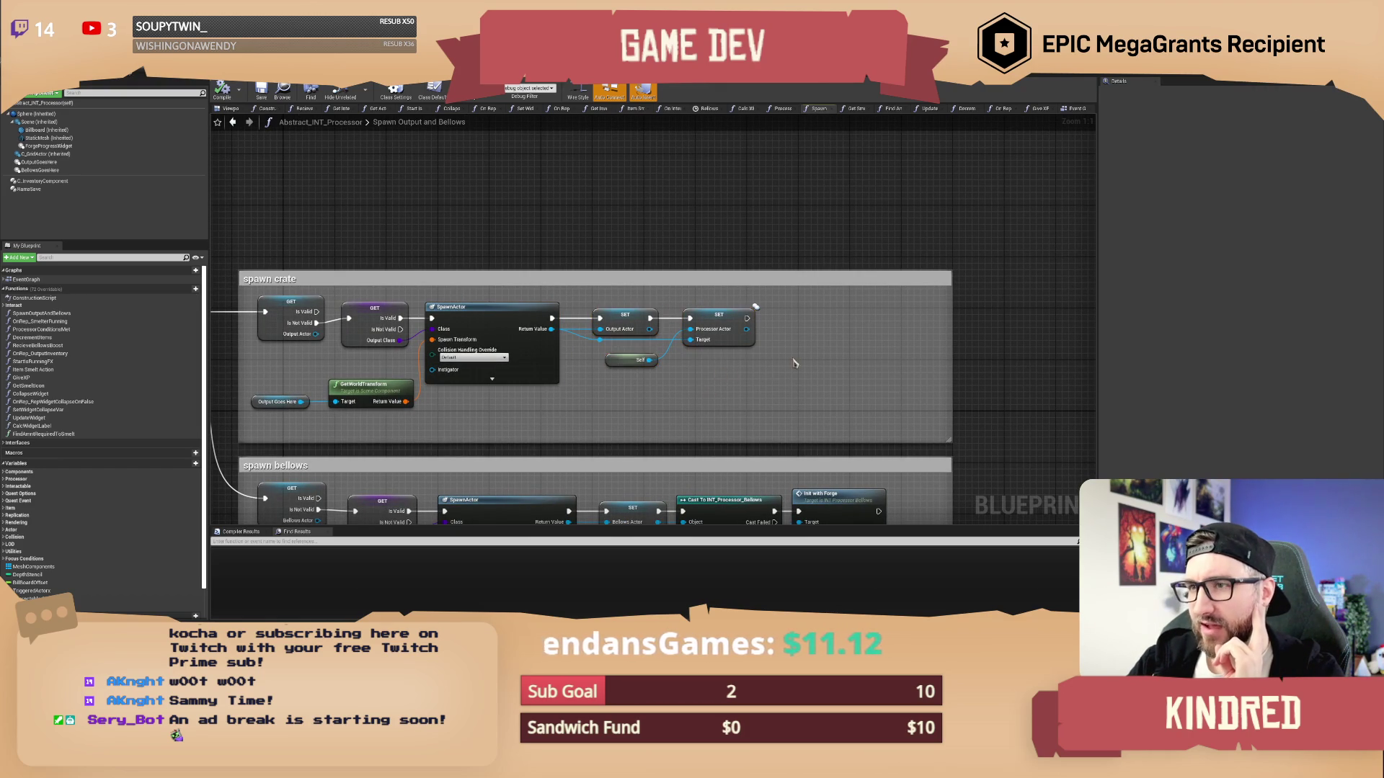
# Bring the entry and Sequence nodes into view and inspect the Output Actor and Output Goes Here getters
pyautogui.moveTo(748, 371)
pyautogui.mouseDown()
pyautogui.moveTo(797, 366)
pyautogui.moveTo(803, 348)
pyautogui.moveTo(1019, 322)
pyautogui.moveTo(1232, 328)
pyautogui.mouseUp()
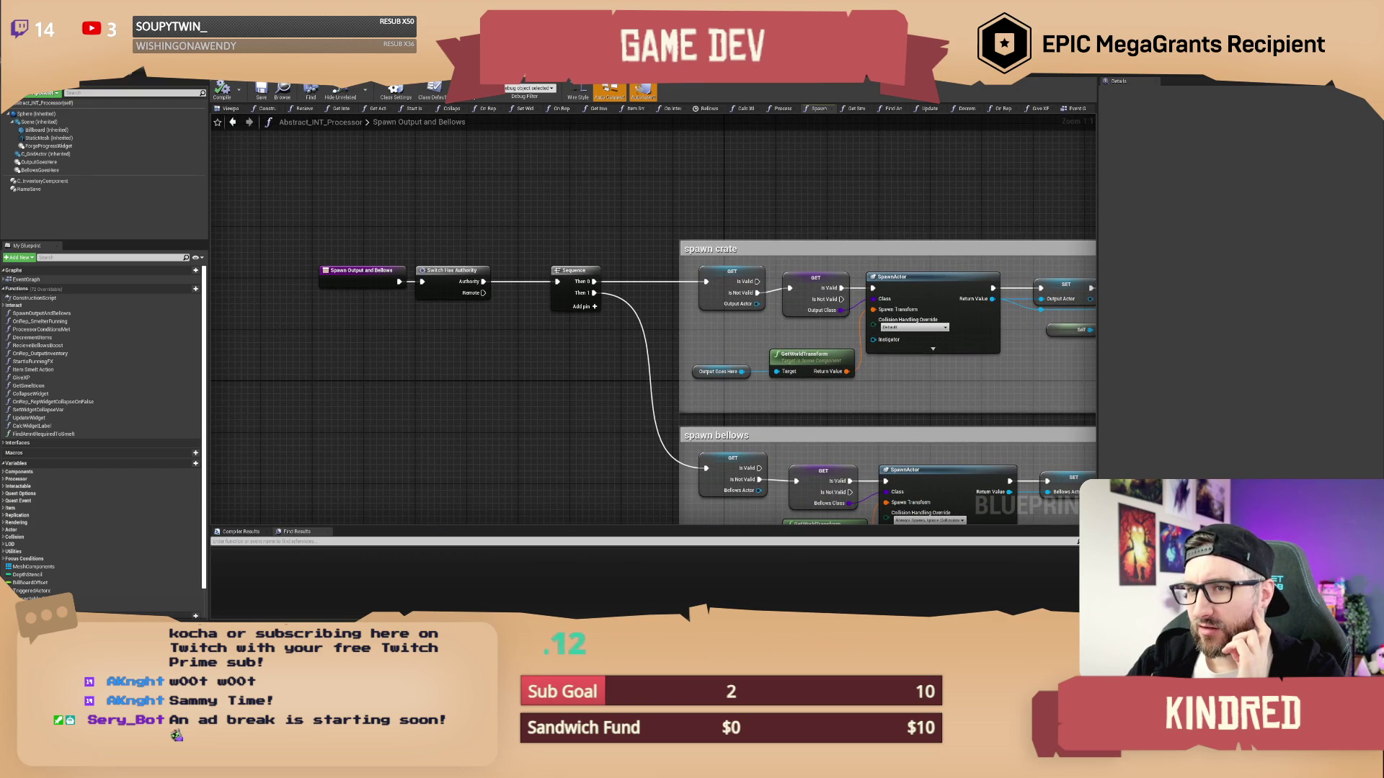
pyautogui.moveTo(1232, 327)
pyautogui.mouseDown()
pyautogui.moveTo(927, 309)
pyautogui.moveTo(867, 338)
pyautogui.mouseUp()
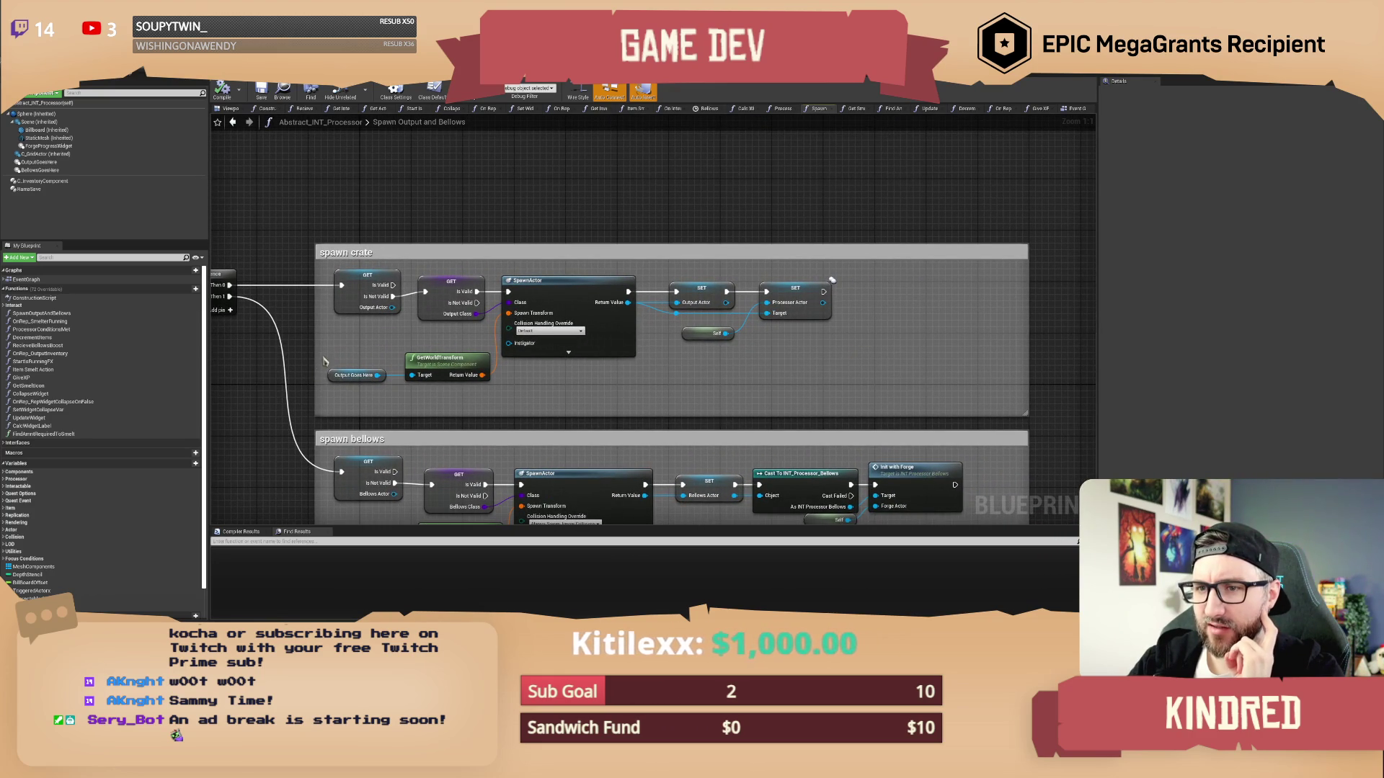
pyautogui.moveTo(325, 360); pyautogui.dragTo(352, 362)
pyautogui.click(381, 312)
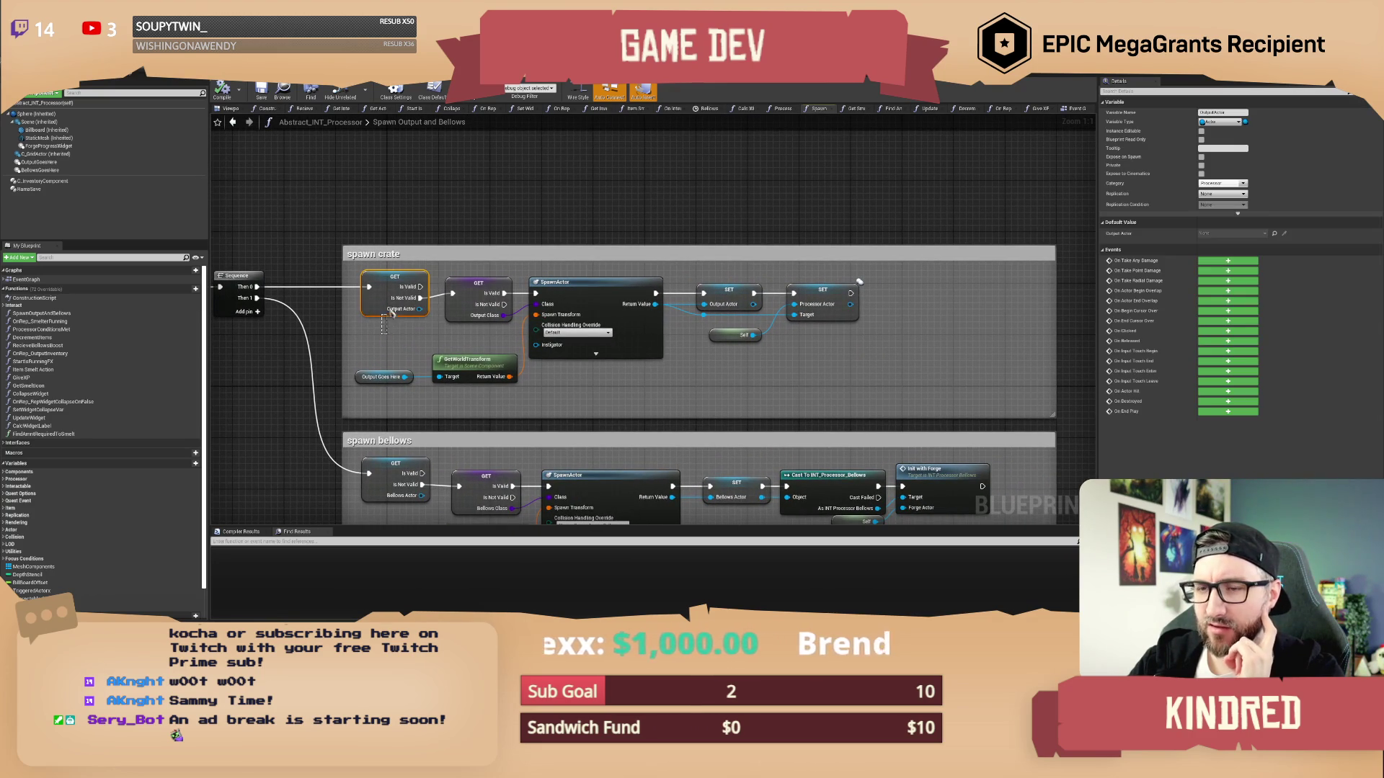
pyautogui.click(398, 335)
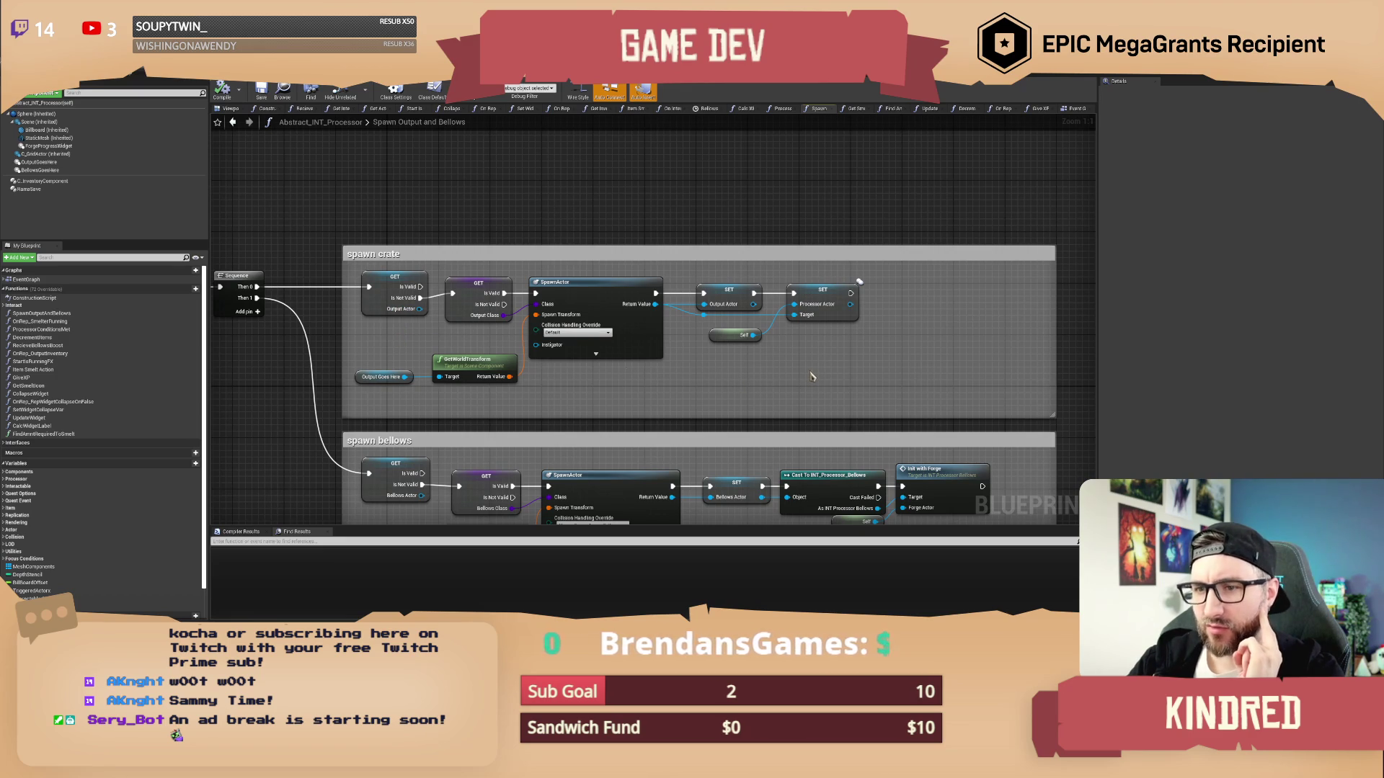
pyautogui.click(384, 377)
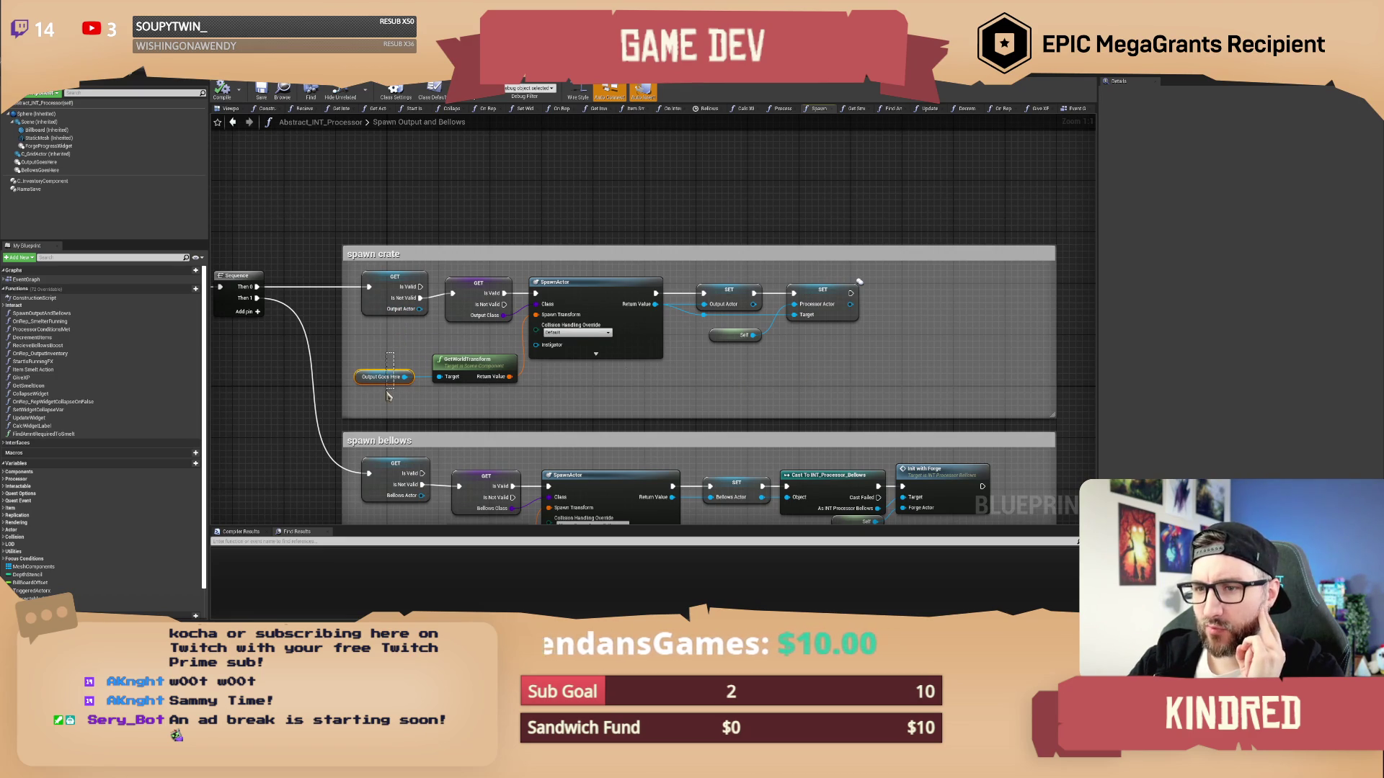
pyautogui.click(737, 379)
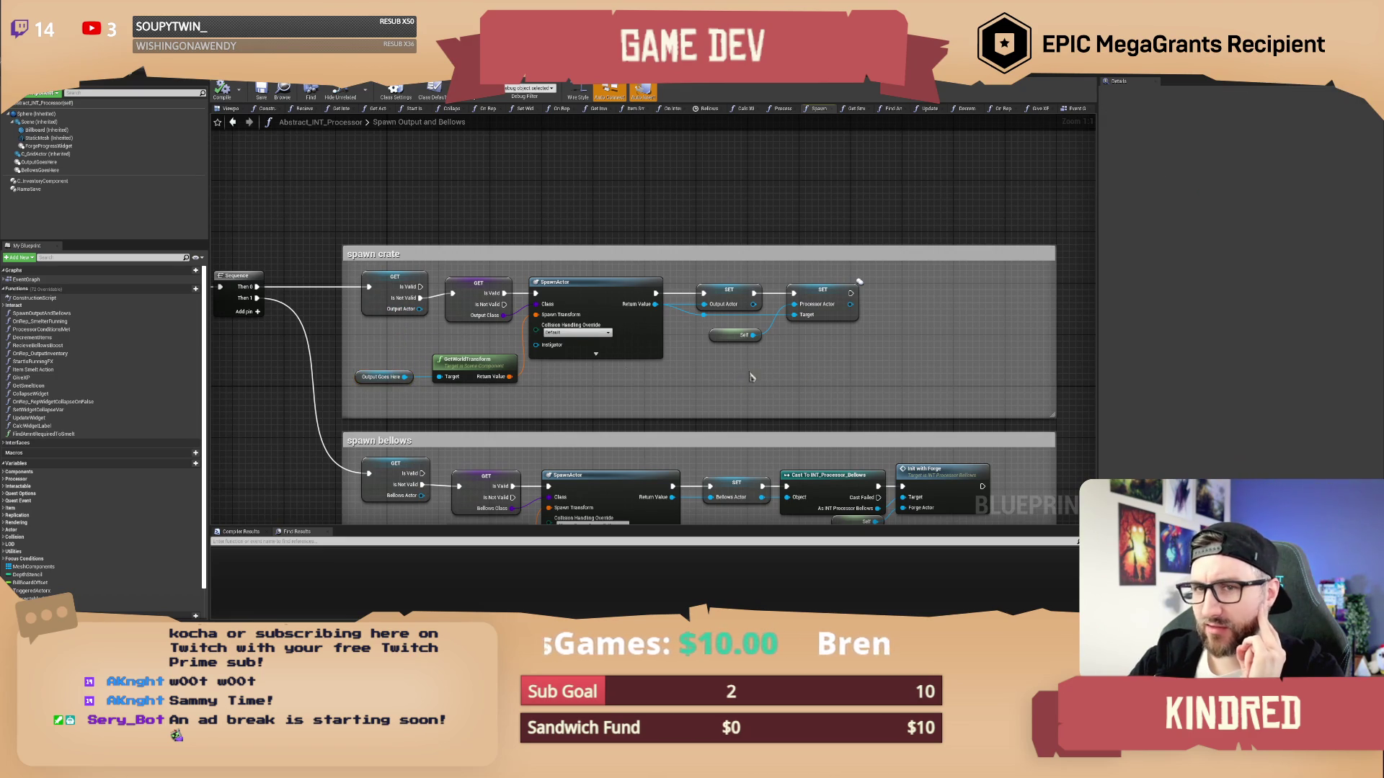
pyautogui.moveTo(752, 378); pyautogui.dragTo(678, 378)
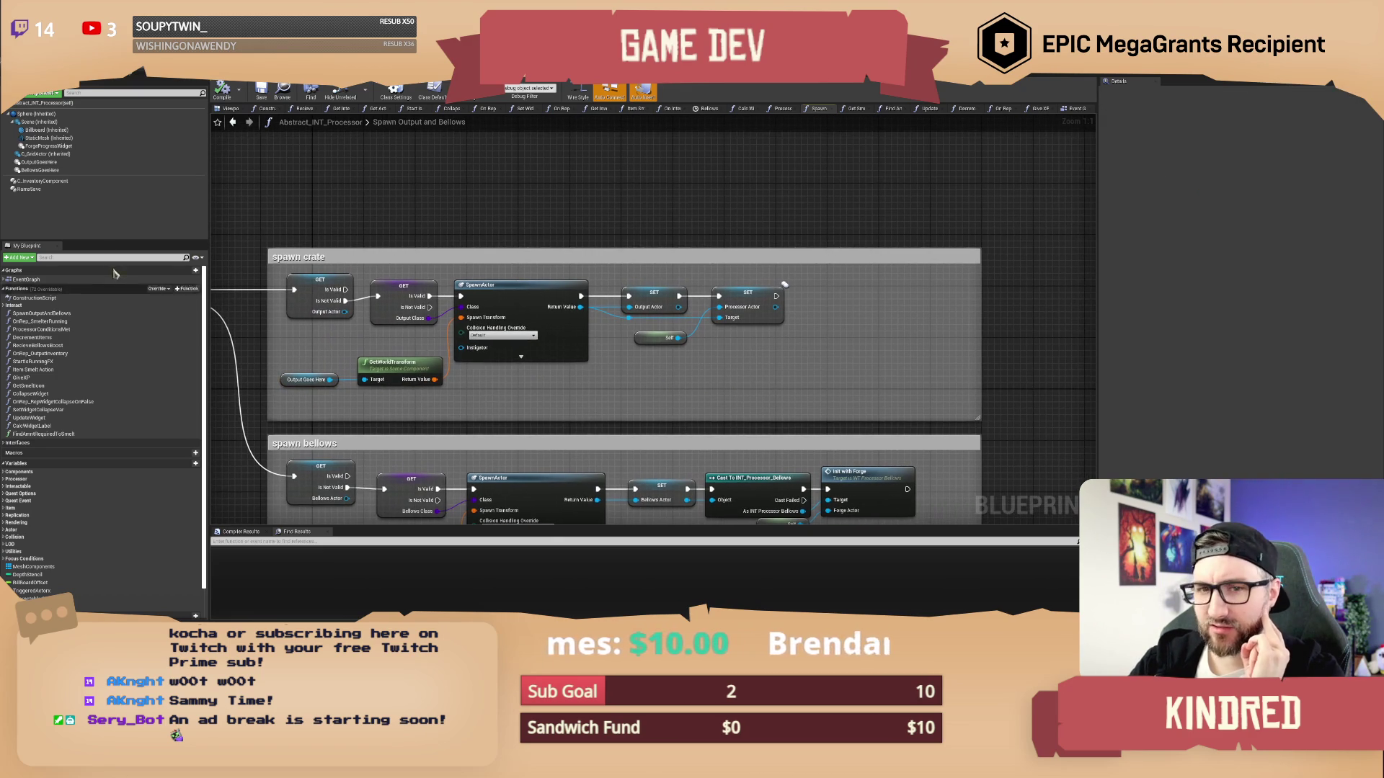
# Inspect the OutputGoesHere component's properties and the Self node's actions
pyautogui.click(39, 162)
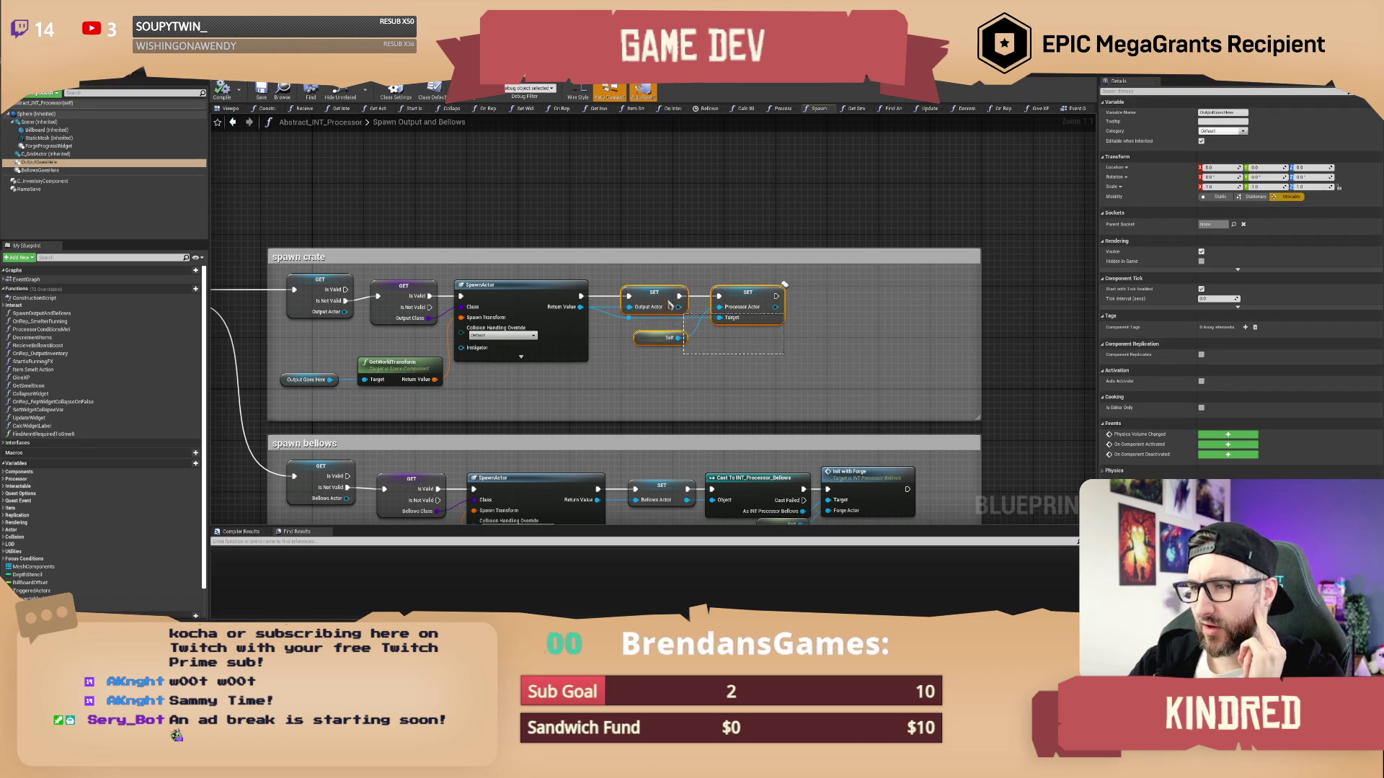
pyautogui.click(750, 357)
pyautogui.moveTo(760, 381); pyautogui.dragTo(726, 381)
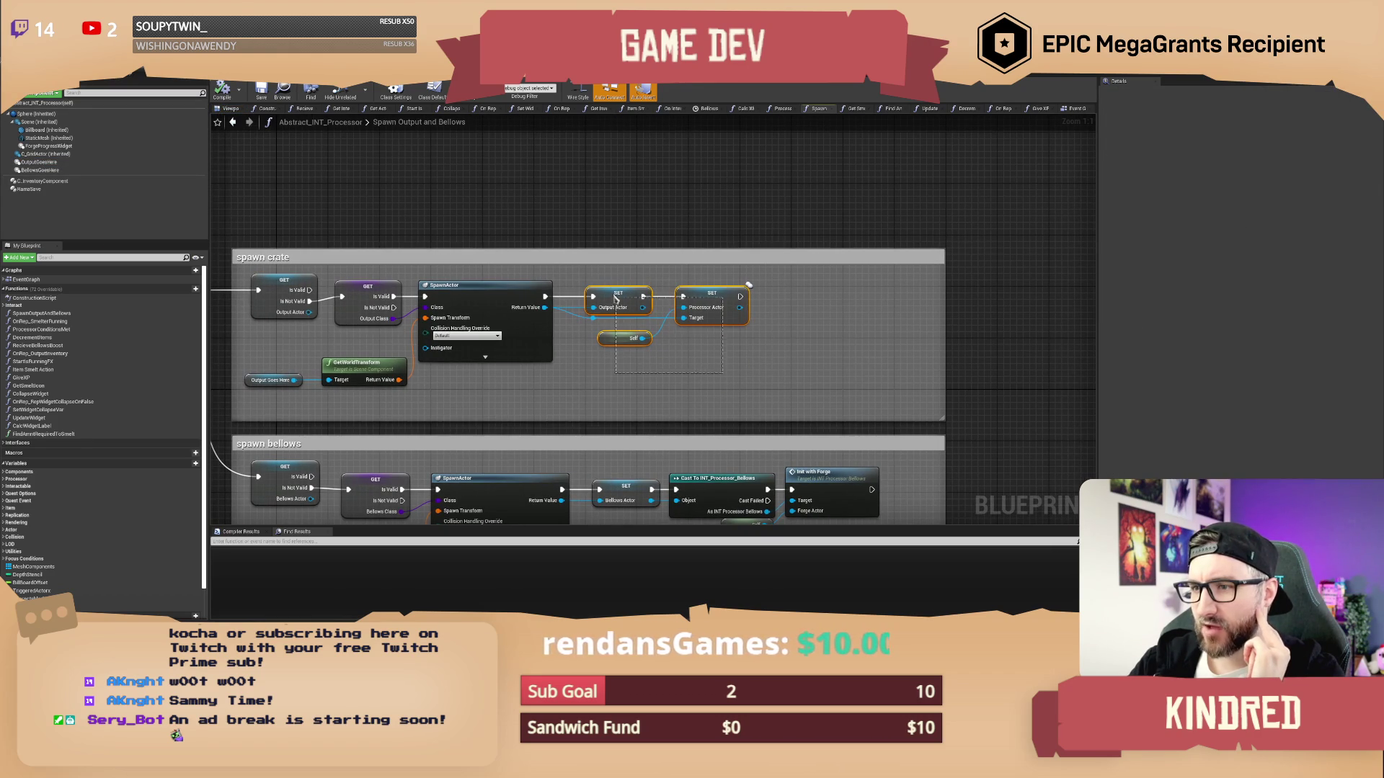
pyautogui.moveTo(495, 278)
pyautogui.mouseDown()
pyautogui.moveTo(587, 318)
pyautogui.moveTo(677, 325)
pyautogui.moveTo(635, 324)
pyautogui.mouseUp()
pyautogui.moveTo(694, 366); pyautogui.dragTo(632, 347)
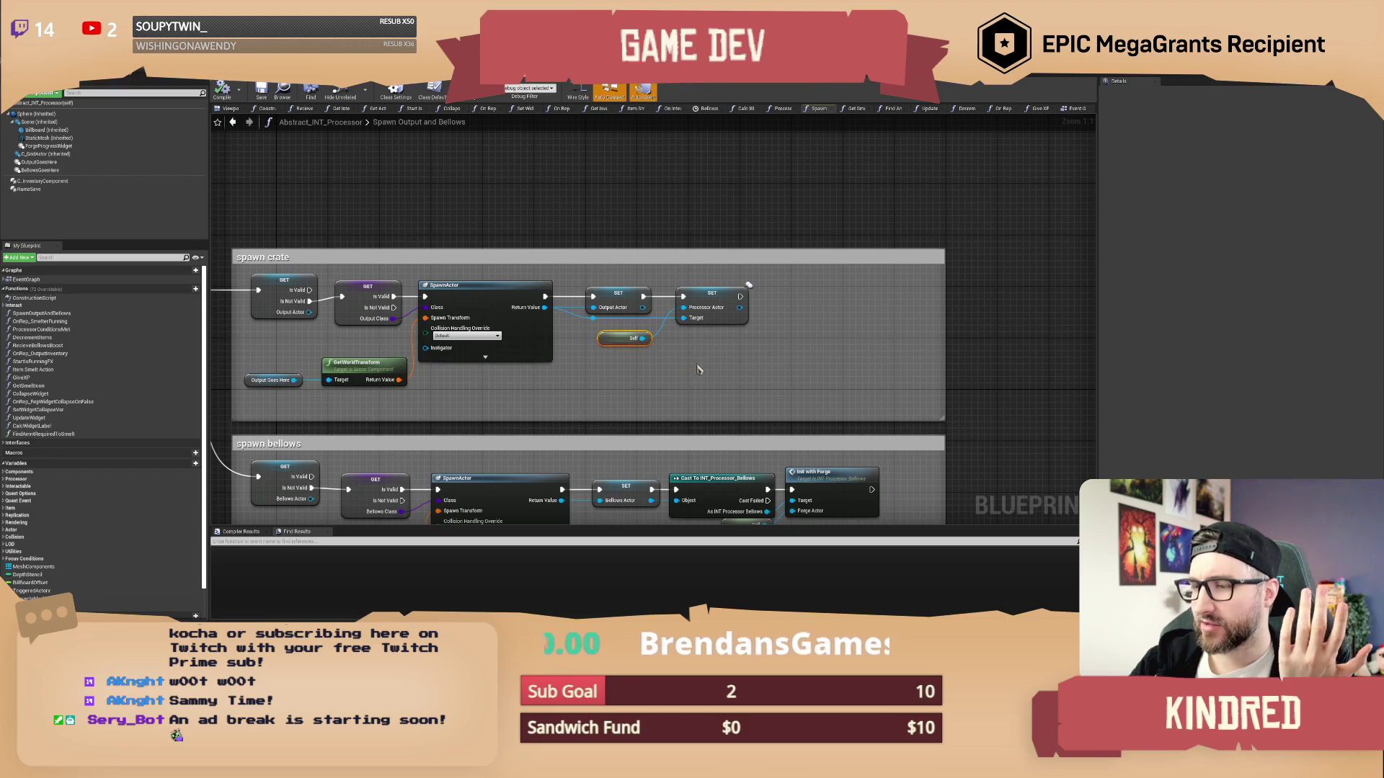
pyautogui.click(692, 364)
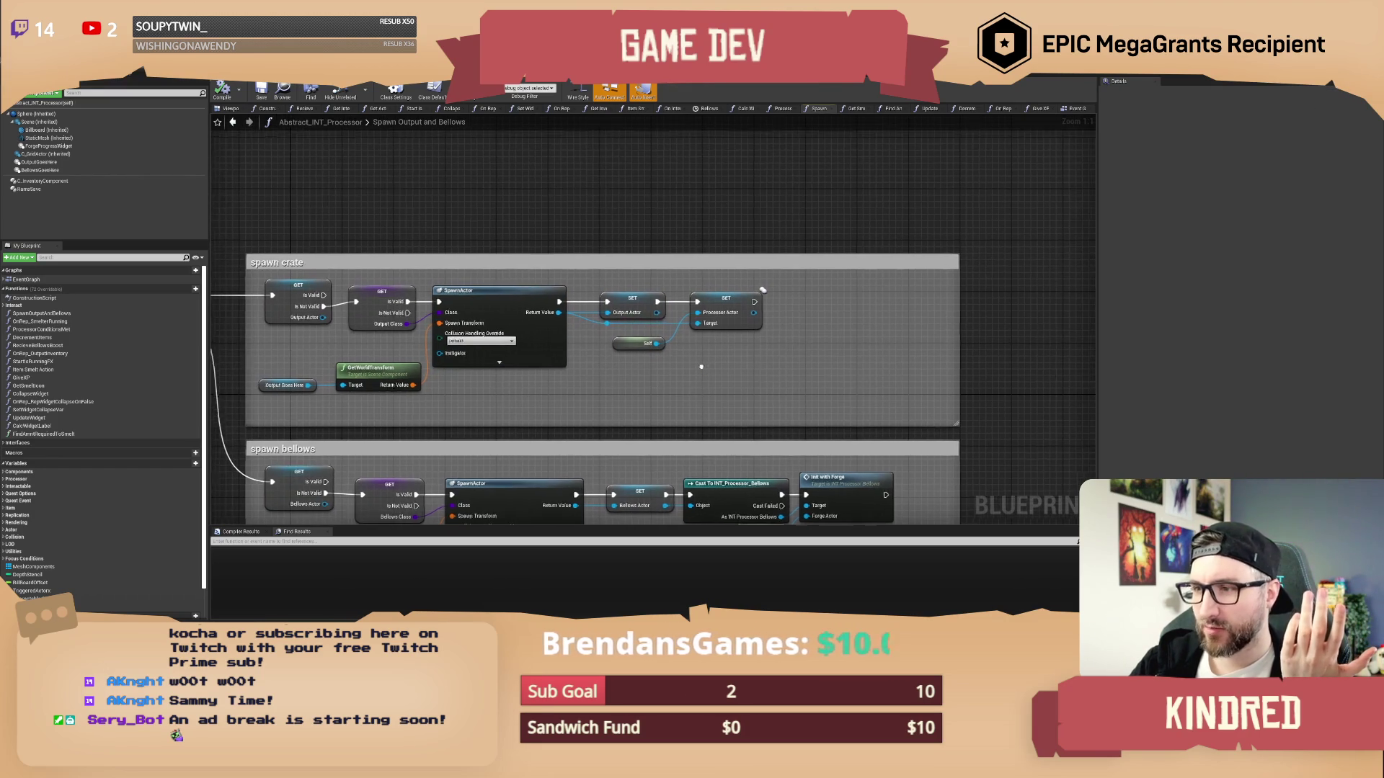
pyautogui.rightClick(617, 342)
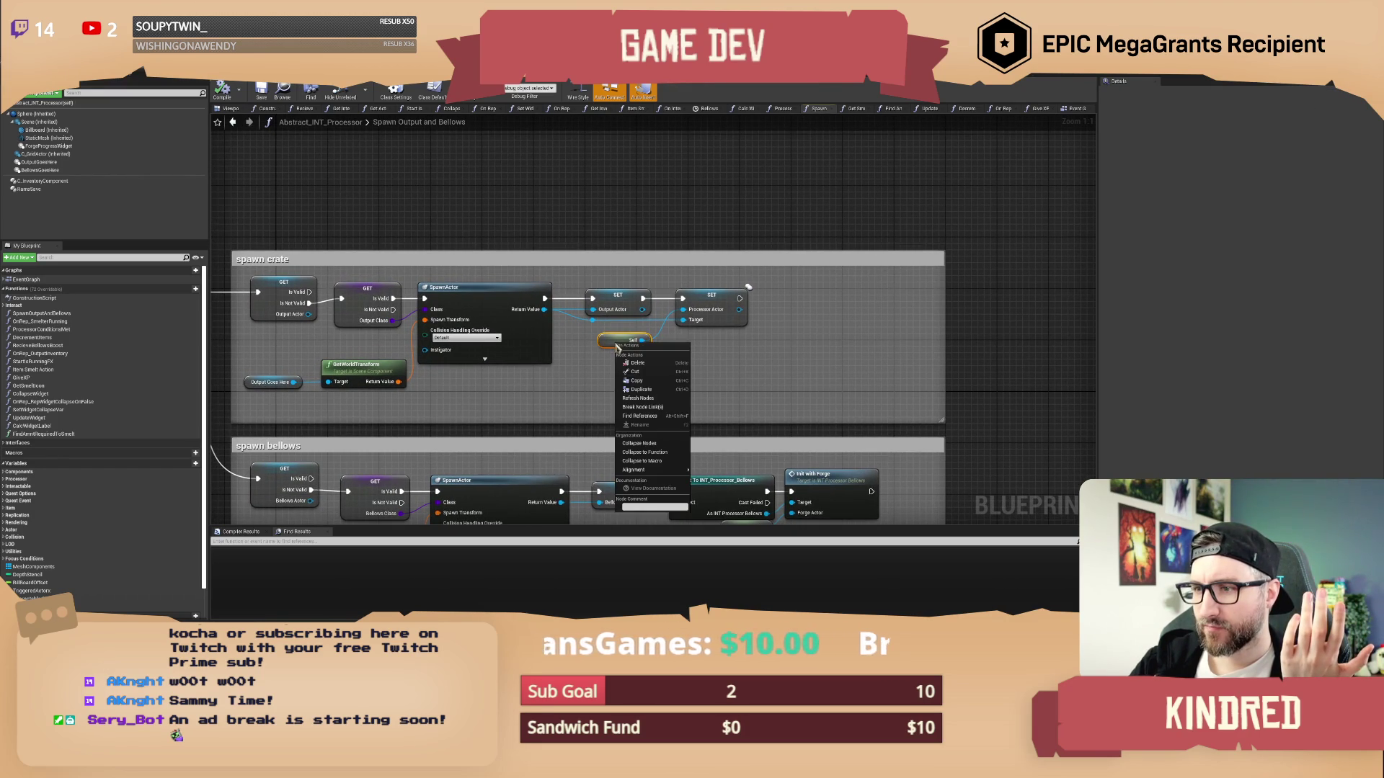
pyautogui.click(727, 380)
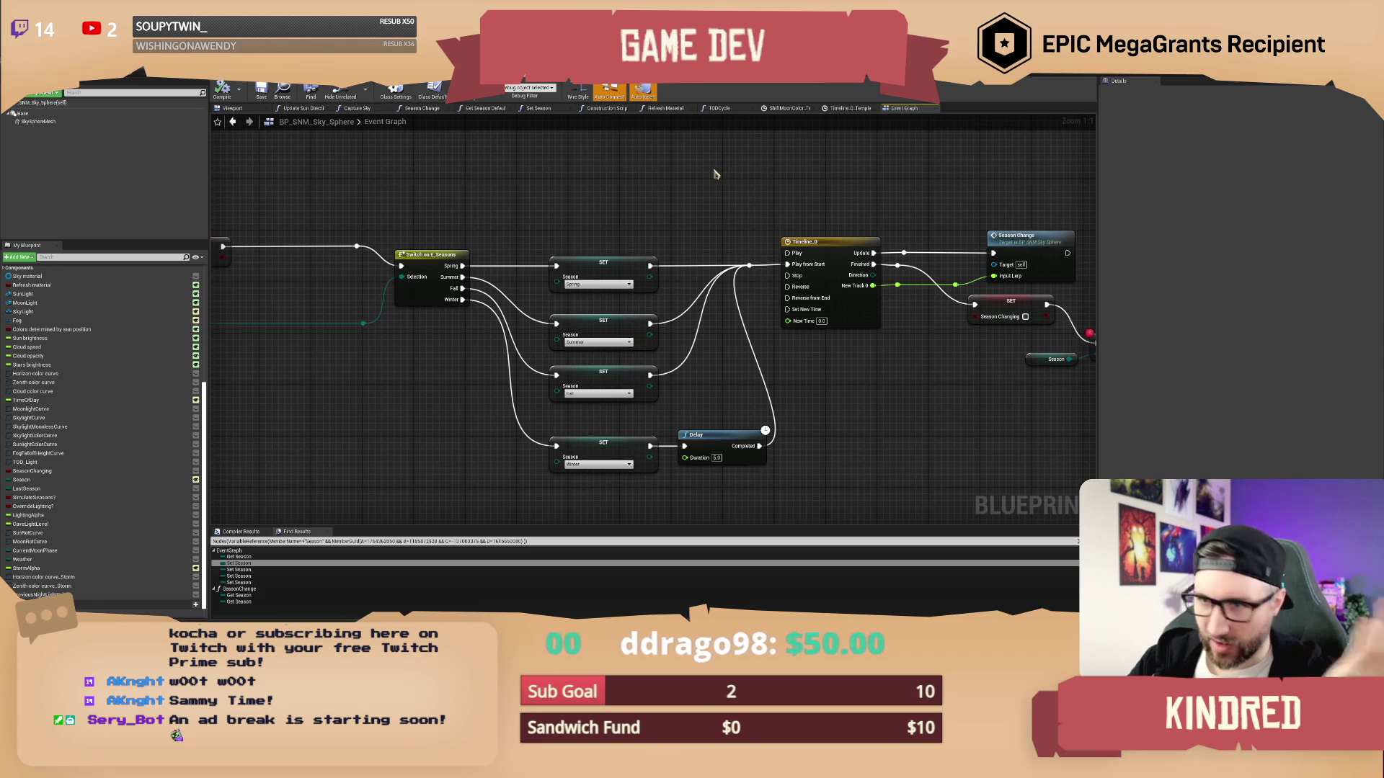
# Nudge the sky sphere's Switch on E_Seasons and Timeline_0 graph into view
pyautogui.moveTo(715, 174); pyautogui.dragTo(675, 223)
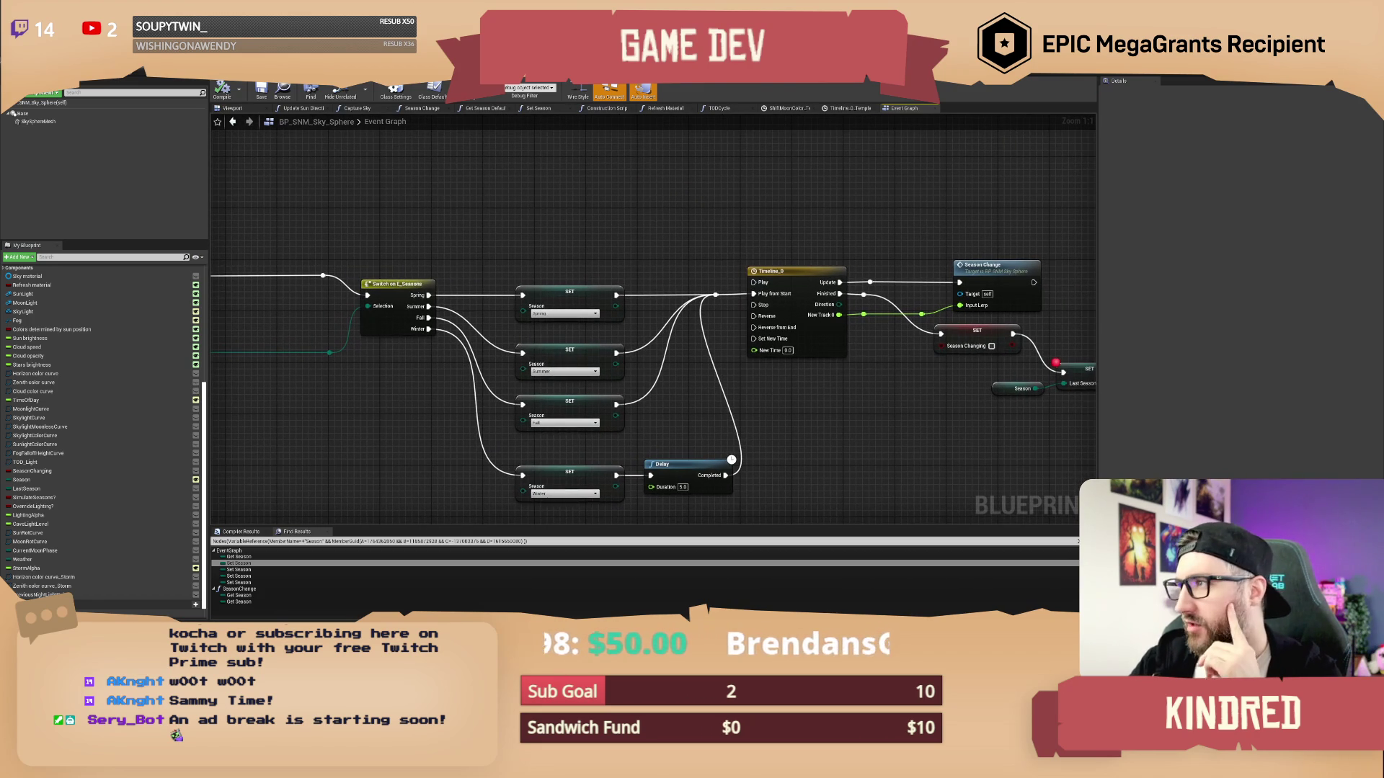
# Cycle past BP_SublevelManager and Widget_SeasonalEvents to the BP_GlobalEventManager Event Graph
pyautogui.hotkey('alt', 'Tab')
pyautogui.hotkey('alt', 'Tab')
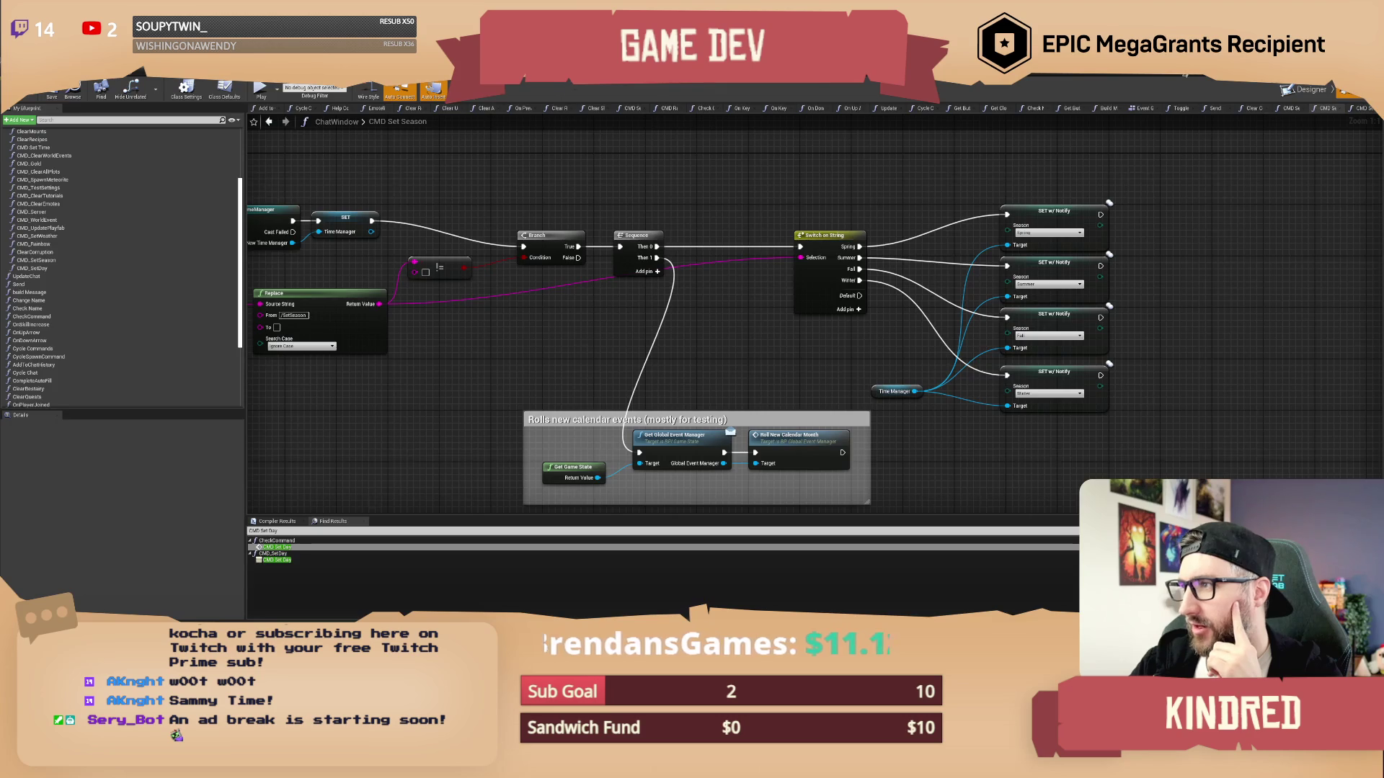
pyautogui.hotkey('alt', 'Tab')
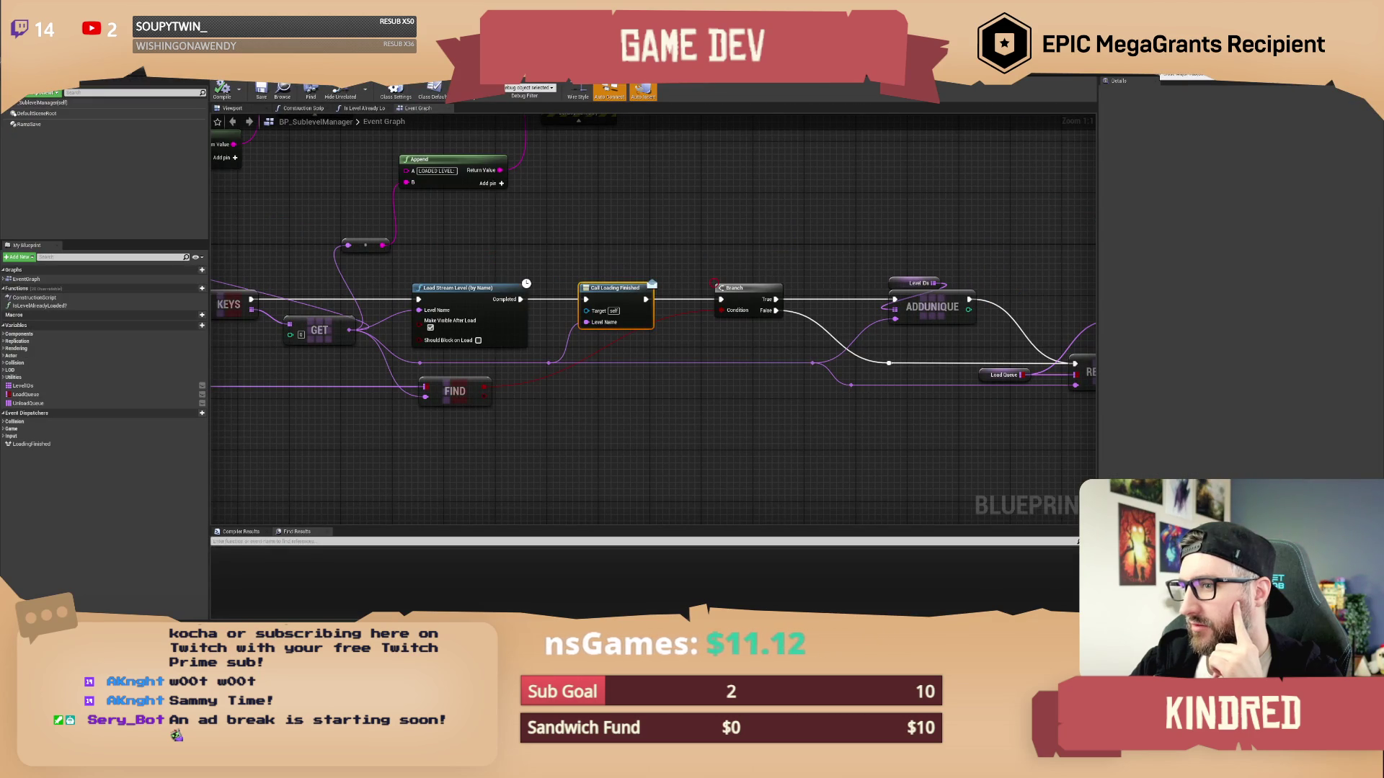
pyautogui.hotkey('alt', 'Tab')
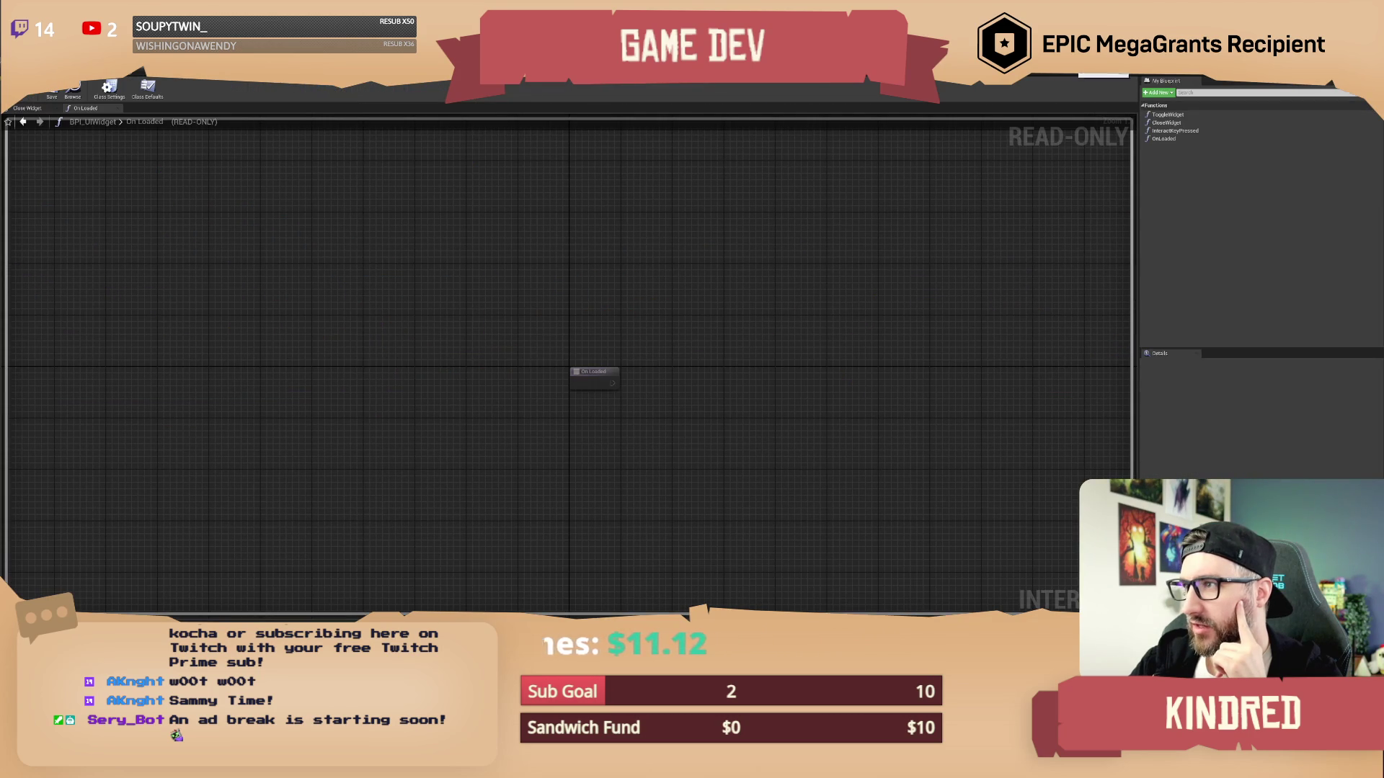
pyautogui.hotkey('alt', 'Tab')
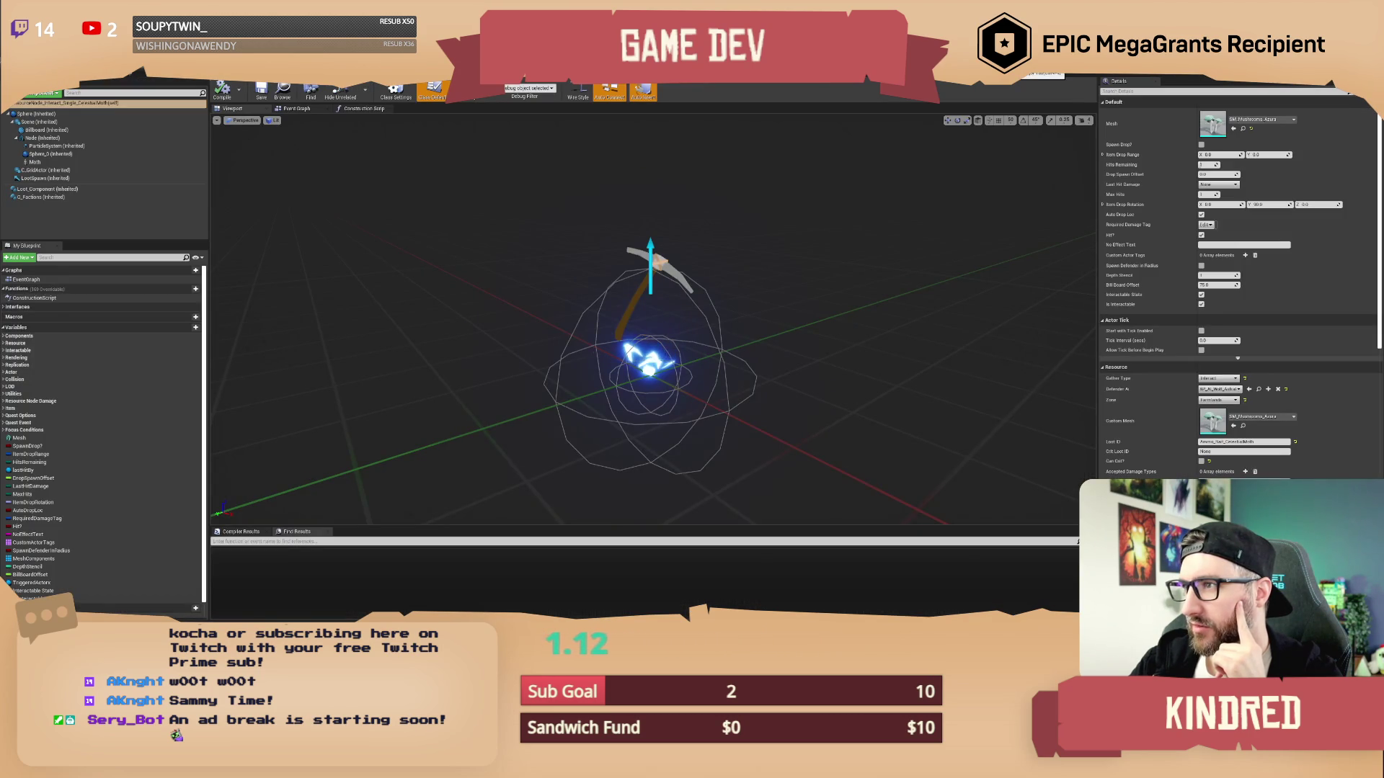
pyautogui.hotkey('alt', 'Tab')
pyautogui.hotkey('alt', 'Tab')
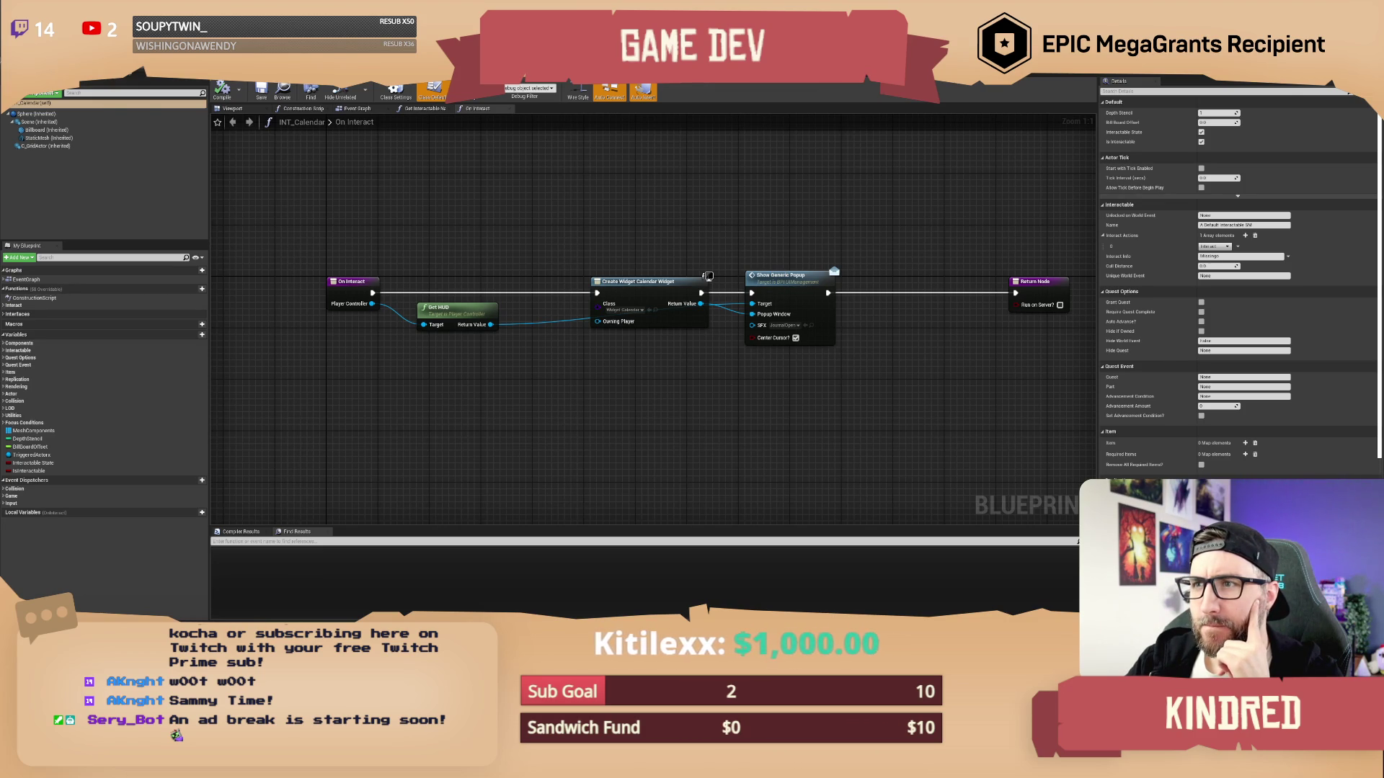
pyautogui.hotkey('alt', 'Tab')
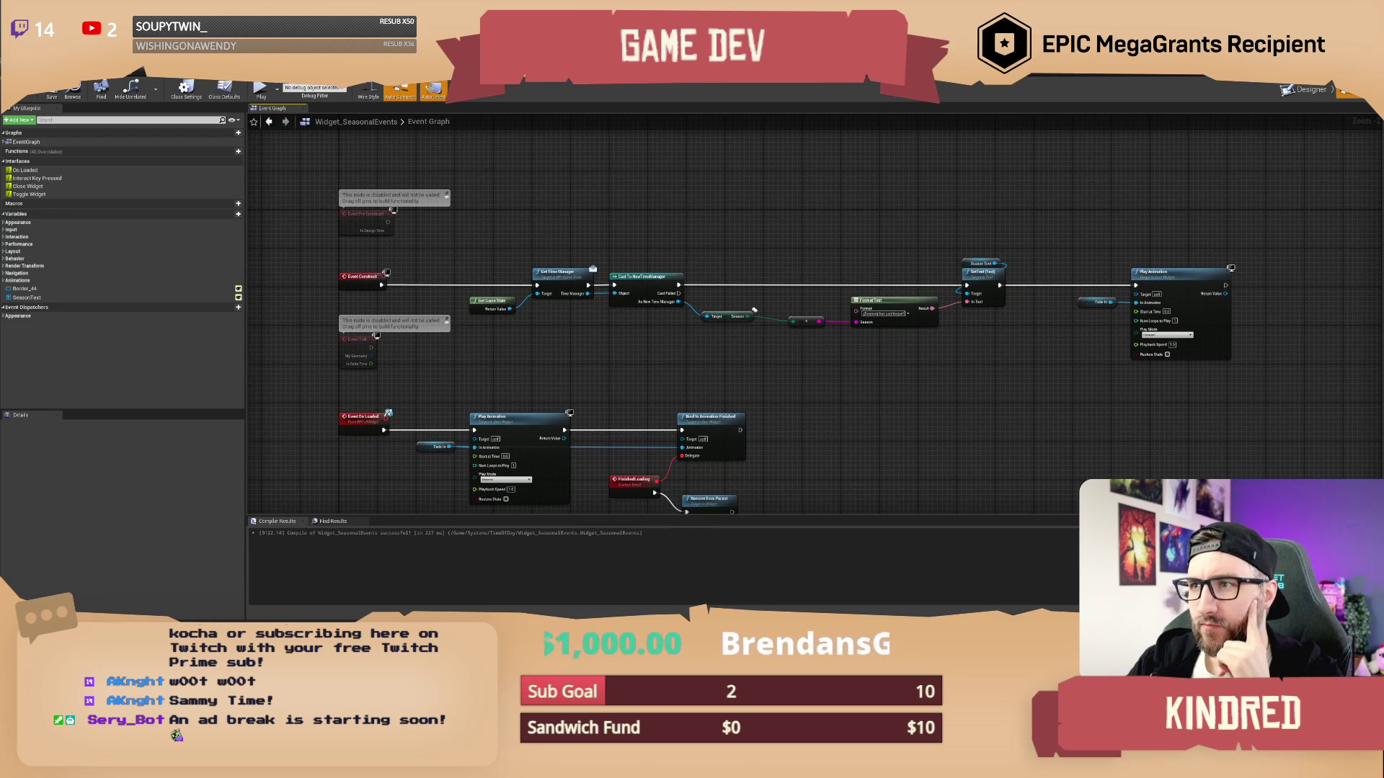
pyautogui.hotkey('alt', 'Tab')
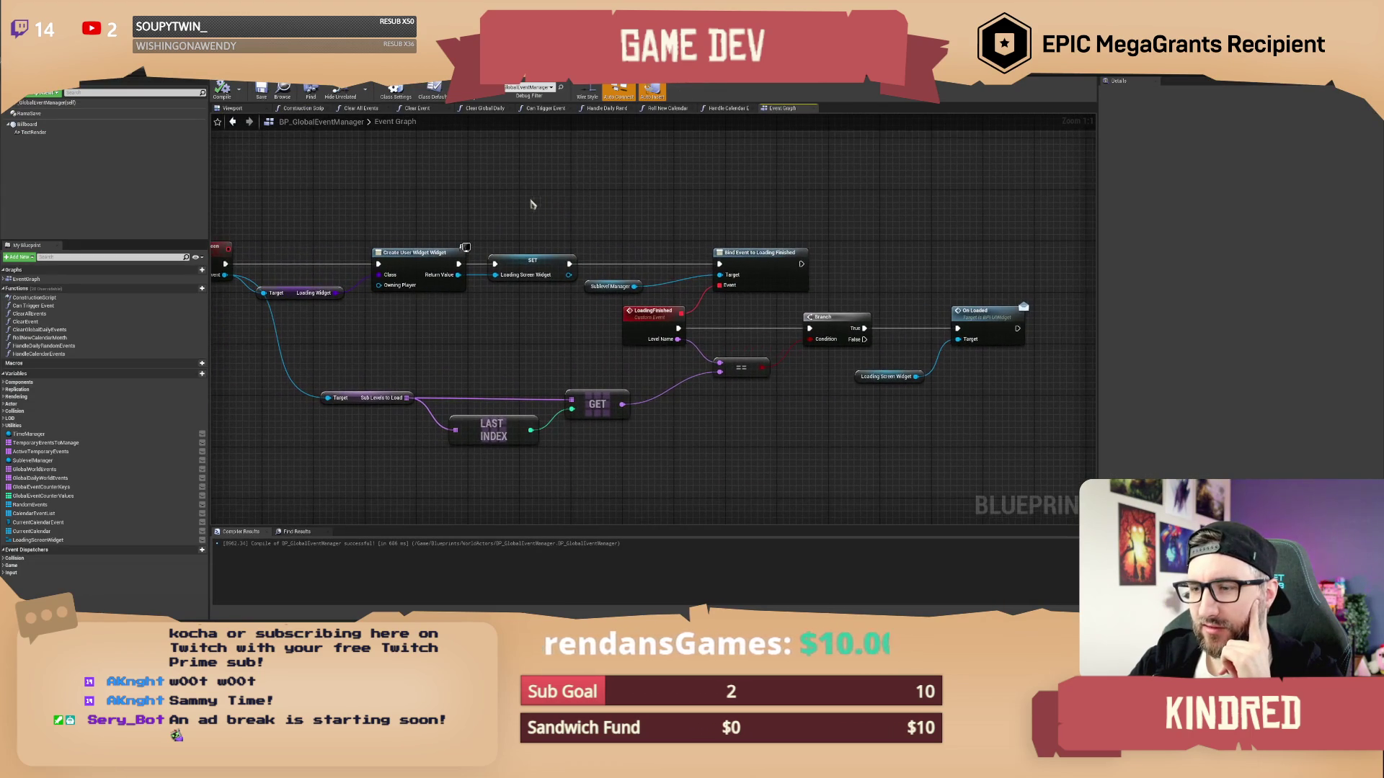
# Add an Add to Viewport node wired from SET Loading Screen Widget and align it in the chain
pyautogui.moveTo(519, 194); pyautogui.dragTo(1023, 425)
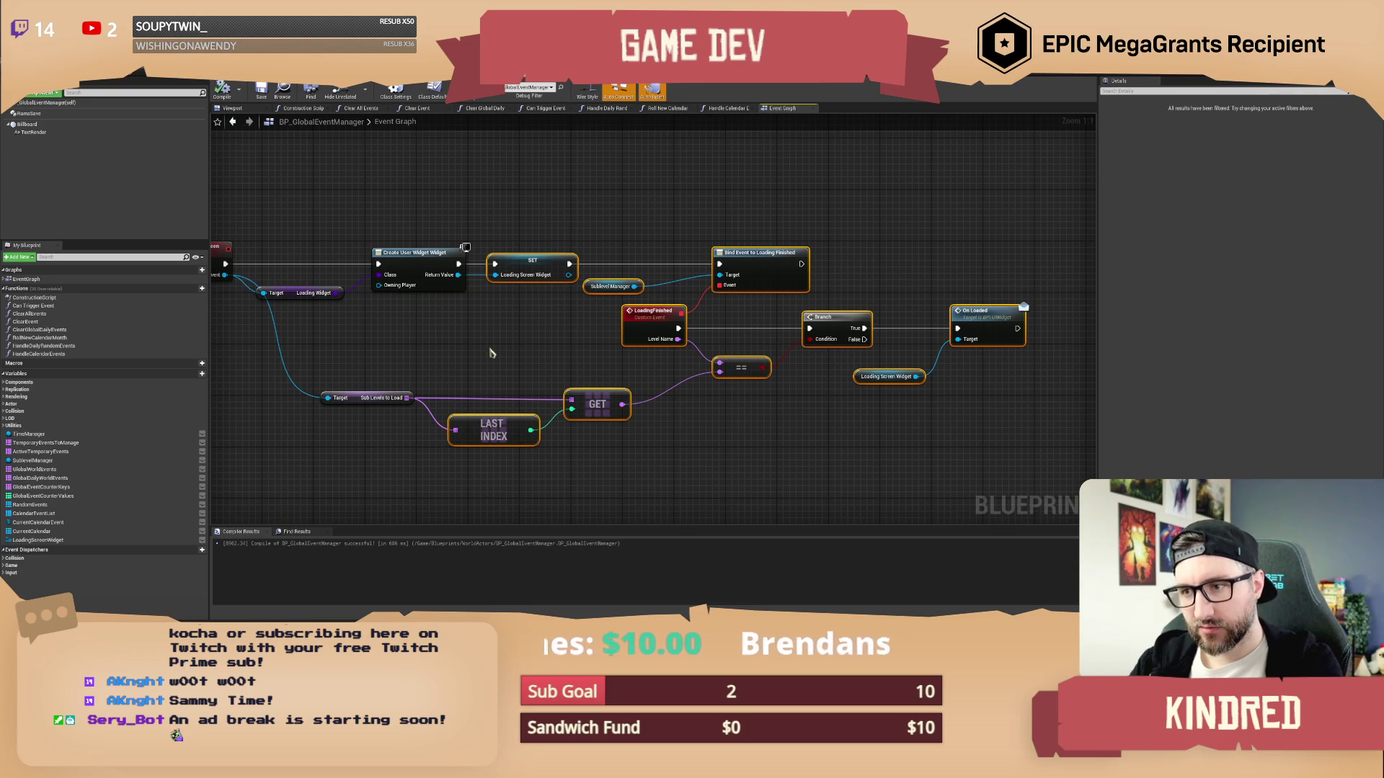
pyautogui.moveTo(528, 253)
pyautogui.mouseDown()
pyautogui.moveTo(618, 250)
pyautogui.moveTo(521, 249)
pyautogui.moveTo(602, 303)
pyautogui.mouseUp()
pyautogui.click(619, 250)
pyautogui.write('add')
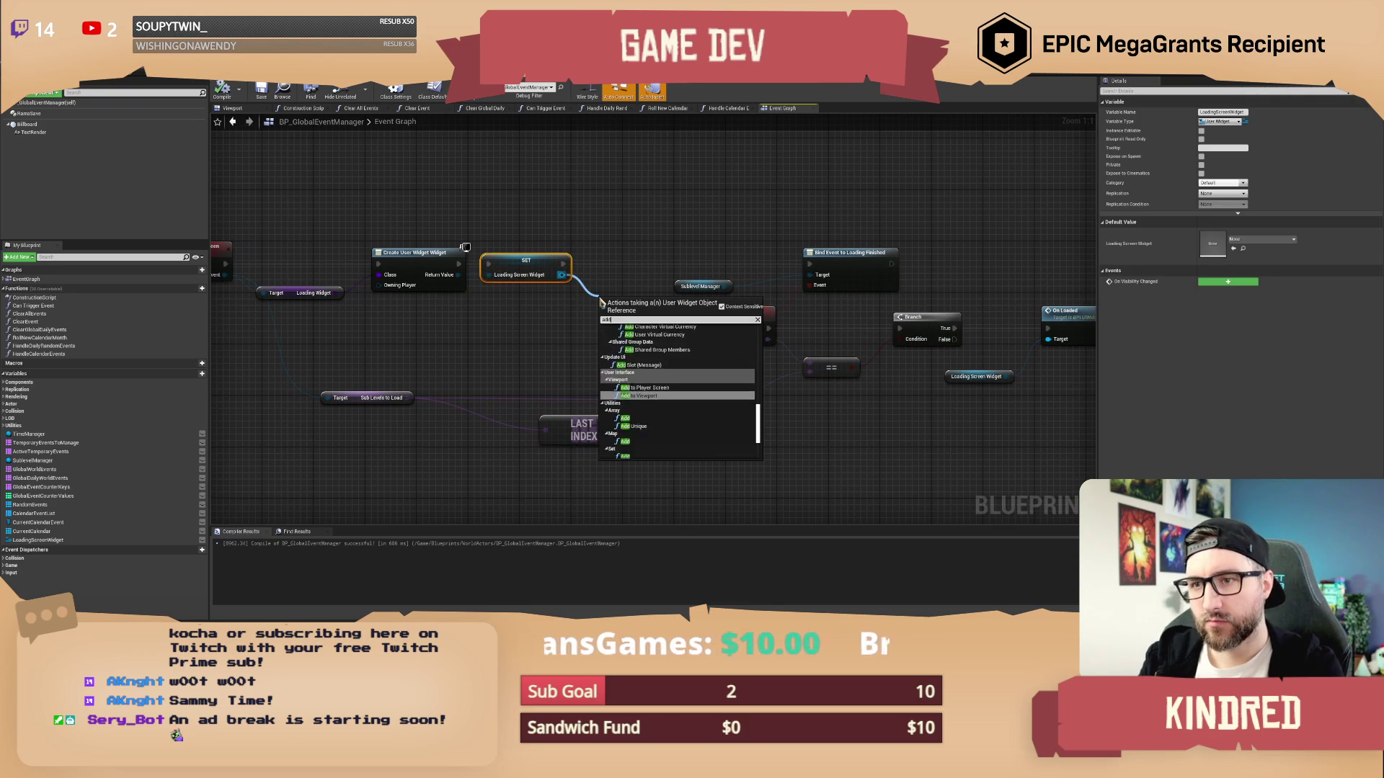
pyautogui.write(' to viewp')
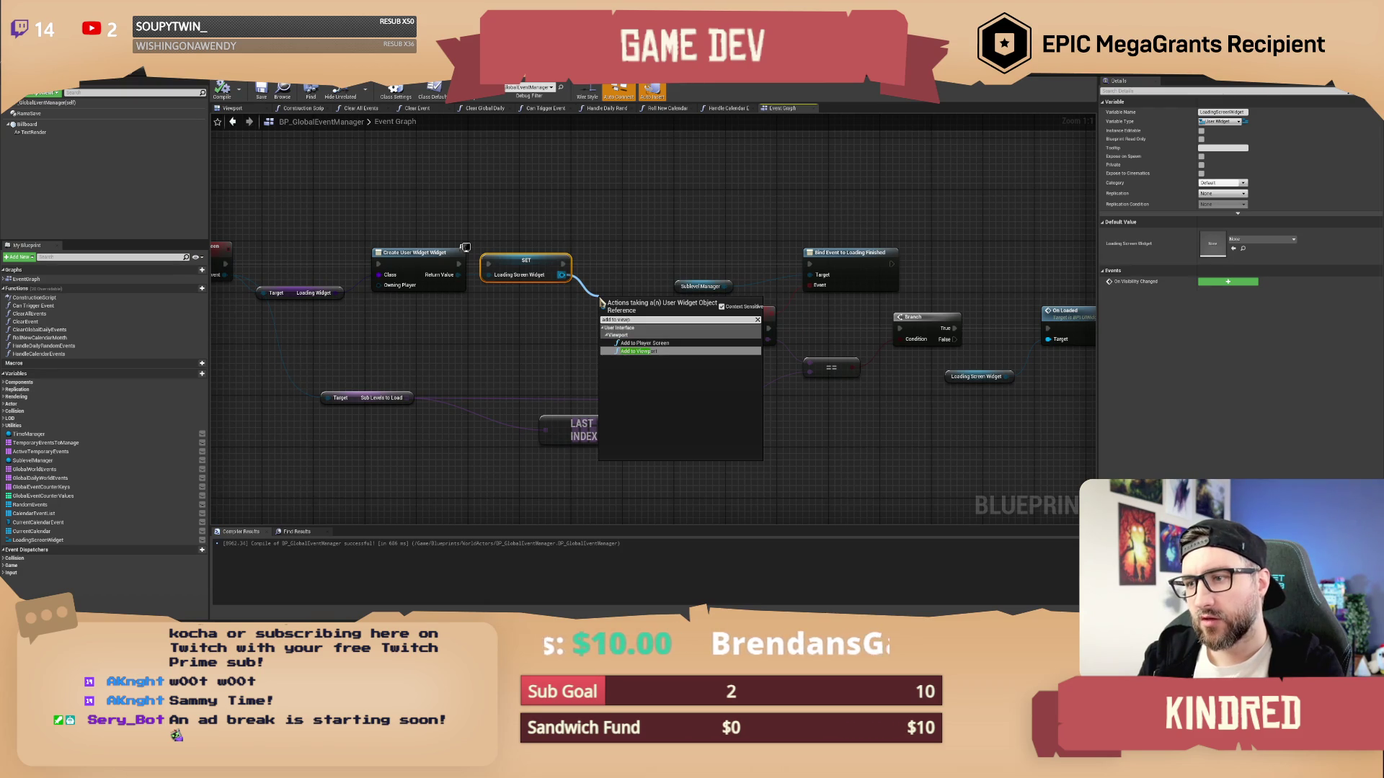
pyautogui.press('Return')
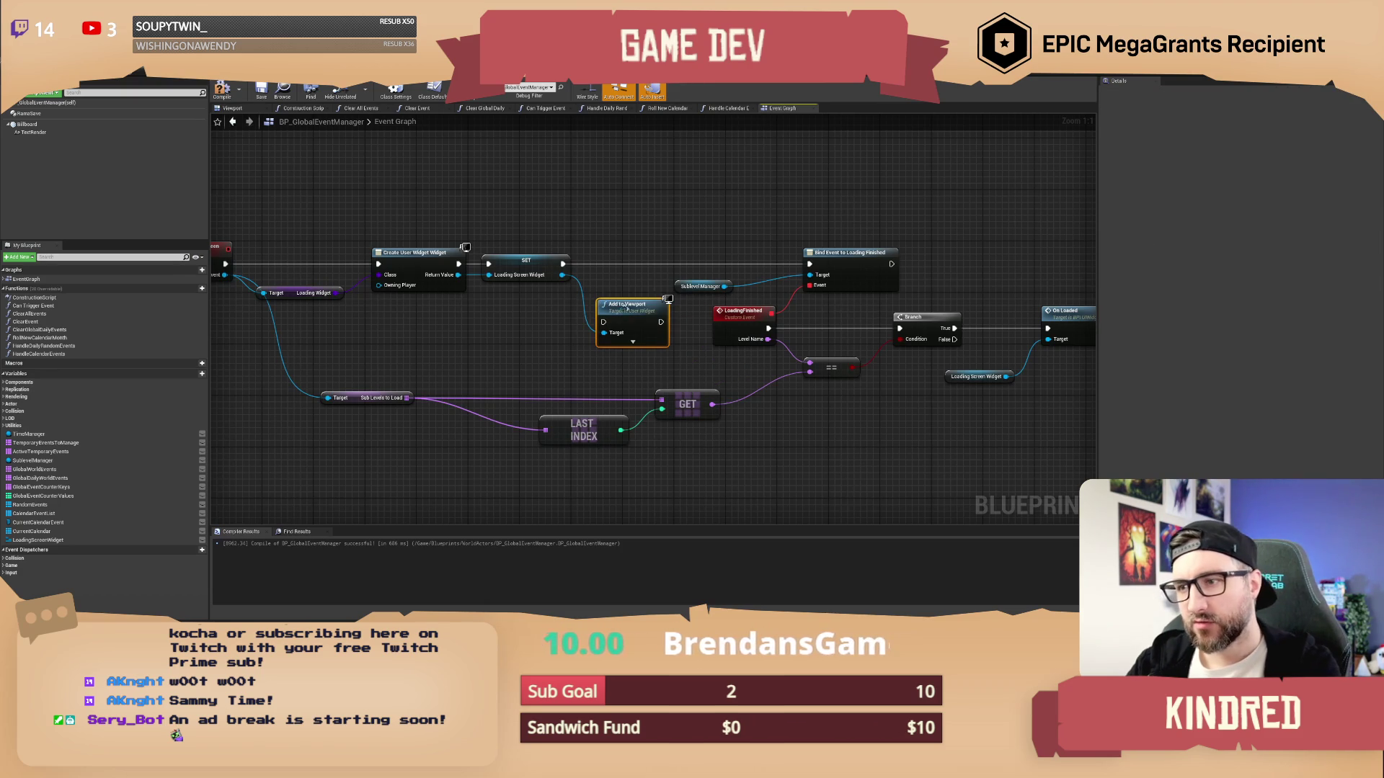
pyautogui.moveTo(627, 311); pyautogui.dragTo(614, 259)
pyautogui.click(559, 234)
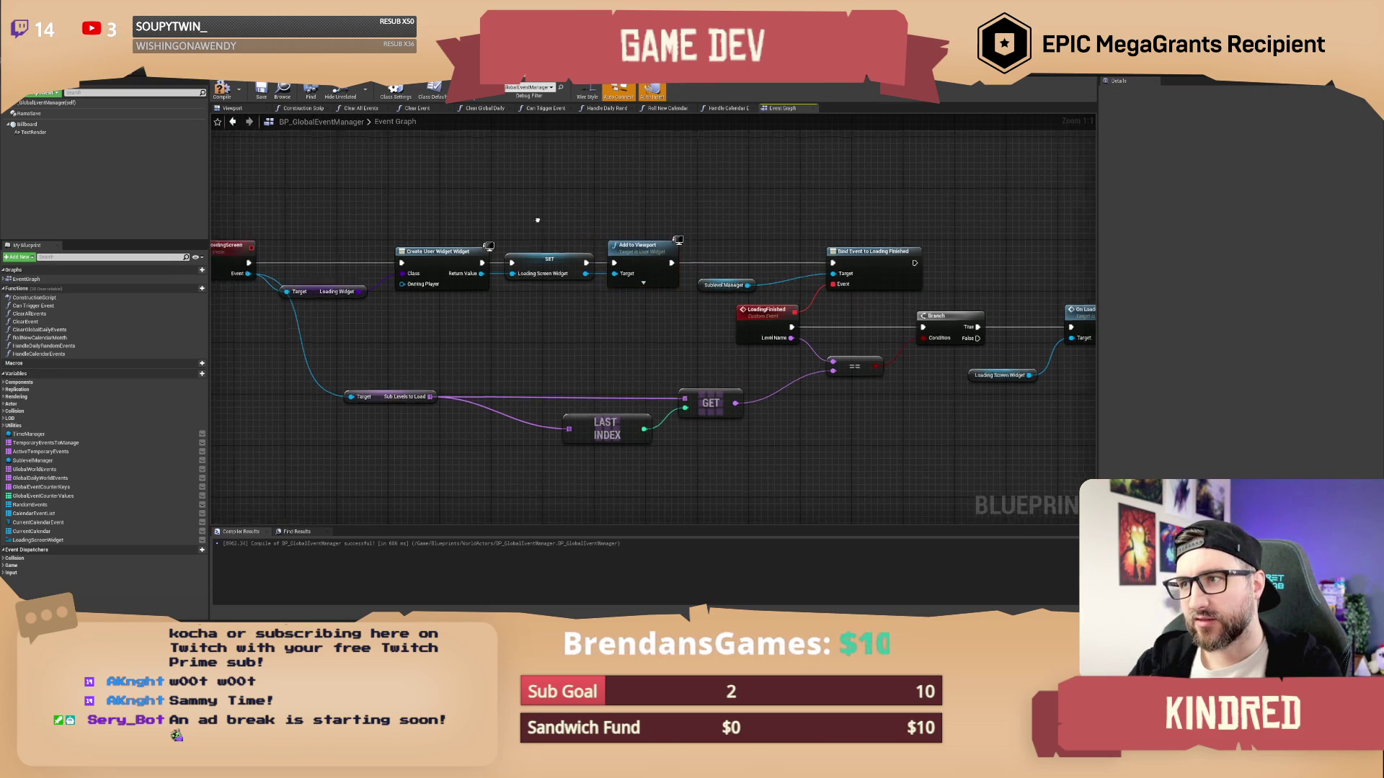
pyautogui.moveTo(531, 222); pyautogui.dragTo(624, 222)
pyautogui.scroll(-2, 544, 259)
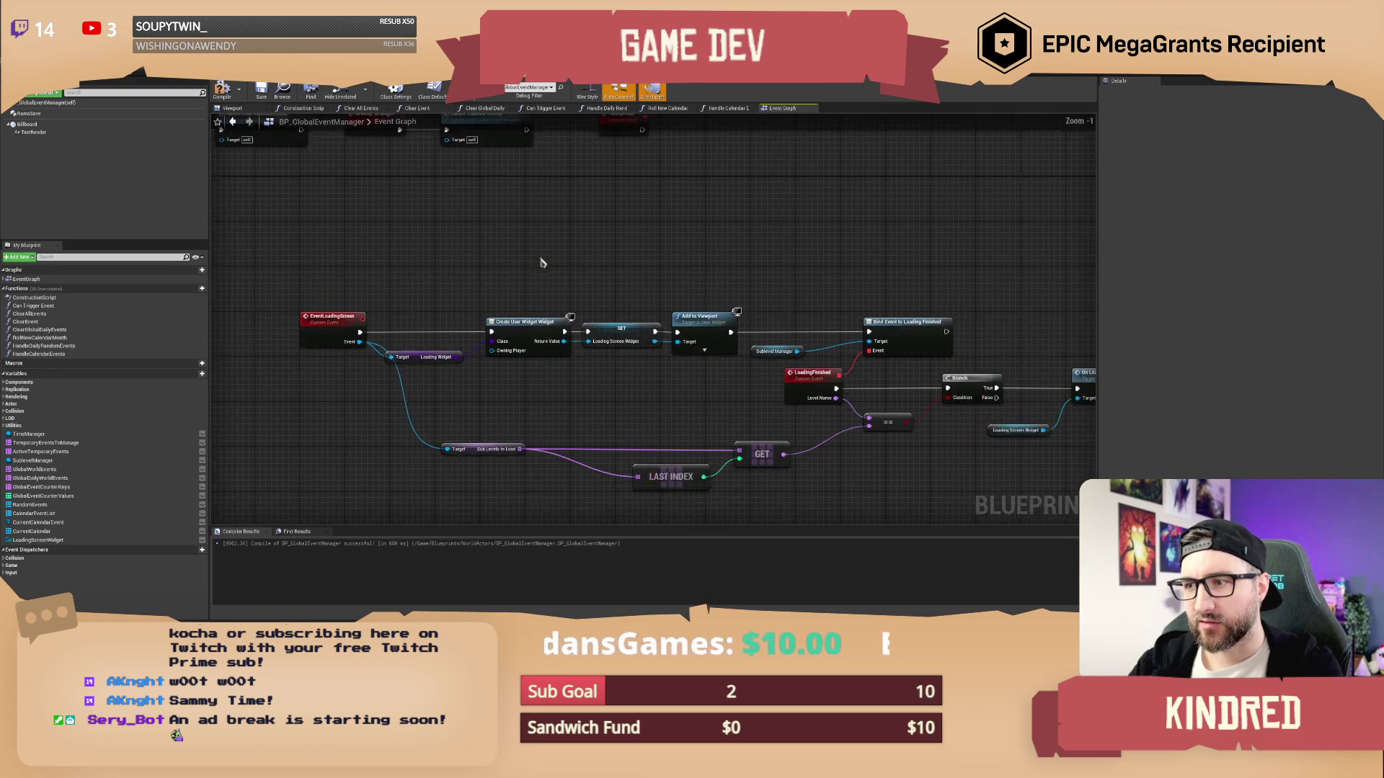
pyautogui.scroll(2, 493, 248)
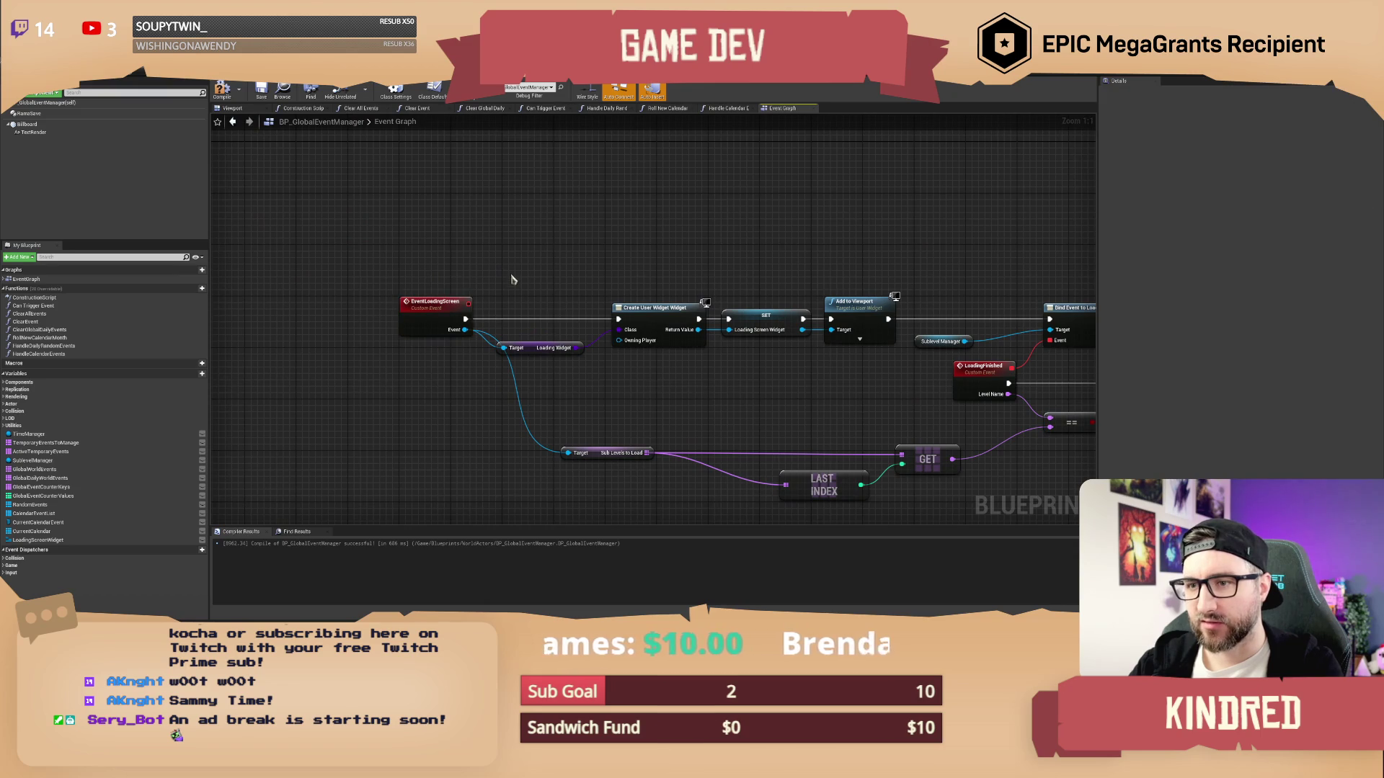
pyautogui.moveTo(512, 284)
pyautogui.mouseDown()
pyautogui.moveTo(451, 259)
pyautogui.moveTo(459, 239)
pyautogui.mouseUp()
pyautogui.scroll(-1, 460, 238)
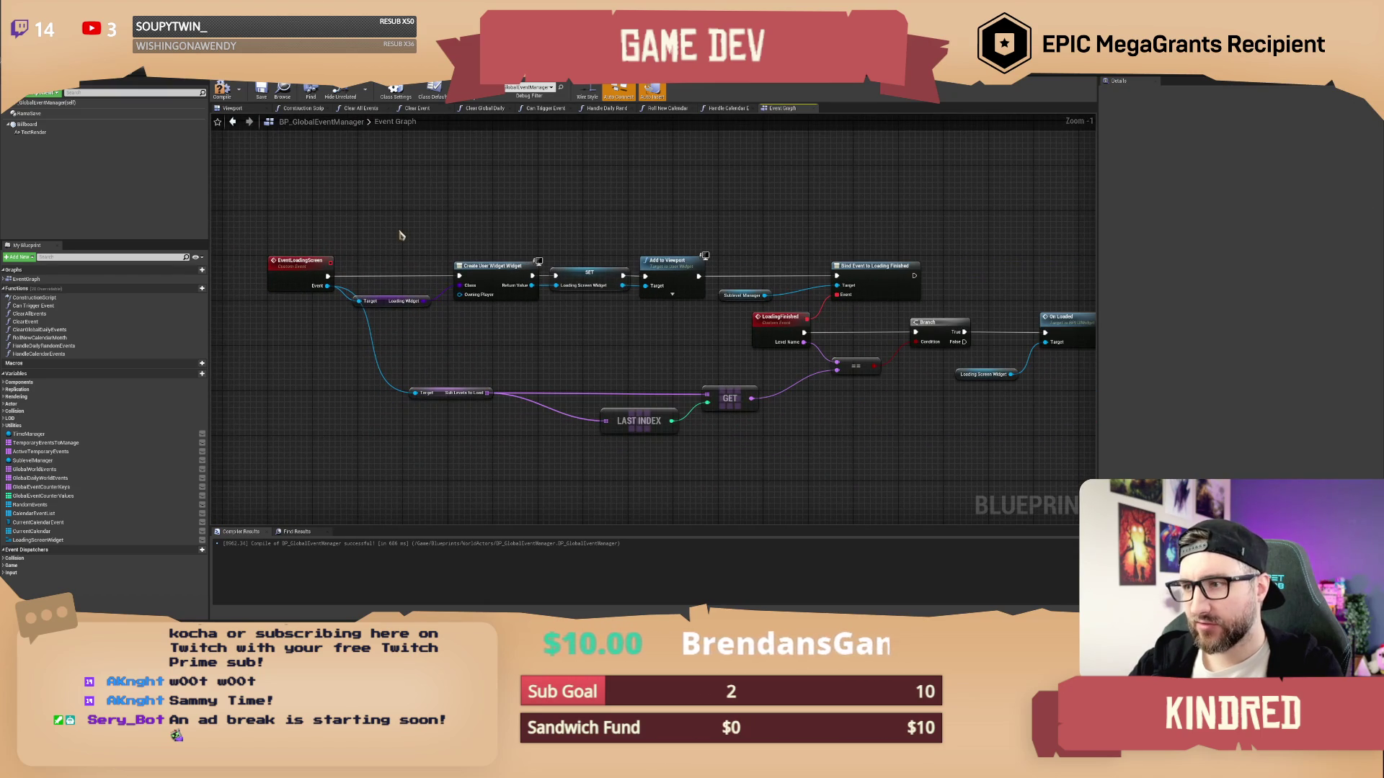
# Check EventLoadingScreen's replication setting, then realign the widget creation and Loading Finished nodes
pyautogui.click(290, 265)
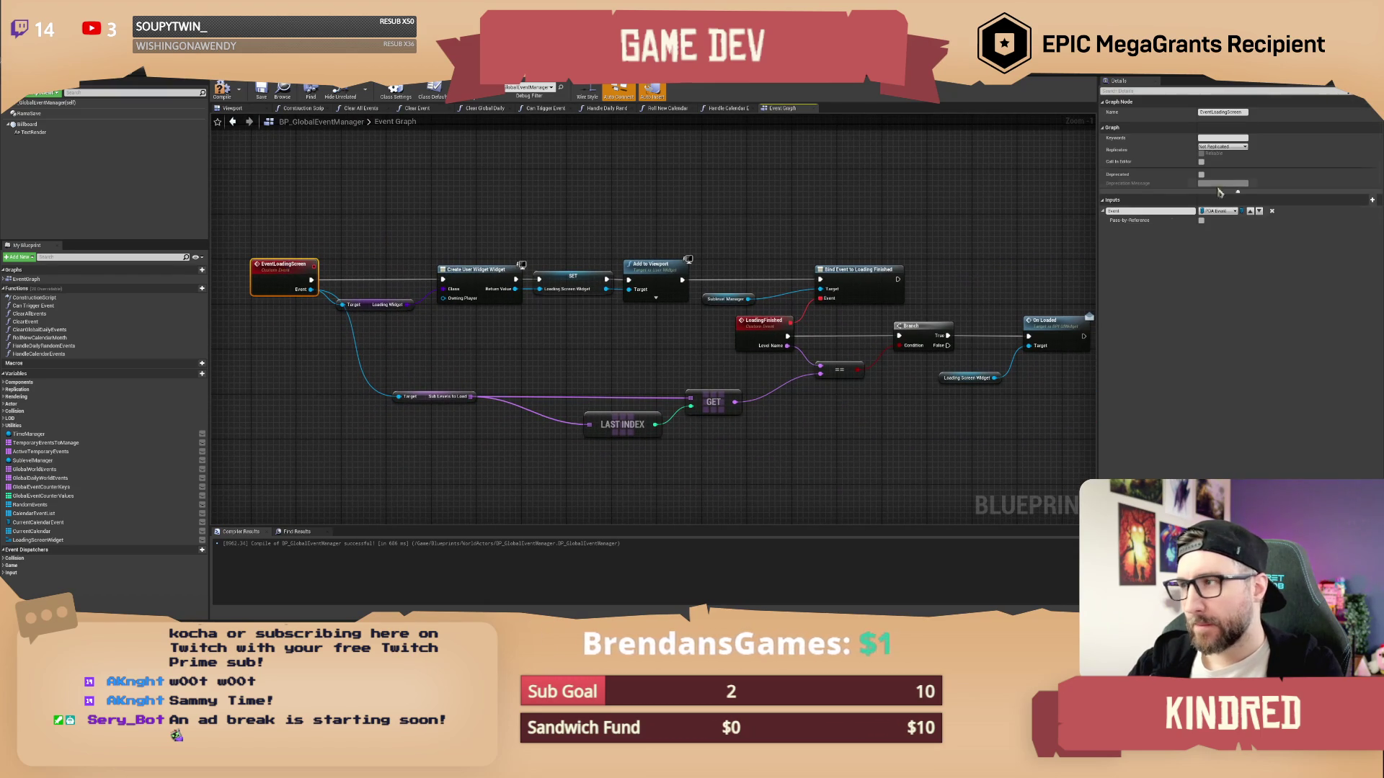
pyautogui.click(1228, 147)
pyautogui.click(1229, 154)
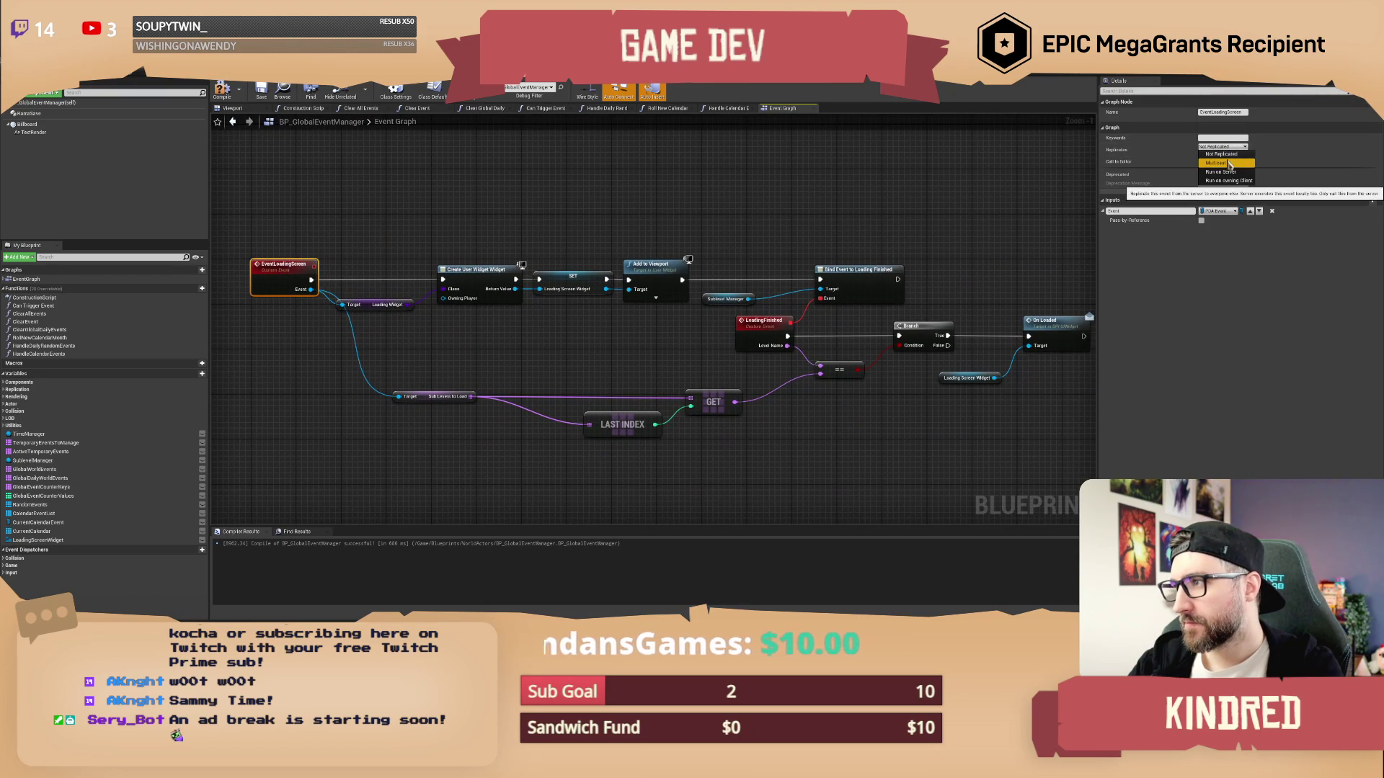
pyautogui.moveTo(402, 209); pyautogui.dragTo(653, 344)
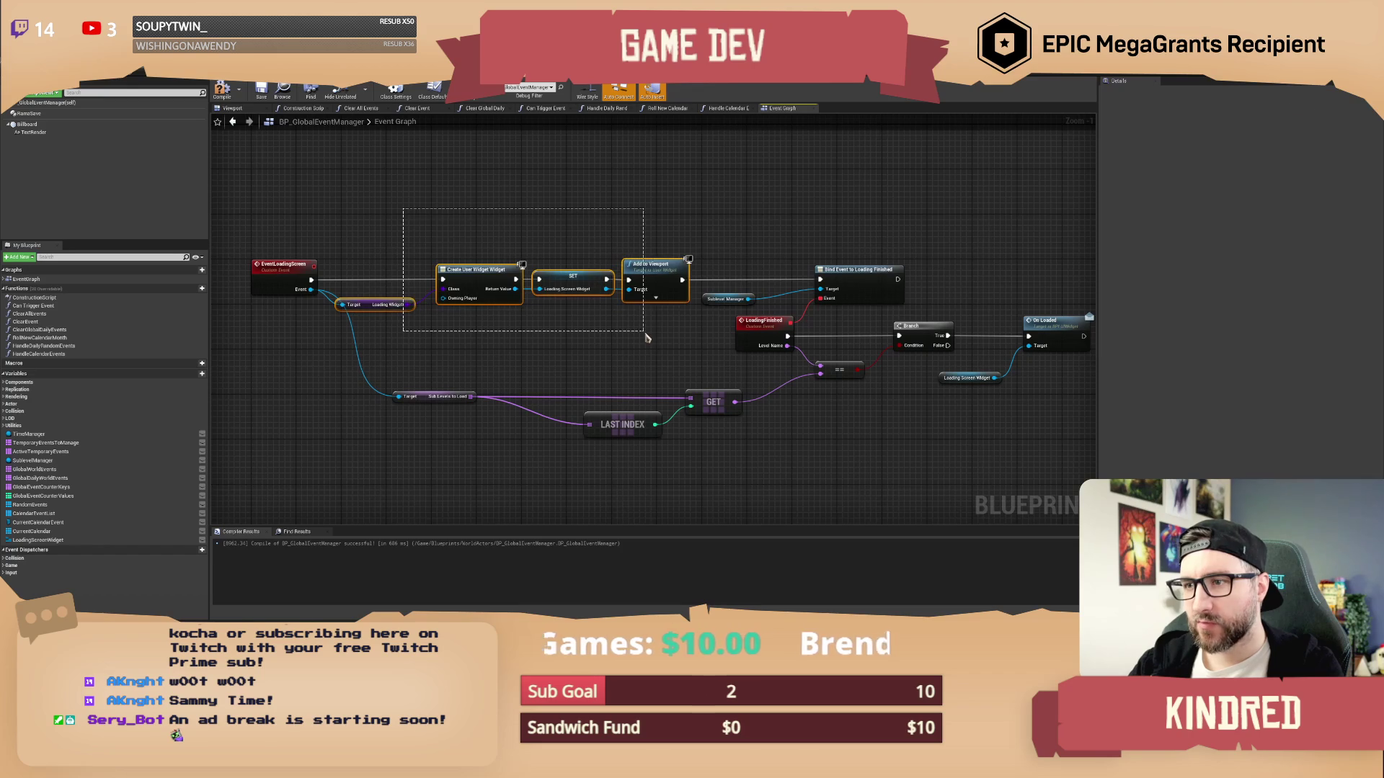
pyautogui.moveTo(651, 276); pyautogui.dragTo(650, 225)
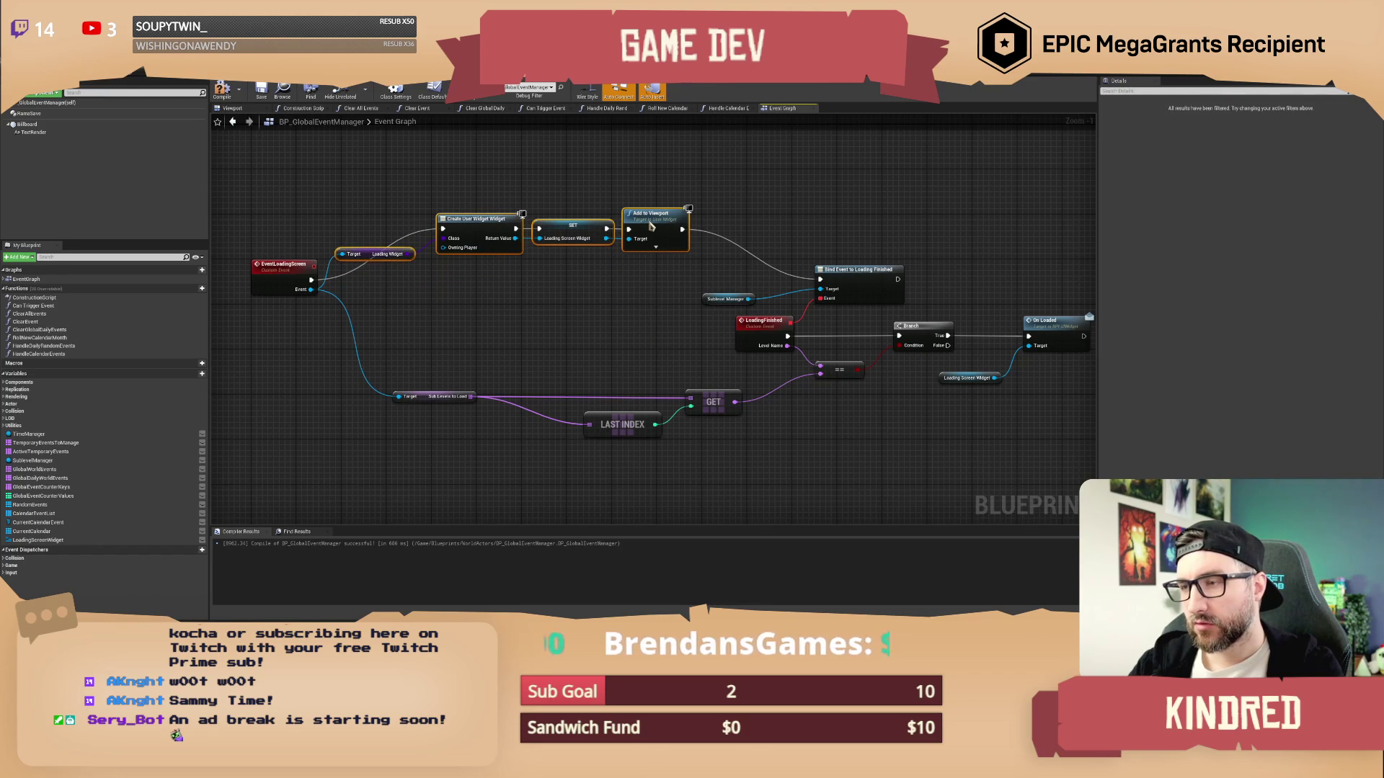
pyautogui.moveTo(651, 226)
pyautogui.mouseDown()
pyautogui.moveTo(721, 310)
pyautogui.moveTo(896, 382)
pyautogui.mouseUp()
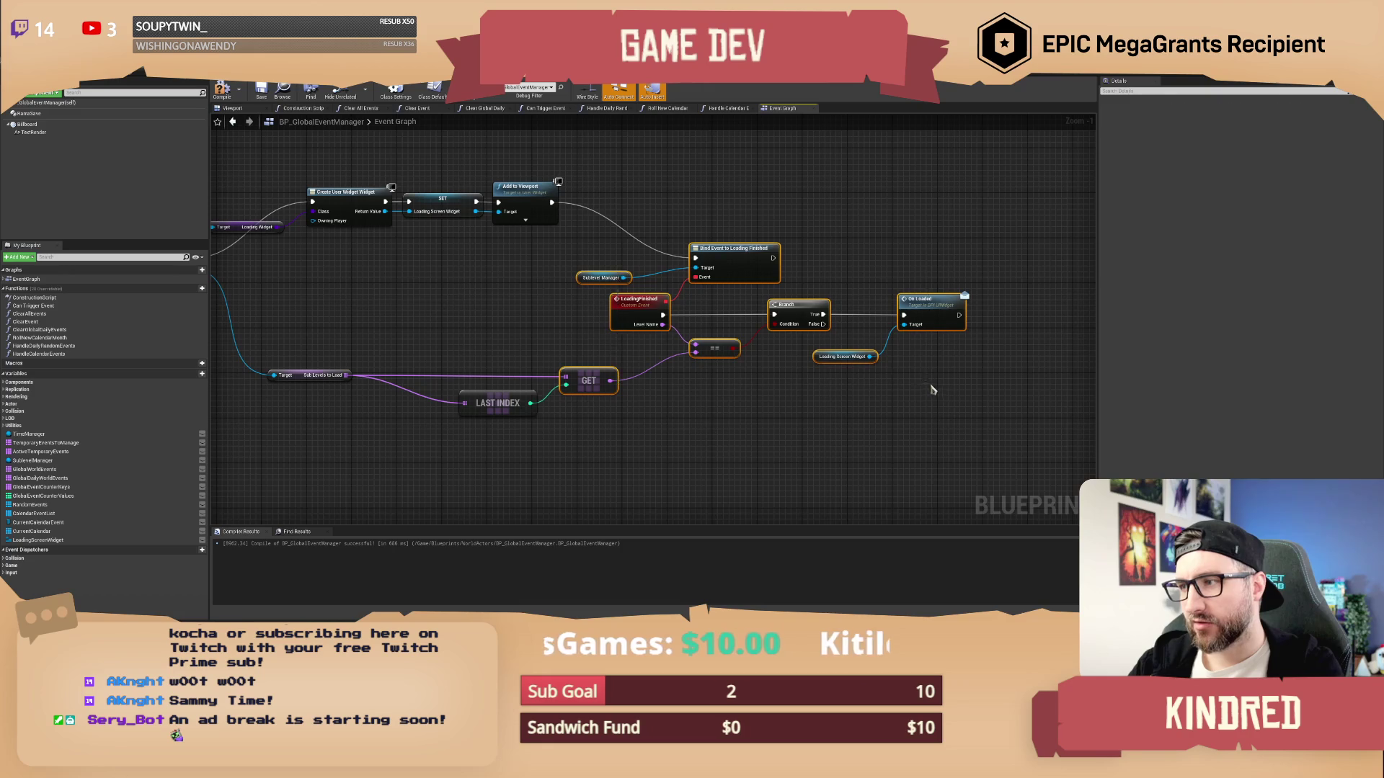
pyautogui.moveTo(358, 162); pyautogui.dragTo(481, 195)
pyautogui.moveTo(377, 184); pyautogui.dragTo(474, 227)
pyautogui.moveTo(646, 184); pyautogui.dragTo(326, 283)
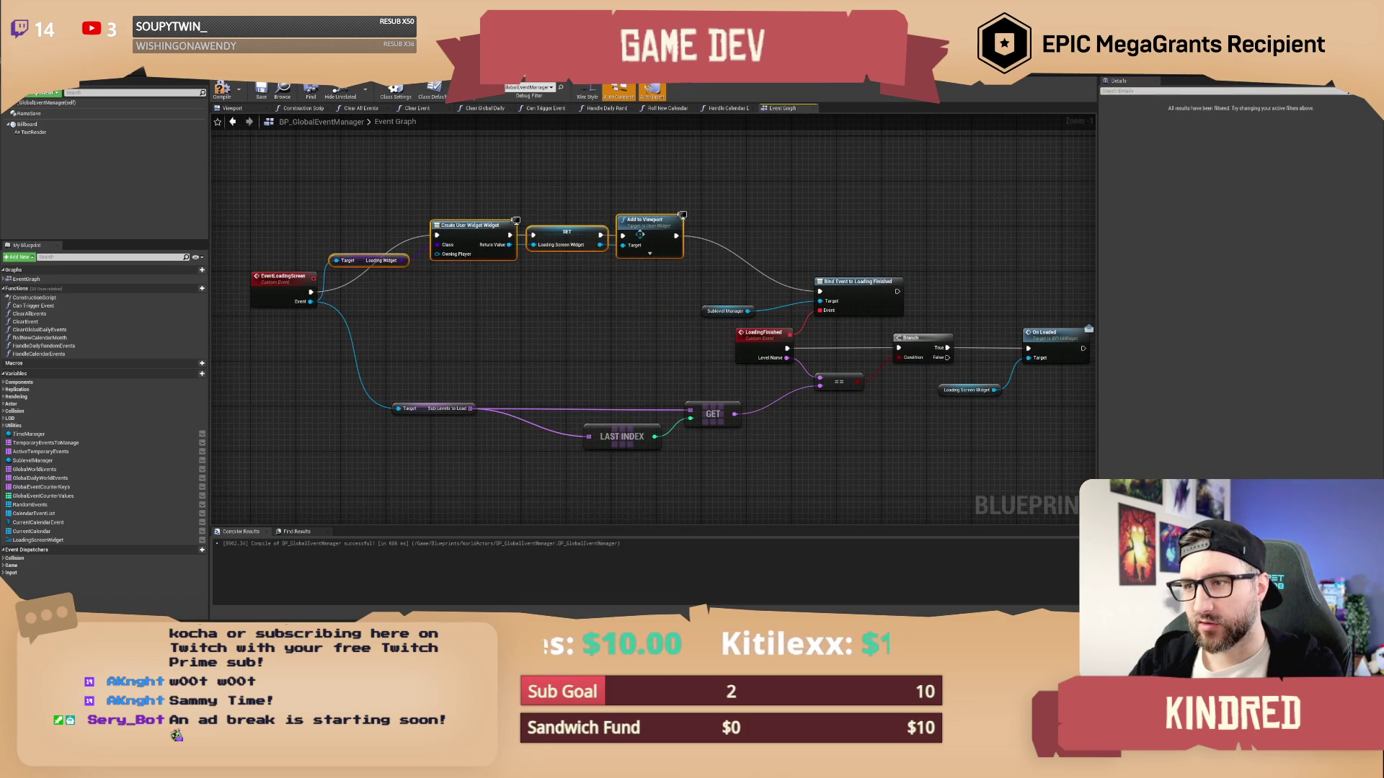
pyautogui.moveTo(637, 229); pyautogui.dragTo(642, 285)
# Set EventLoadingScreen to replicate as Multicast and compile BP_GlobalEventManager
pyautogui.click(283, 290)
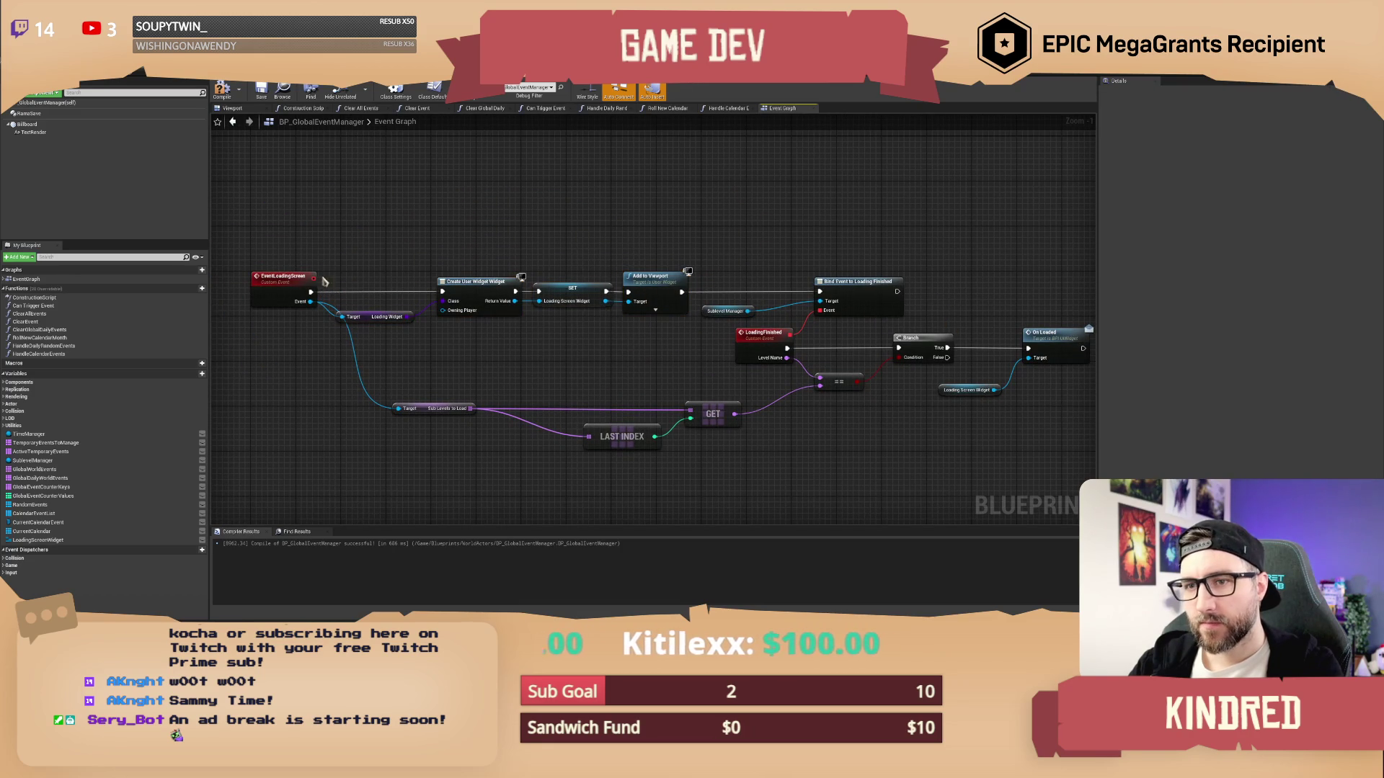
pyautogui.click(1223, 146)
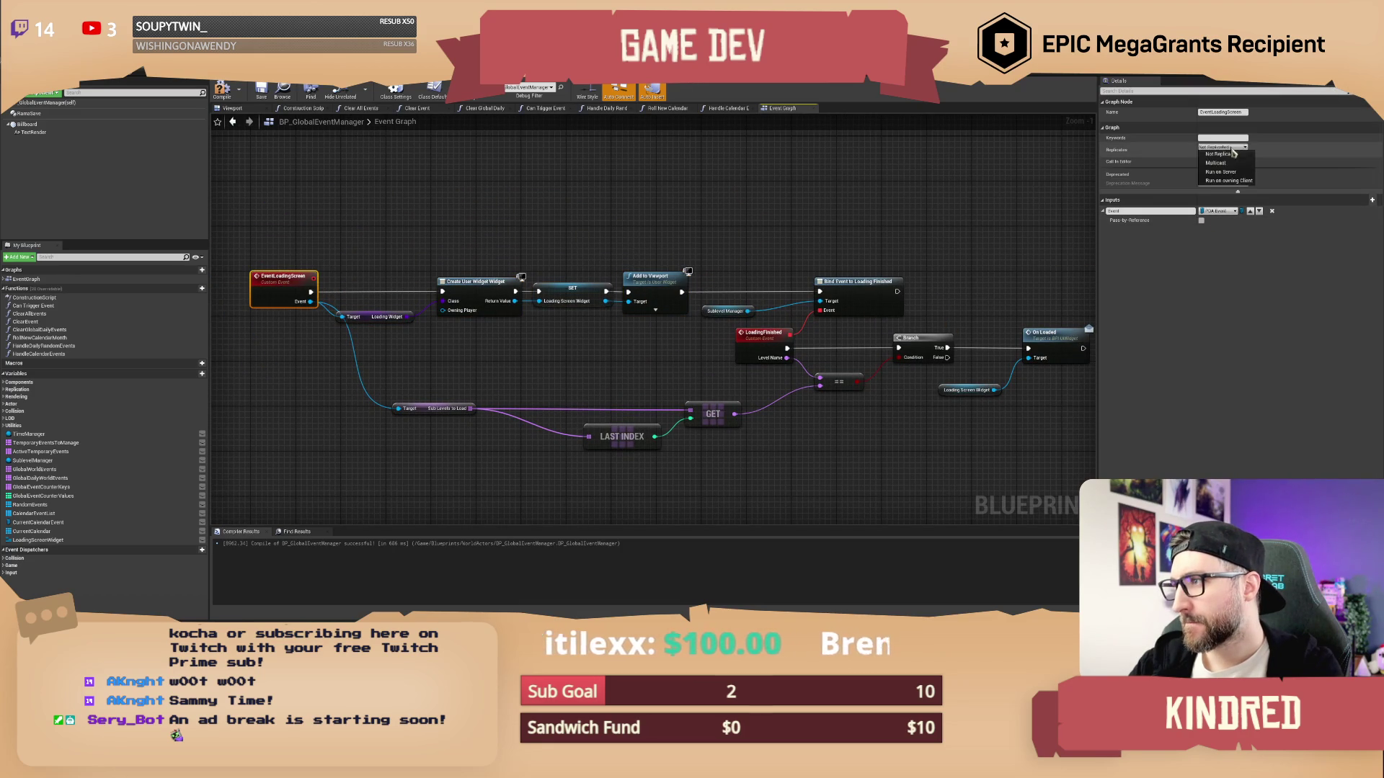
pyautogui.click(1231, 165)
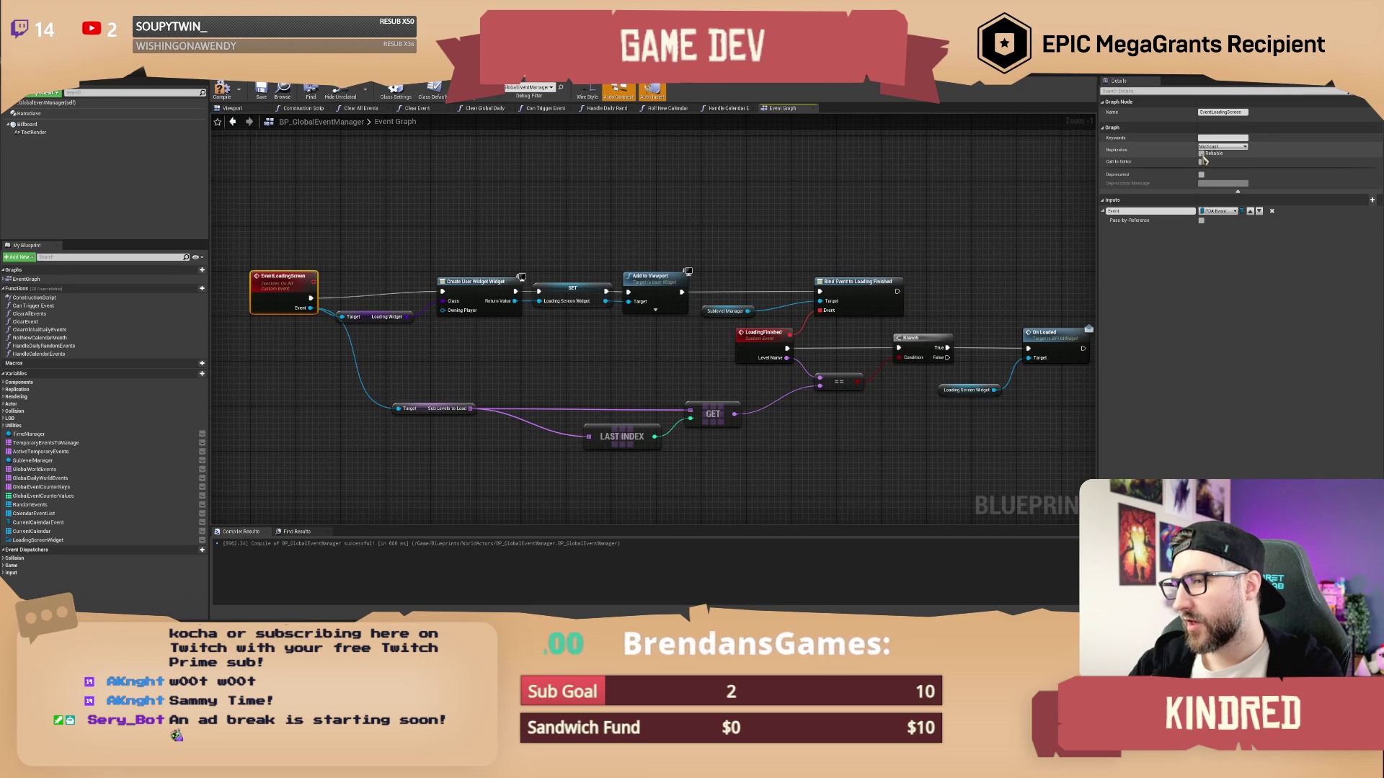
pyautogui.click(447, 216)
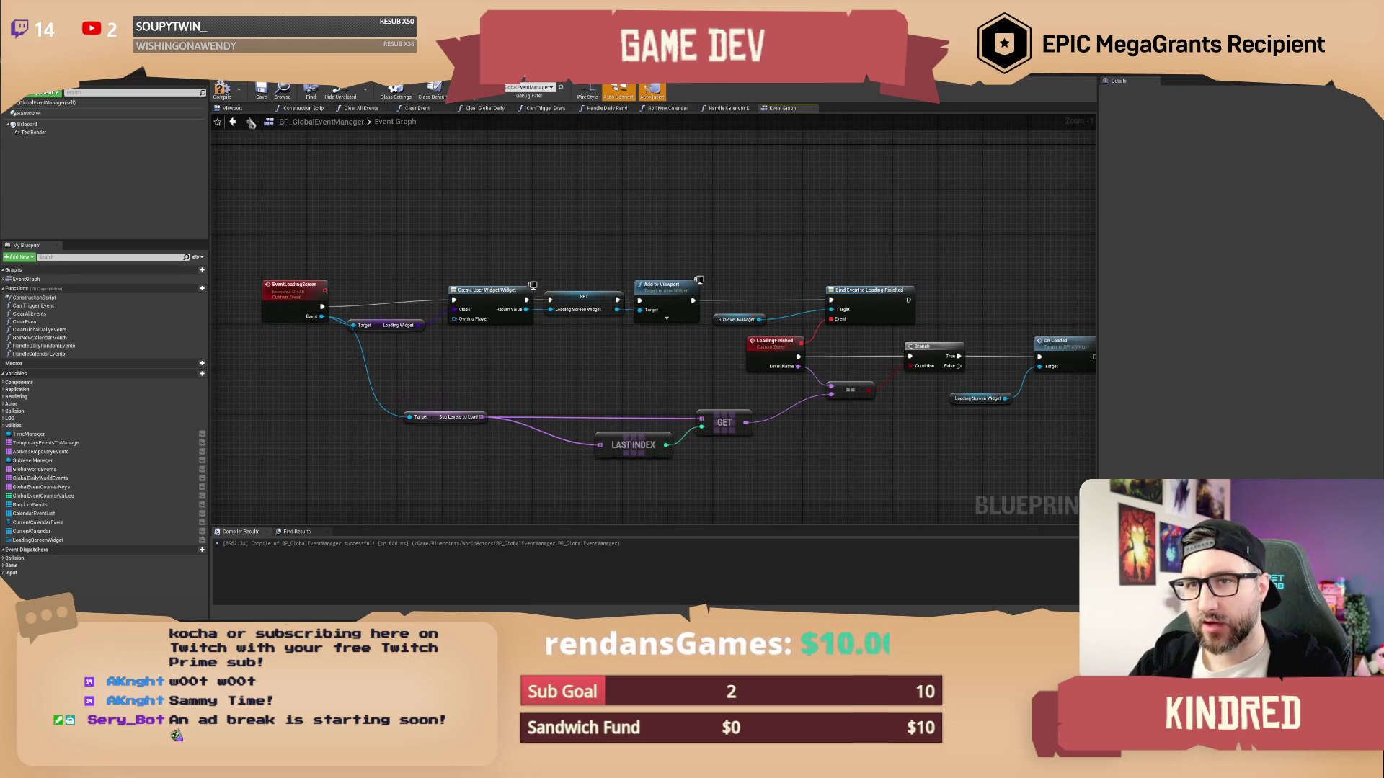
pyautogui.click(261, 92)
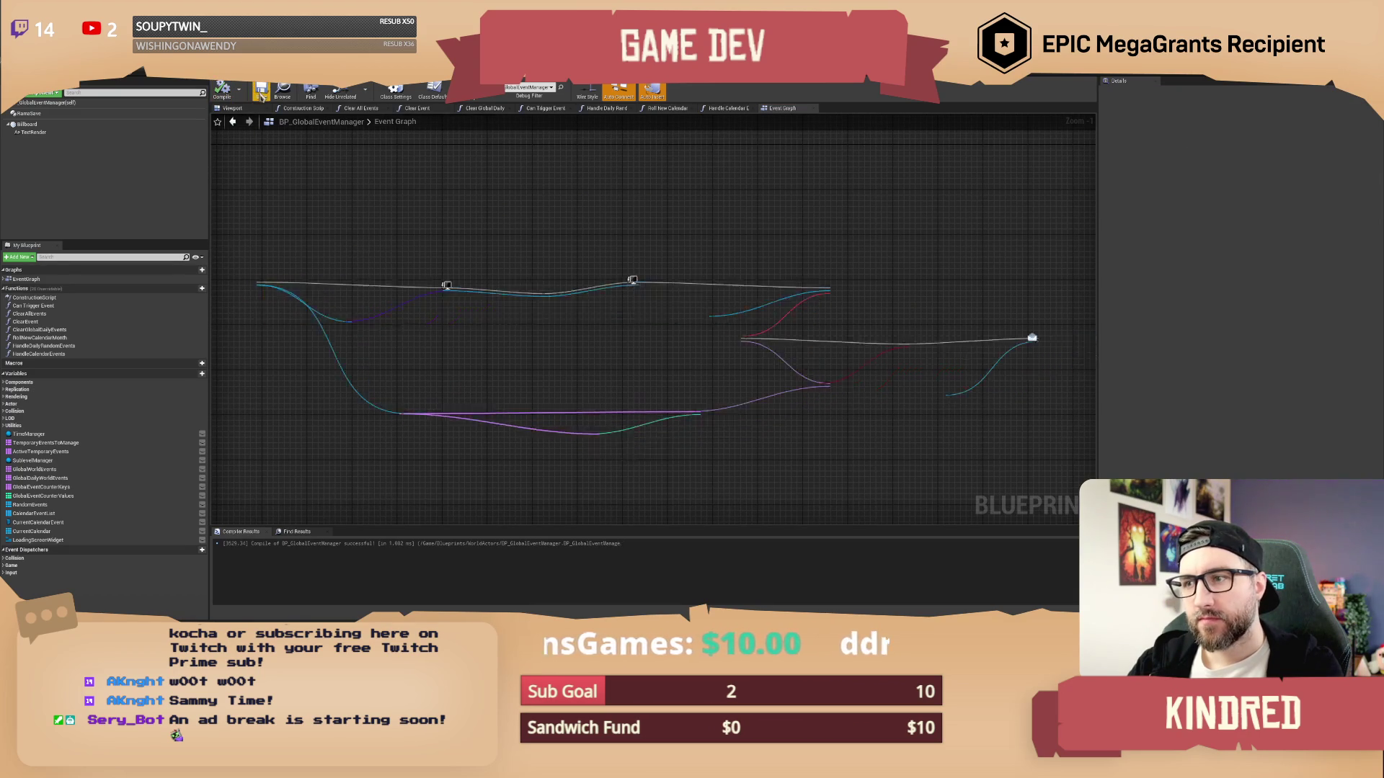
# Bring the loading screen chain into view and move EventLoadingScreen left to make room
pyautogui.moveTo(802, 251); pyautogui.dragTo(754, 253)
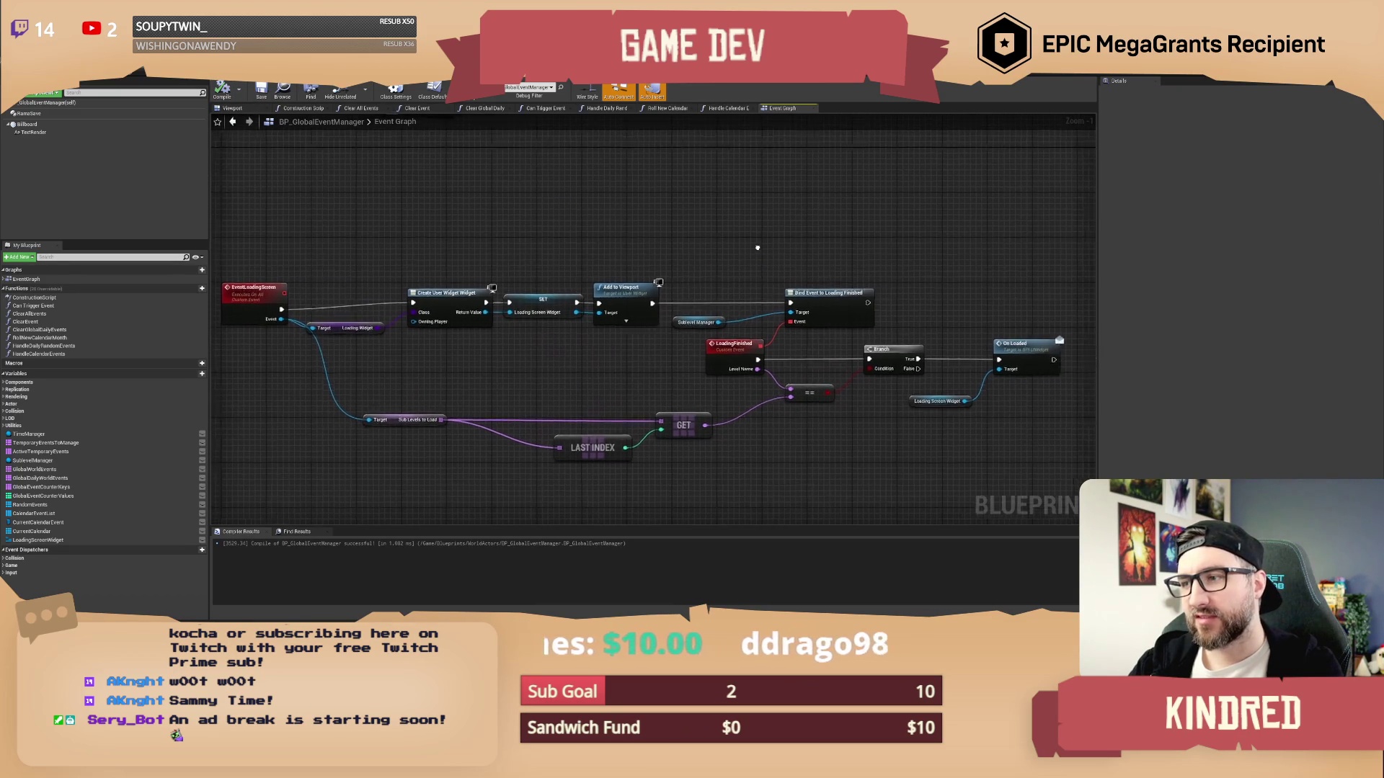
pyautogui.moveTo(573, 253)
pyautogui.mouseDown()
pyautogui.moveTo(625, 269)
pyautogui.moveTo(550, 281)
pyautogui.moveTo(514, 320)
pyautogui.moveTo(631, 270)
pyautogui.moveTo(569, 280)
pyautogui.moveTo(879, 464)
pyautogui.moveTo(1078, 501)
pyautogui.mouseUp()
pyautogui.click(1079, 502)
pyautogui.moveTo(987, 409); pyautogui.dragTo(854, 415)
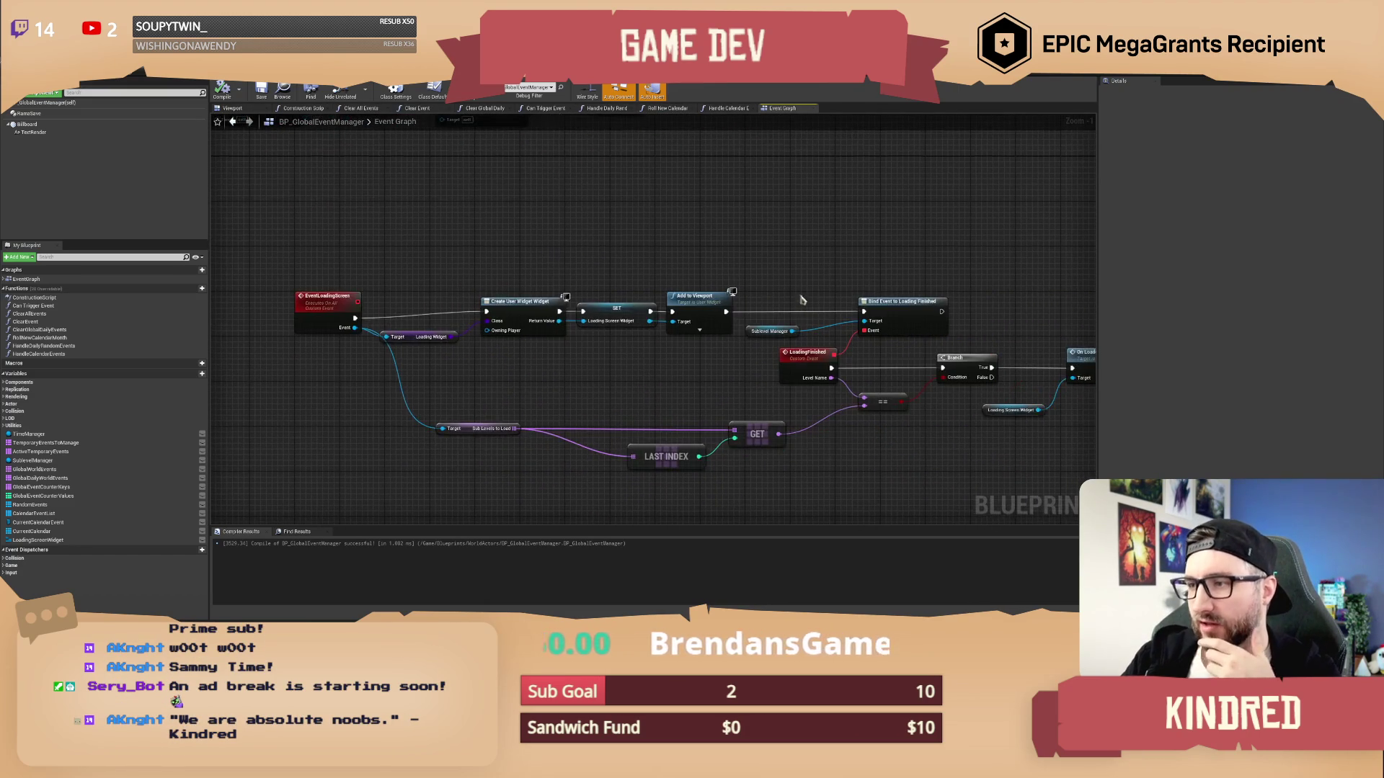
pyautogui.moveTo(746, 231); pyautogui.dragTo(762, 288)
pyautogui.moveTo(509, 297)
pyautogui.mouseDown()
pyautogui.moveTo(587, 324)
pyautogui.moveTo(559, 312)
pyautogui.moveTo(529, 251)
pyautogui.mouseUp()
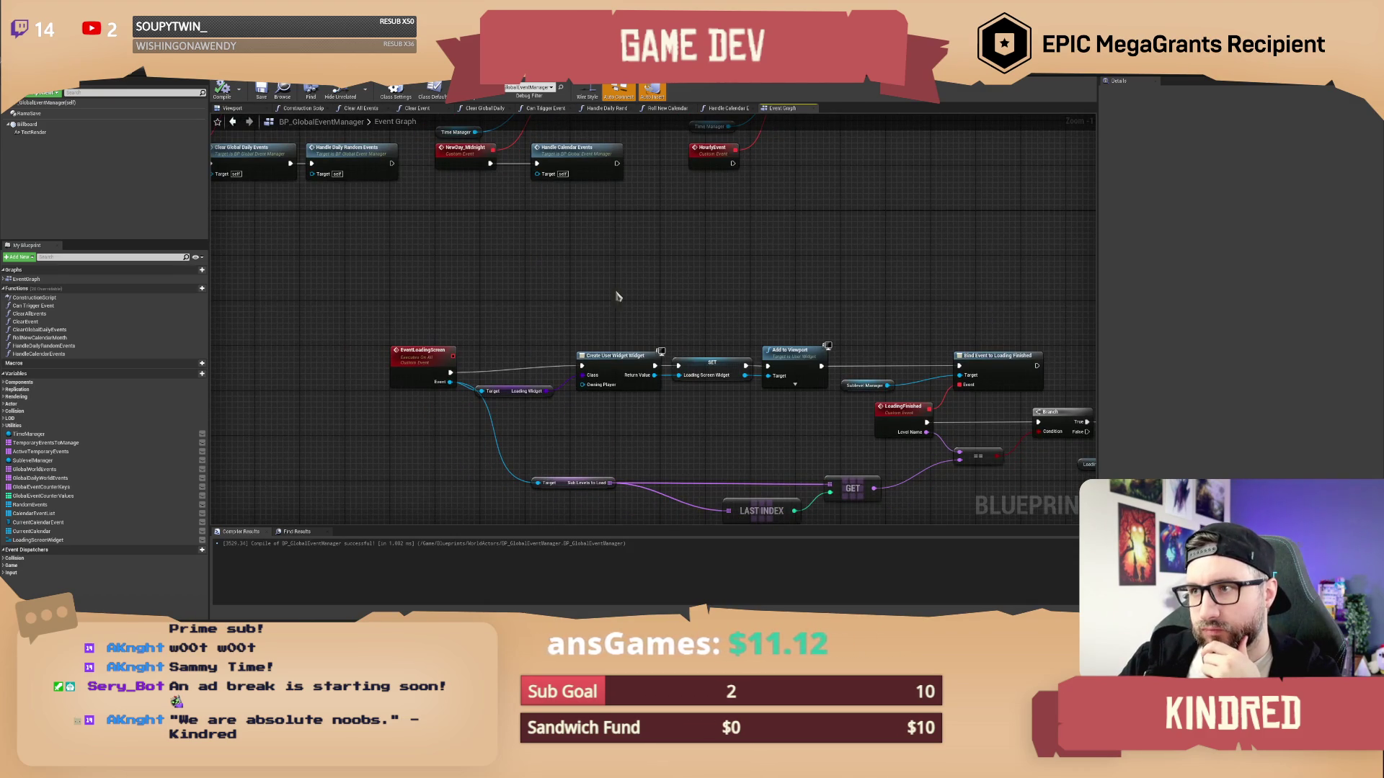
pyautogui.scroll(1, 655, 259)
pyautogui.moveTo(640, 306); pyautogui.dragTo(508, 256)
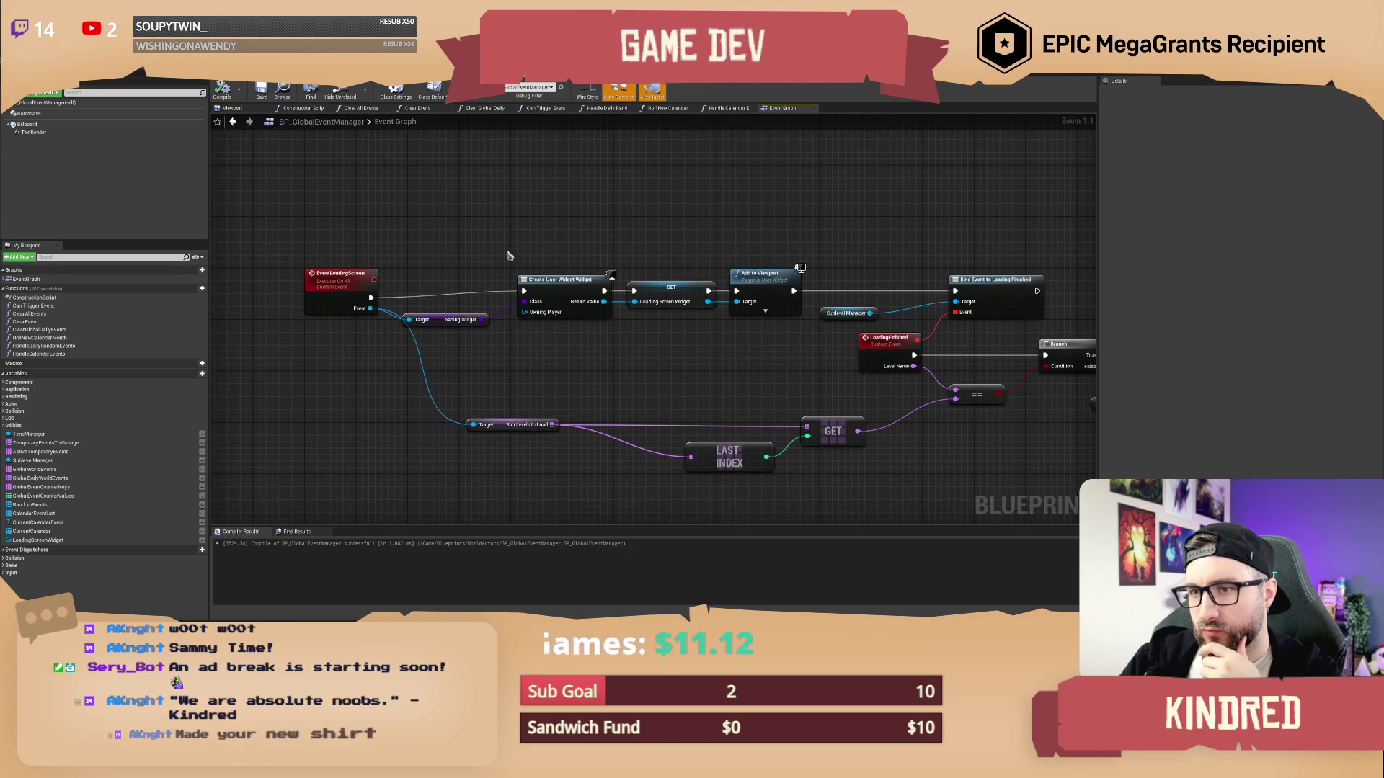
pyautogui.click(331, 284)
pyautogui.moveTo(418, 220); pyautogui.dragTo(533, 226)
pyautogui.moveTo(448, 290)
pyautogui.mouseDown()
pyautogui.moveTo(396, 284)
pyautogui.moveTo(479, 281)
pyautogui.moveTo(523, 311)
pyautogui.moveTo(501, 283)
pyautogui.mouseUp()
# Insert a Sequence after EventLoadingScreen, wire Then 0 to Switch Has Authority, and compile
pyautogui.write('seq')
pyautogui.press('Return')
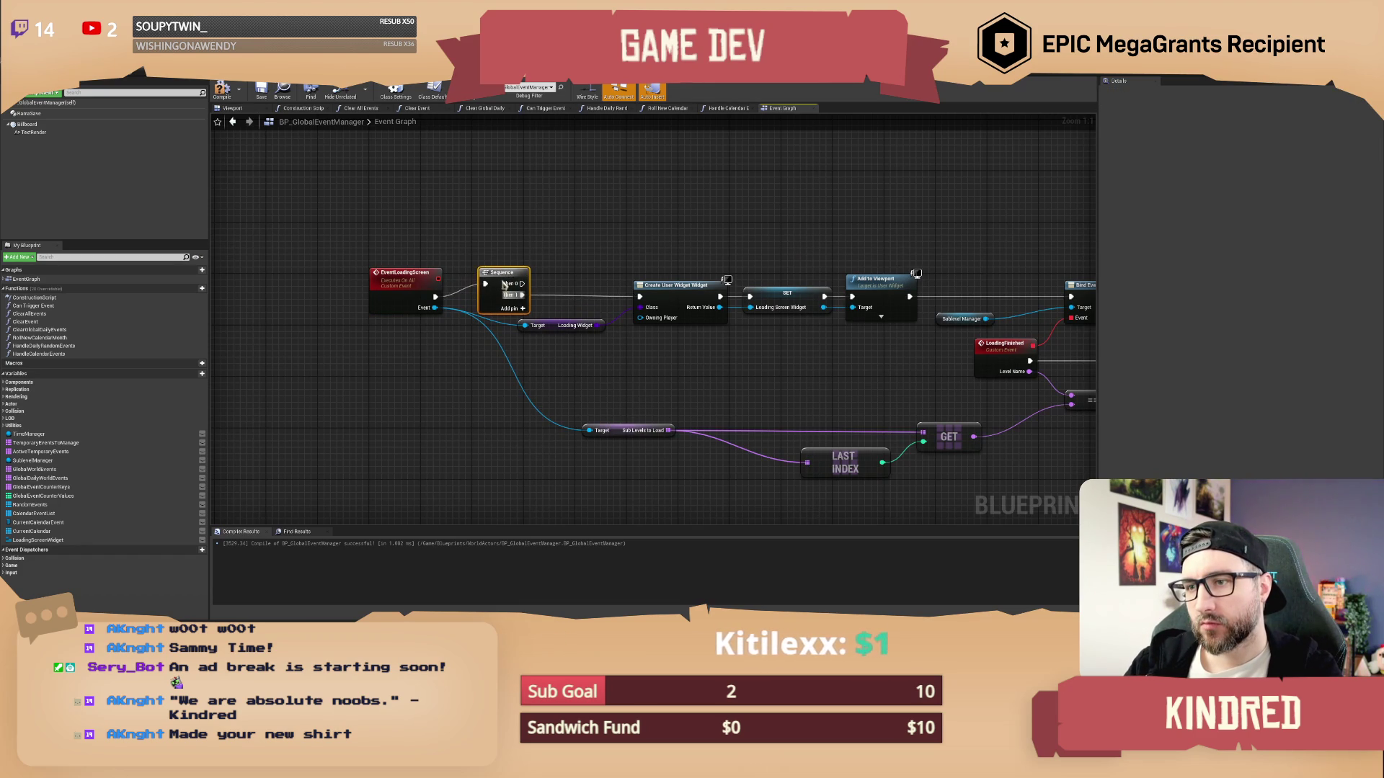
pyautogui.moveTo(469, 309); pyautogui.dragTo(588, 232)
pyautogui.write('has author')
pyautogui.press('Return')
pyautogui.moveTo(645, 193); pyautogui.dragTo(596, 205)
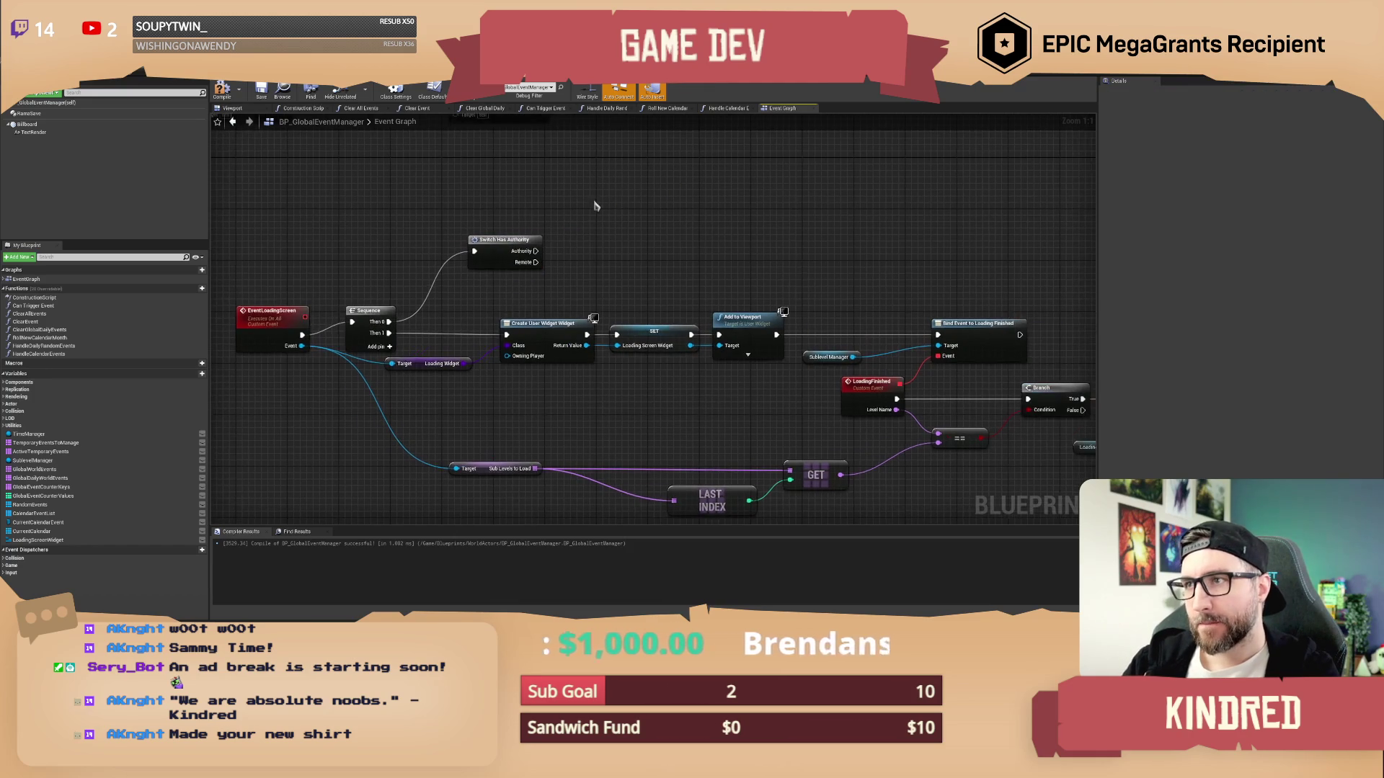
pyautogui.click(261, 93)
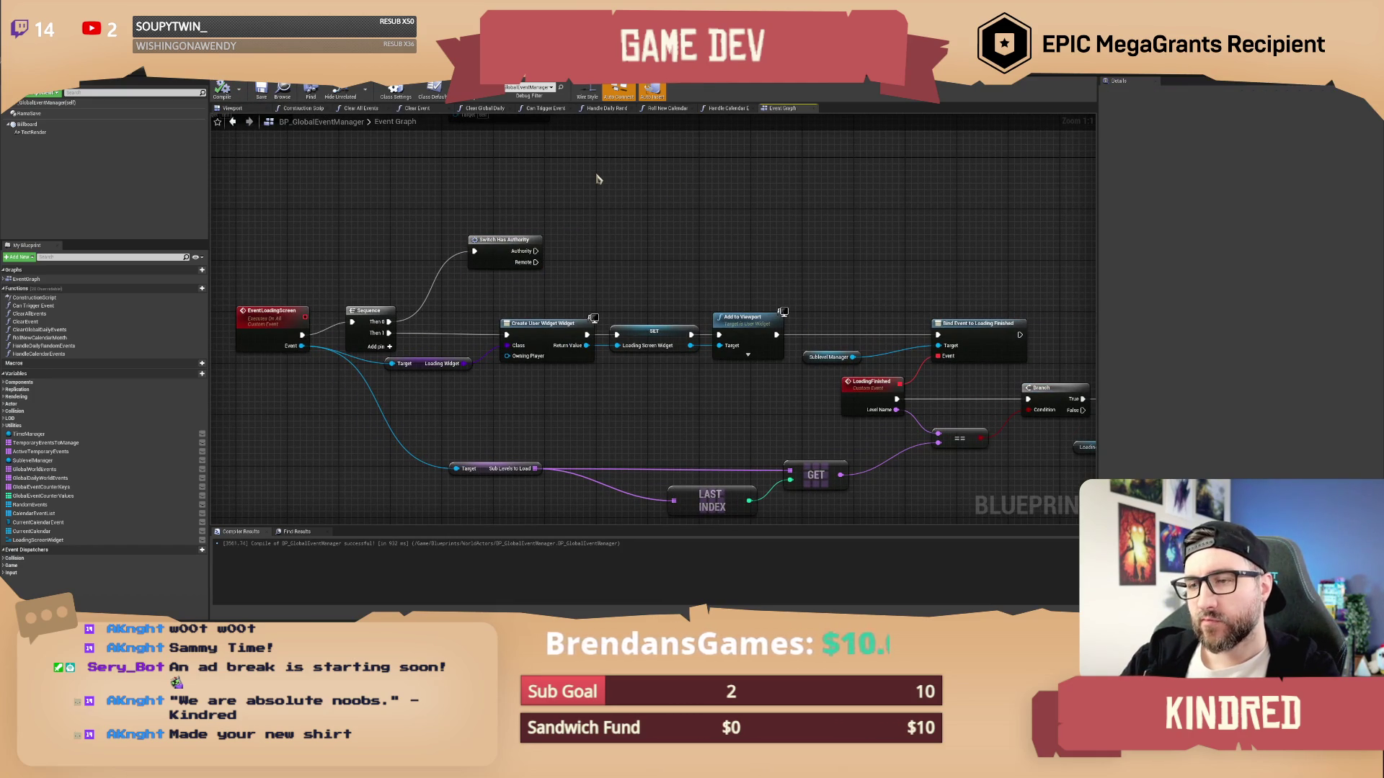
# Look over the new Sequence and Switch Has Authority nodes, nudging the switch node down
pyautogui.moveTo(555, 194); pyautogui.dragTo(605, 198)
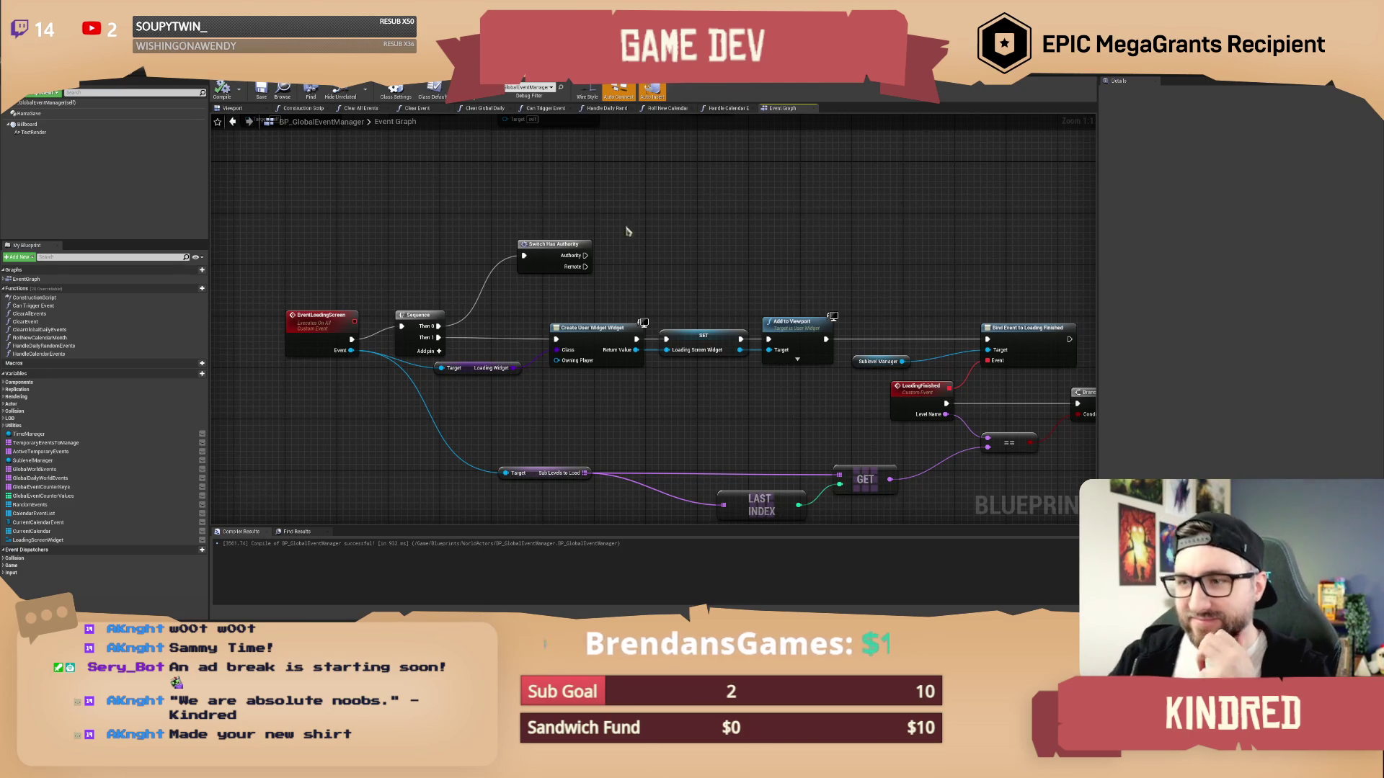
pyautogui.moveTo(652, 224); pyautogui.dragTo(570, 230)
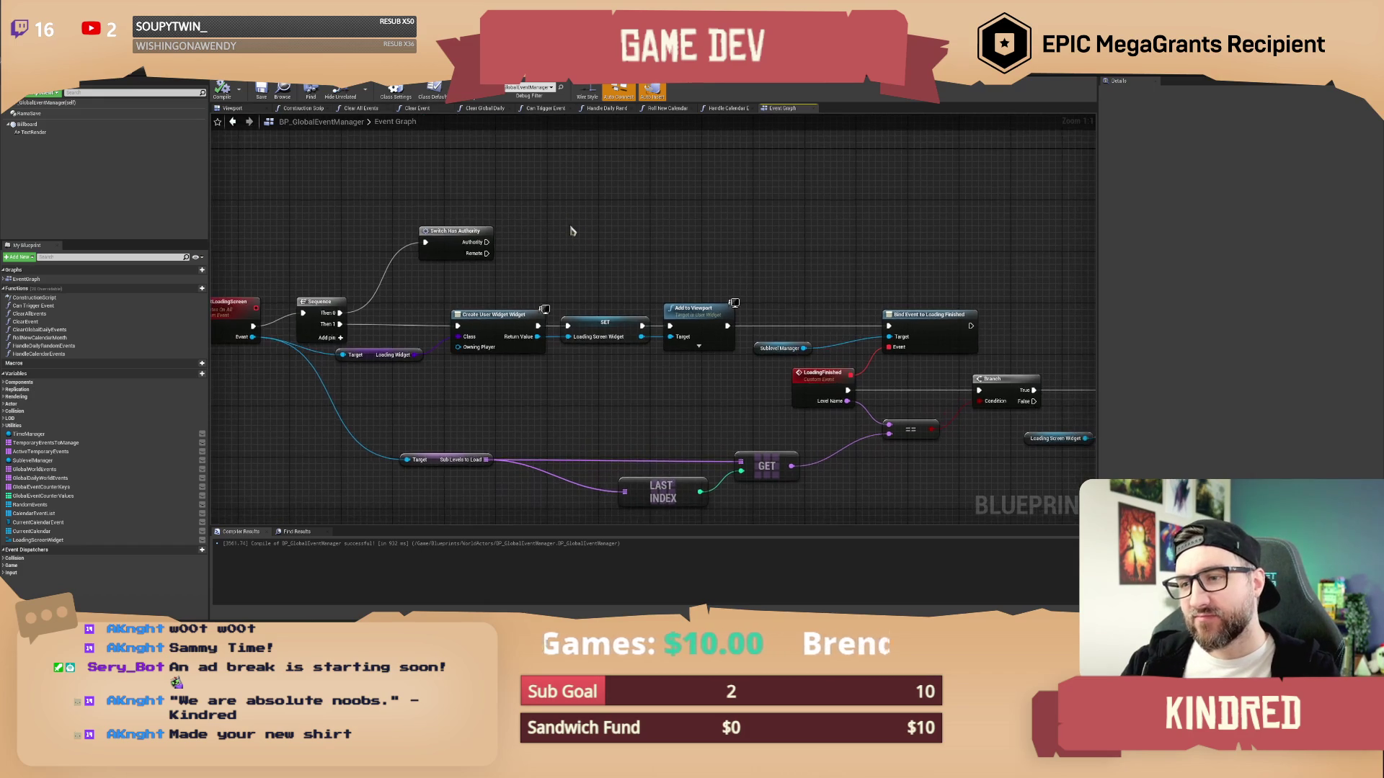
pyautogui.moveTo(694, 219); pyautogui.dragTo(516, 198)
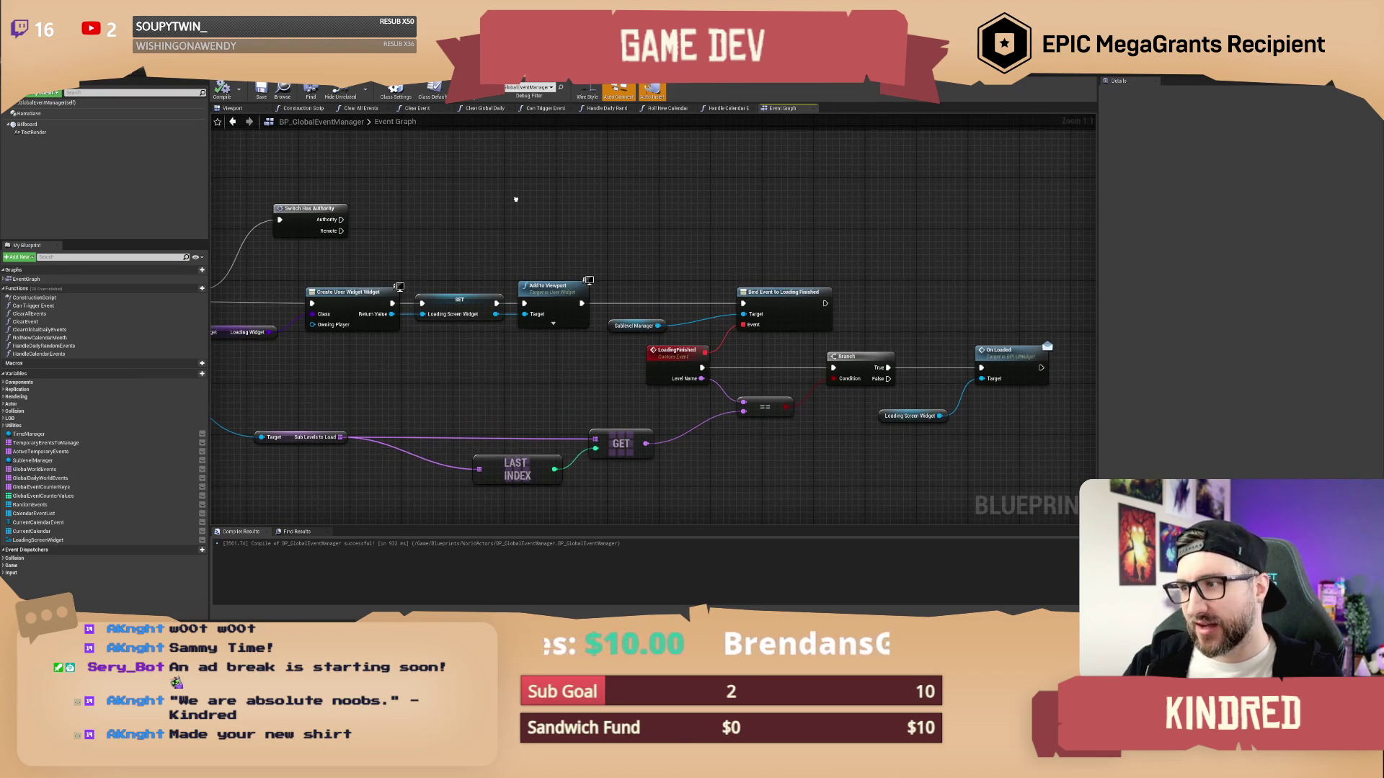
pyautogui.moveTo(434, 216)
pyautogui.mouseDown()
pyautogui.moveTo(534, 268)
pyautogui.moveTo(497, 292)
pyautogui.moveTo(494, 260)
pyautogui.moveTo(487, 279)
pyautogui.mouseUp()
pyautogui.click(574, 278)
pyautogui.moveTo(575, 278)
pyautogui.mouseDown()
pyautogui.moveTo(495, 302)
pyautogui.moveTo(525, 287)
pyautogui.moveTo(508, 302)
pyautogui.moveTo(636, 334)
pyautogui.mouseUp()
pyautogui.scroll(-2, 636, 334)
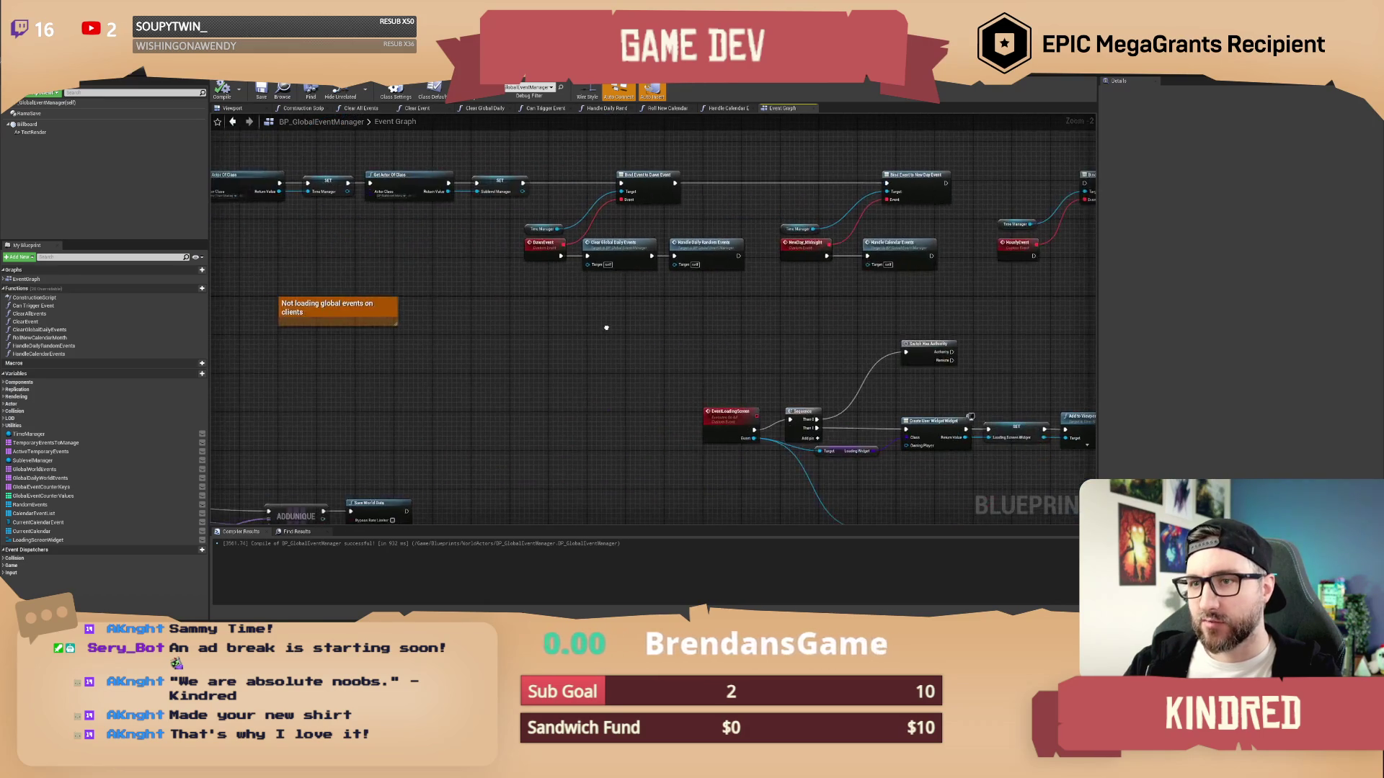
pyautogui.scroll(2, 550, 322)
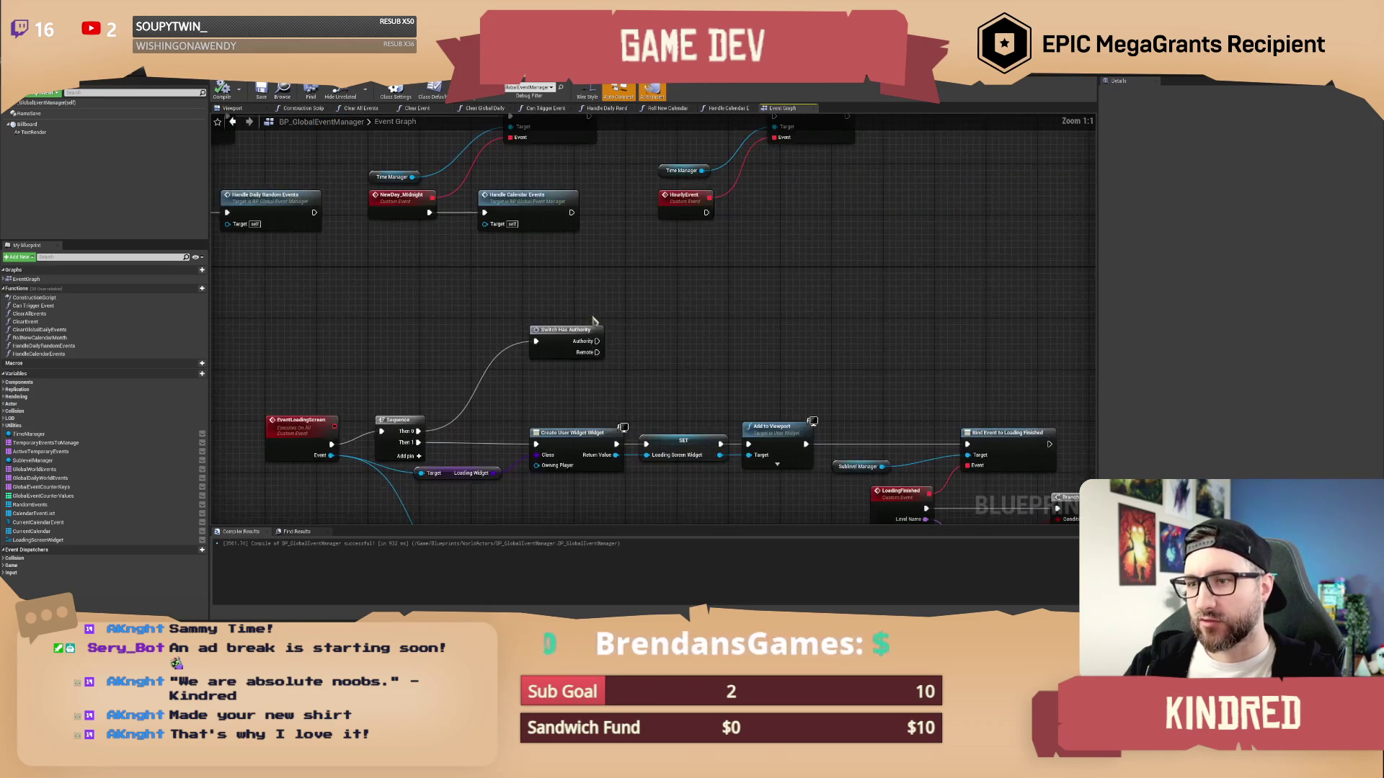
# Add a Timeline node named TimeDilationShift and position it up and to the right
pyautogui.rightClick(535, 311)
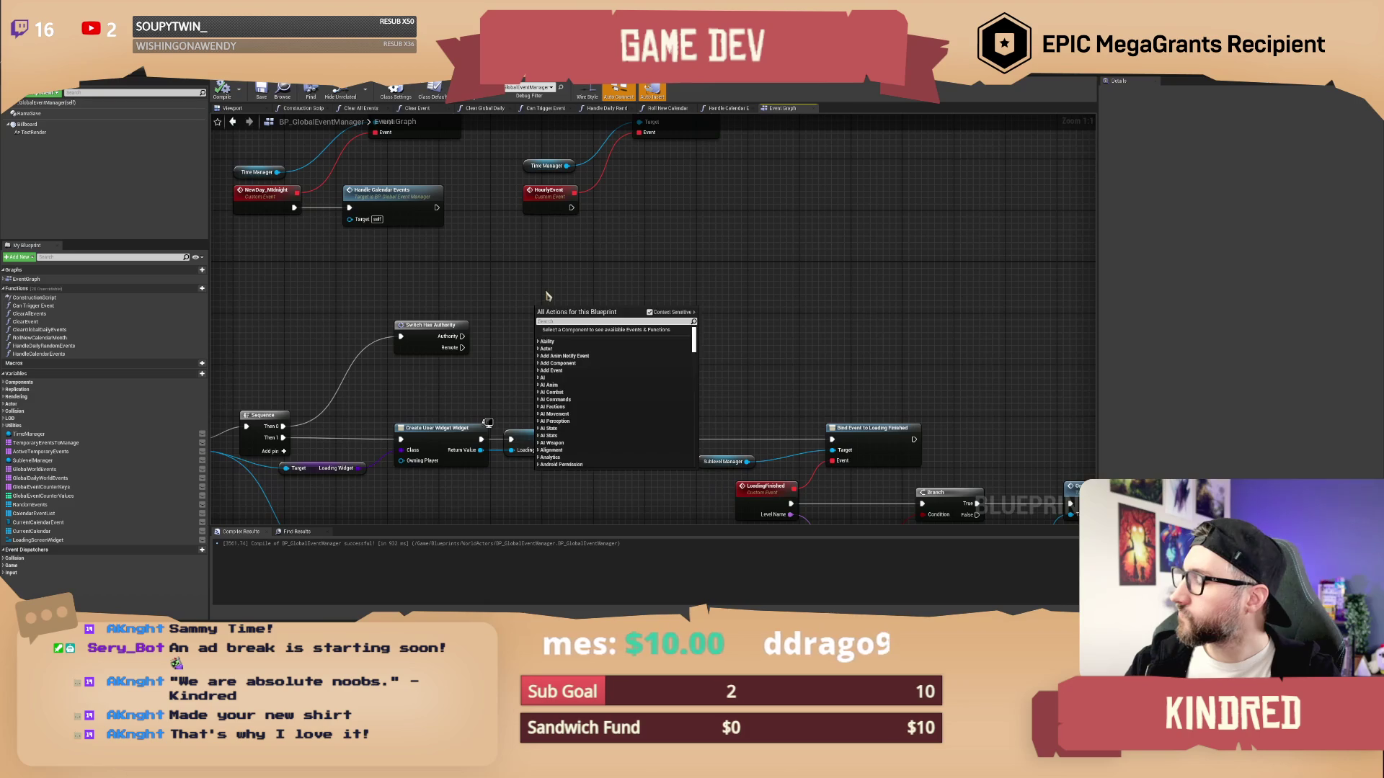
pyautogui.click(547, 296)
pyautogui.rightClick(546, 295)
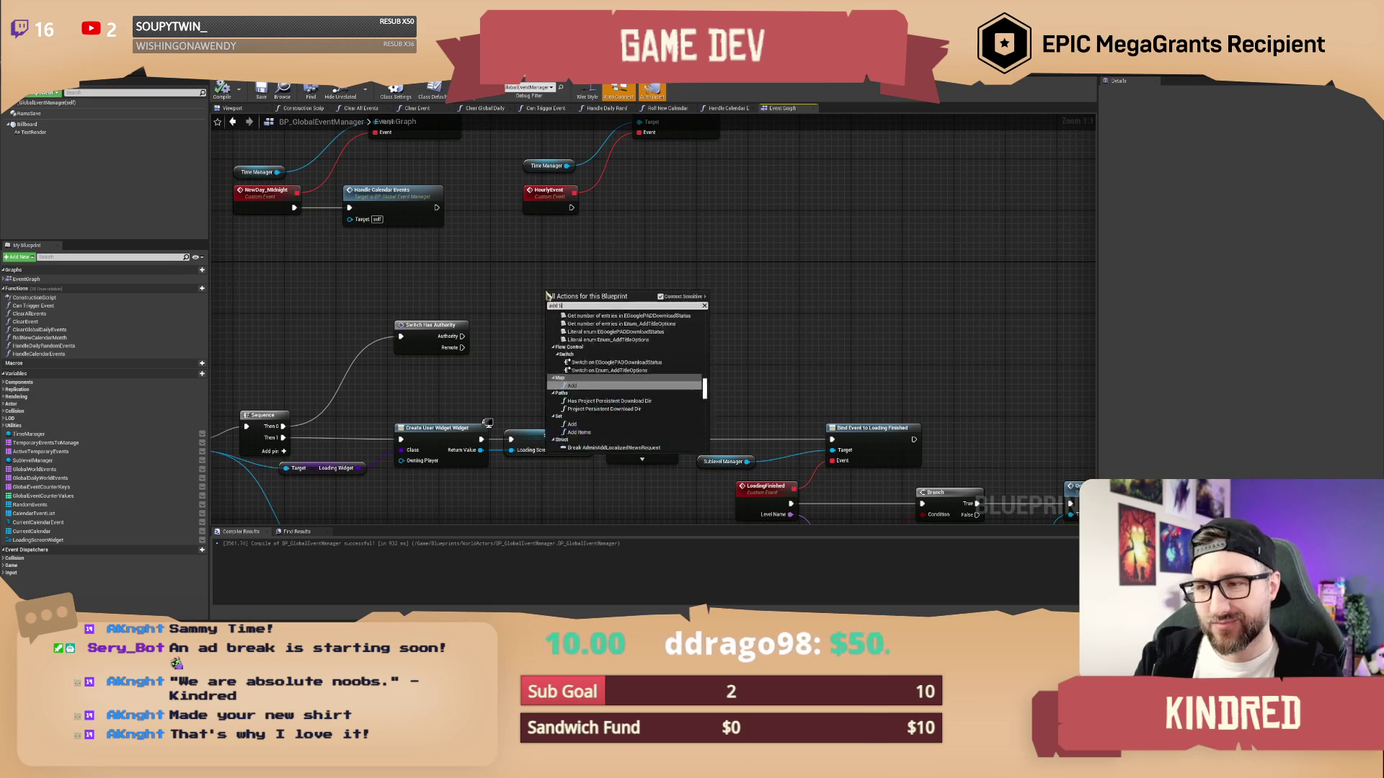
pyautogui.write('timeline')
pyautogui.press('Return')
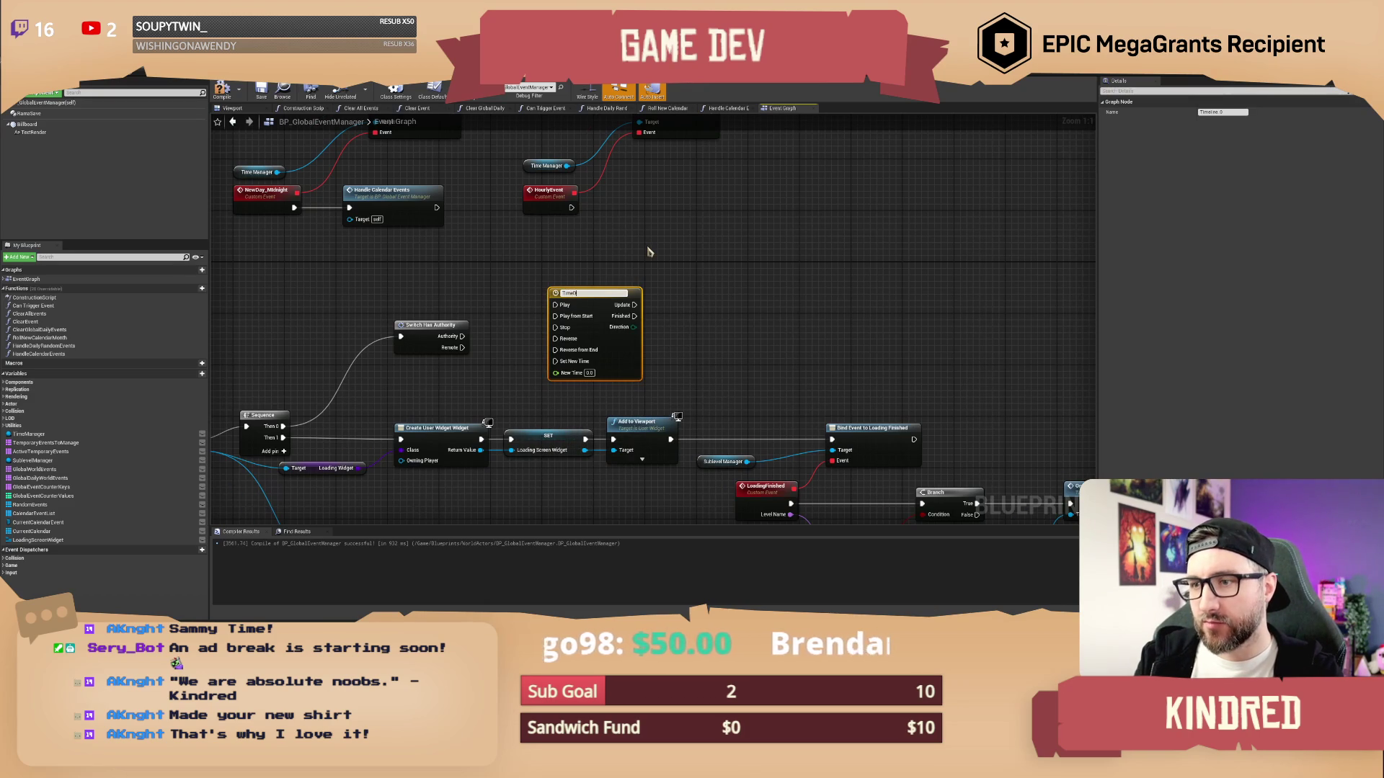
pyautogui.press('Return')
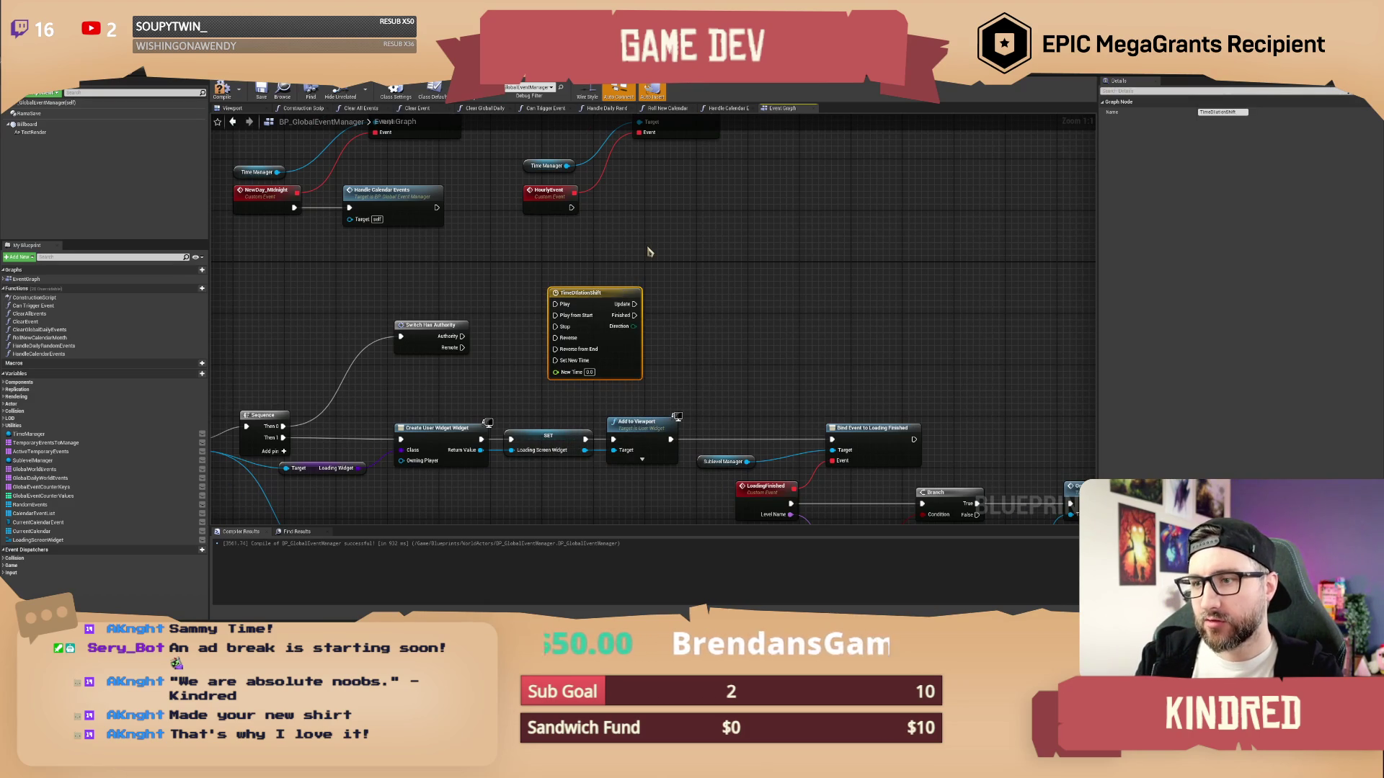
pyautogui.scroll(-1, 670, 346)
pyautogui.moveTo(627, 321); pyautogui.dragTo(829, 293)
pyautogui.scroll(-1, 829, 293)
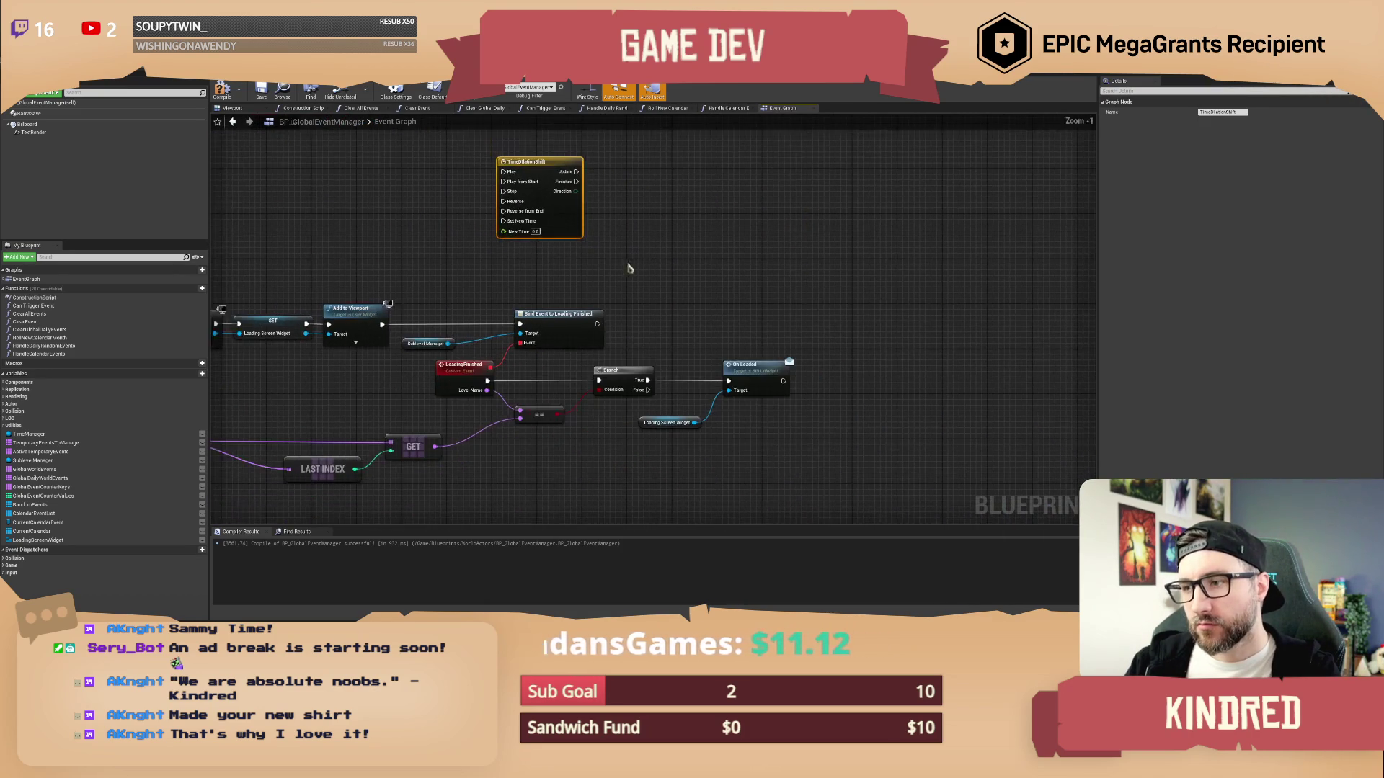
pyautogui.click(643, 247)
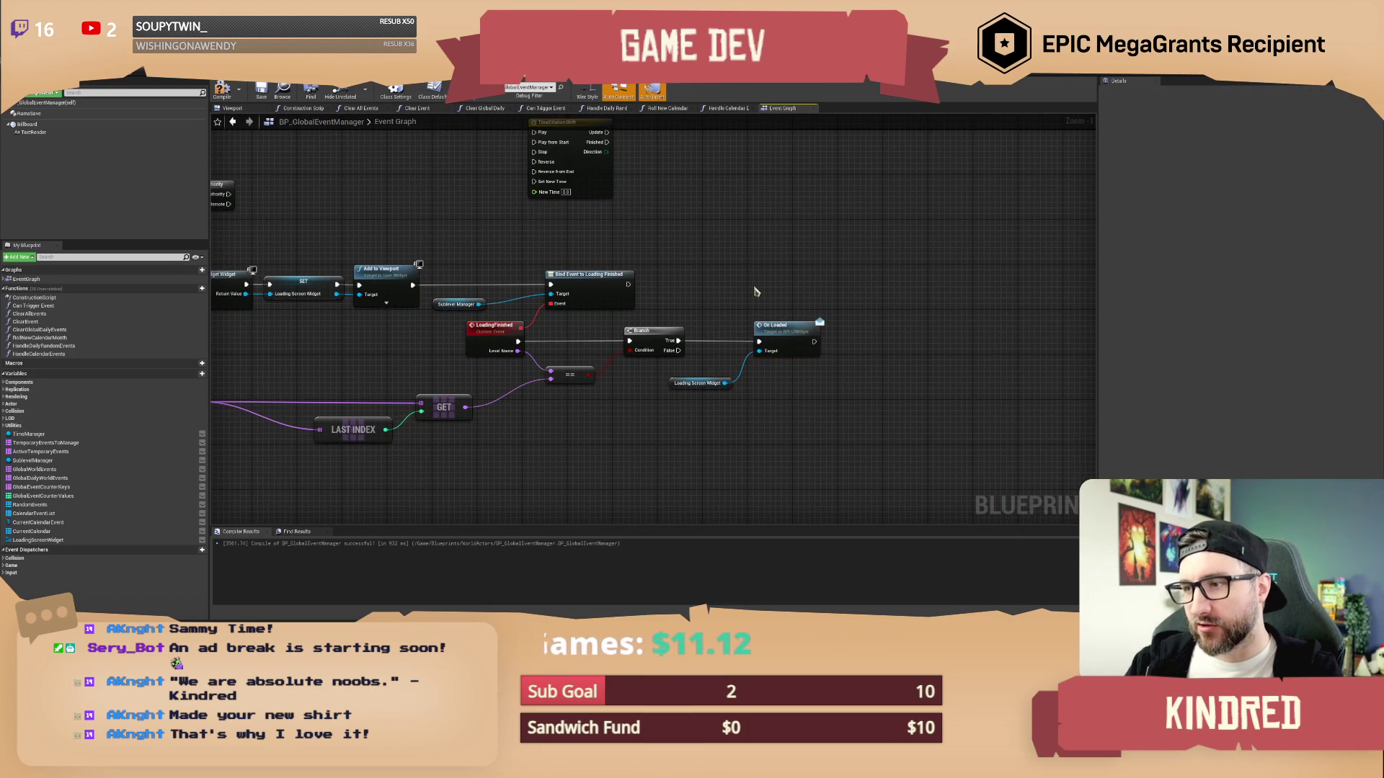
# Look over the Sequence, On Loaded and Loading Screen Widget nodes around the timeline
pyautogui.moveTo(704, 236); pyautogui.dragTo(769, 289)
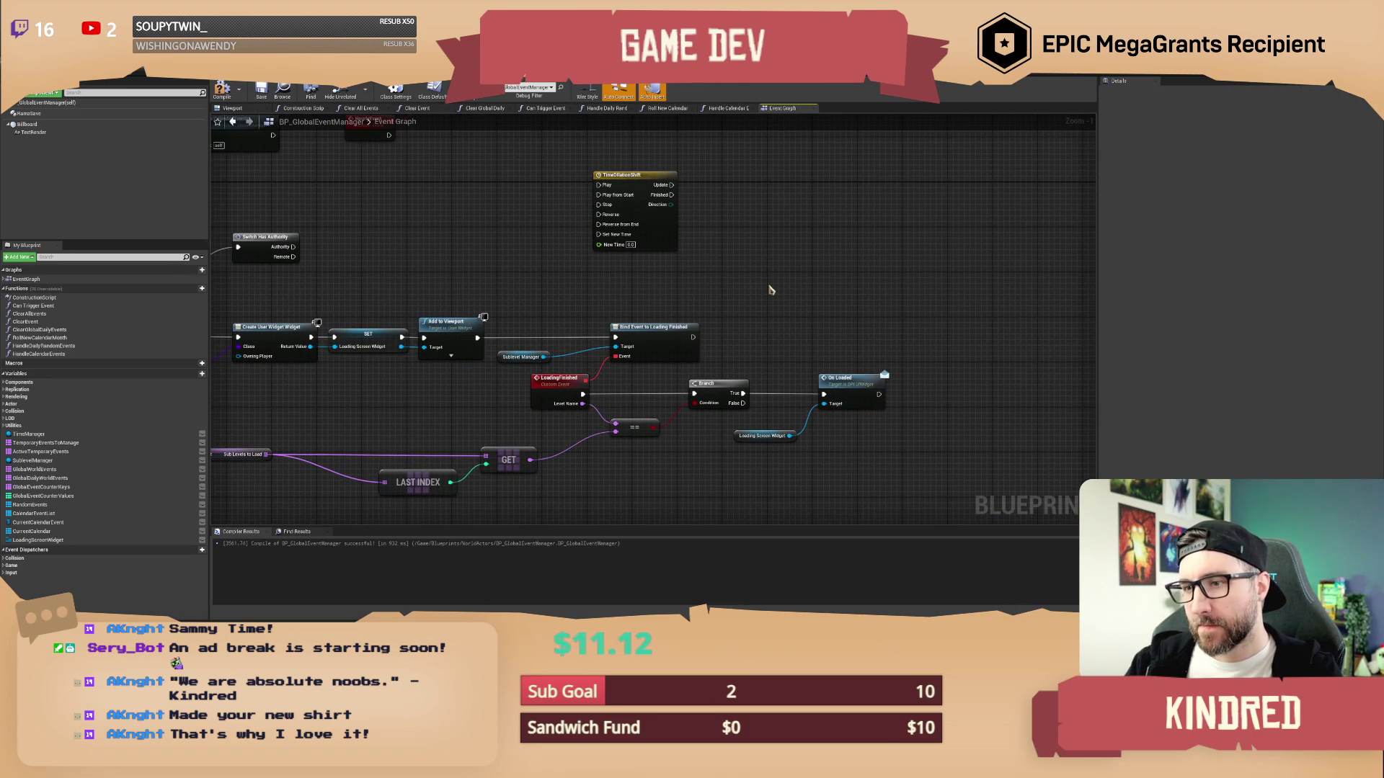
pyautogui.moveTo(770, 290); pyautogui.dragTo(847, 295)
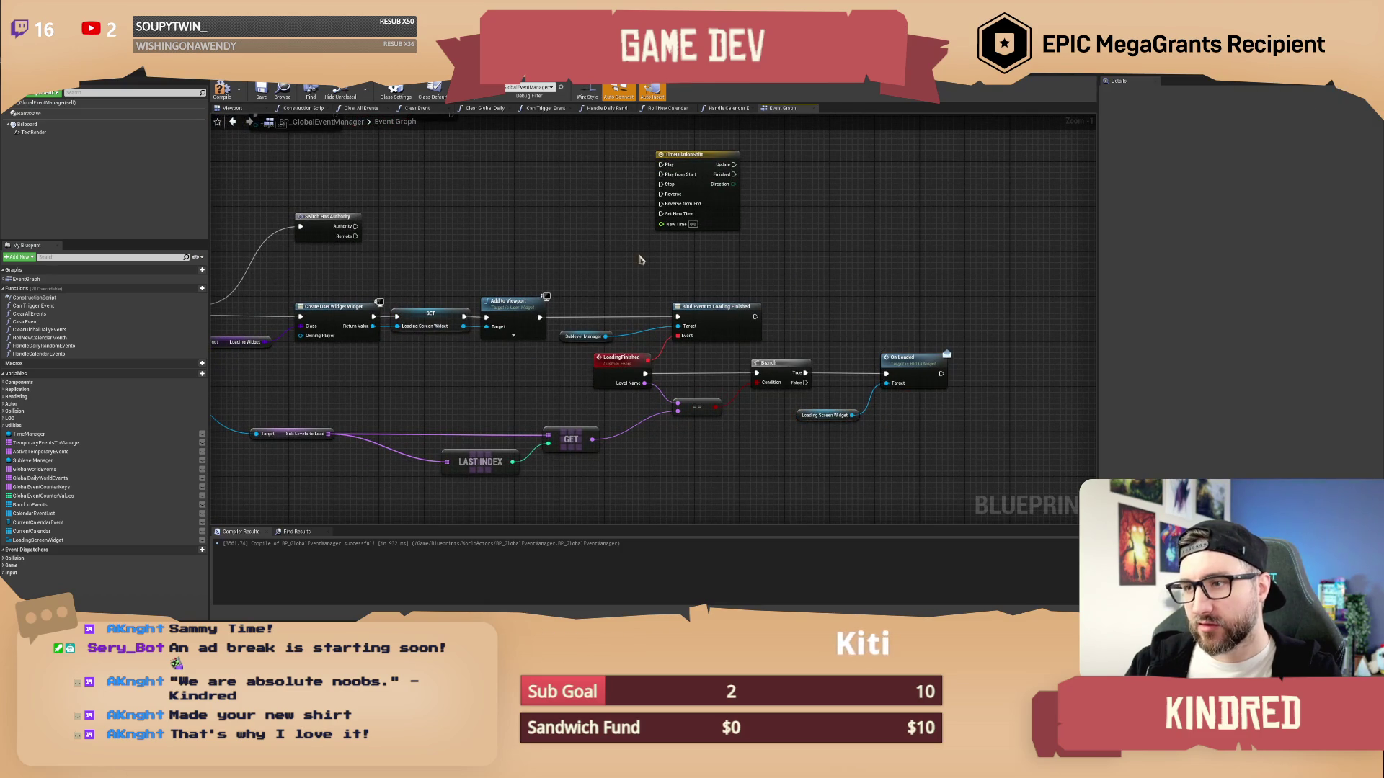
pyautogui.moveTo(613, 290)
pyautogui.mouseDown()
pyautogui.moveTo(686, 289)
pyautogui.moveTo(944, 423)
pyautogui.moveTo(658, 387)
pyautogui.mouseUp()
pyautogui.moveTo(978, 324); pyautogui.dragTo(878, 308)
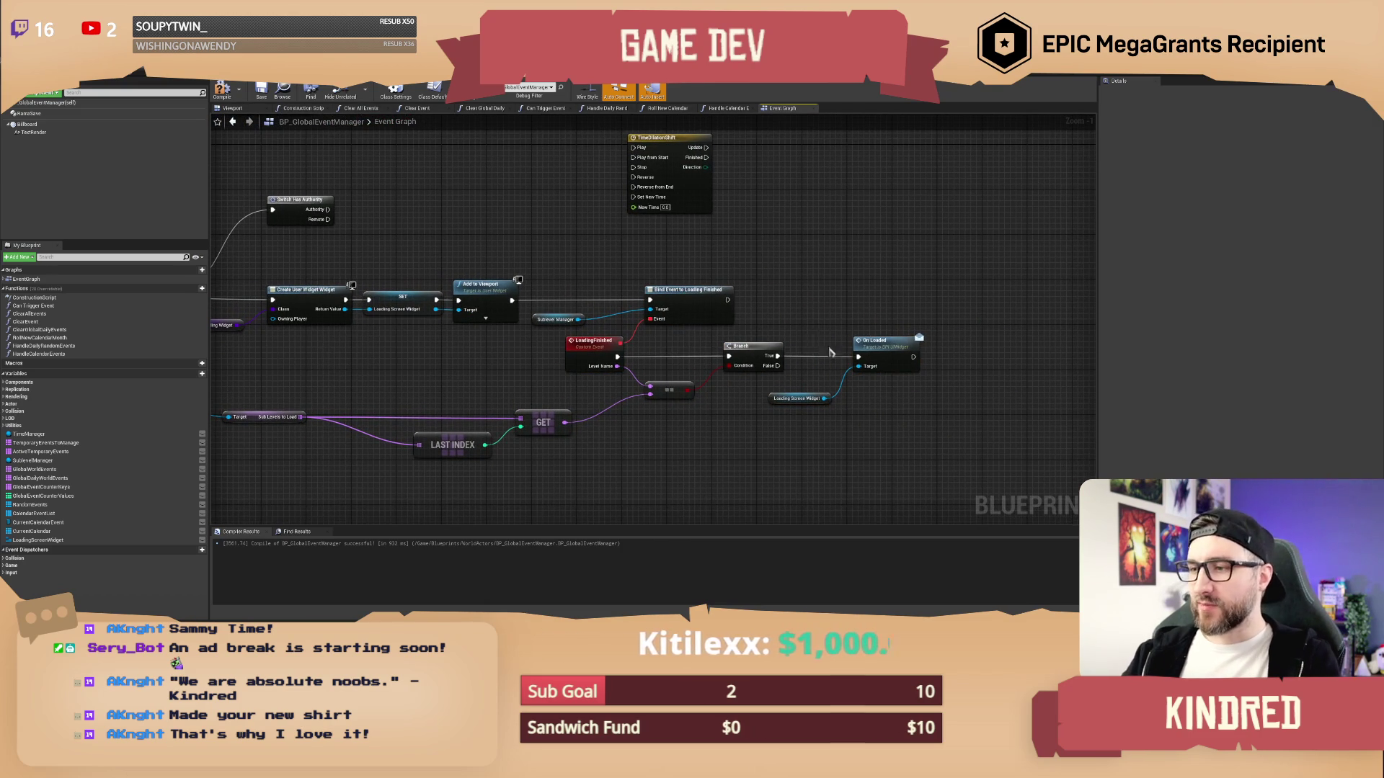
pyautogui.moveTo(830, 352); pyautogui.dragTo(880, 423)
pyautogui.moveTo(778, 308); pyautogui.dragTo(828, 322)
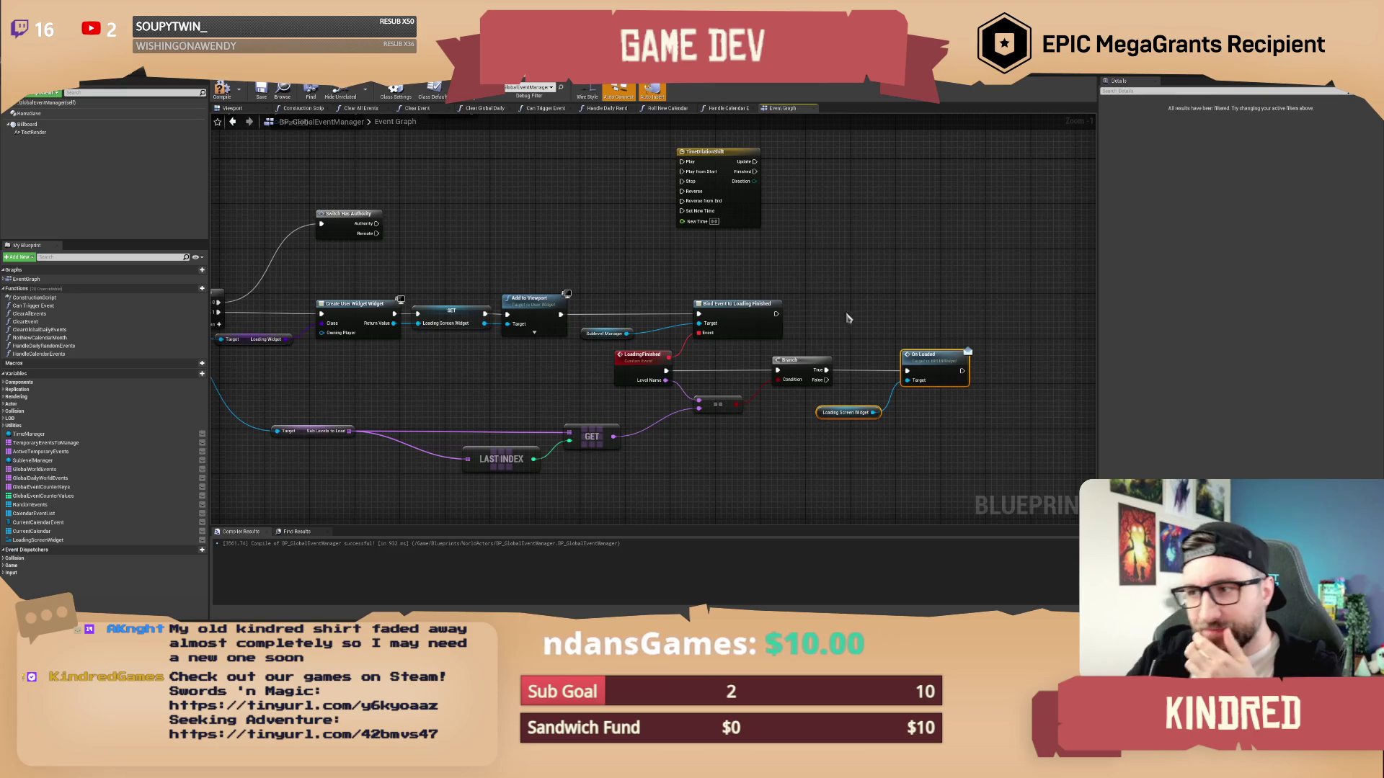
pyautogui.moveTo(807, 278)
pyautogui.mouseDown()
pyautogui.moveTo(826, 278)
pyautogui.moveTo(721, 260)
pyautogui.moveTo(593, 288)
pyautogui.mouseUp()
pyautogui.scroll(1, 823, 270)
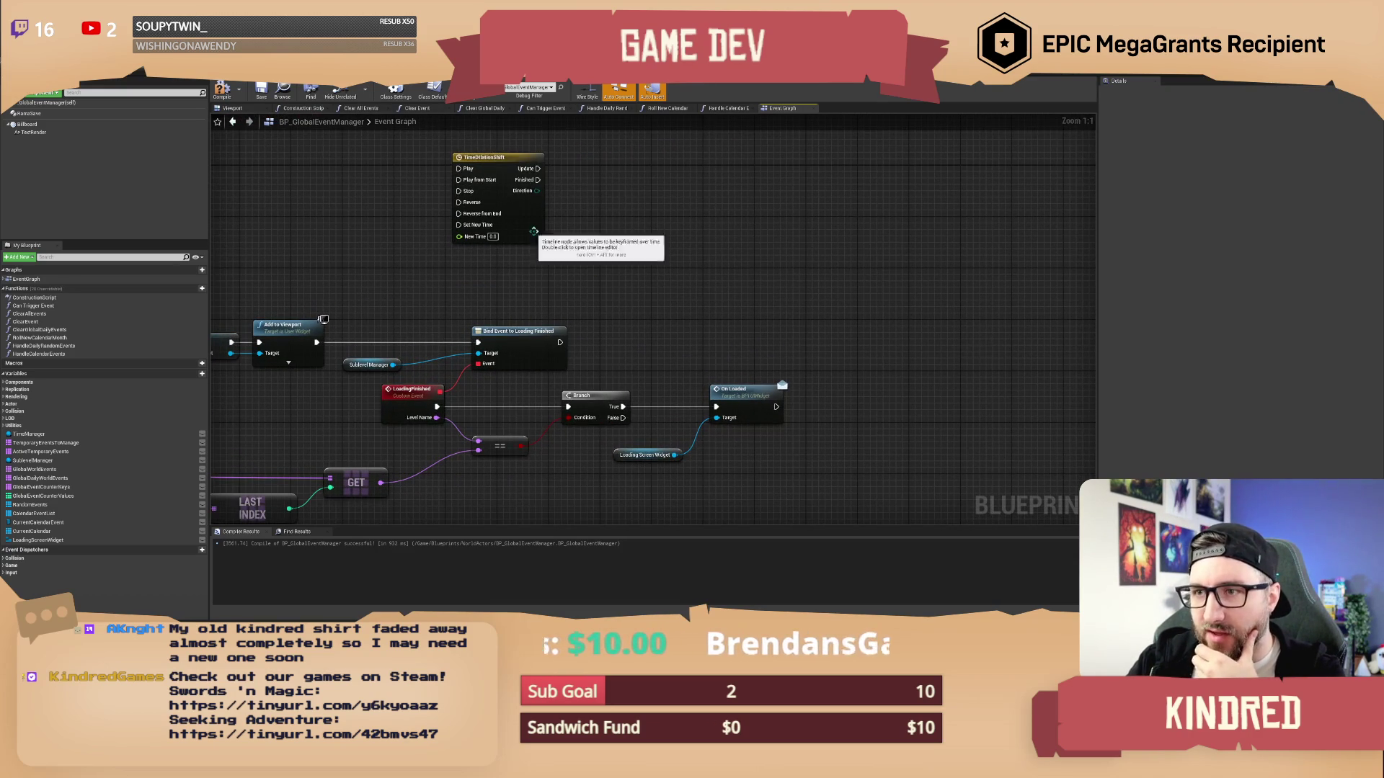
# Wire the Bind Event output to TimeDilationShift's Play from Start input
pyautogui.moveTo(534, 231); pyautogui.dragTo(798, 290)
pyautogui.moveTo(560, 342)
pyautogui.mouseDown()
pyautogui.moveTo(750, 360)
pyautogui.moveTo(723, 234)
pyautogui.mouseUp()
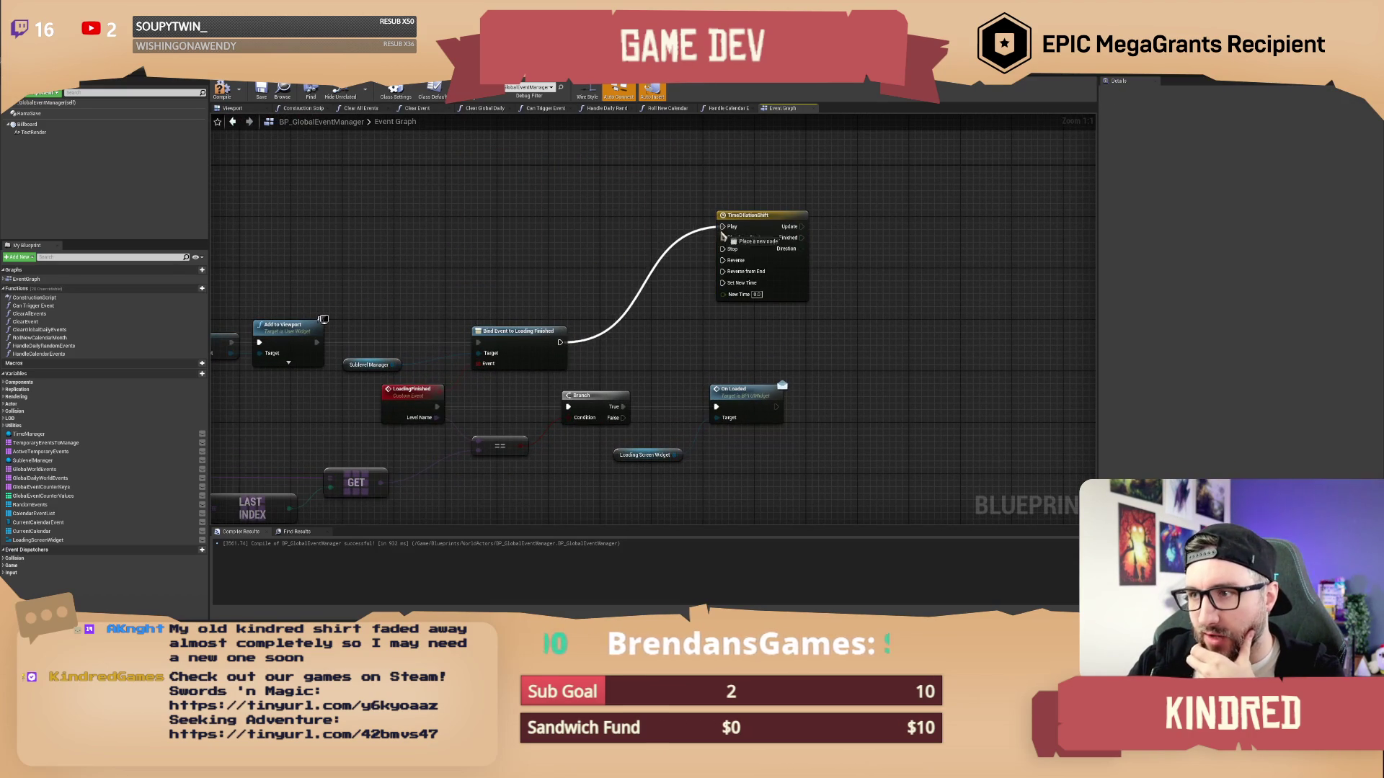
pyautogui.moveTo(763, 278)
pyautogui.mouseDown()
pyautogui.moveTo(770, 265)
pyautogui.moveTo(560, 344)
pyautogui.mouseUp()
pyautogui.moveTo(685, 234); pyautogui.dragTo(856, 266)
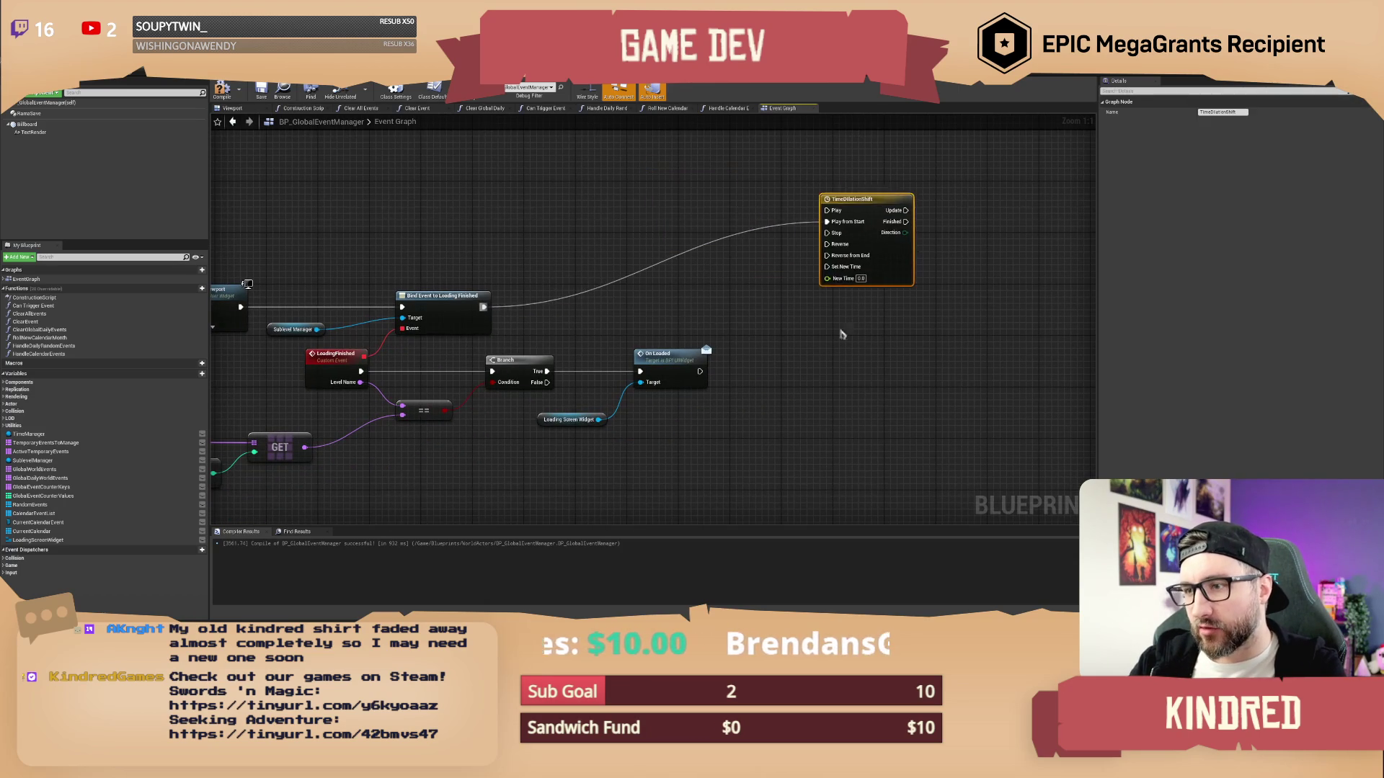
pyautogui.click(841, 333)
pyautogui.moveTo(841, 333)
pyautogui.mouseDown()
pyautogui.moveTo(652, 411)
pyautogui.moveTo(724, 279)
pyautogui.moveTo(737, 282)
pyautogui.mouseUp()
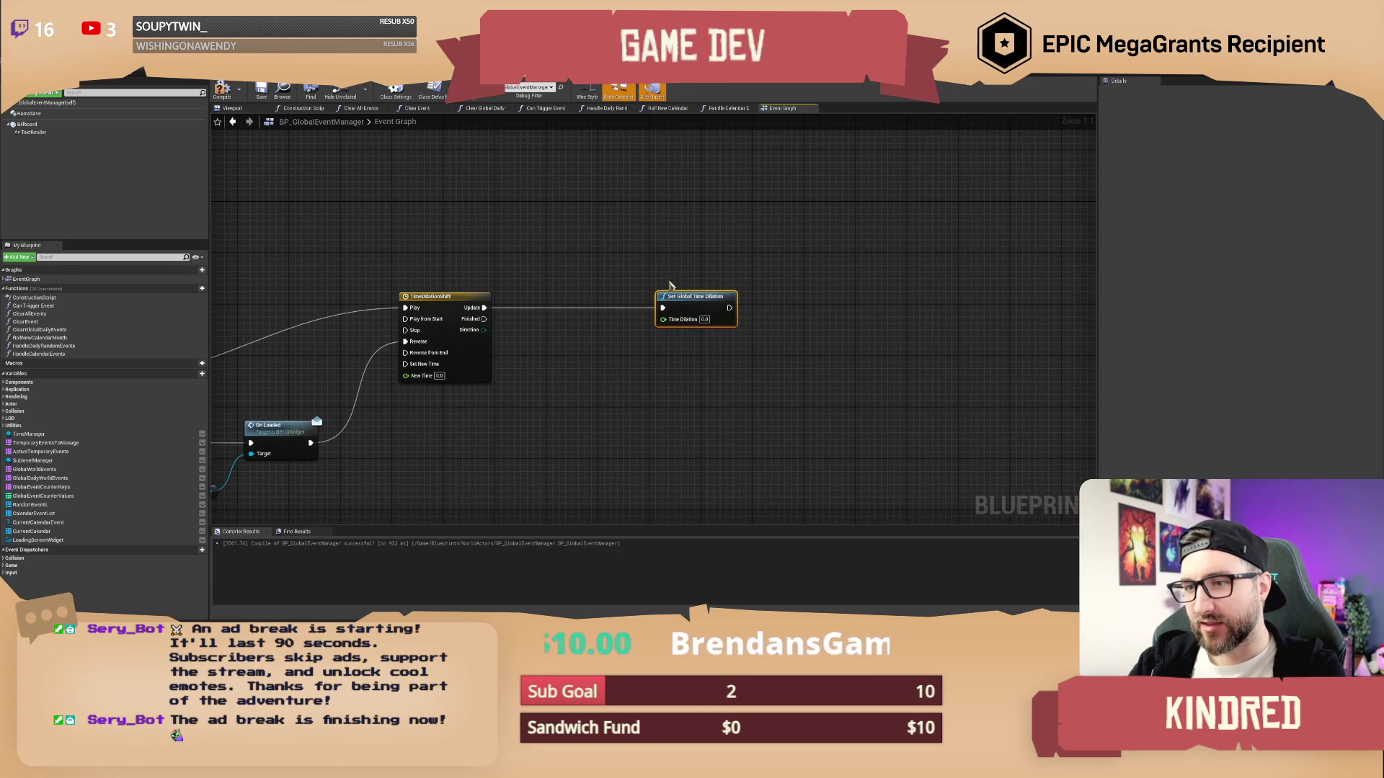
# In TimeDilationShift, add float track Alpha with keys at 0 s and at 2.0 s with value 0
pyautogui.doubleClick(470, 294)
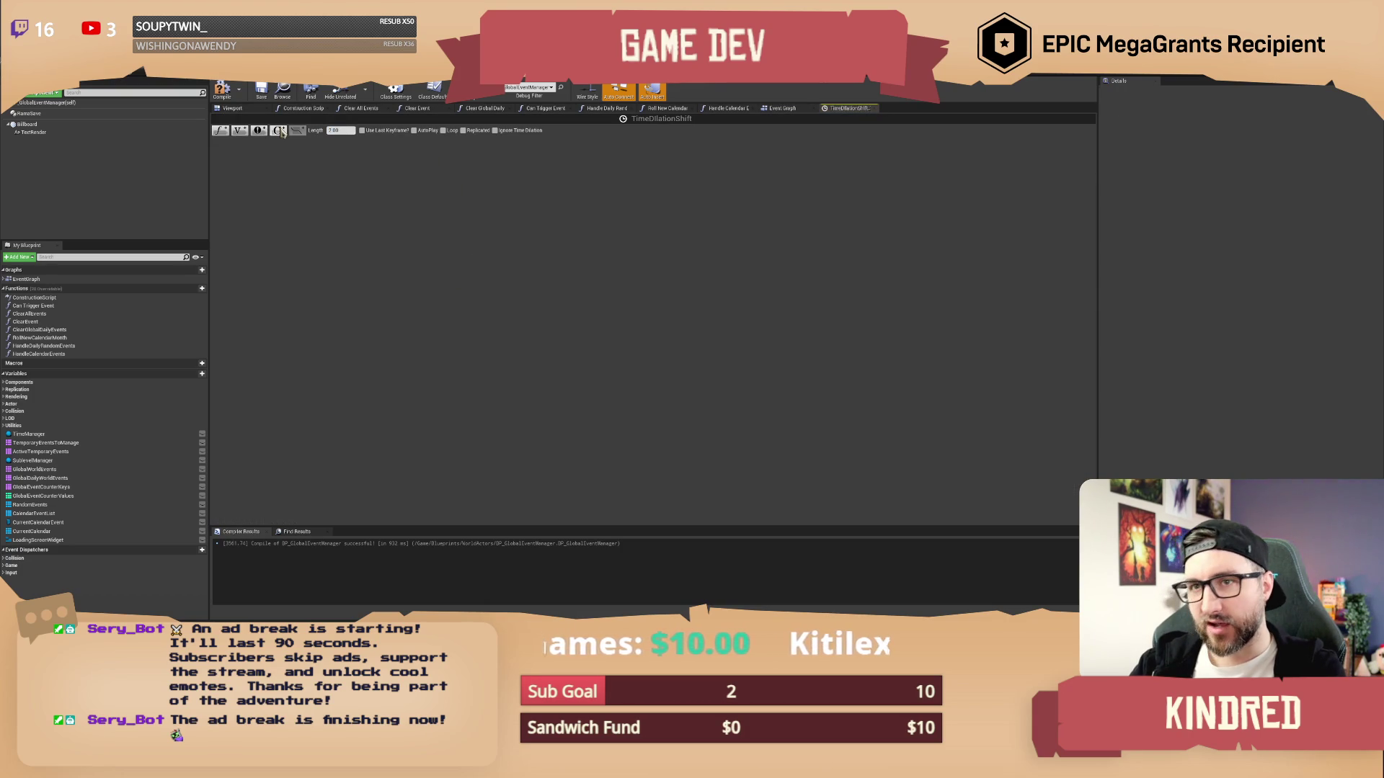
pyautogui.click(220, 130)
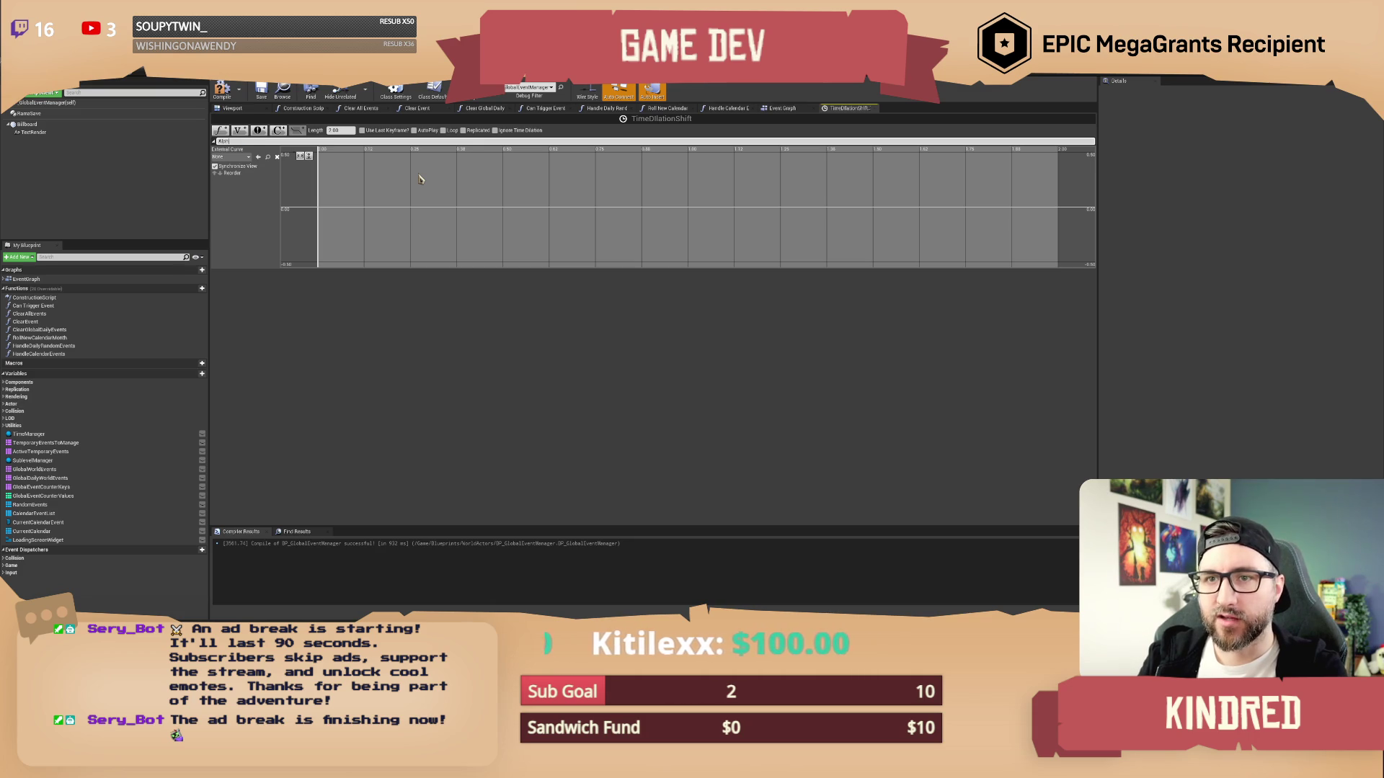
pyautogui.press('Return')
pyautogui.keyDown('shift'); pyautogui.click(387, 206); pyautogui.keyUp('shift')
pyautogui.keyDown('shift'); pyautogui.click(534, 203); pyautogui.keyUp('shift')
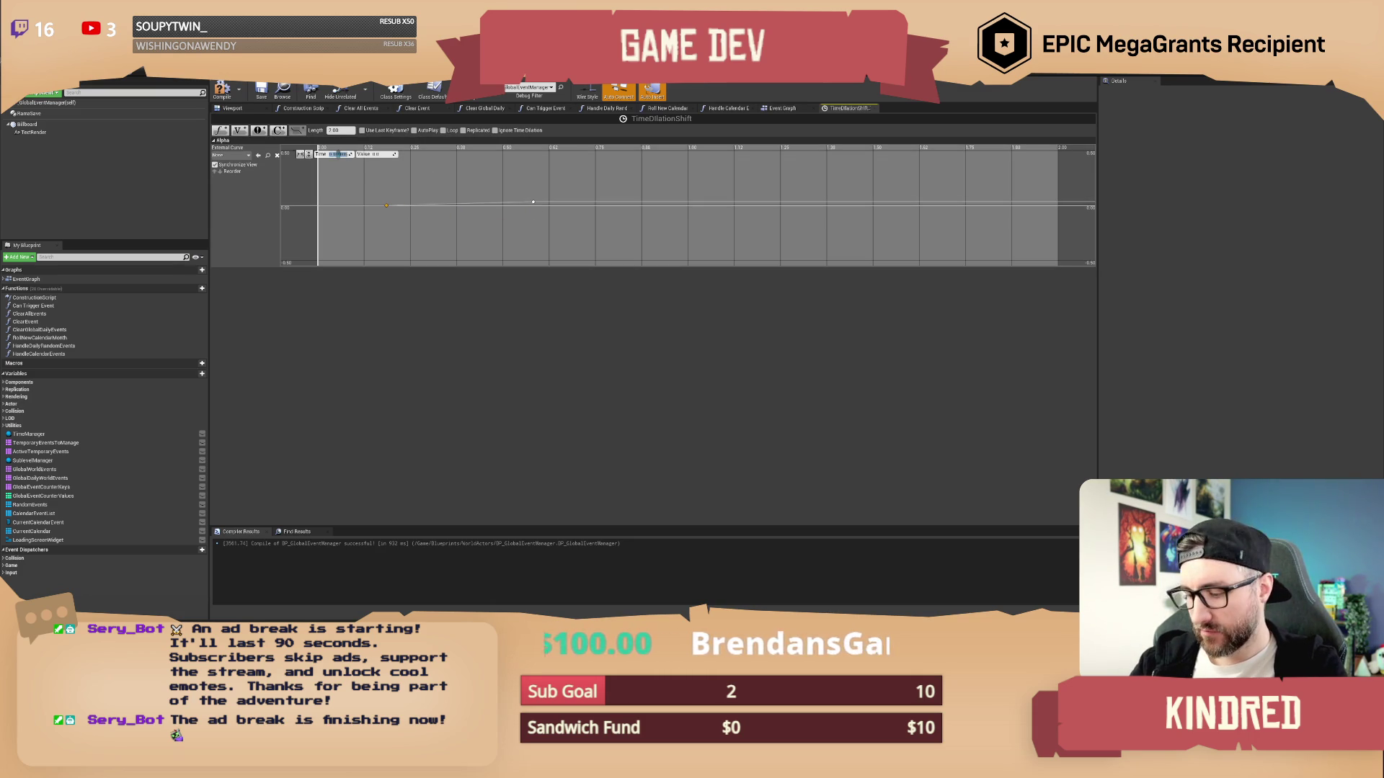
pyautogui.press('Tab')
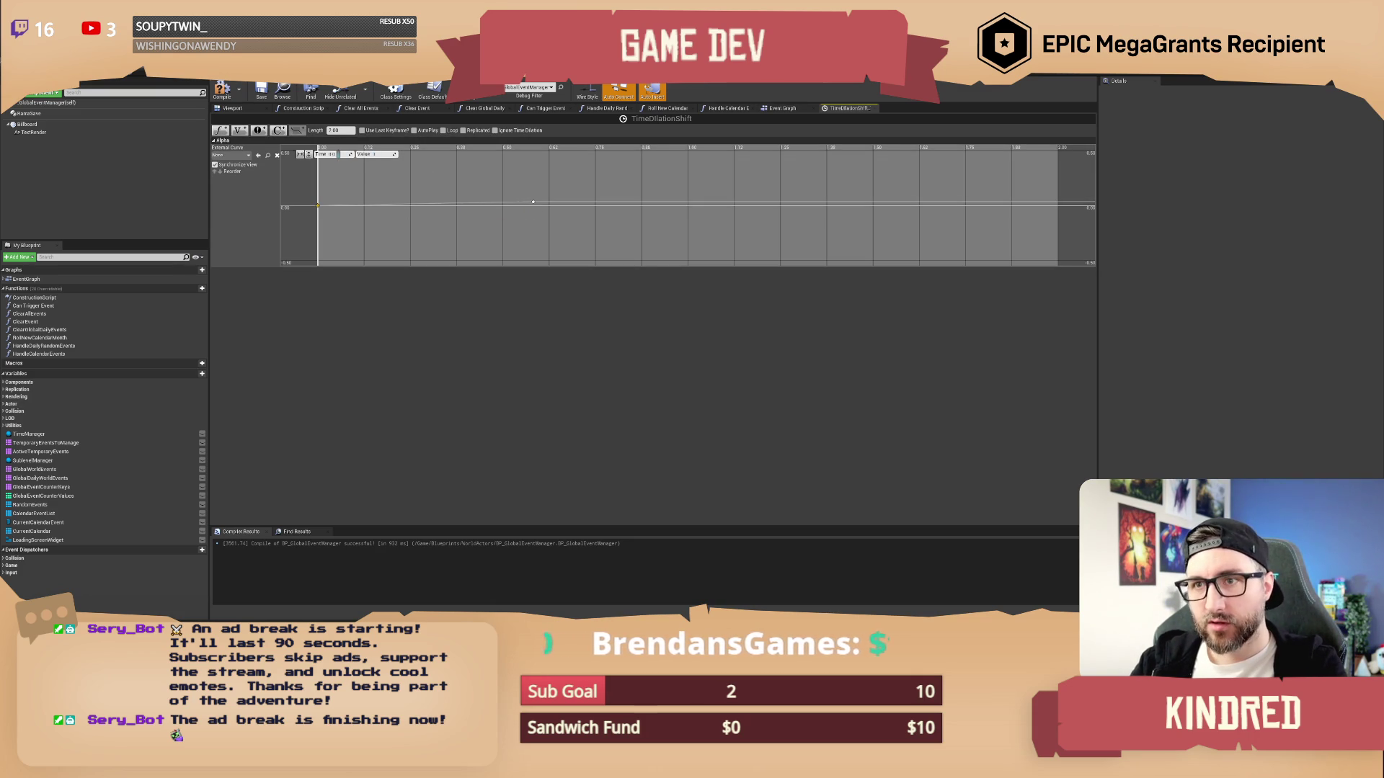
pyautogui.press('Return')
pyautogui.click(533, 201)
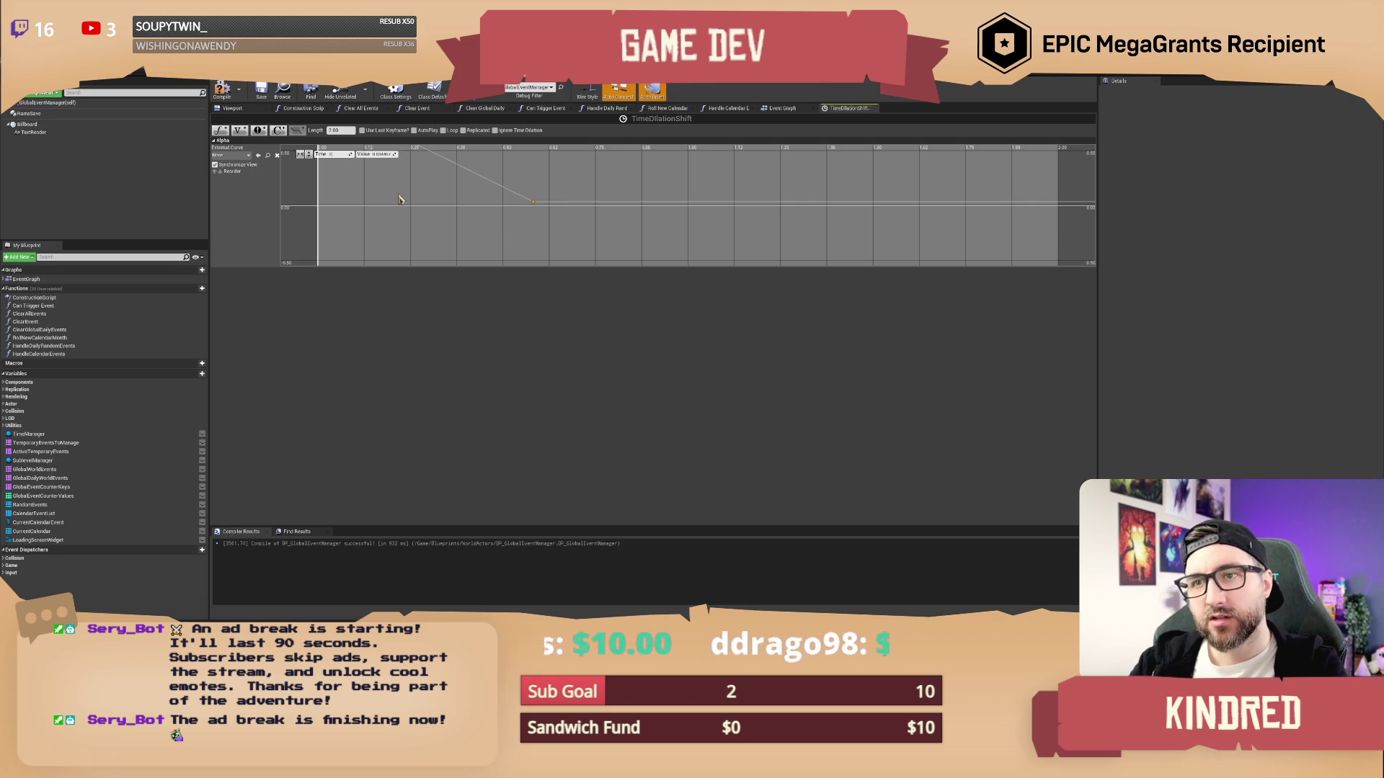
pyautogui.write('2')
pyautogui.press('Tab')
pyautogui.write('0')
pyautogui.press('Return')
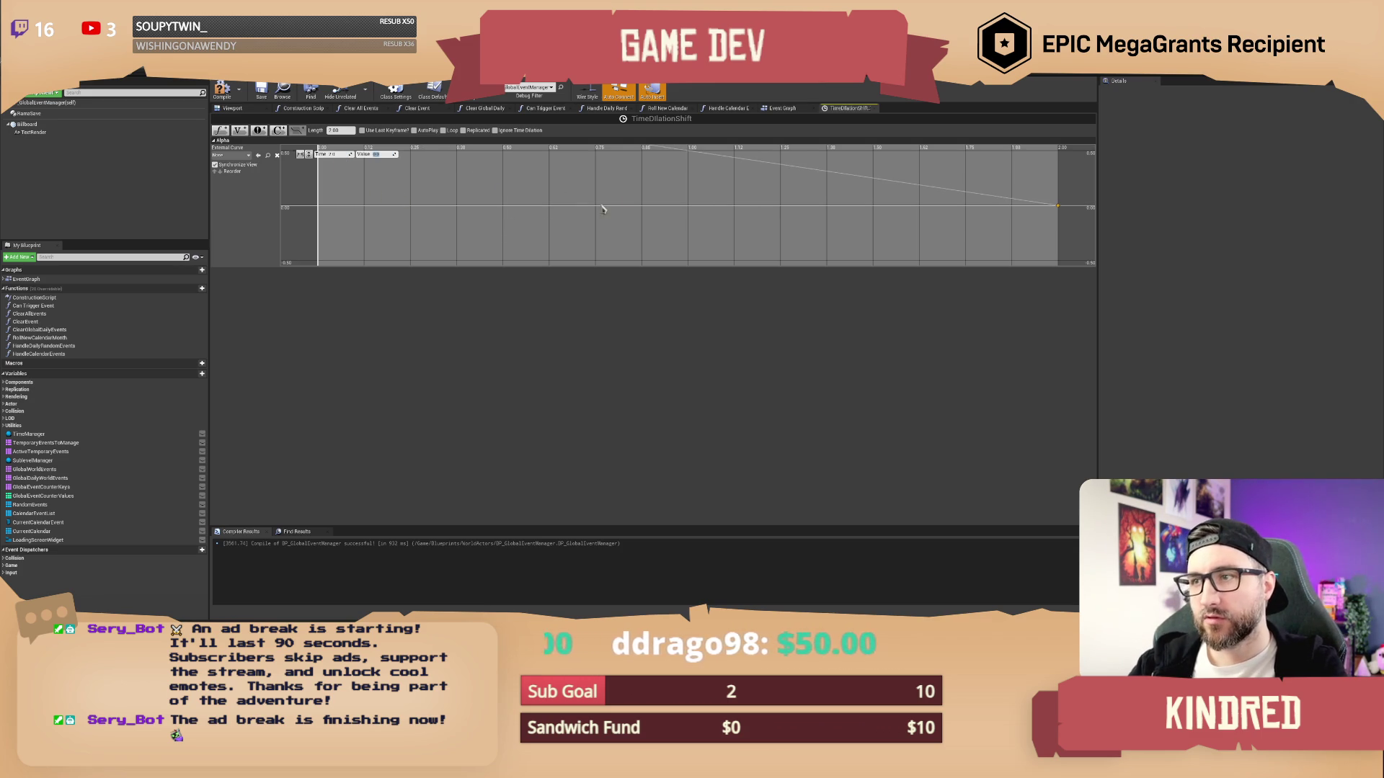
# Give both Alpha keys Auto interpolation for a smooth S-curve and compile
pyautogui.scroll(-4, 603, 210)
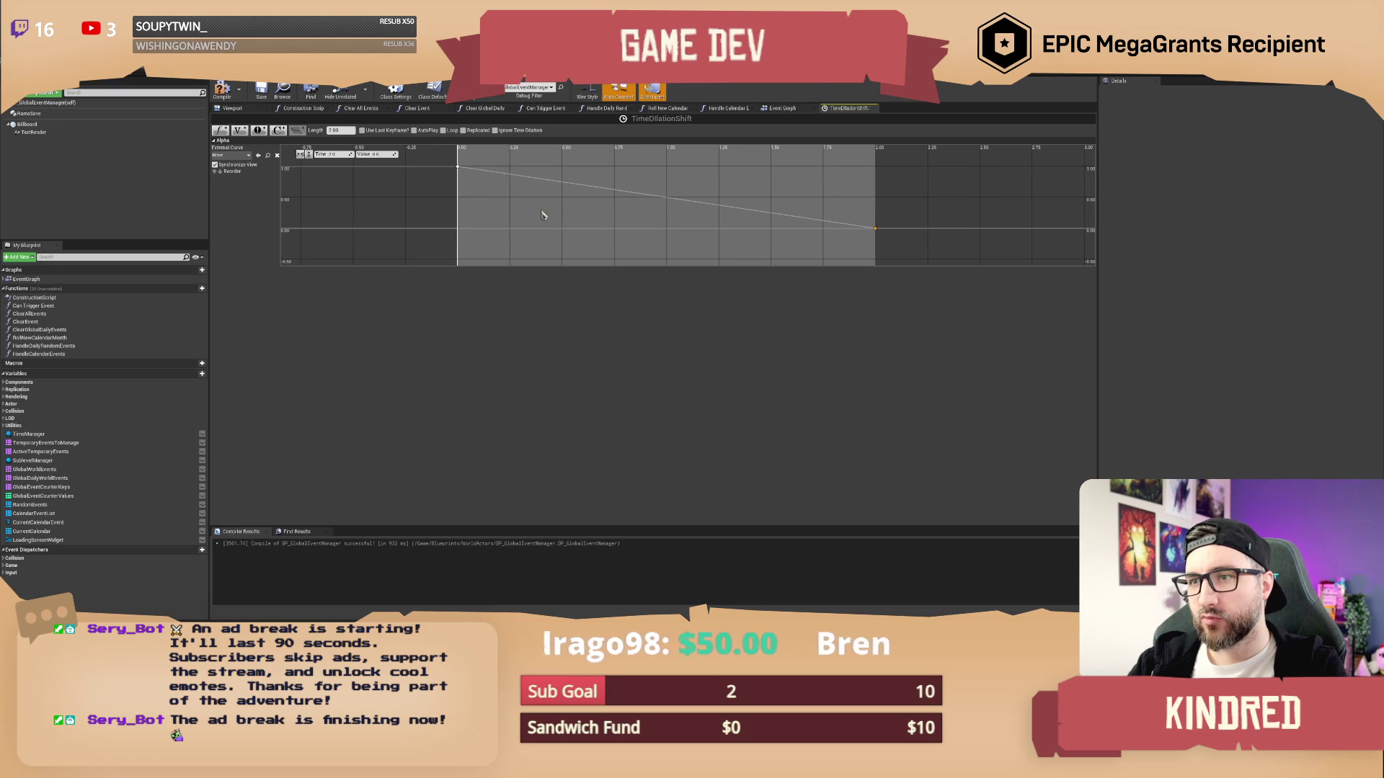
pyautogui.keyDown('shift'); pyautogui.click(458, 166); pyautogui.keyUp('shift')
pyautogui.rightClick(874, 229)
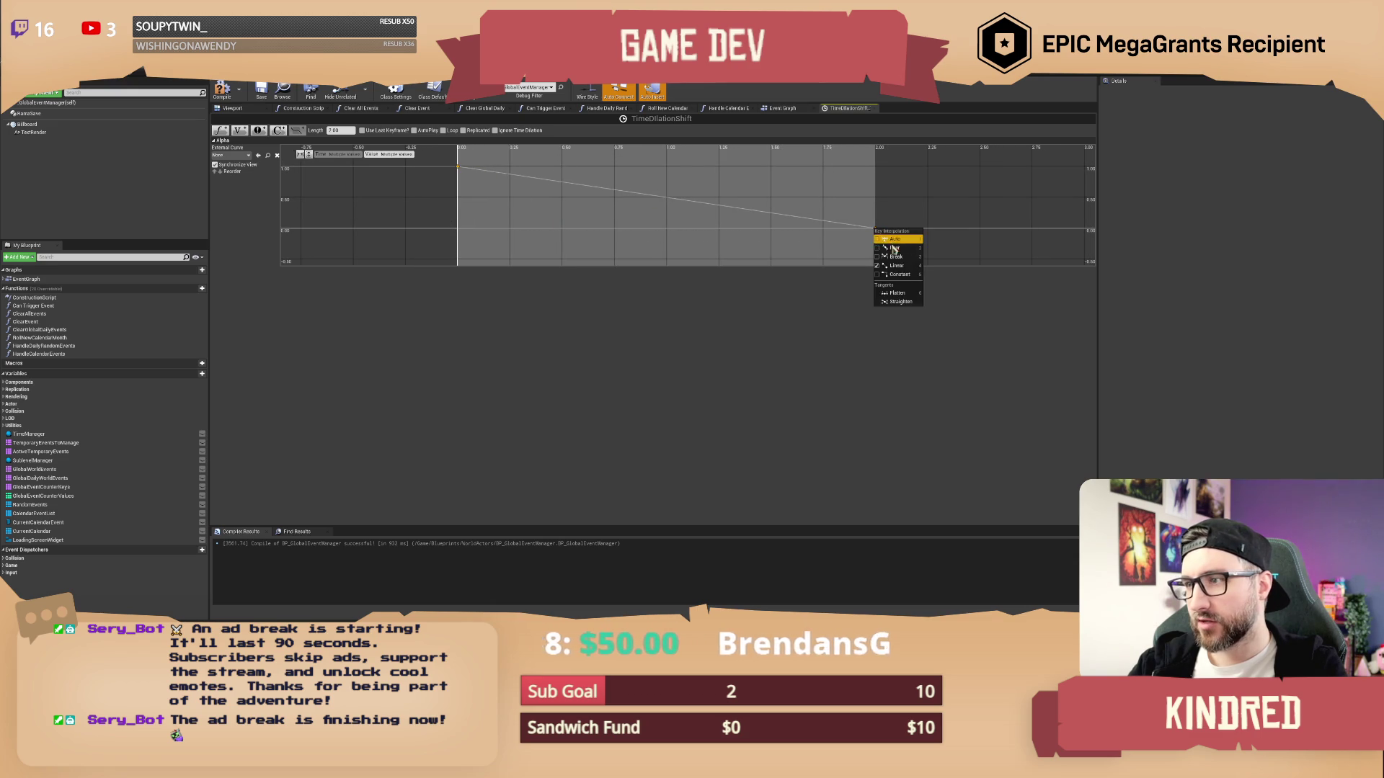
pyautogui.click(899, 248)
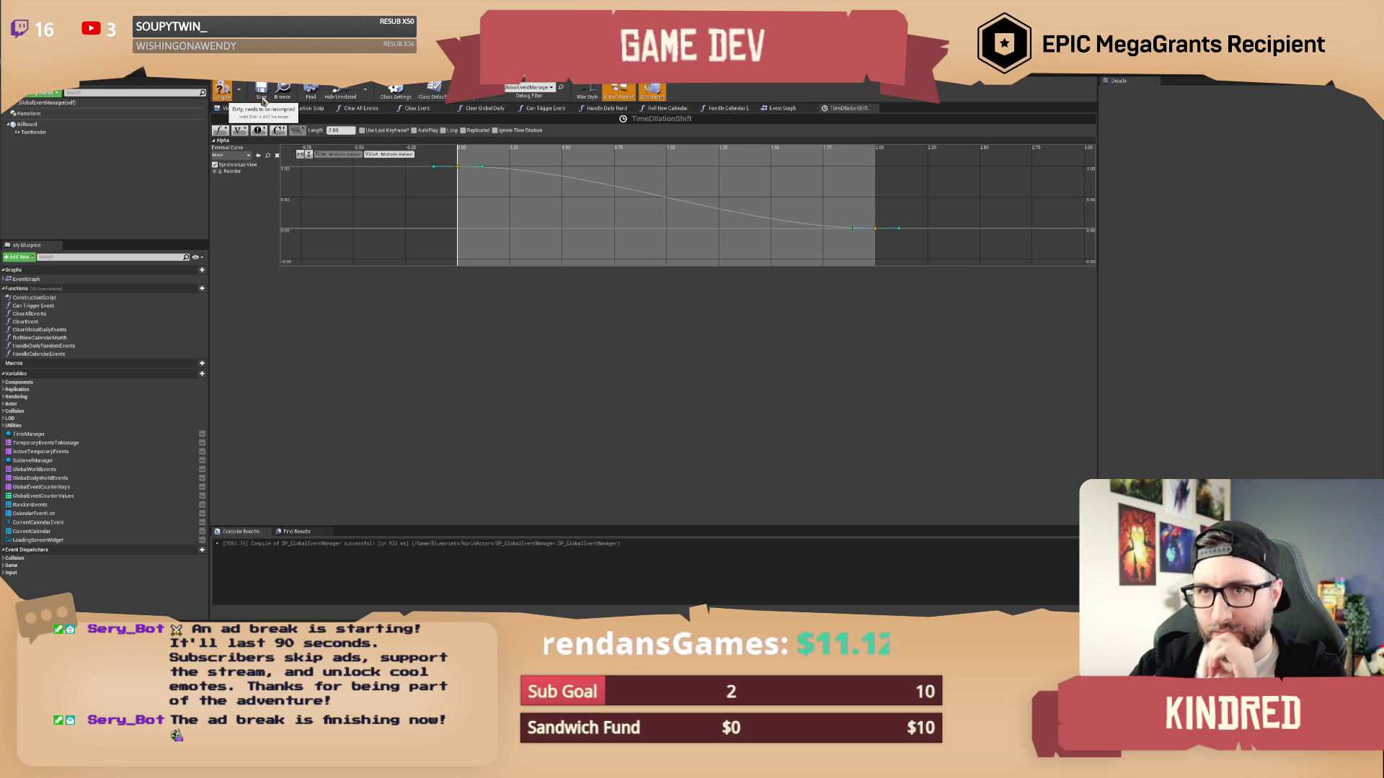
pyautogui.press('F7')
pyautogui.click(261, 90)
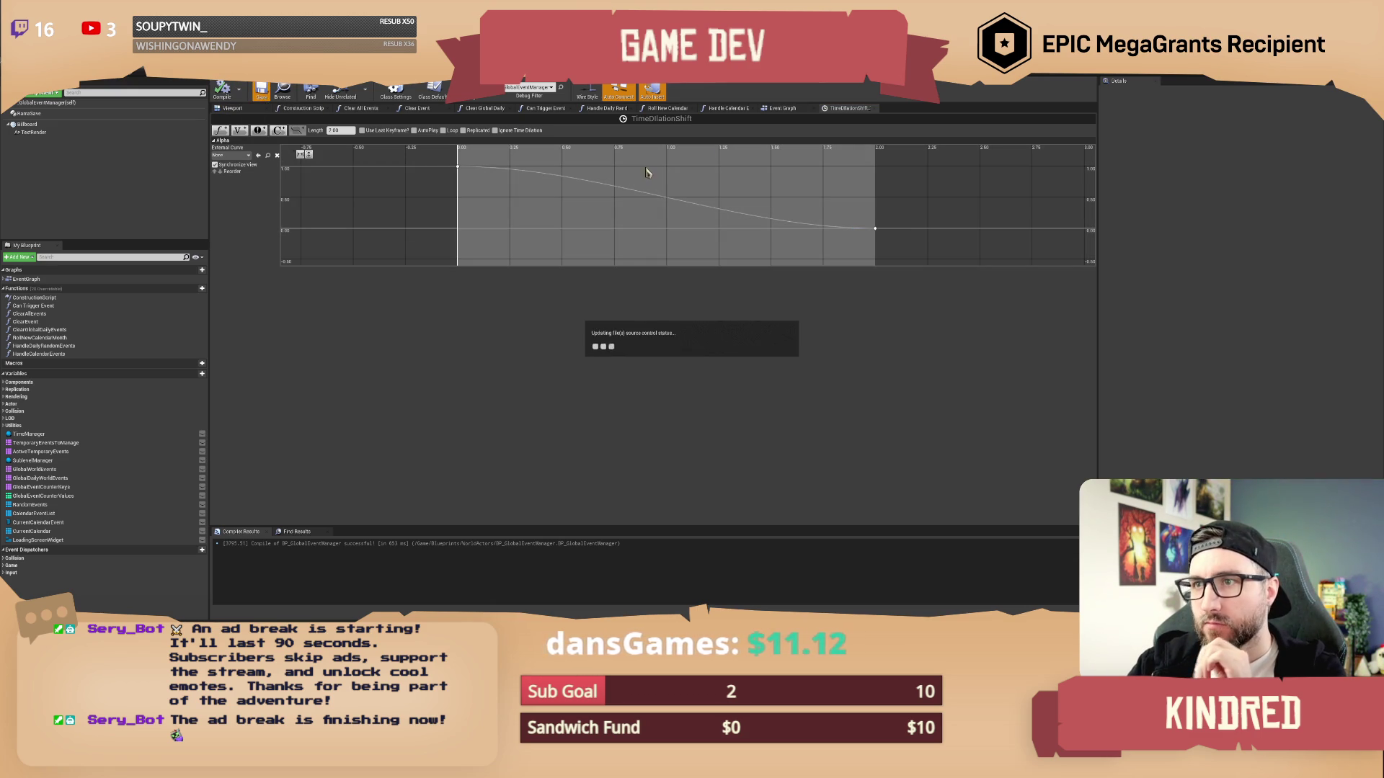
# Feed the timeline's Alpha output into Set Global Time Dilation's value
pyautogui.click(784, 108)
pyautogui.moveTo(477, 312); pyautogui.dragTo(657, 291)
pyautogui.moveTo(477, 278); pyautogui.dragTo(656, 279)
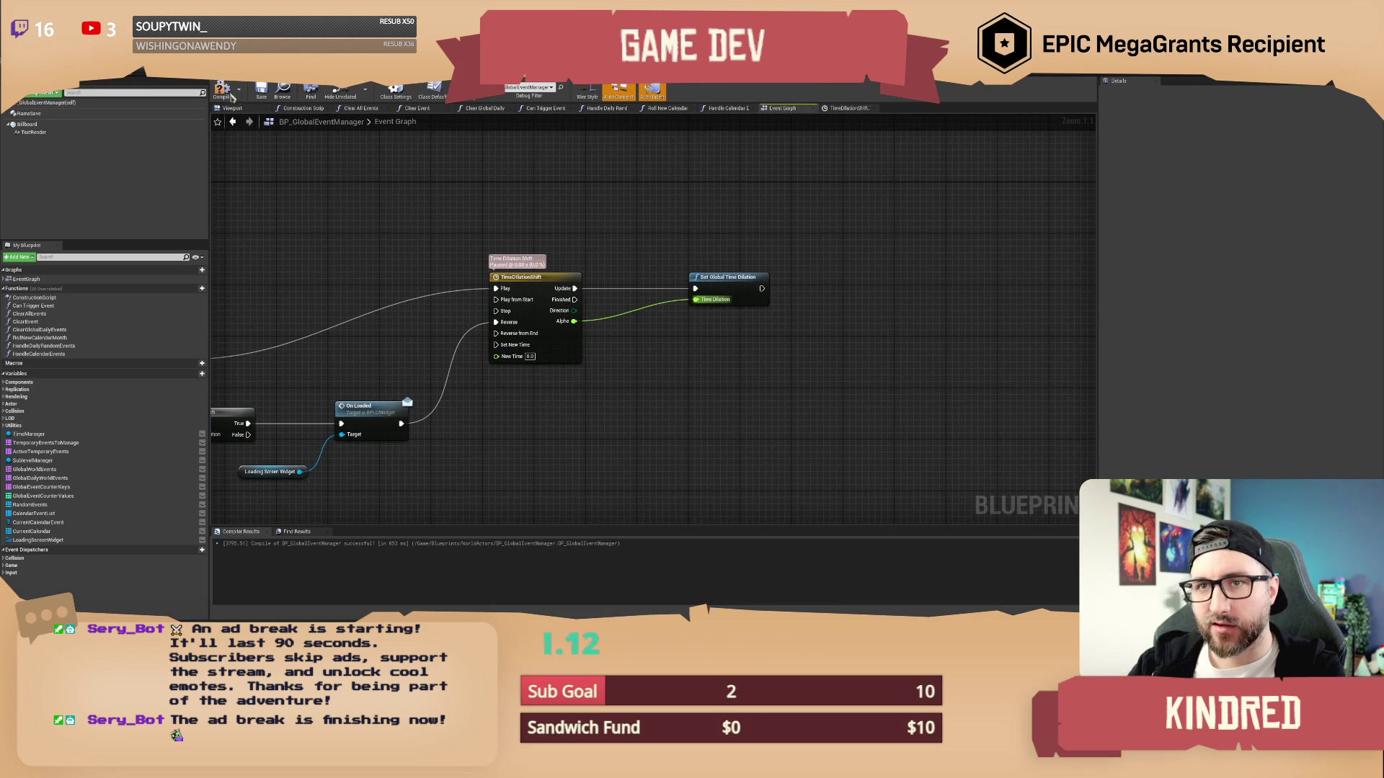
# Compile BP_GlobalEventManager and review the Branch, Bind Event and LoadingFinished chain
pyautogui.click(263, 96)
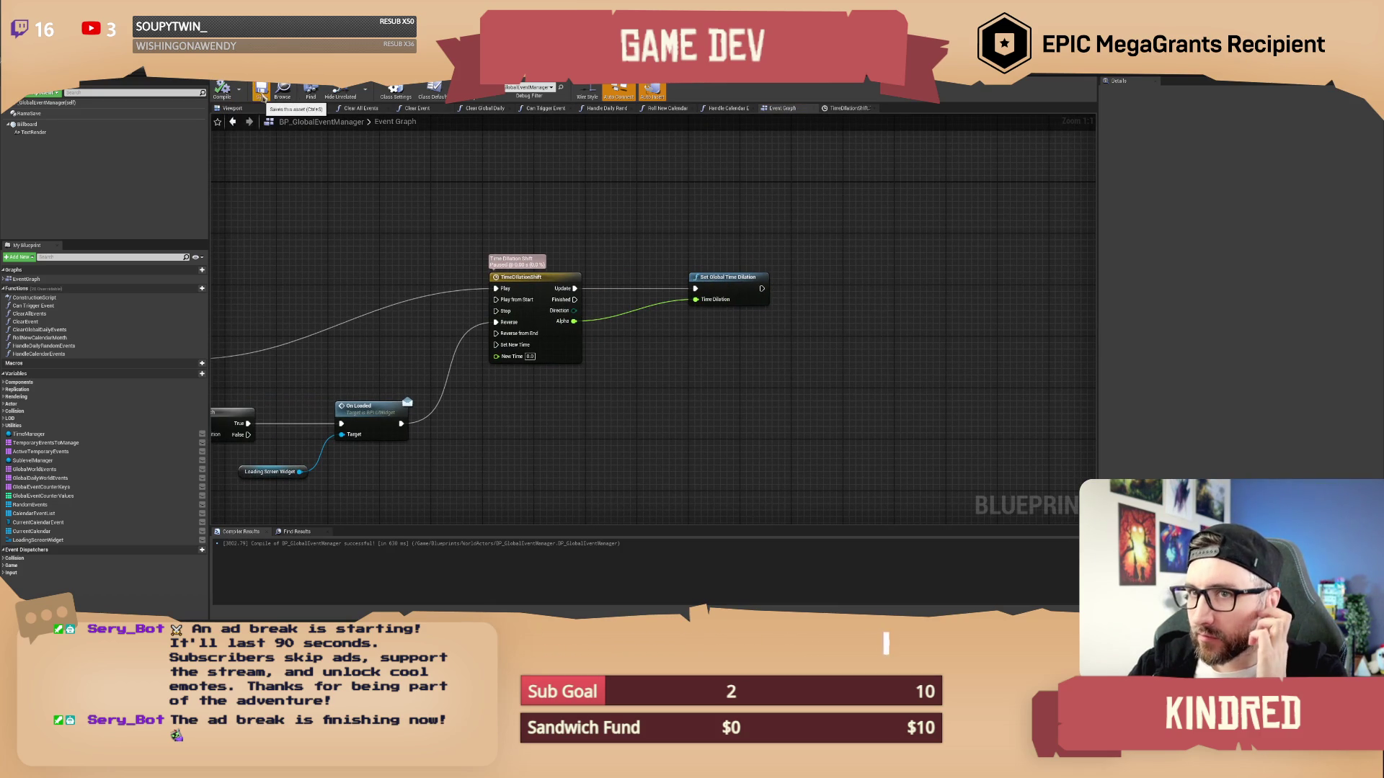
pyautogui.moveTo(446, 162)
pyautogui.mouseDown()
pyautogui.moveTo(463, 204)
pyautogui.moveTo(439, 176)
pyautogui.mouseUp()
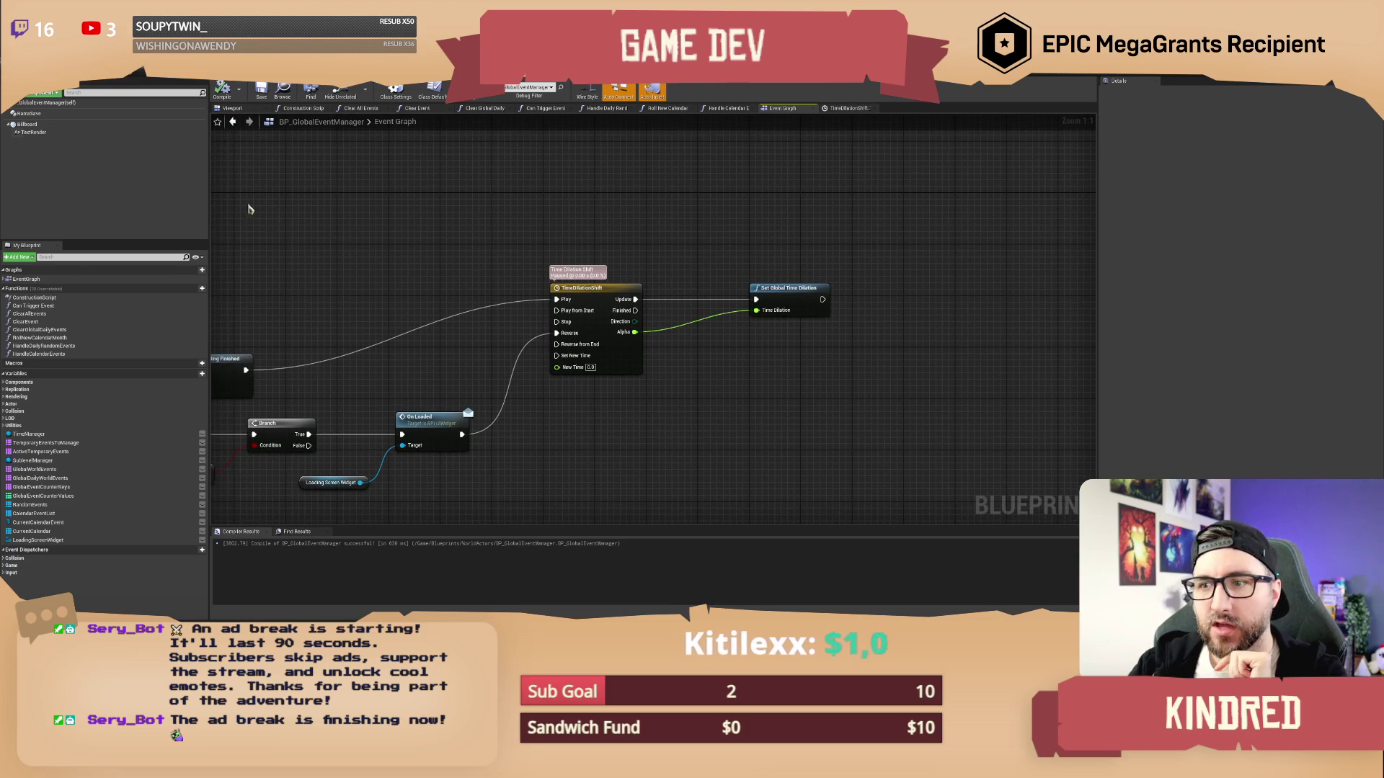
pyautogui.moveTo(248, 209); pyautogui.dragTo(358, 219)
pyautogui.scroll(-1, 358, 219)
pyautogui.moveTo(559, 406); pyautogui.dragTo(667, 406)
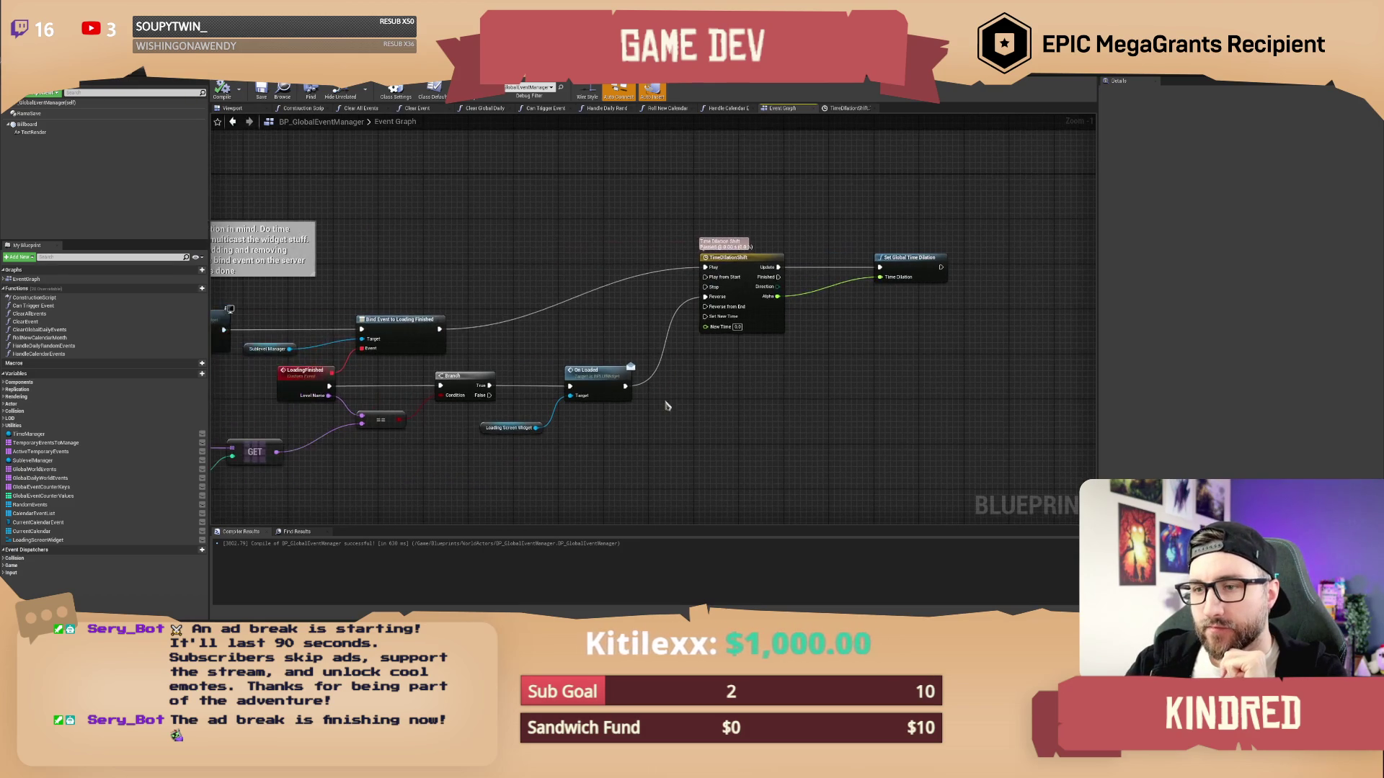
pyautogui.moveTo(478, 260); pyautogui.dragTo(508, 263)
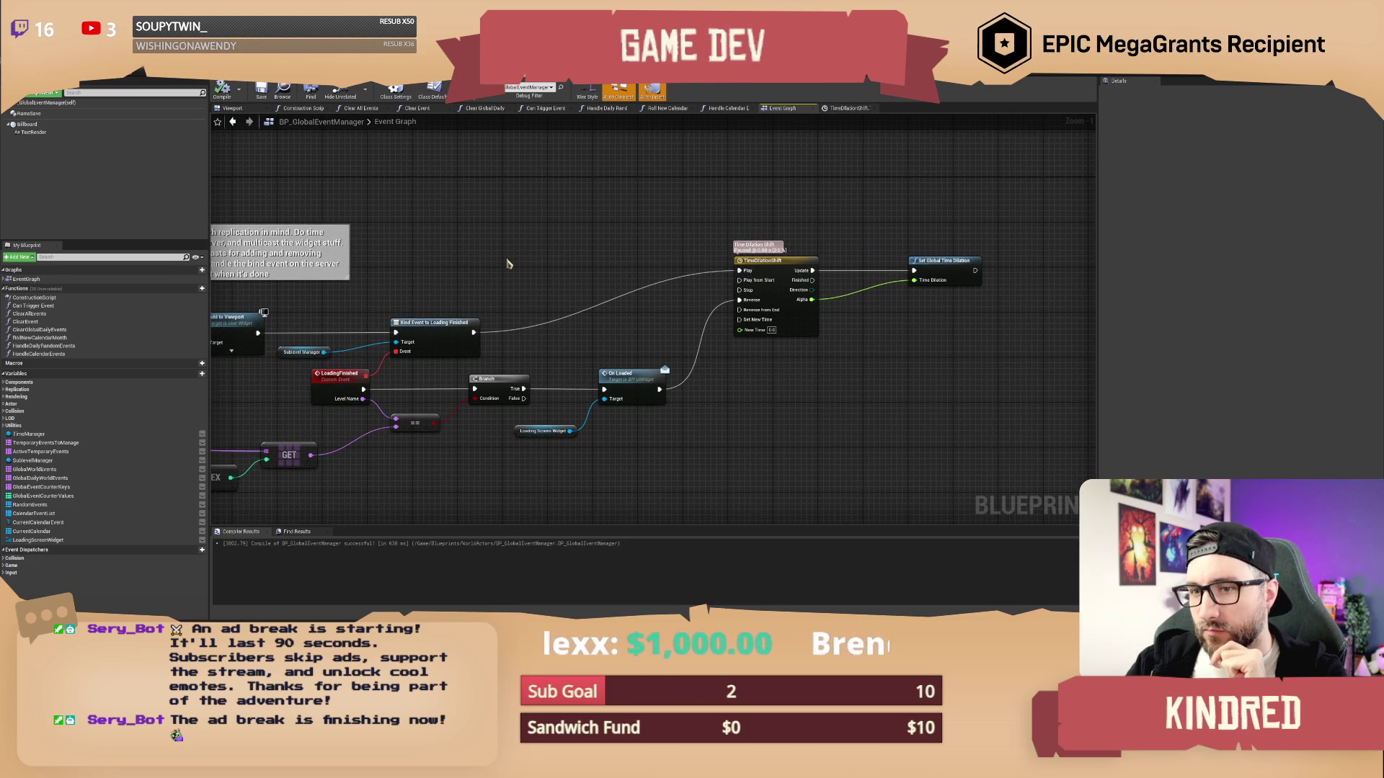
pyautogui.moveTo(508, 264)
pyautogui.mouseDown()
pyautogui.moveTo(608, 268)
pyautogui.moveTo(534, 285)
pyautogui.mouseUp()
# Focus the view on the TimeDilationShift node, then switch to Widget_SeasonalEvents' event graph
pyautogui.click(850, 264)
pyautogui.press('f')
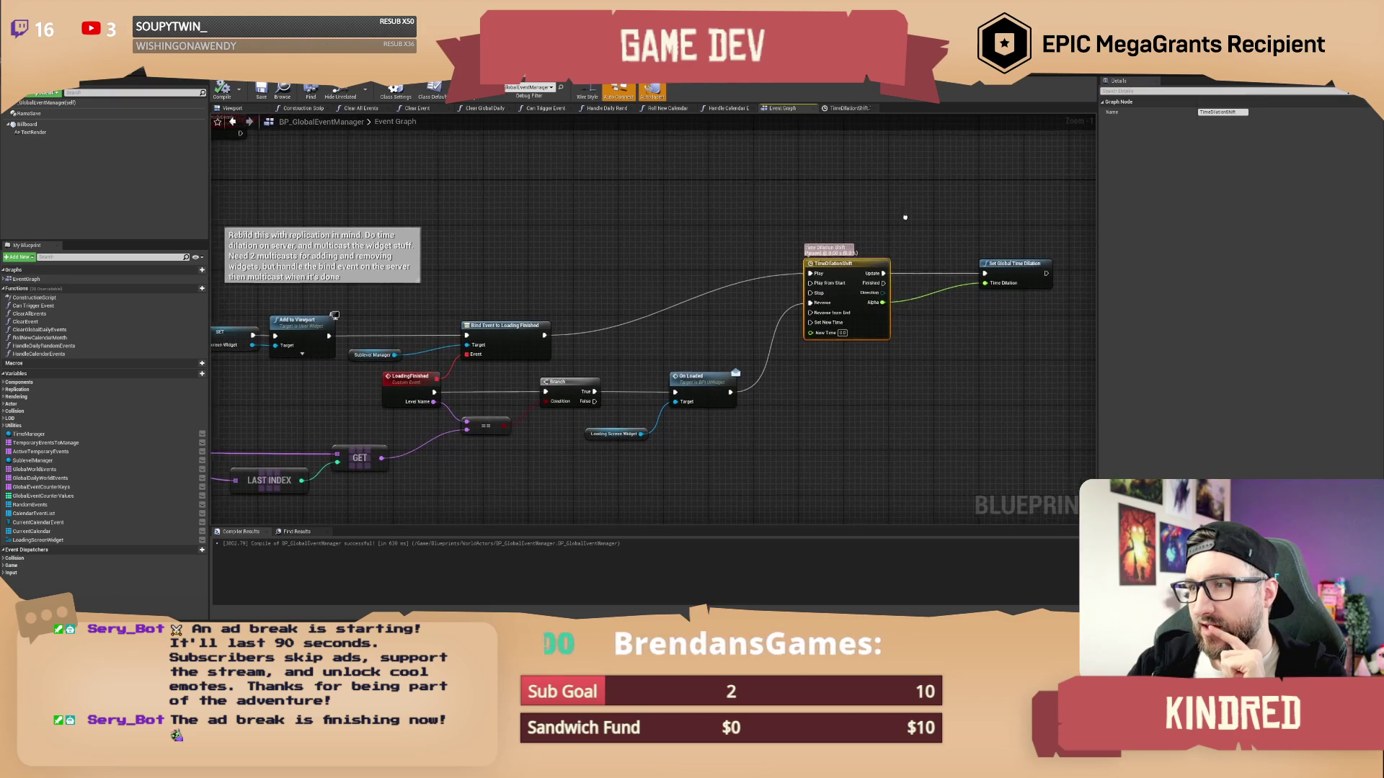
pyautogui.moveTo(695, 222)
pyautogui.mouseDown()
pyautogui.moveTo(709, 261)
pyautogui.moveTo(731, 264)
pyautogui.mouseUp()
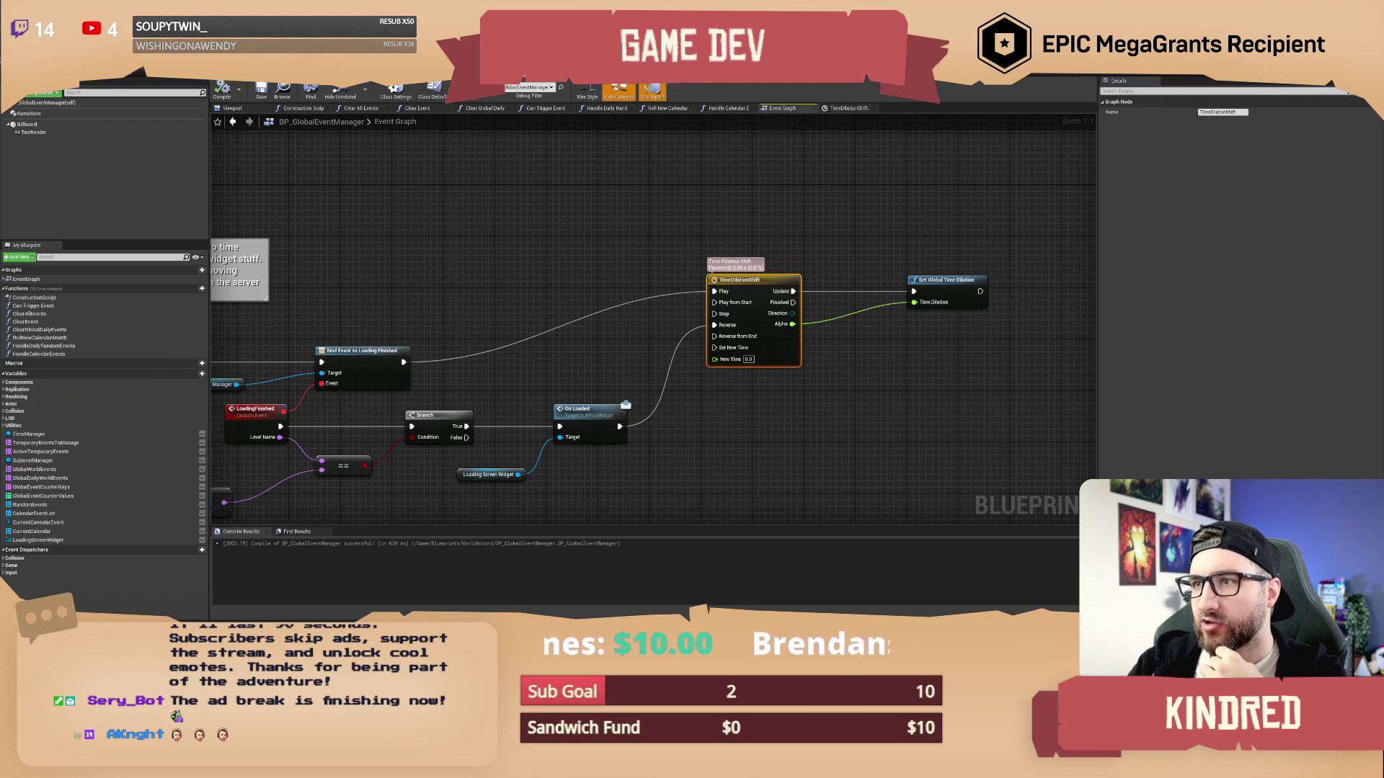
pyautogui.click(634, 81)
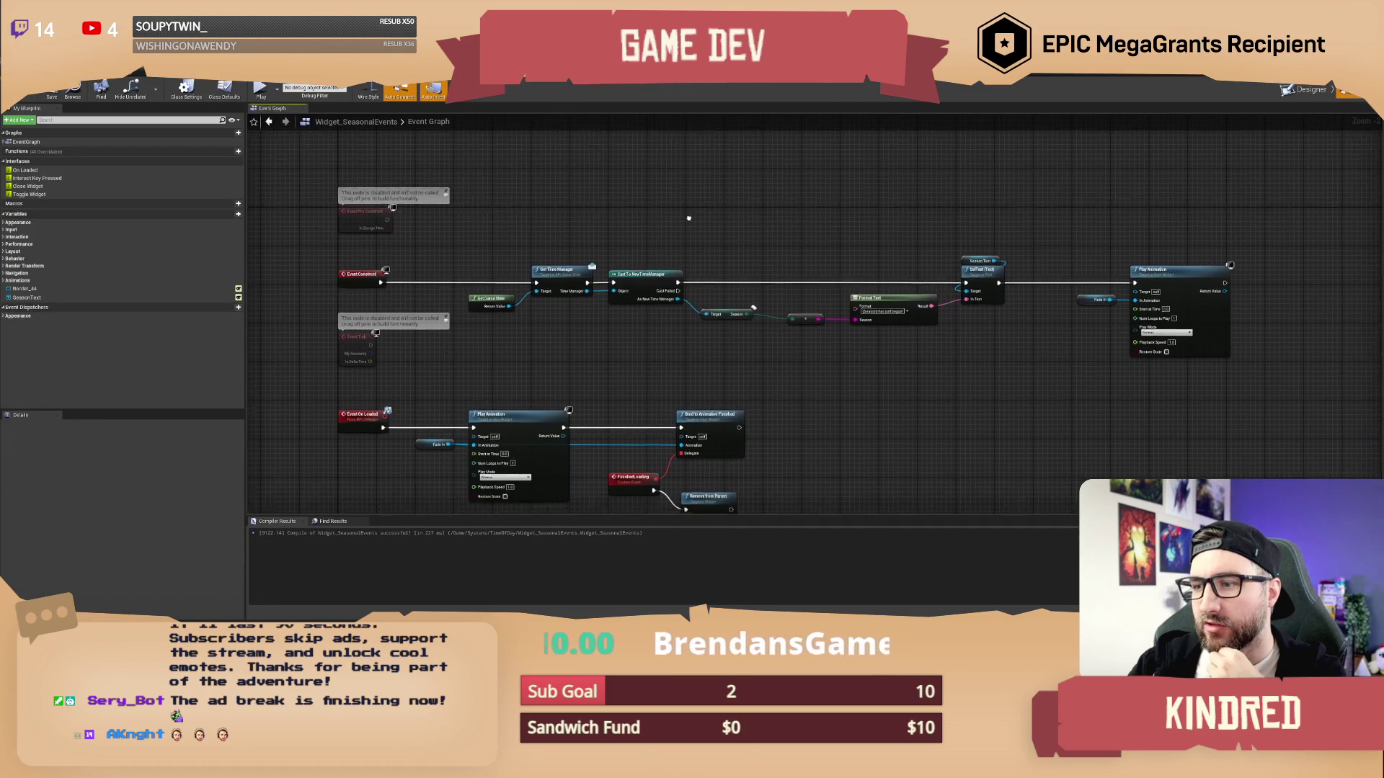
# In the Designer, stretch the Render Opacity fade end key from 0.50 s to 1.85 s and preview it
pyautogui.click(1306, 92)
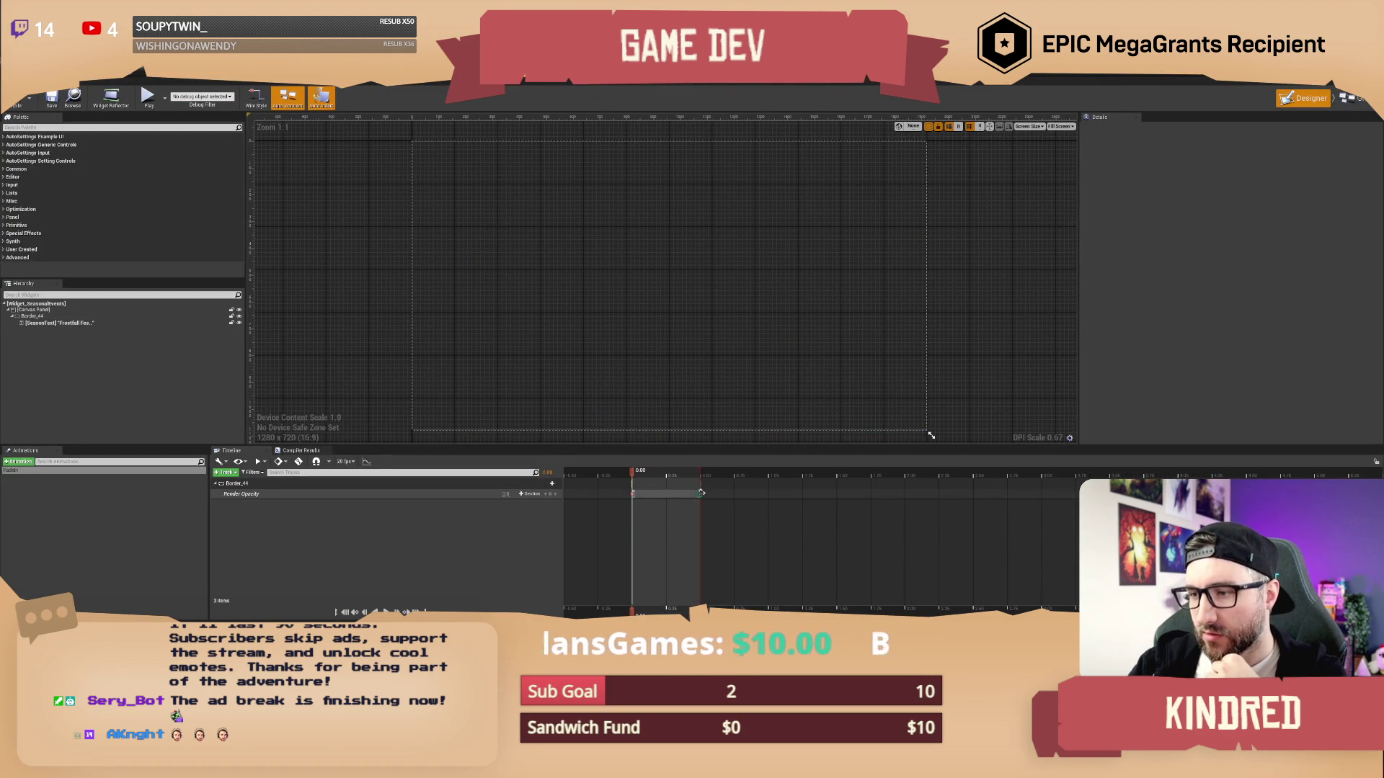
pyautogui.moveTo(700, 492); pyautogui.dragTo(905, 493)
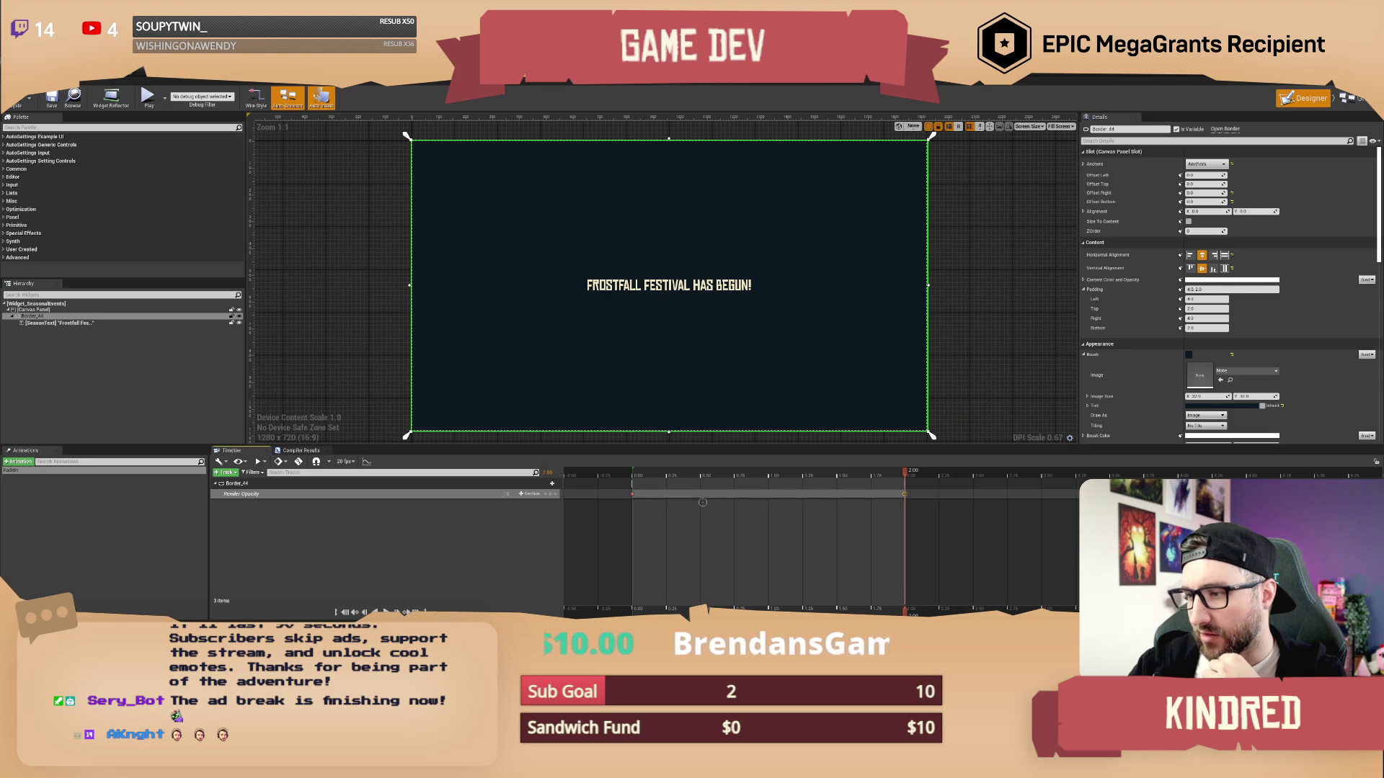
pyautogui.moveTo(656, 476)
pyautogui.mouseDown()
pyautogui.moveTo(632, 481)
pyautogui.moveTo(901, 496)
pyautogui.moveTo(632, 499)
pyautogui.mouseUp()
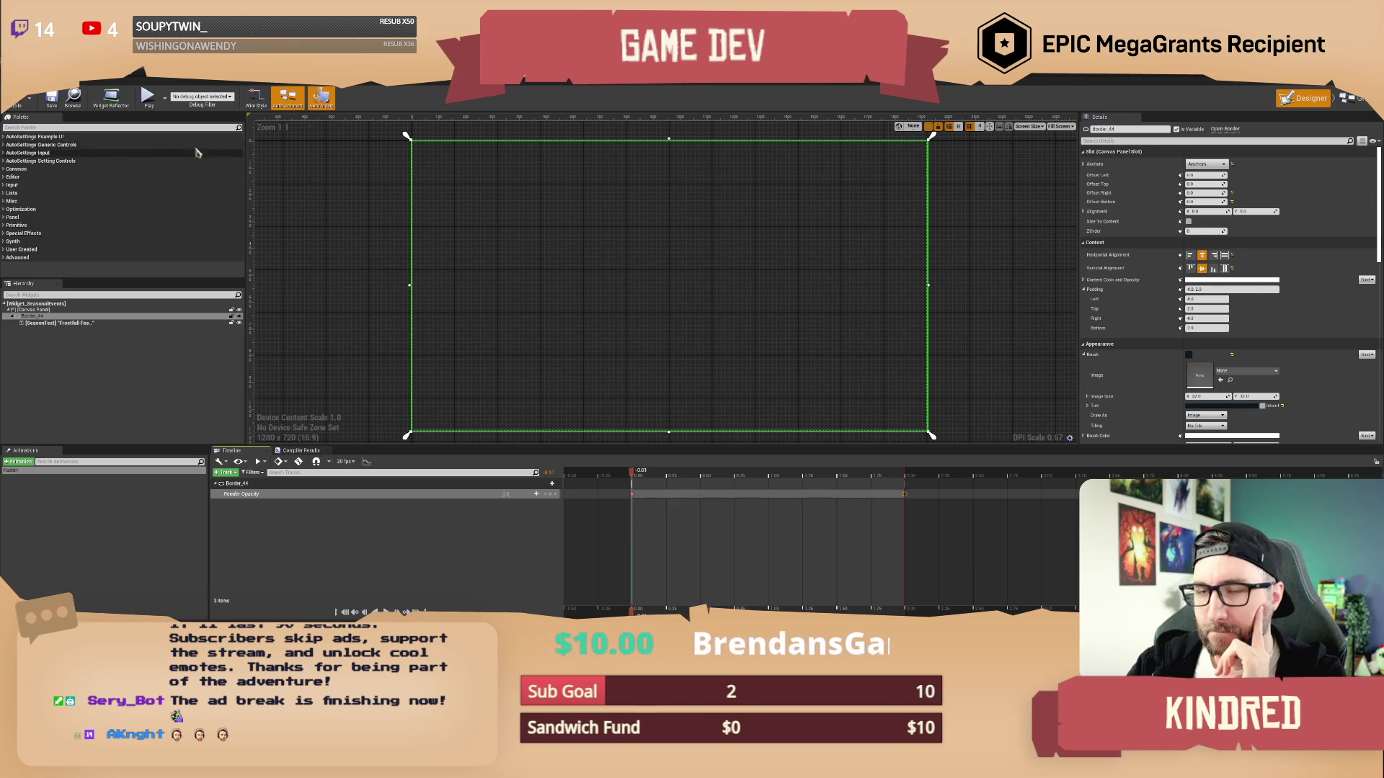
pyautogui.click(690, 99)
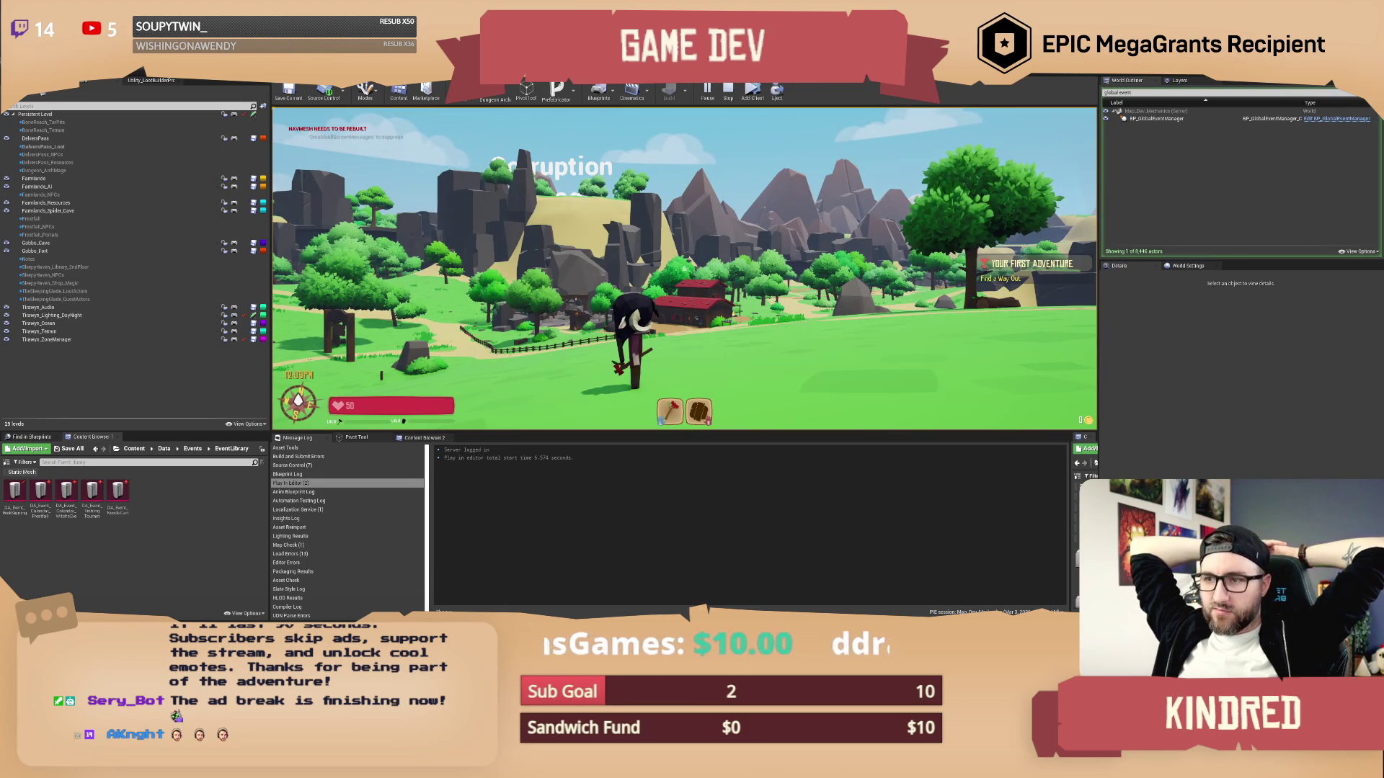
# Run the character across the field toward the red barn in the play-test
pyautogui.press('w')
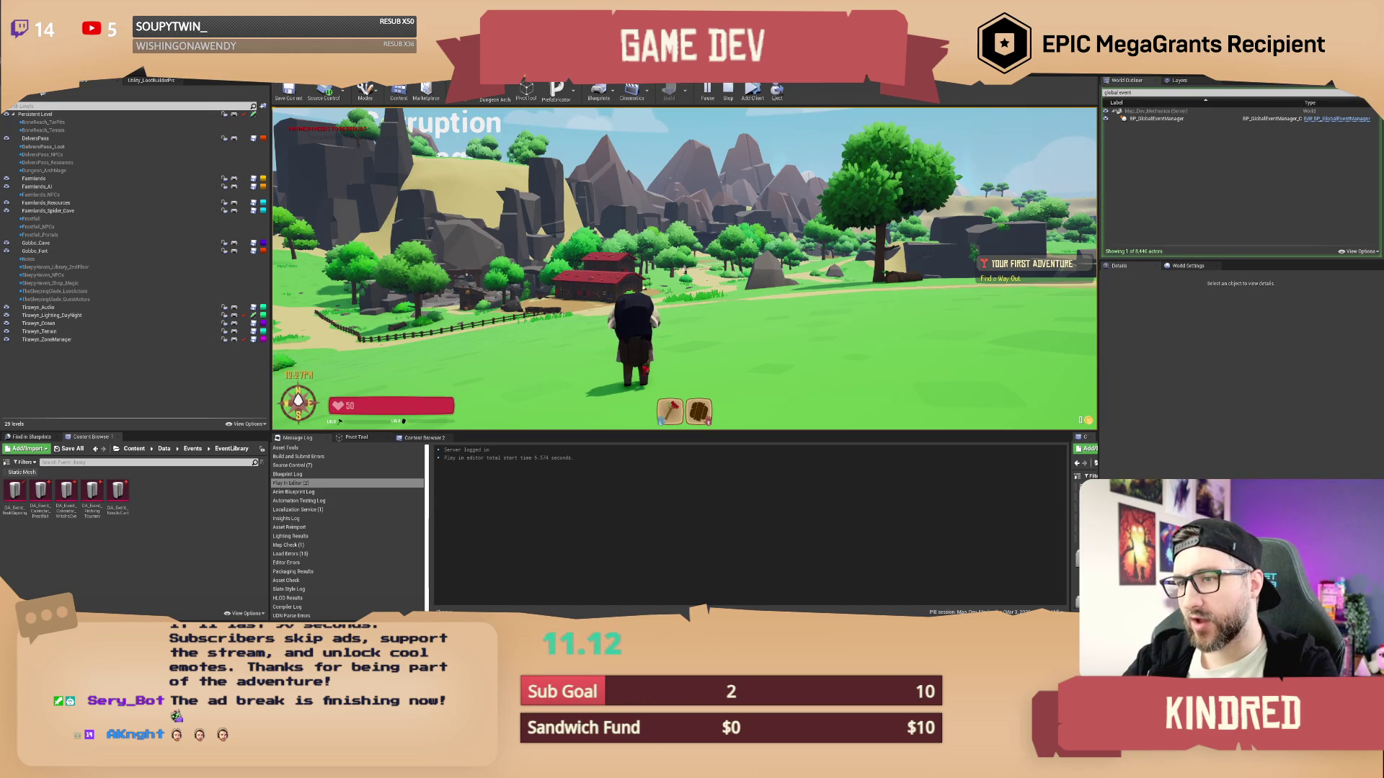
pyautogui.press('w')
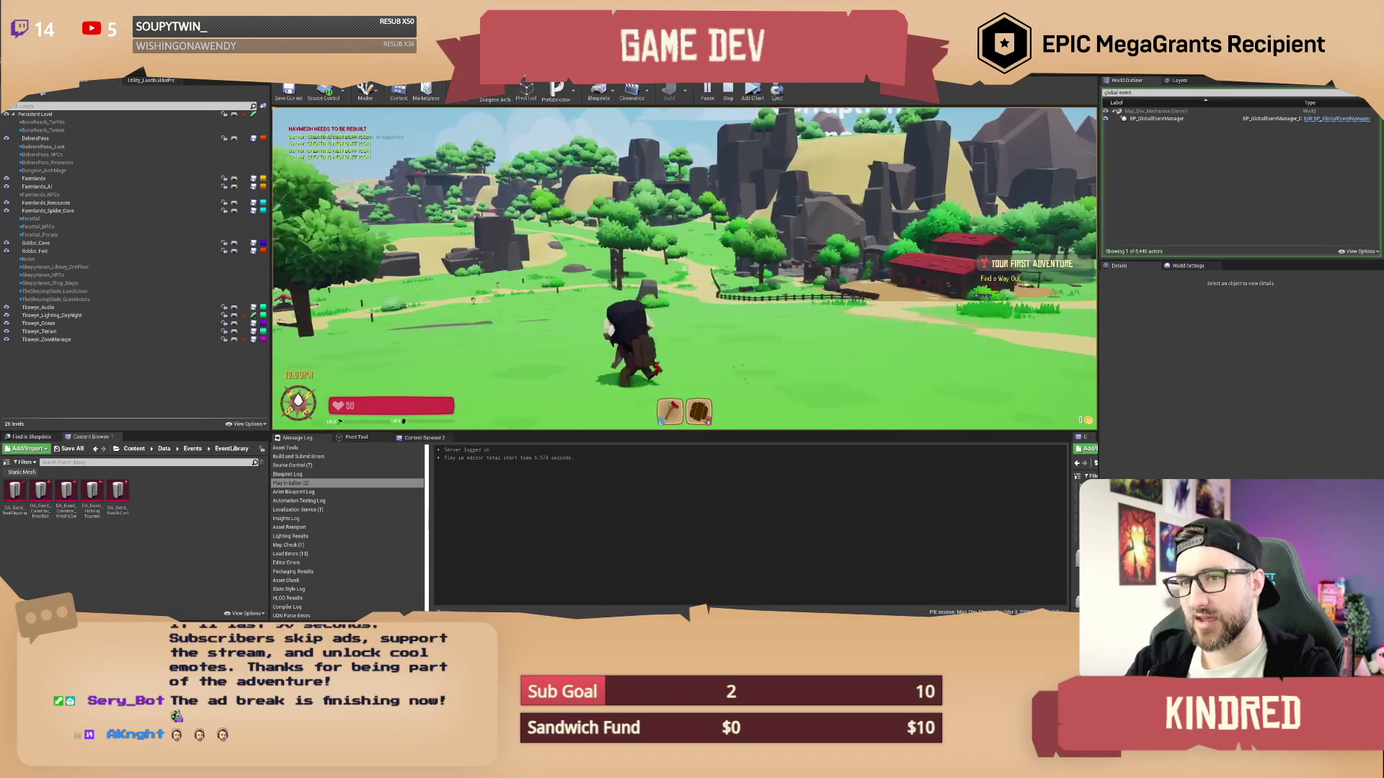
pyautogui.press('w')
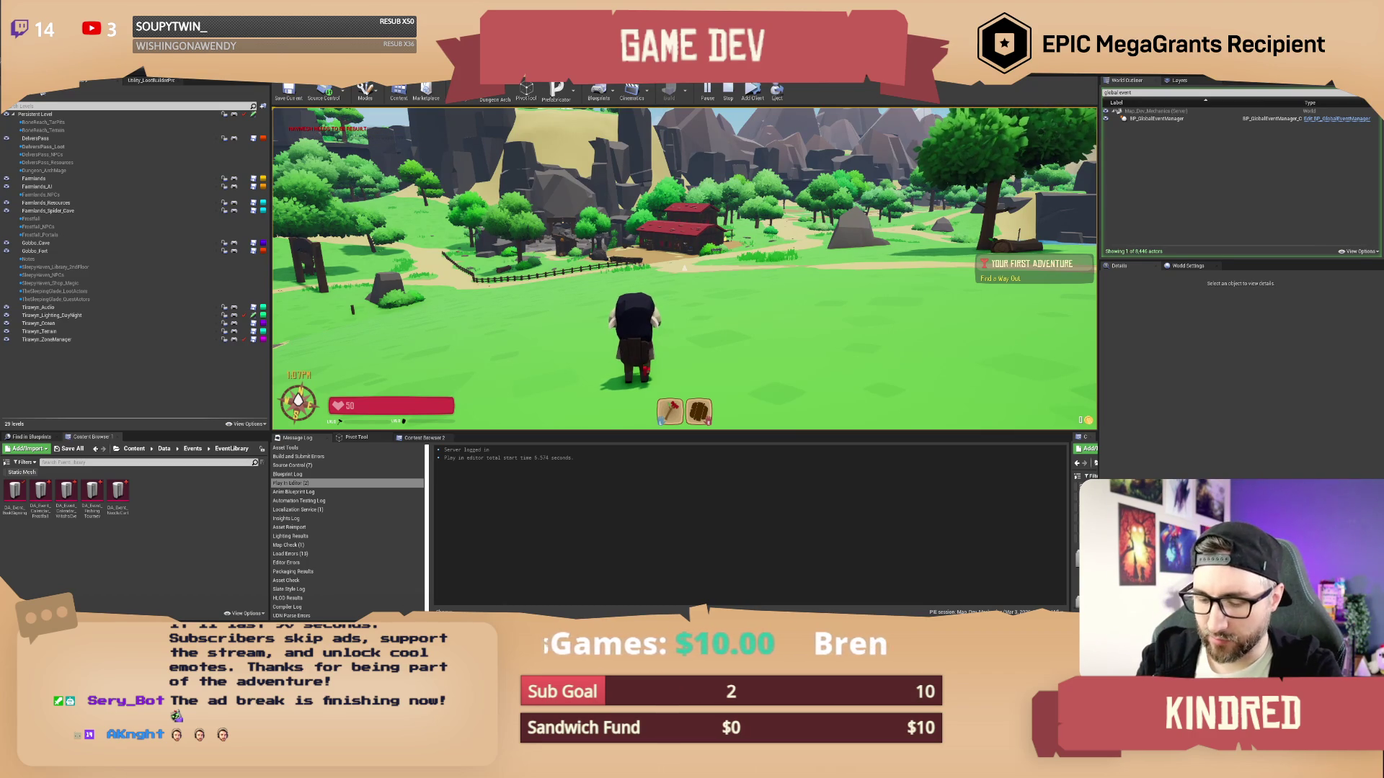
# Enter chat commands /setday 14, /setseason winter, /setday 15 and /settime 2499
pyautogui.press('Return')
pyautogui.write('/set')
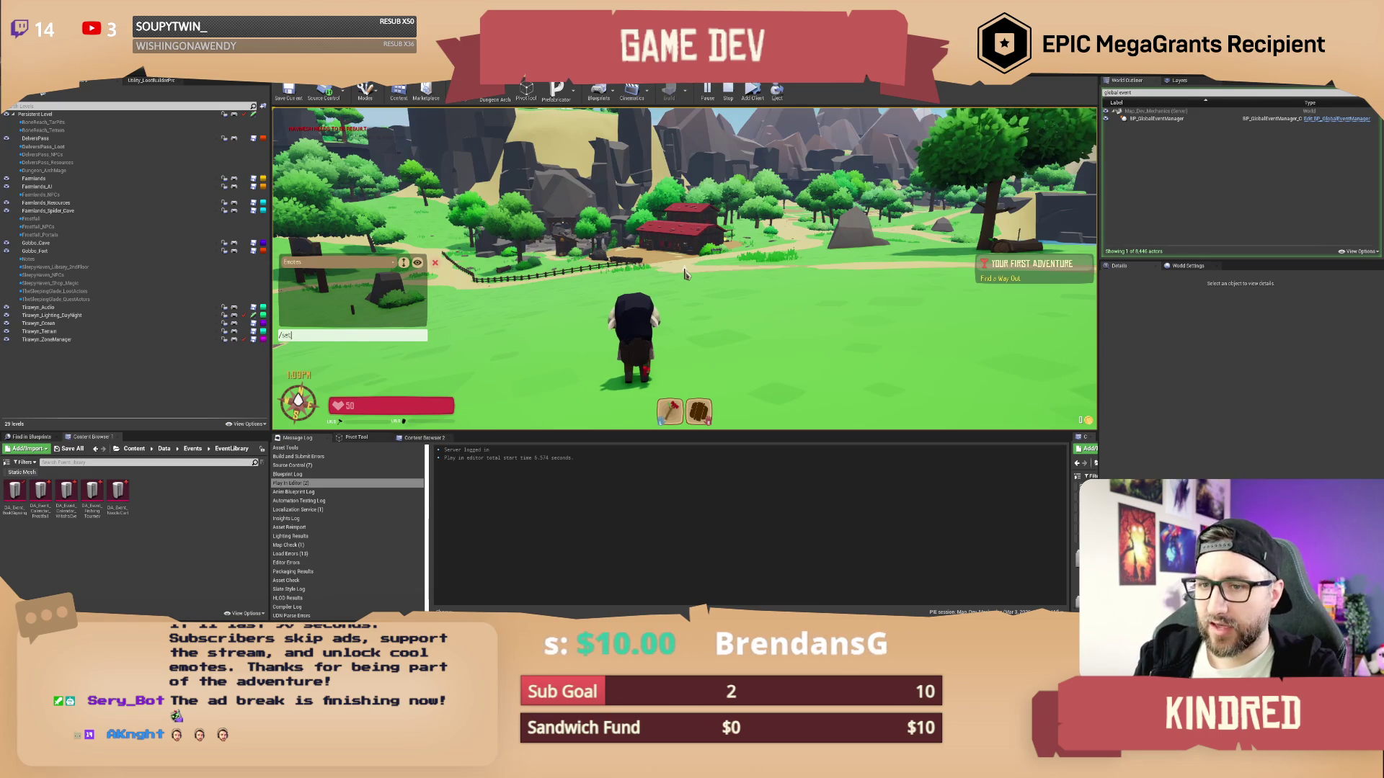
pyautogui.write('day 14')
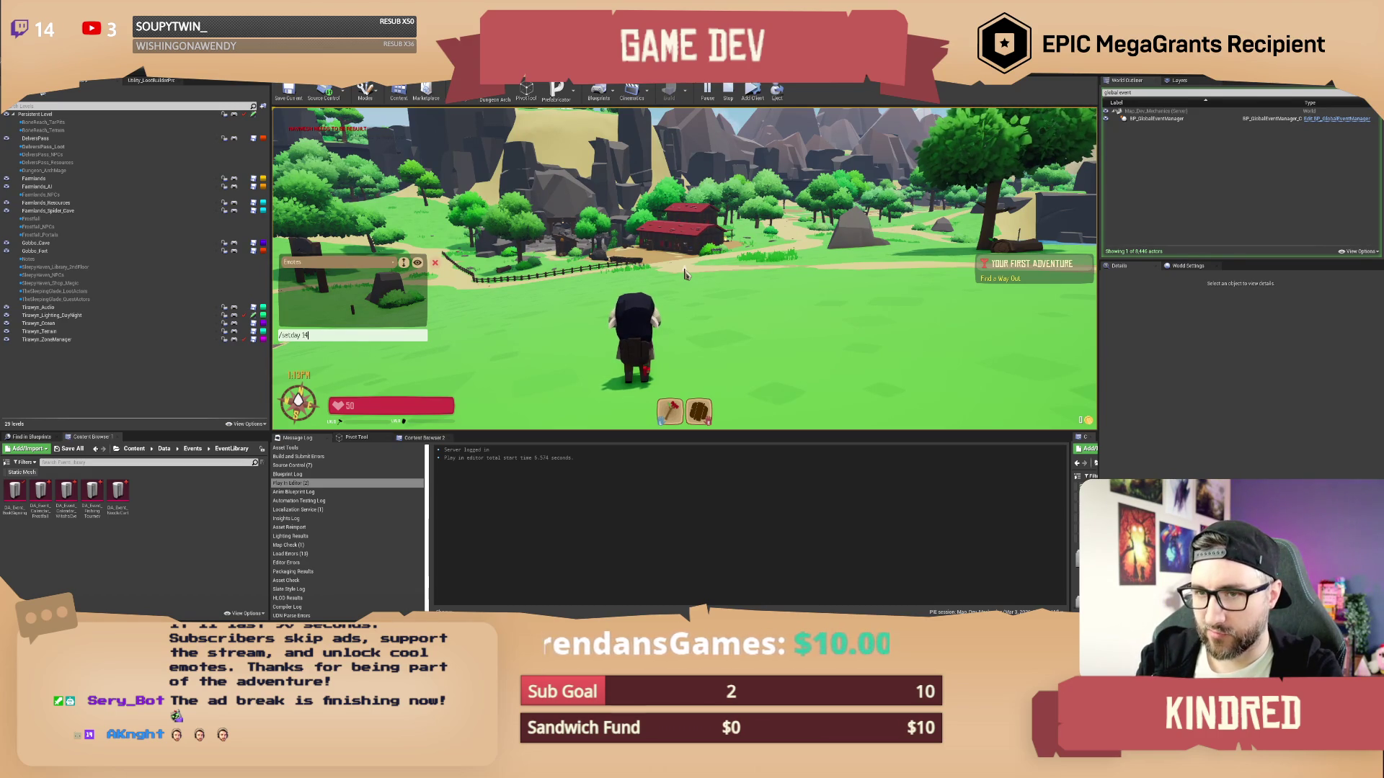
pyautogui.press('Return')
pyautogui.write('/setse')
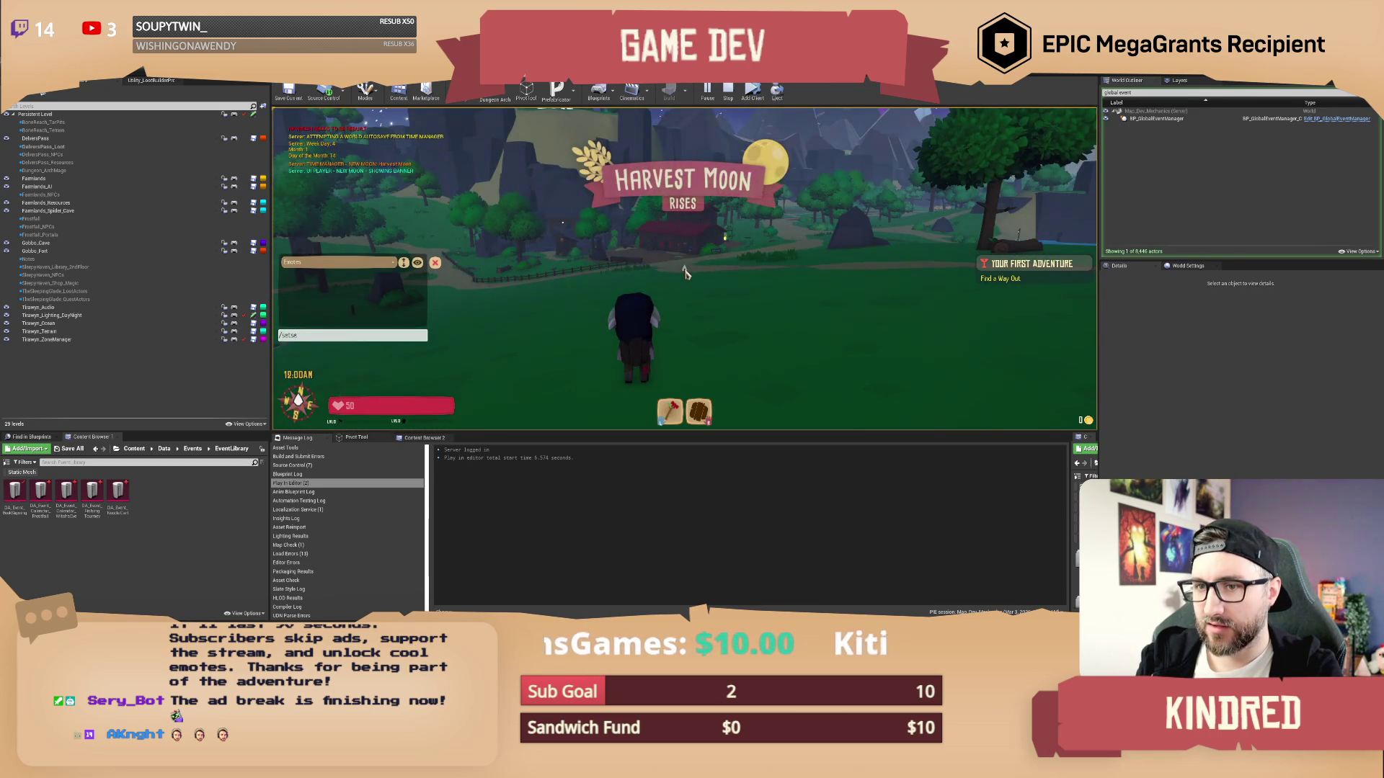
pyautogui.write('ason ')
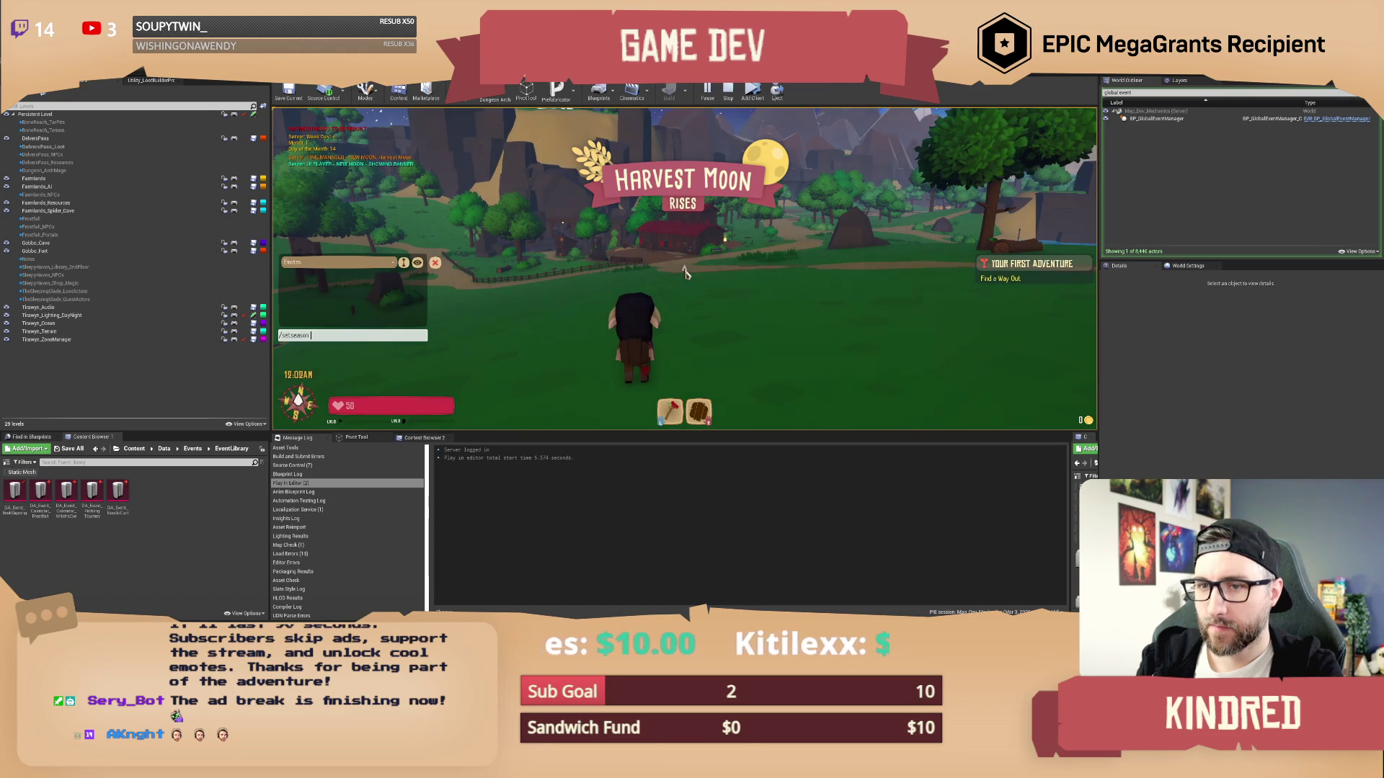
pyautogui.write('nter')
pyautogui.press('Return')
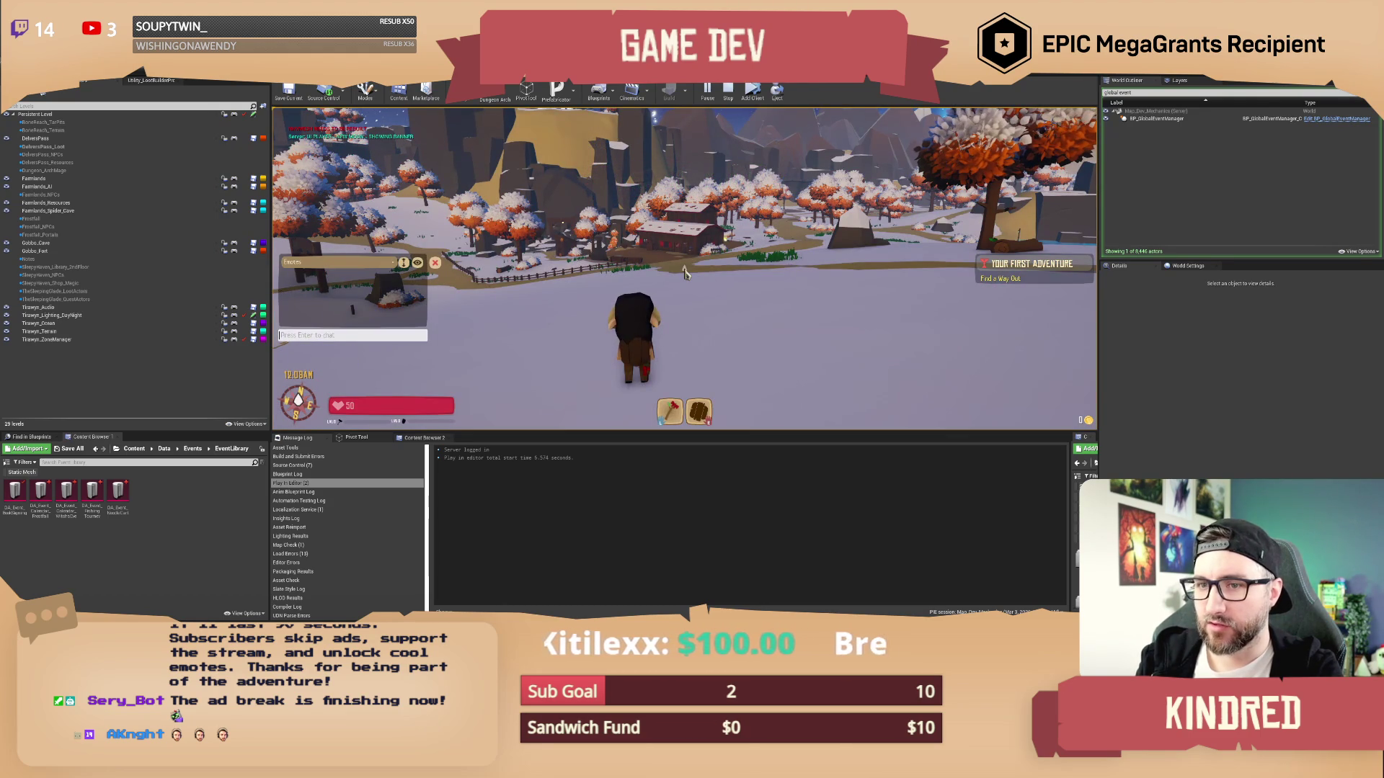
pyautogui.write('/')
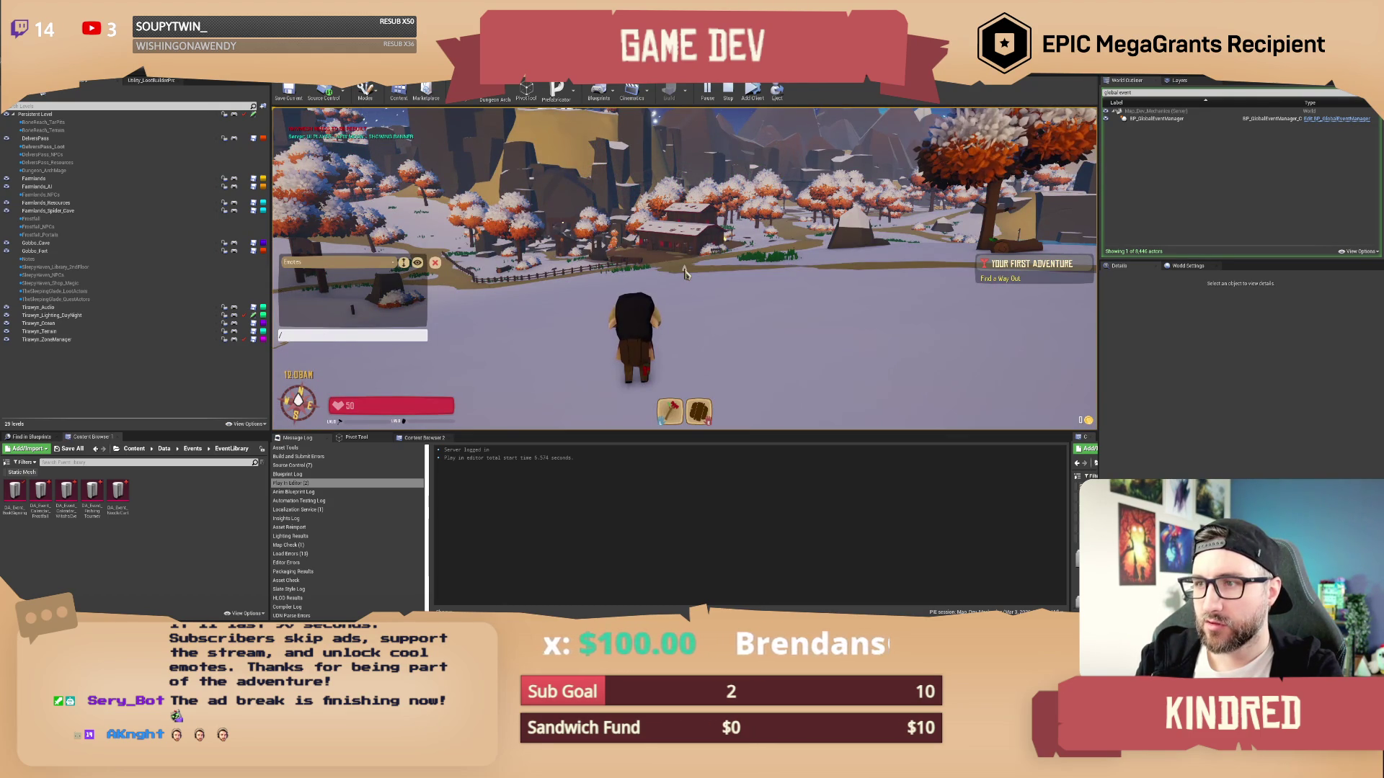
pyautogui.write('setday 15')
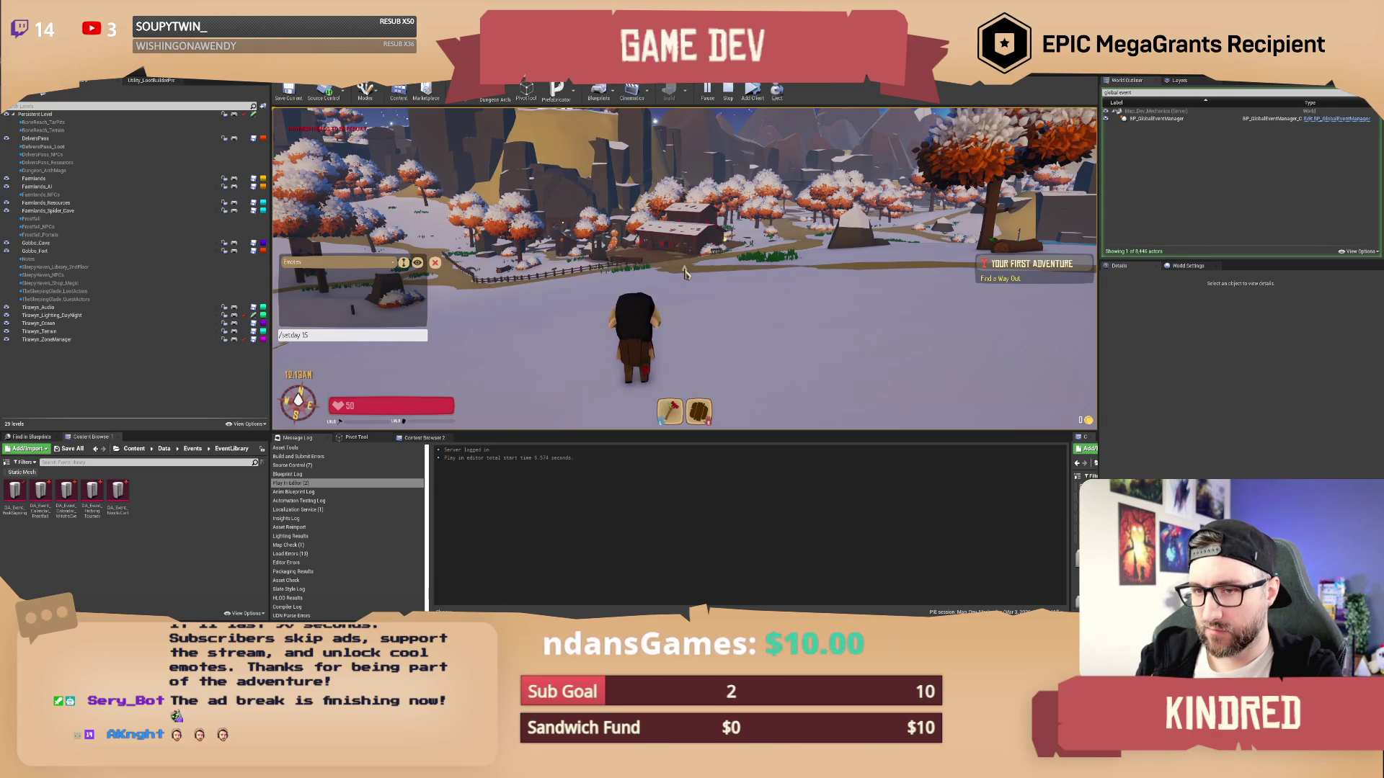
pyautogui.press('Return')
pyautogui.write('/settime 2')
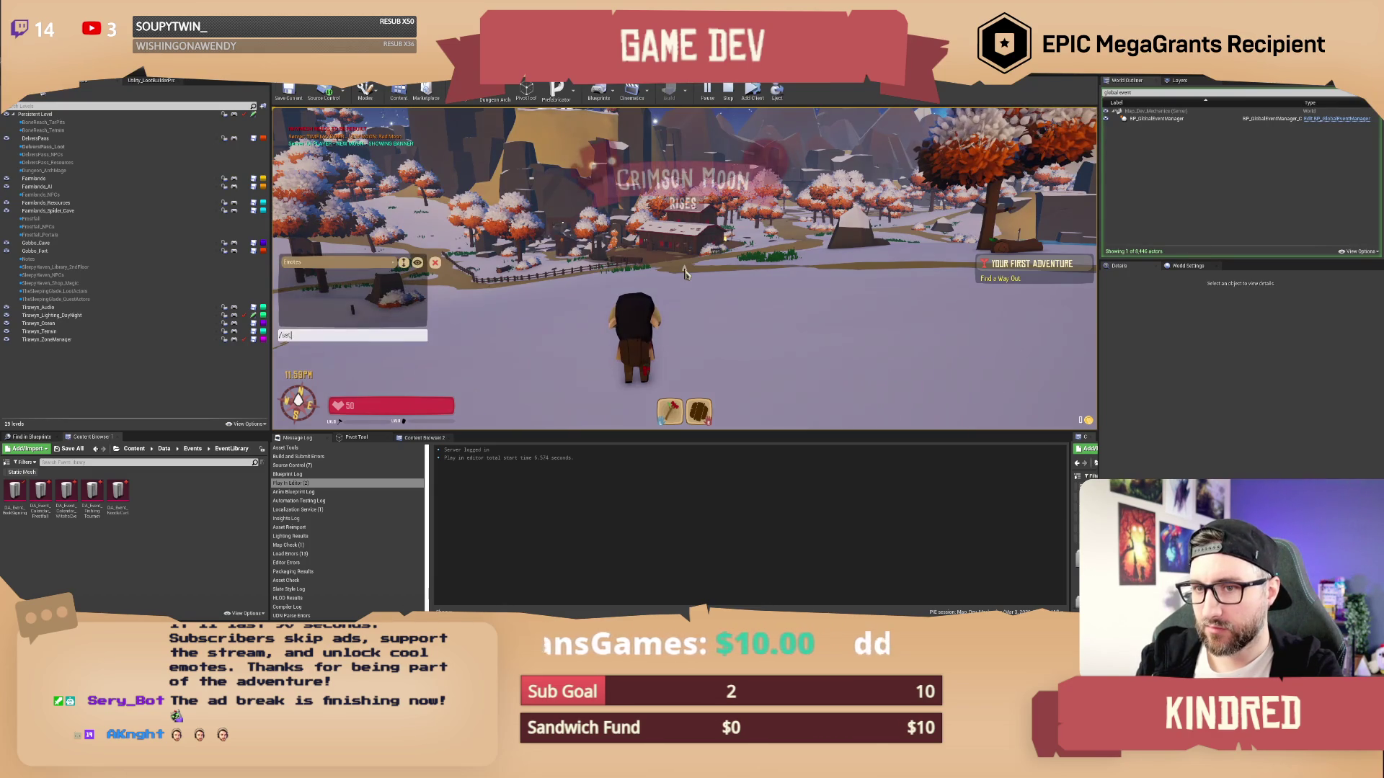
pyautogui.write('499')
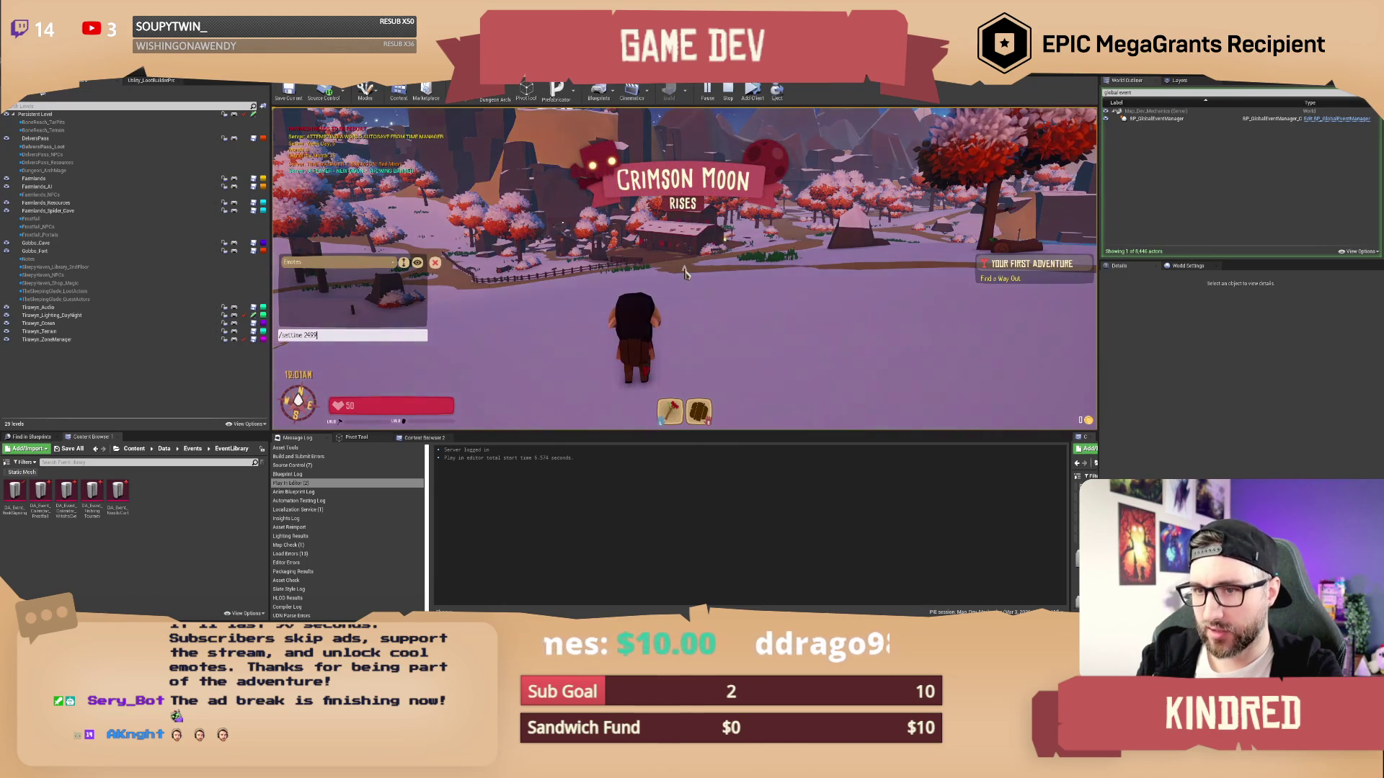
pyautogui.press('Return')
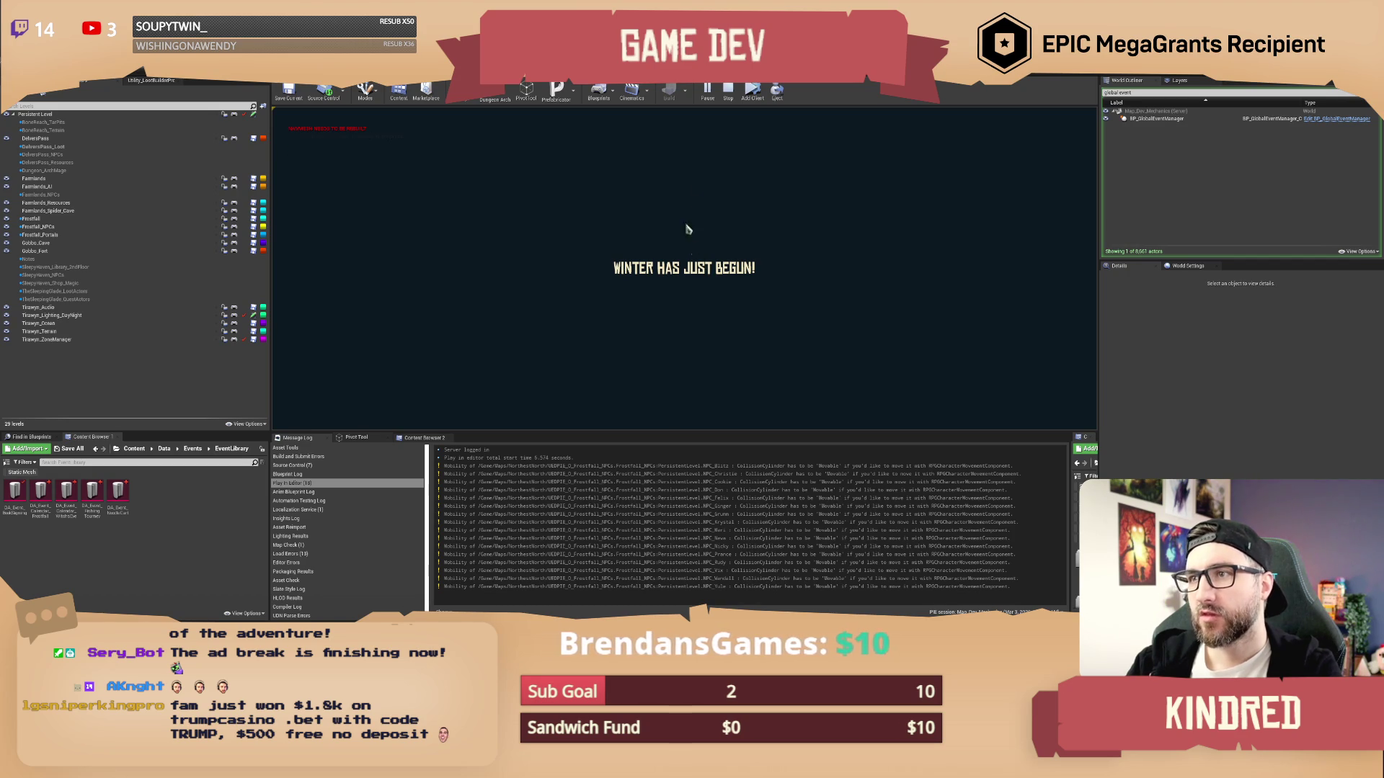
# End the play-test and pan the event graph to the Add to Viewport, GET and LAST INDEX nodes
pyautogui.click(728, 90)
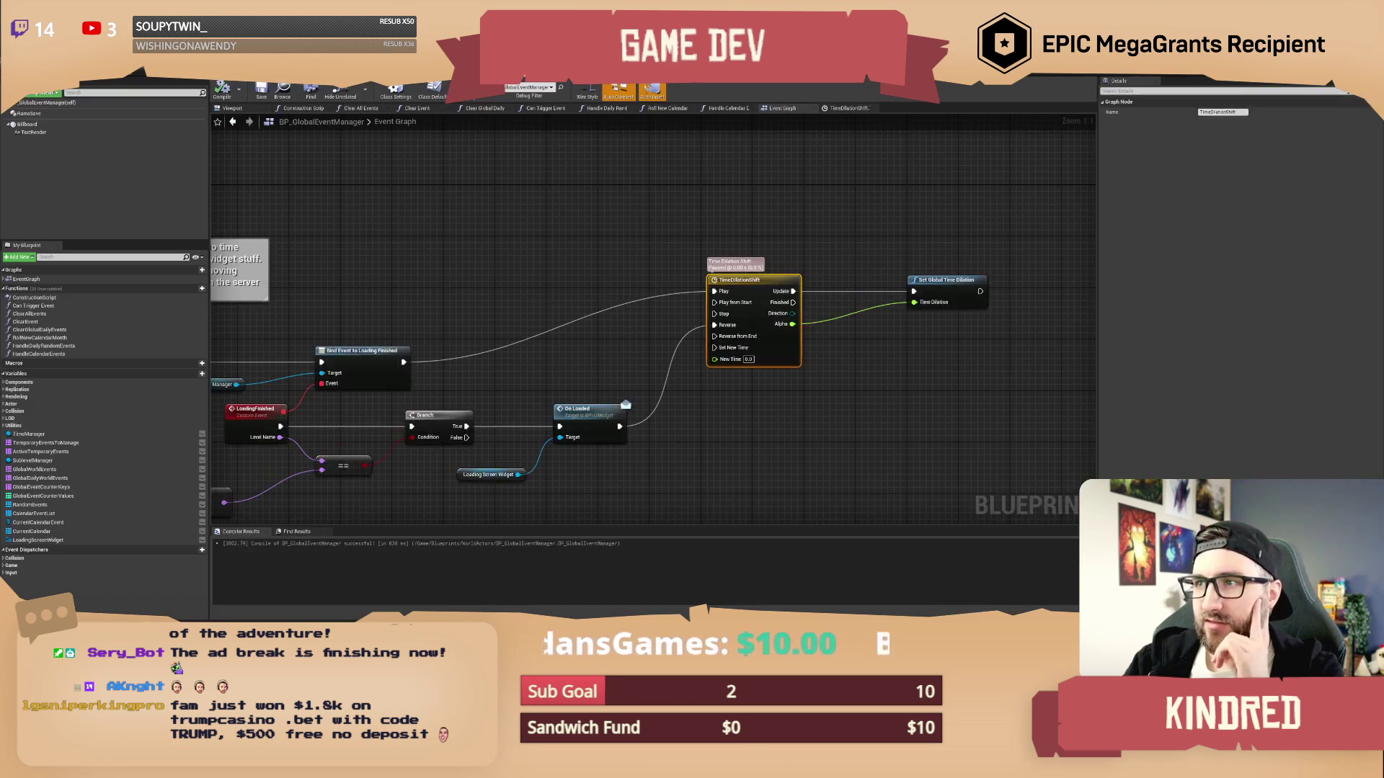
pyautogui.moveTo(609, 270); pyautogui.dragTo(620, 238)
pyautogui.moveTo(690, 432); pyautogui.dragTo(750, 392)
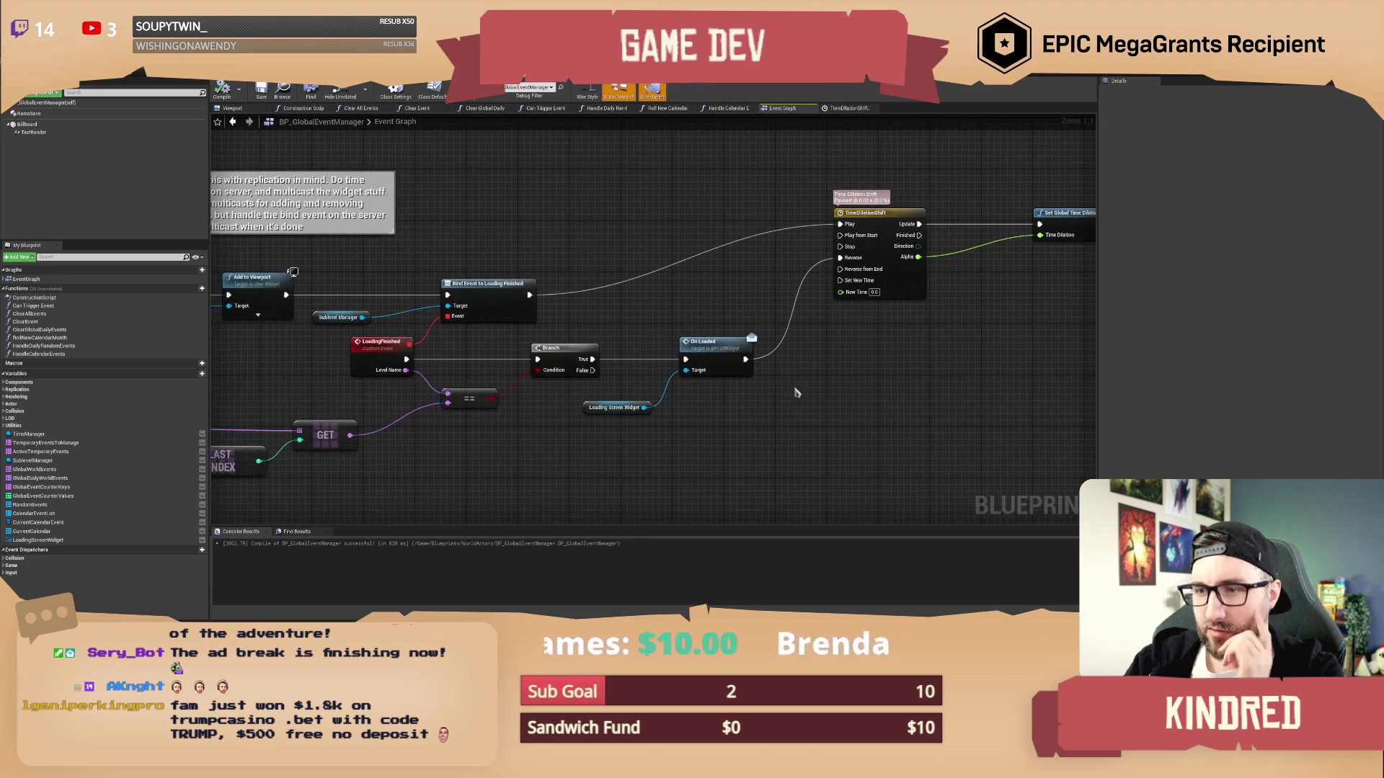
pyautogui.moveTo(642, 330); pyautogui.dragTo(775, 288)
# Inspect the Branch and LoadingFinished node actions and bring TimeDilationShift's outputs into view
pyautogui.rightClick(637, 313)
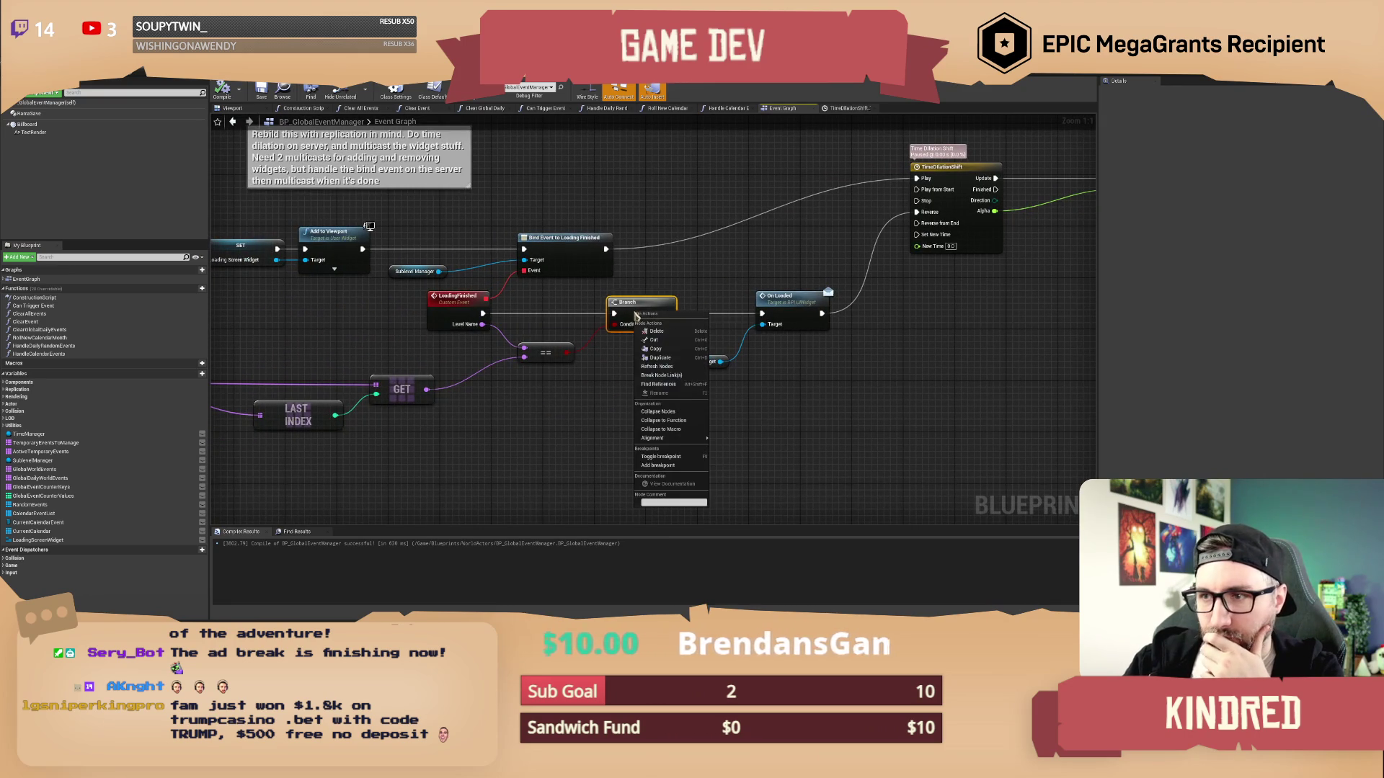
pyautogui.click(587, 307)
pyautogui.rightClick(451, 303)
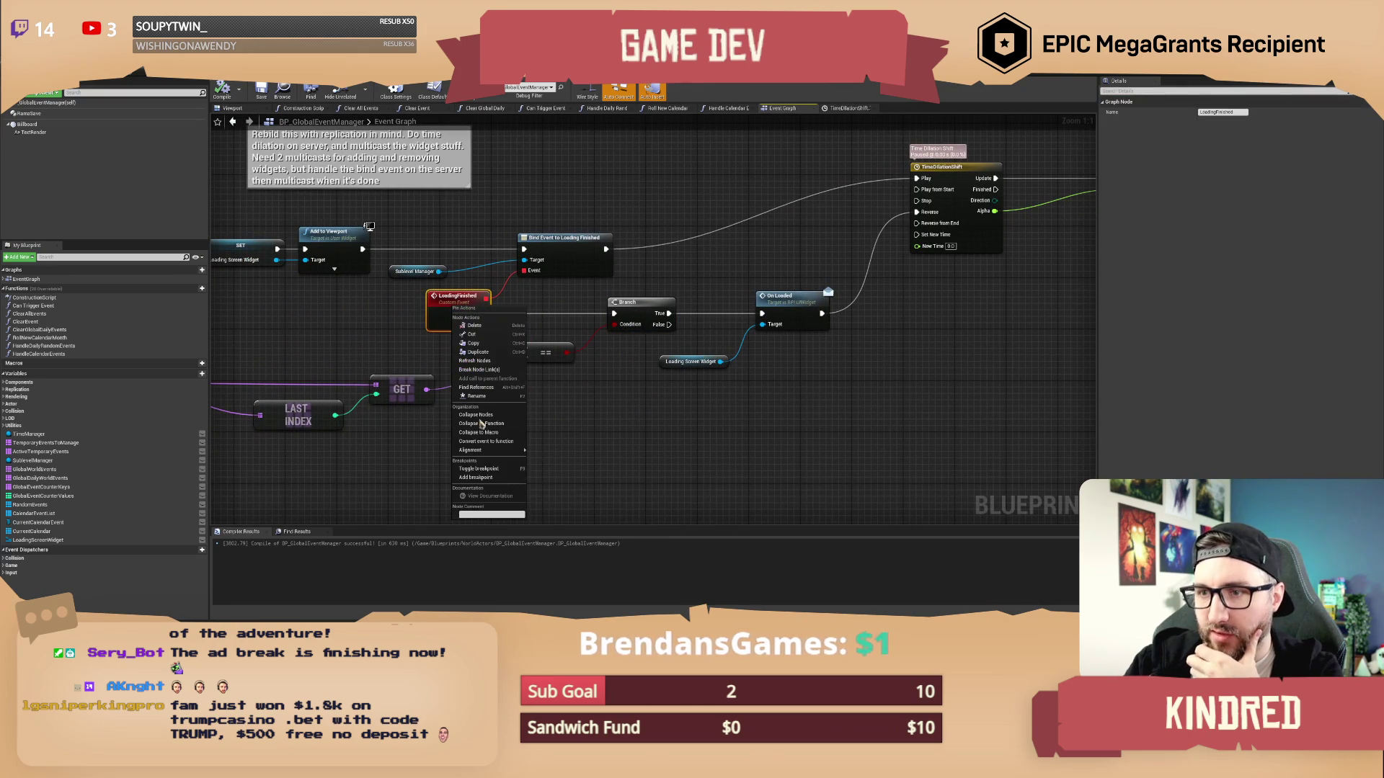
pyautogui.click(569, 432)
pyautogui.moveTo(569, 432); pyautogui.dragTo(677, 459)
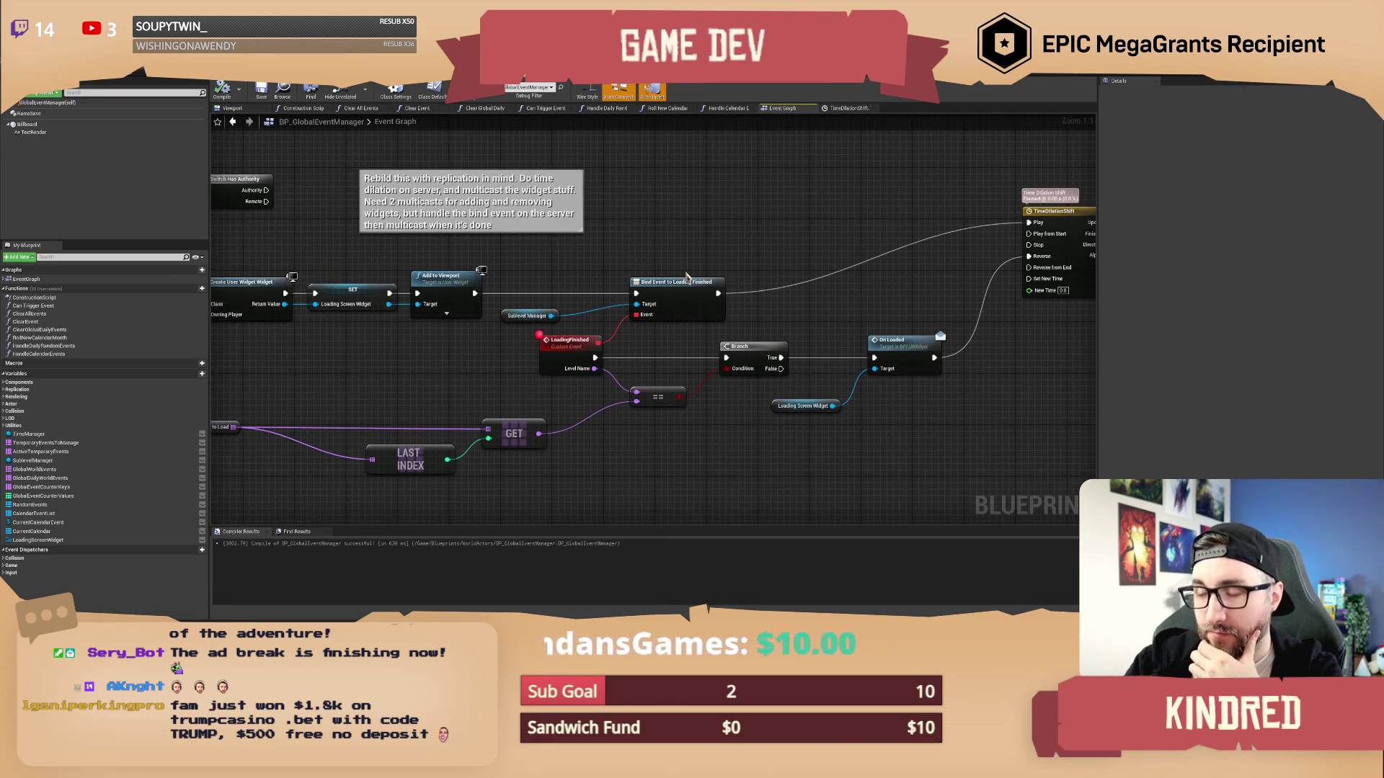
pyautogui.moveTo(766, 247)
pyautogui.mouseDown()
pyautogui.moveTo(425, 261)
pyautogui.moveTo(486, 261)
pyautogui.moveTo(502, 286)
pyautogui.mouseUp()
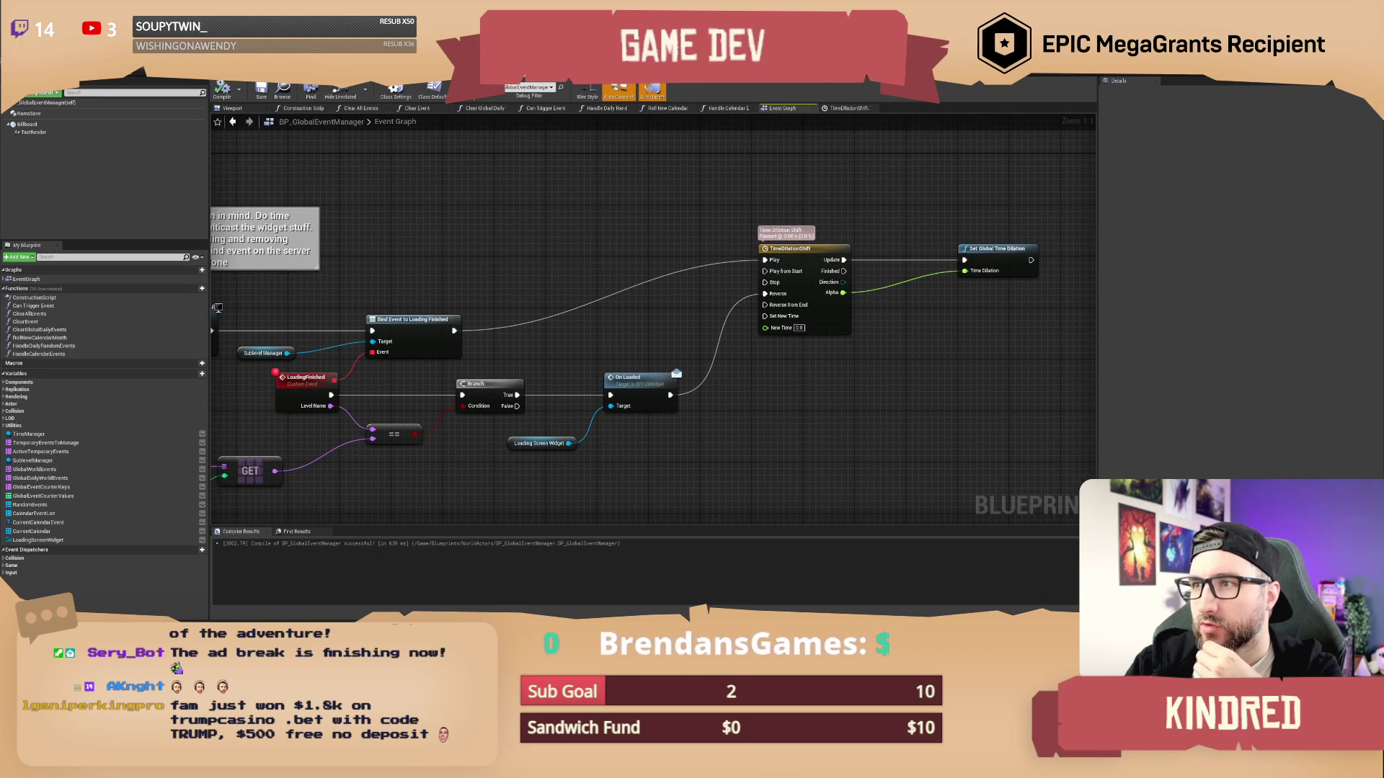
pyautogui.click(653, 76)
# Preview Widget_SeasonalEvents' border fade-in and shorten the animation end to about 4.92 s
pyautogui.hotkey('ctrl', 'Tab')
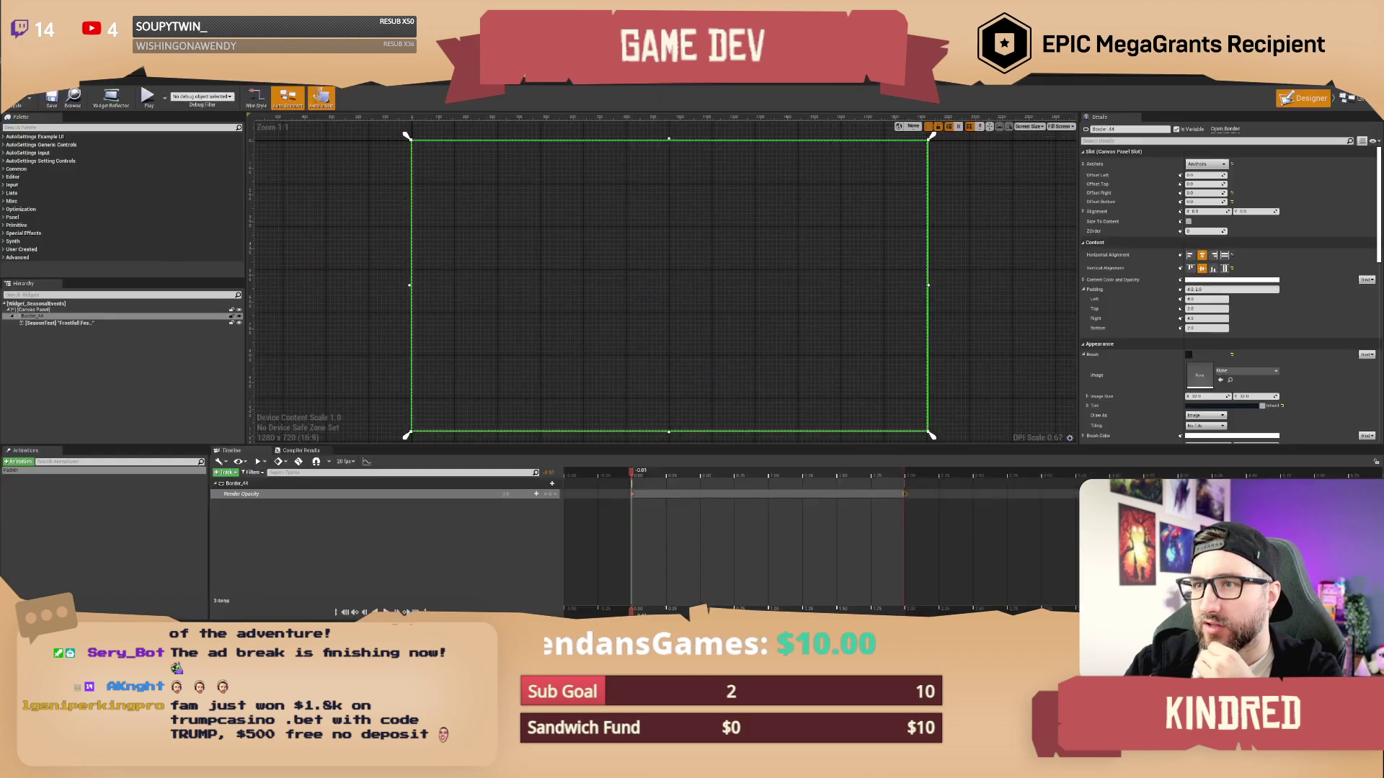
pyautogui.hotkey('ctrl', 'Tab')
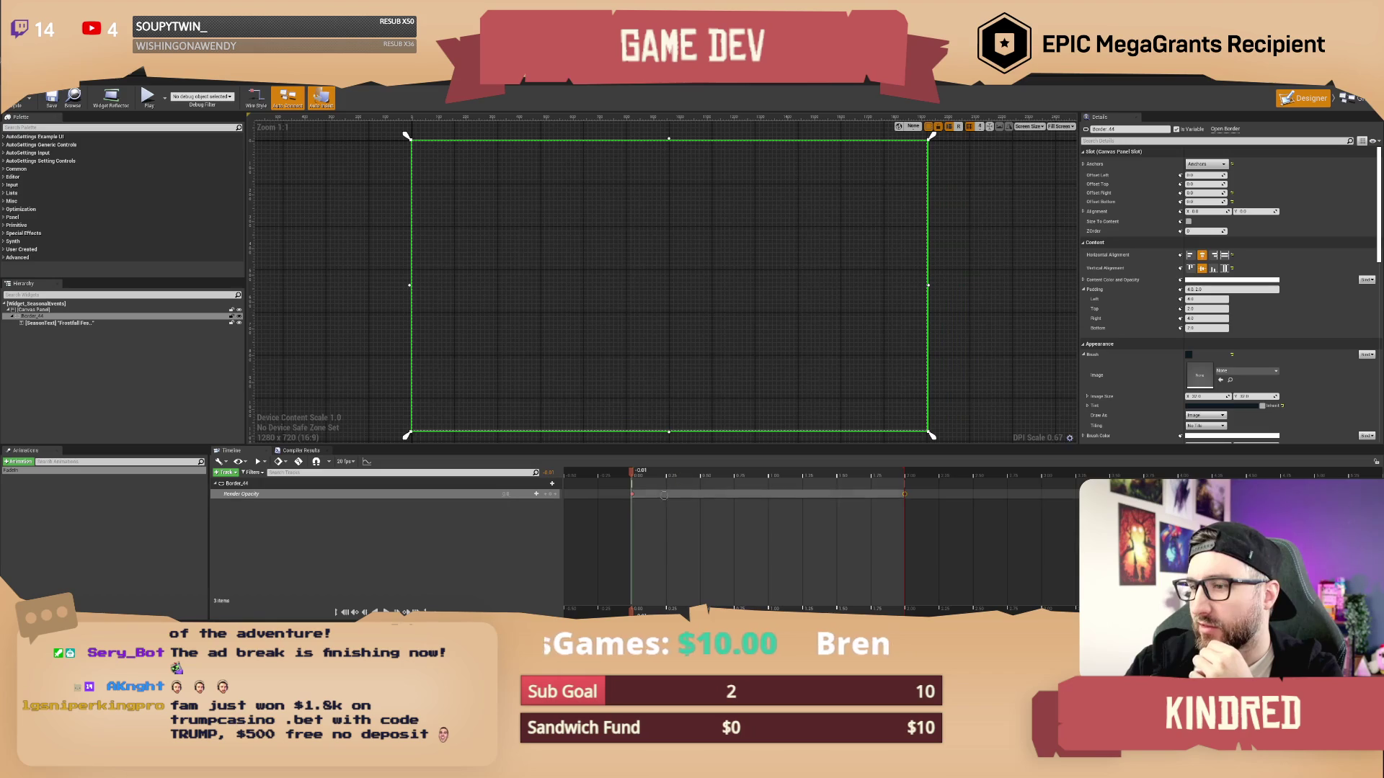
pyautogui.press('space')
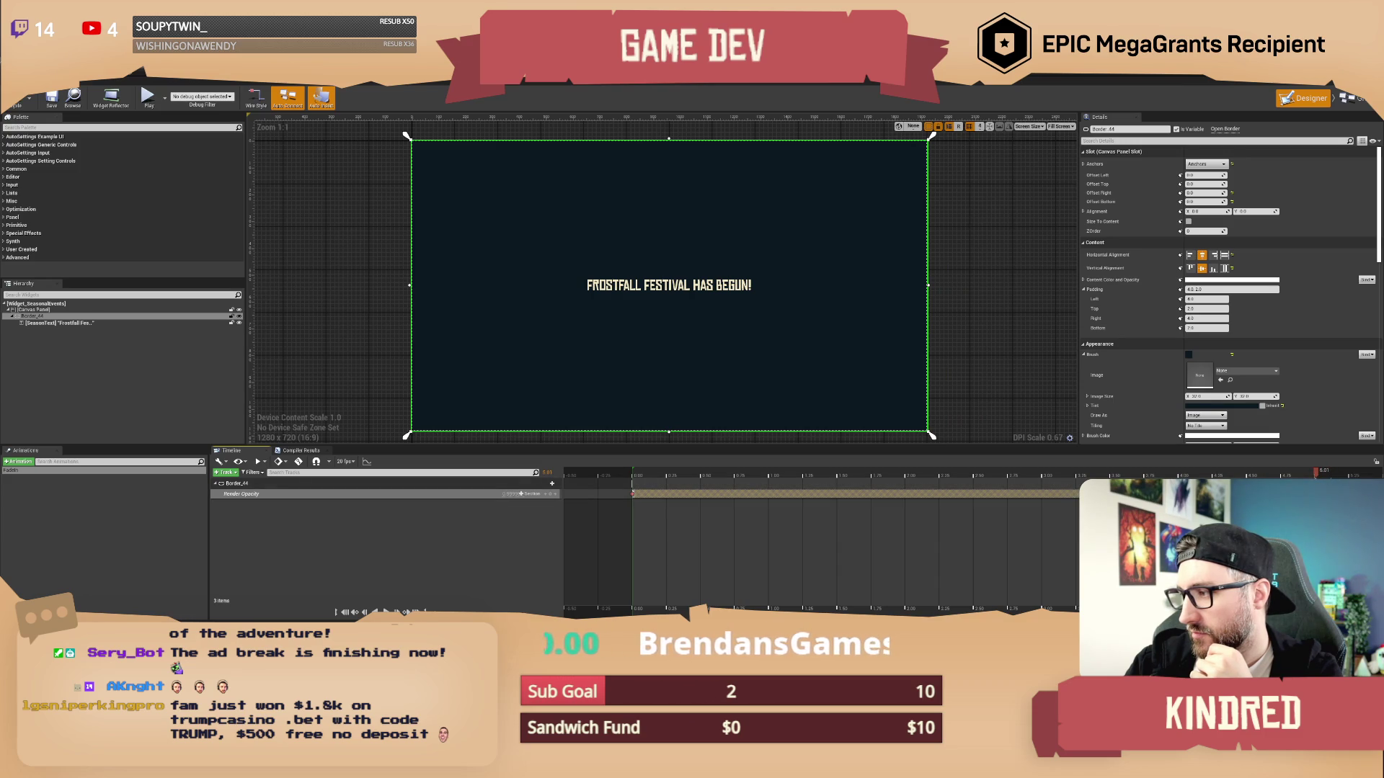
pyautogui.moveTo(1315, 472)
pyautogui.mouseDown()
pyautogui.moveTo(1303, 472)
pyautogui.moveTo(1331, 472)
pyautogui.moveTo(1319, 472)
pyautogui.mouseUp()
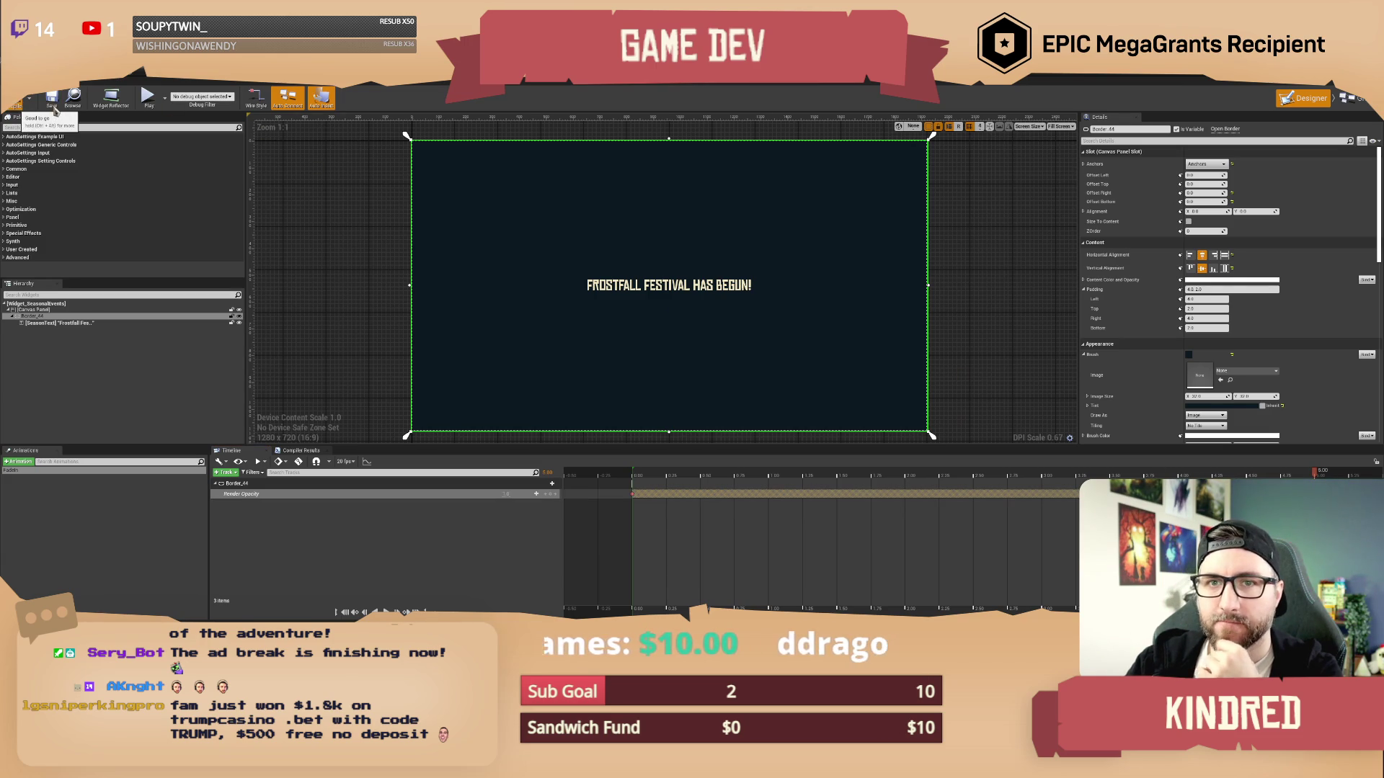
pyautogui.click(998, 473)
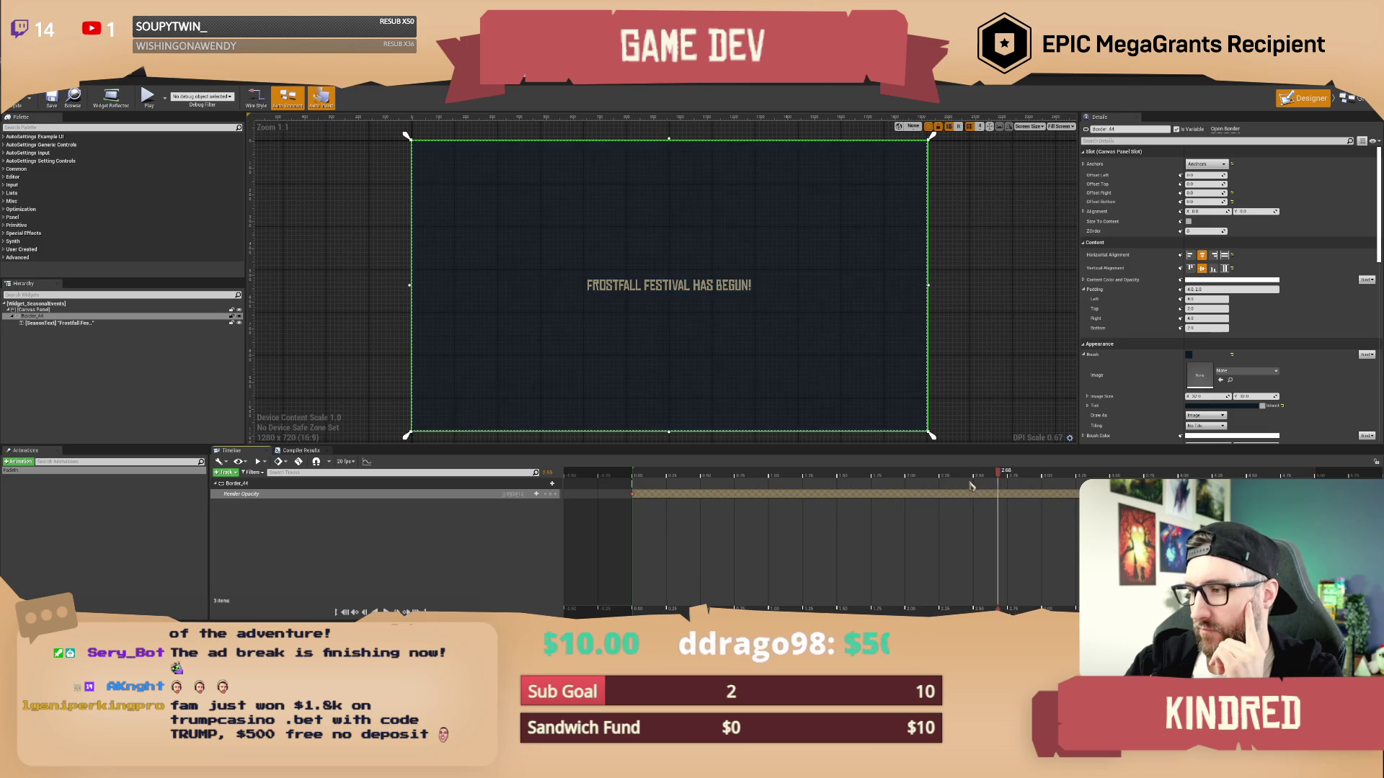
# Scrub the fade to check text opacity, then clear the fade animation from the timeline
pyautogui.moveTo(970, 475)
pyautogui.mouseDown()
pyautogui.moveTo(710, 476)
pyautogui.moveTo(856, 475)
pyautogui.moveTo(782, 476)
pyautogui.mouseUp()
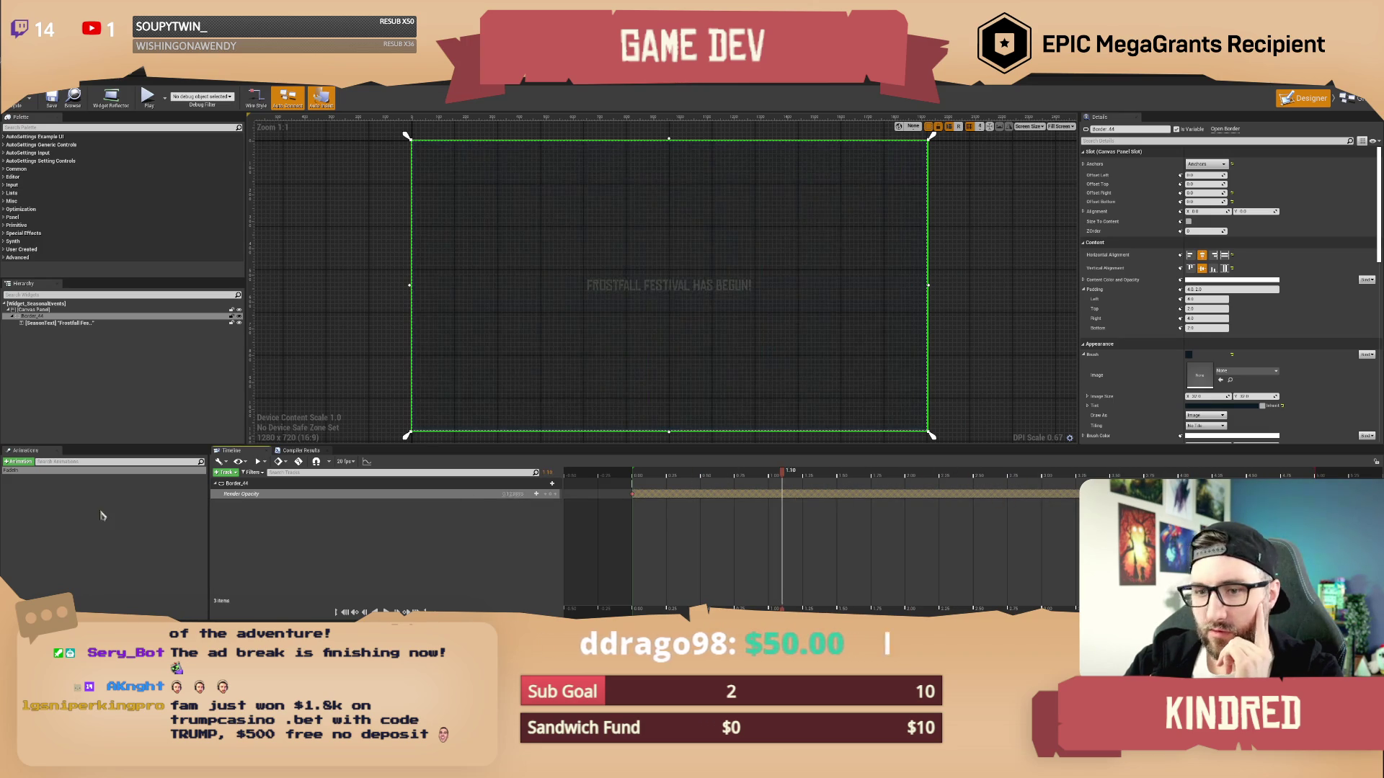
pyautogui.click(88, 513)
pyautogui.click(371, 216)
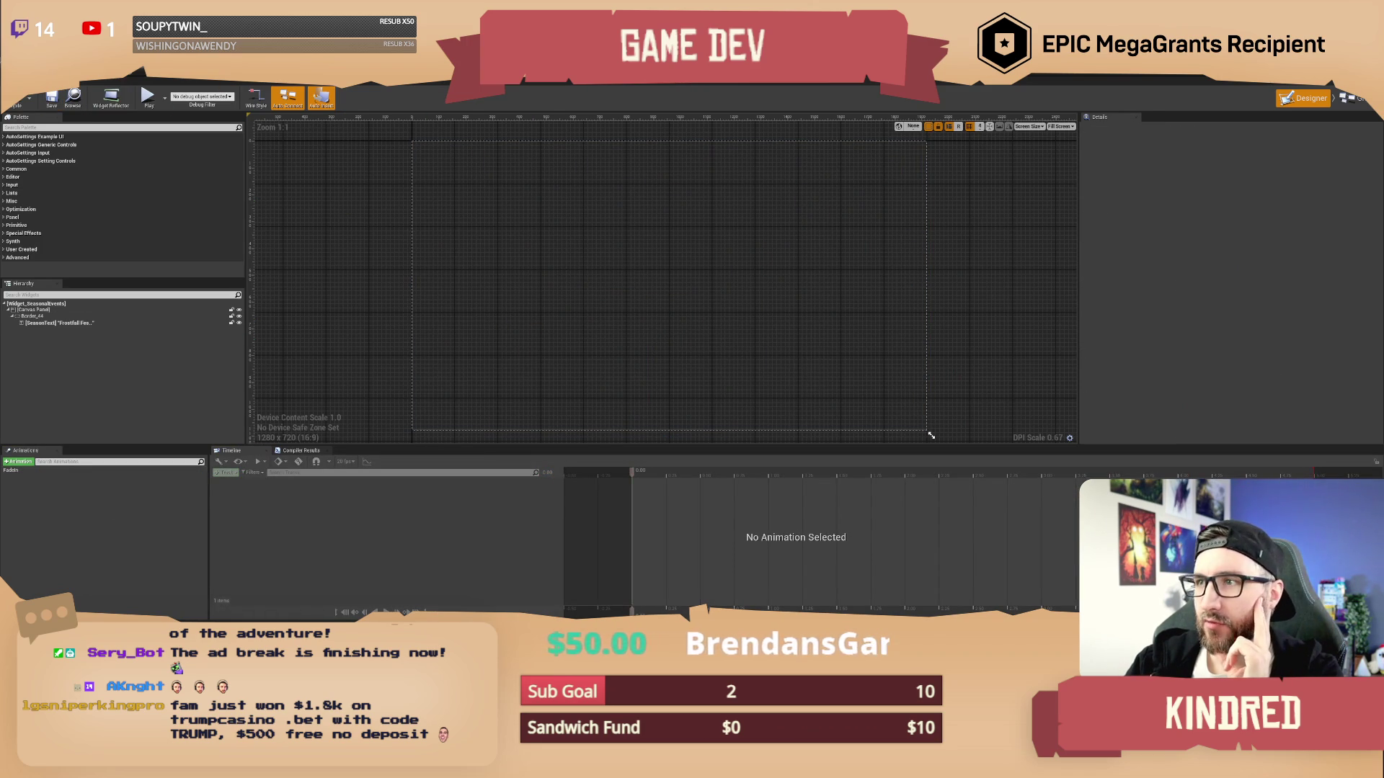
pyautogui.hotkey('alt', 'Tab')
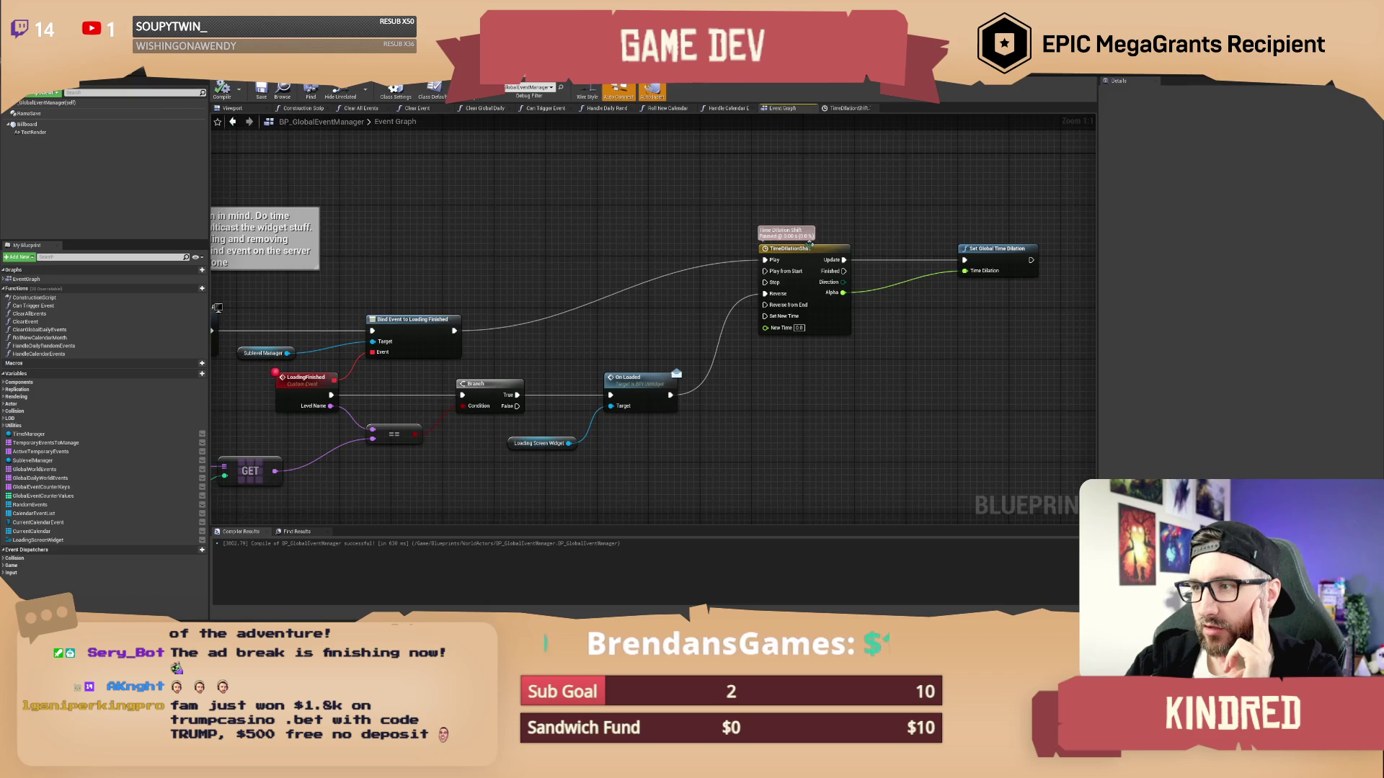
# Set TimeDilationShift's length to 5, move its end key to 5.0, and compile
pyautogui.doubleClick(810, 244)
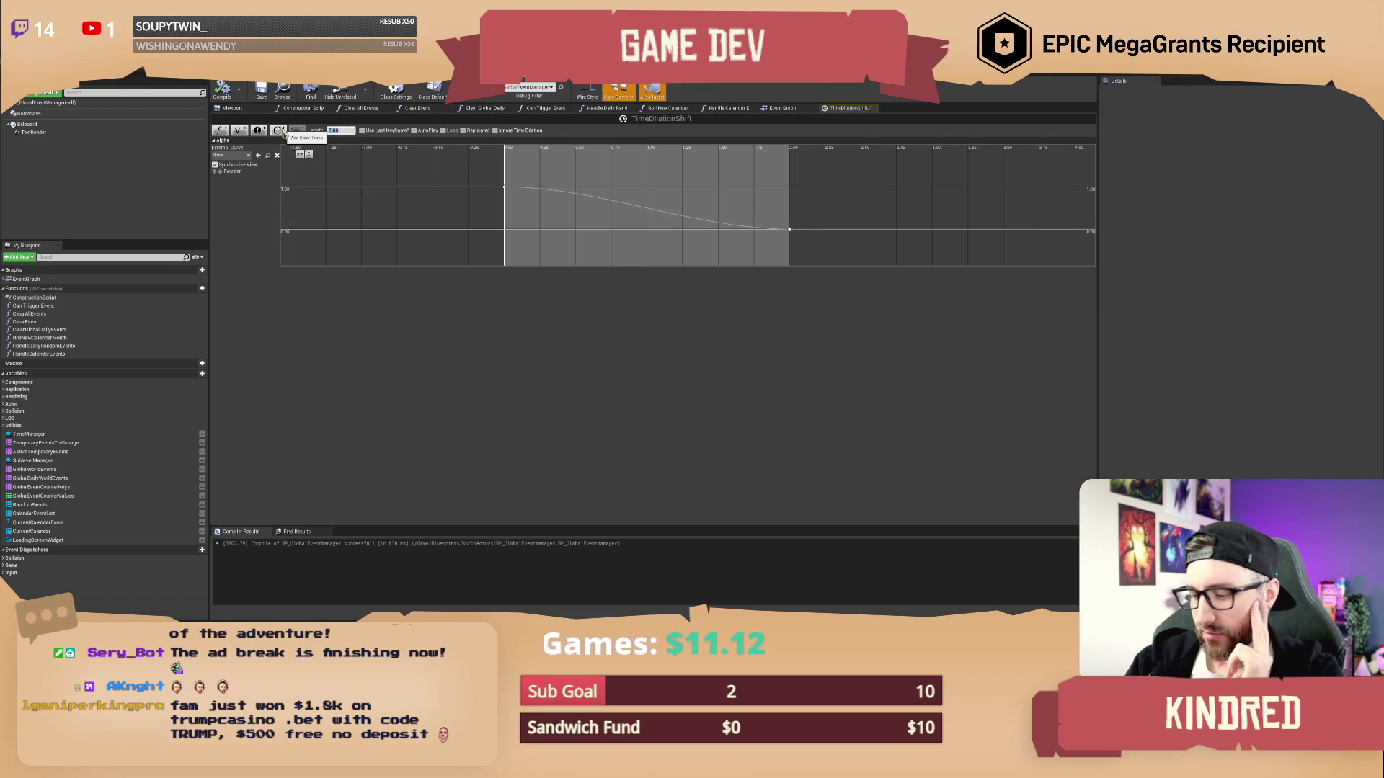
pyautogui.write('5')
pyautogui.press('Return')
pyautogui.click(789, 229)
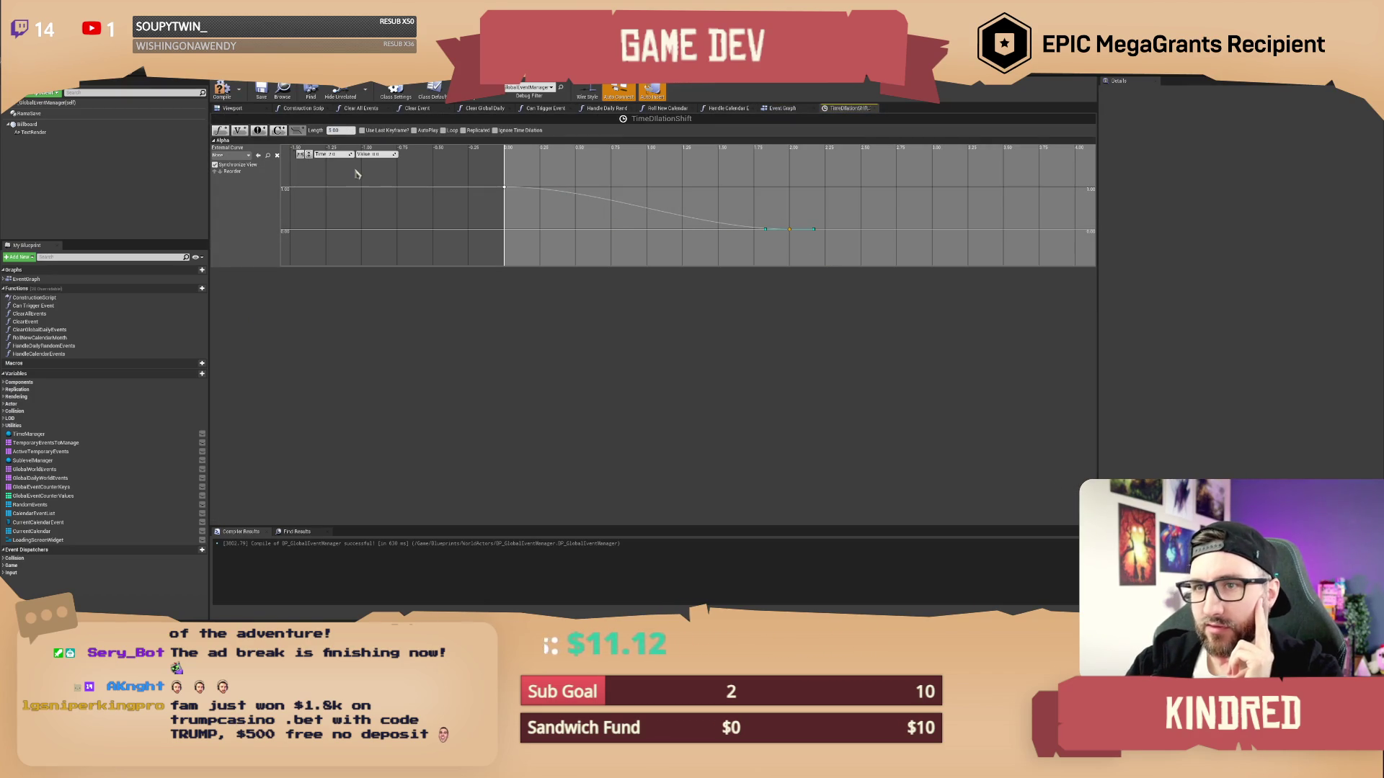
pyautogui.moveTo(756, 206); pyautogui.dragTo(825, 267)
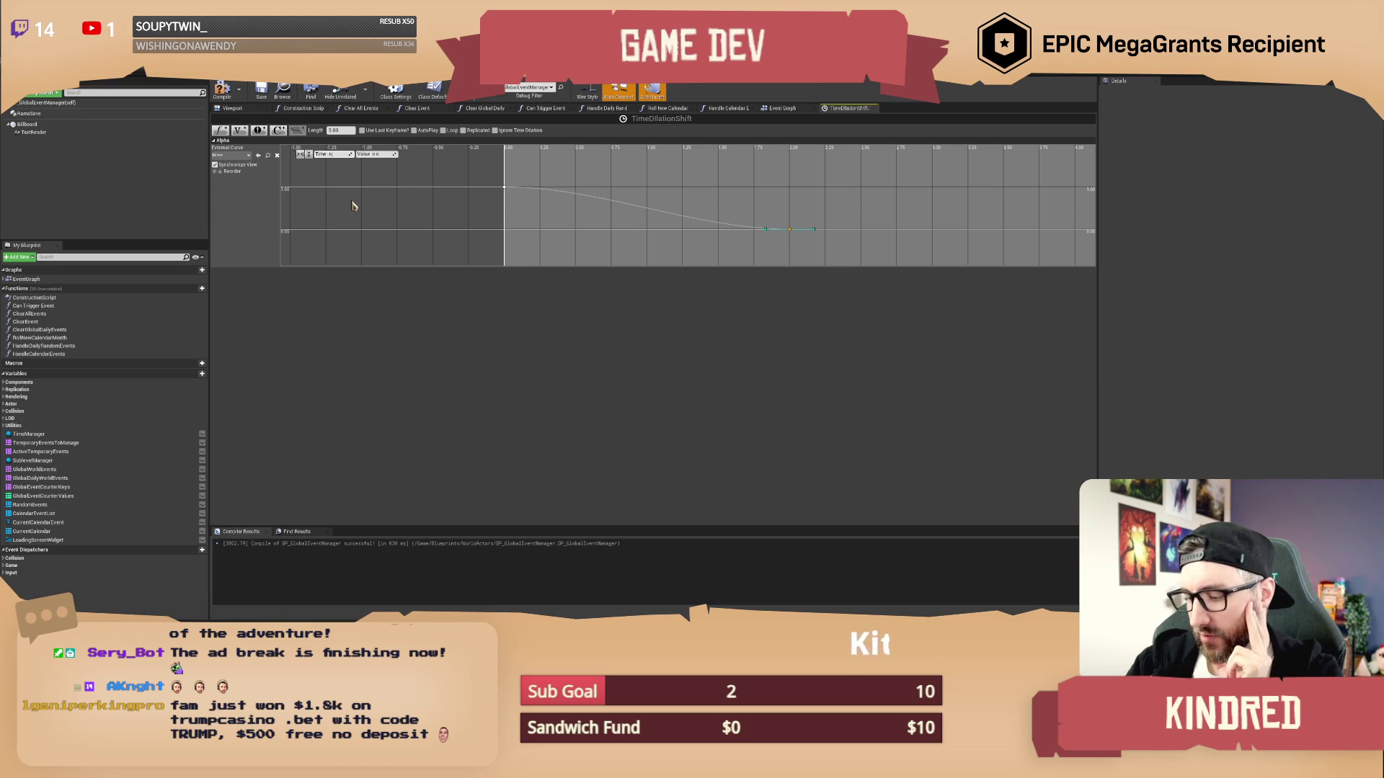
pyautogui.press('Return')
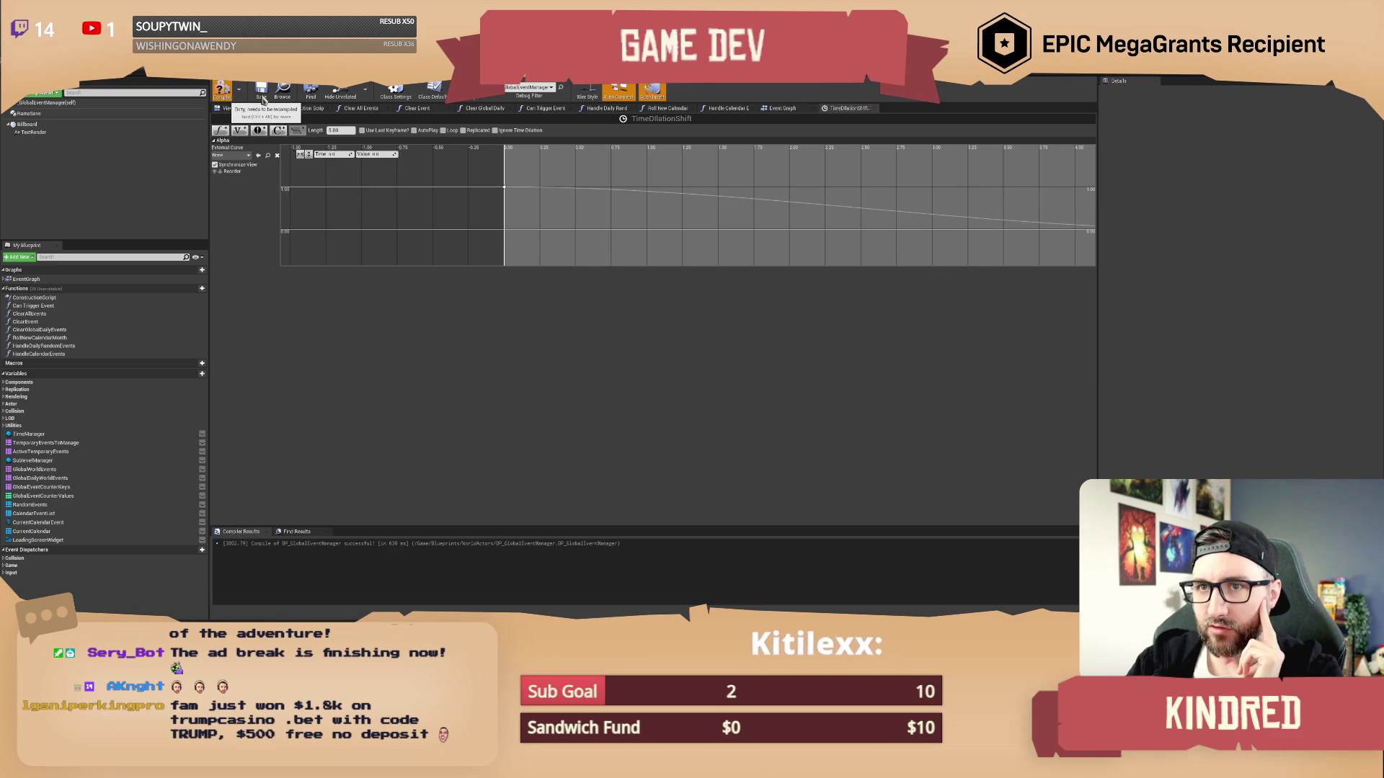
pyautogui.click(262, 97)
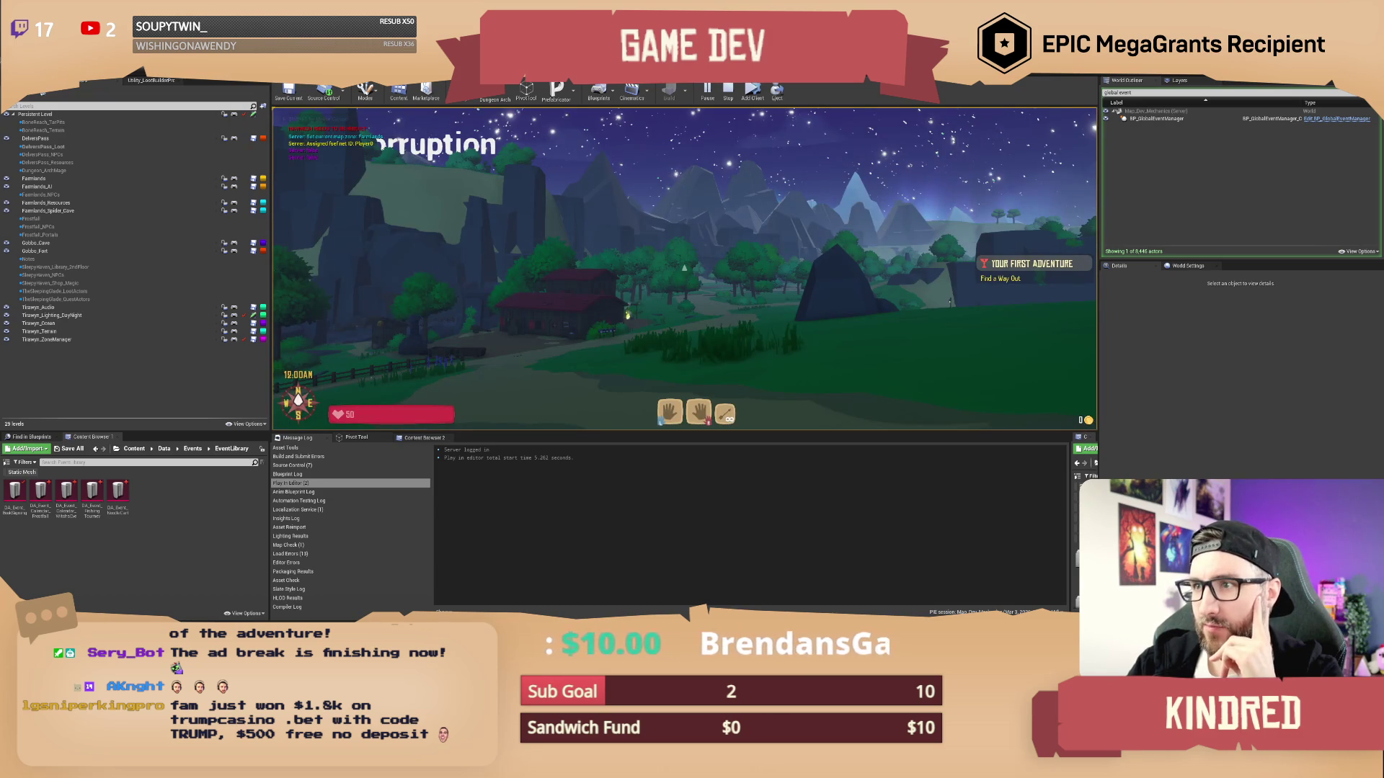
# Walk forward, then enter /setseason winter and /setday 16 in the game chat
pyautogui.press('w')
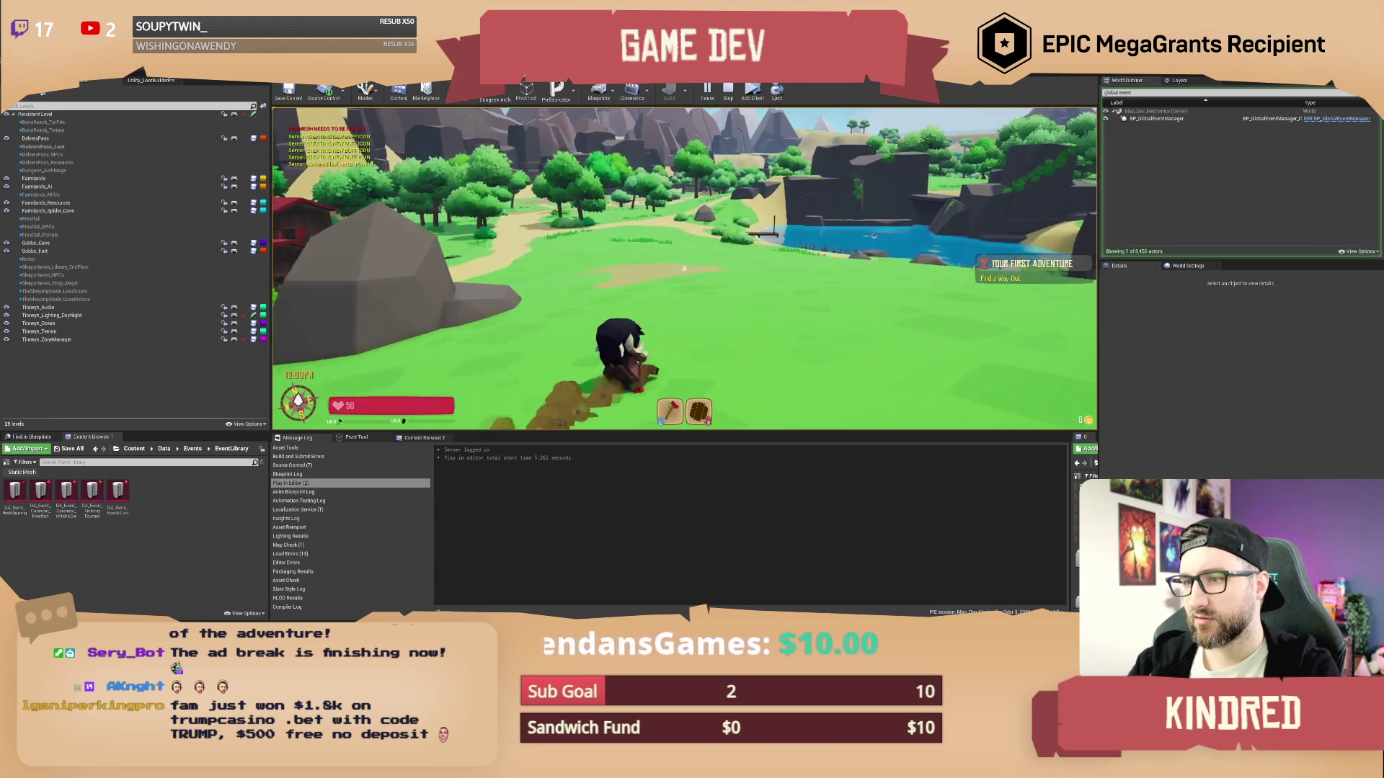
pyautogui.press('/')
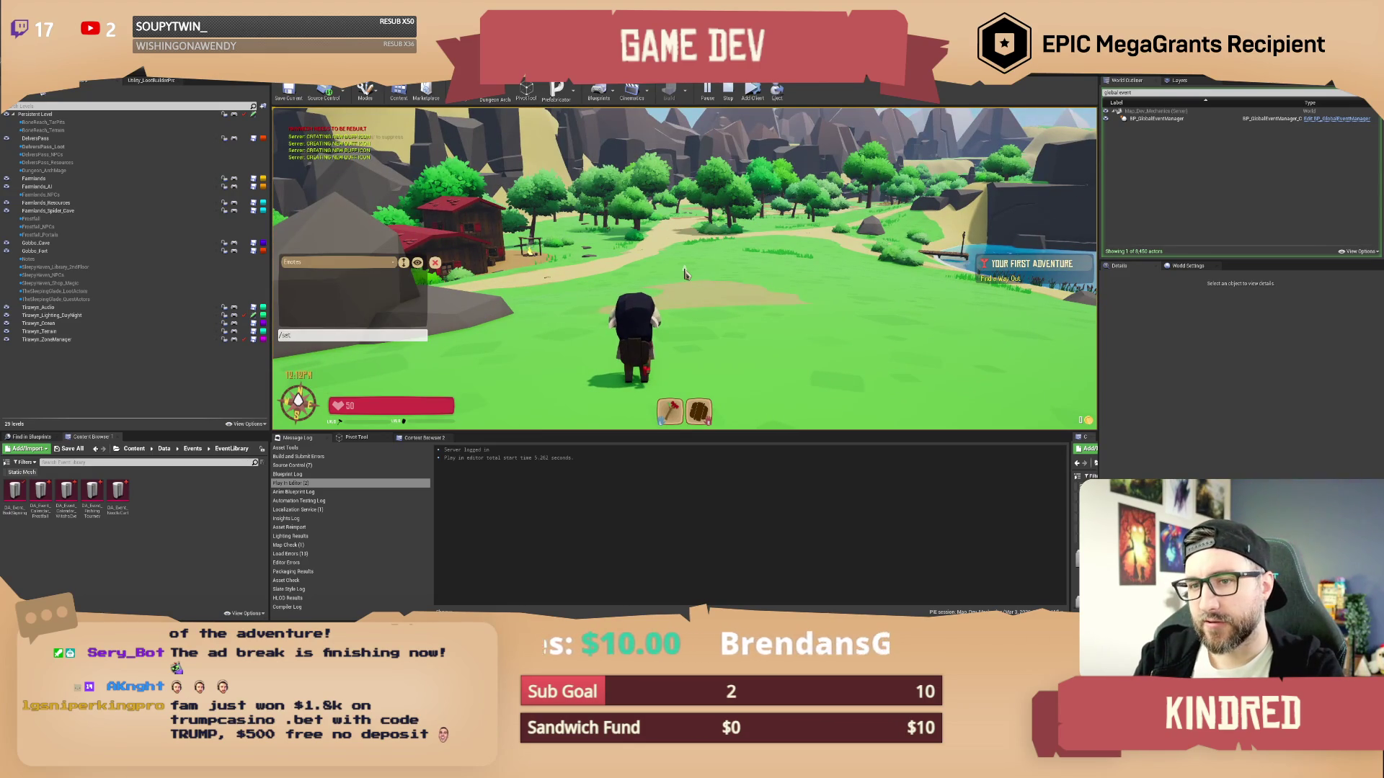
pyautogui.write('er')
pyautogui.press('Return')
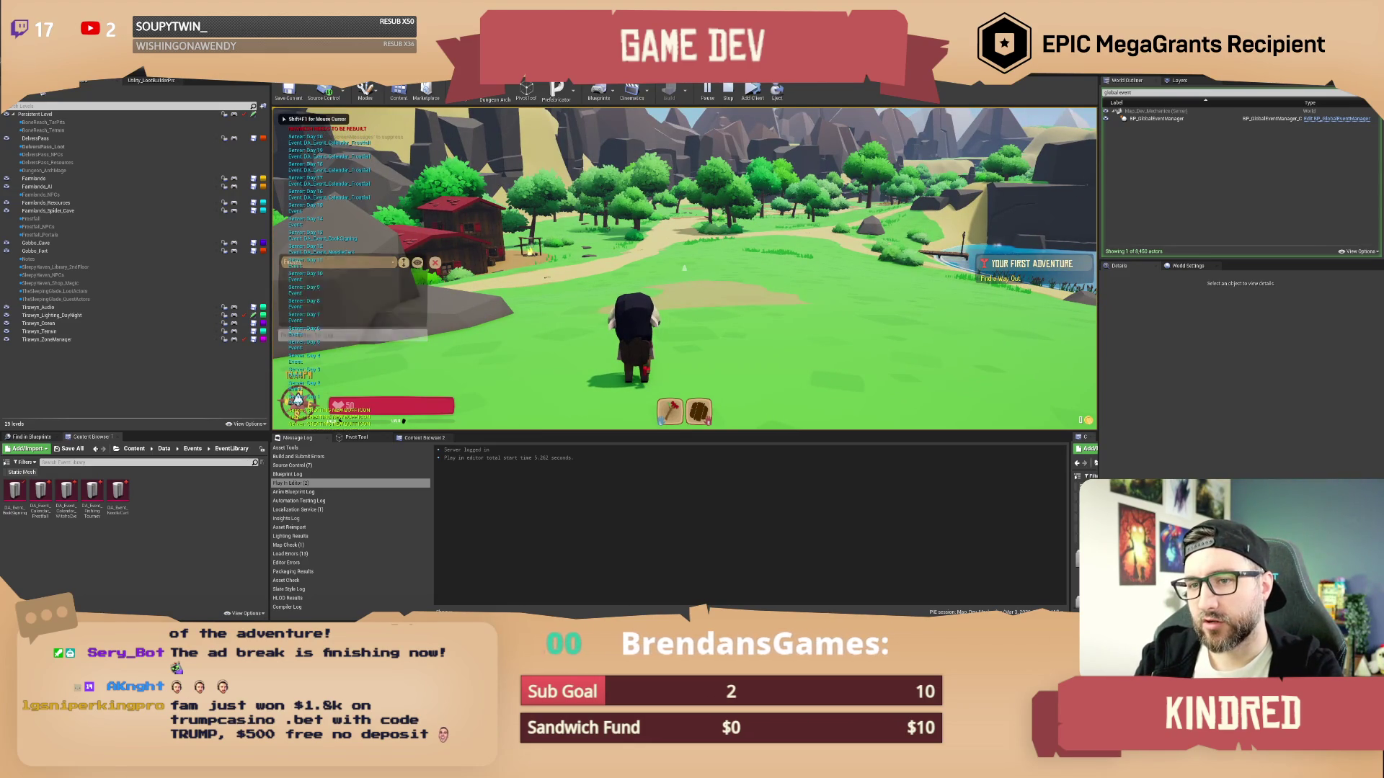
pyautogui.write('tn')
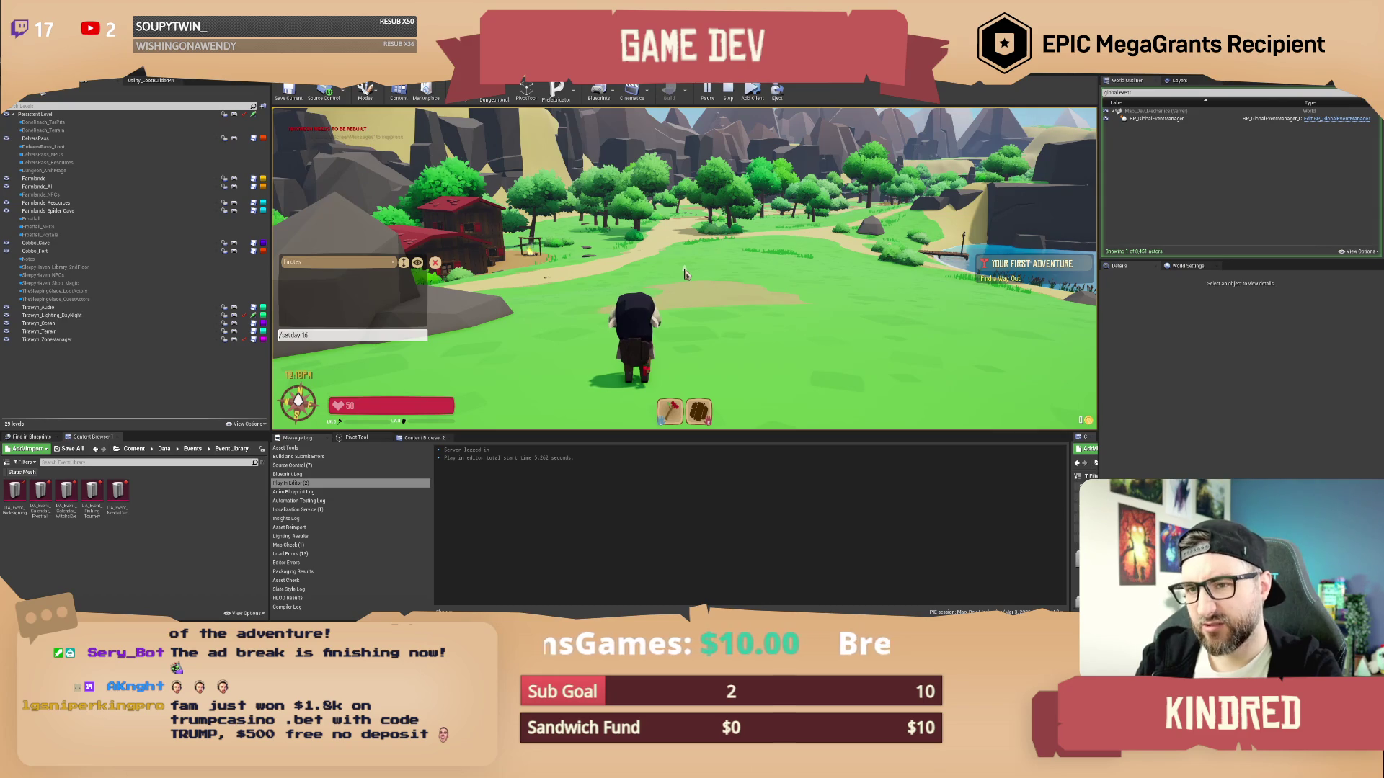
pyautogui.press('Return')
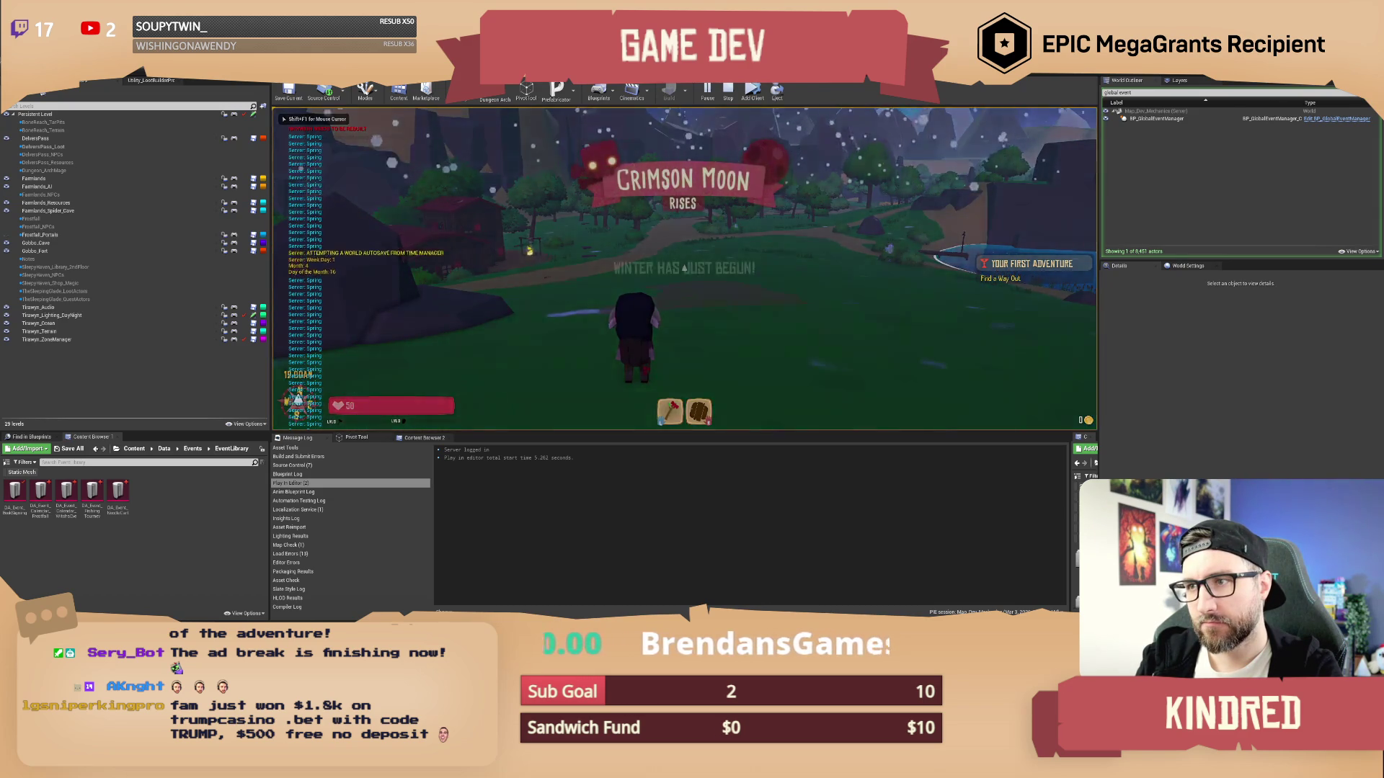
# Bring the TimeDilationShift and Set Global Time Dilation nodes into view and step from LoadingFinished to the Branch
pyautogui.moveTo(728, 299); pyautogui.dragTo(619, 302)
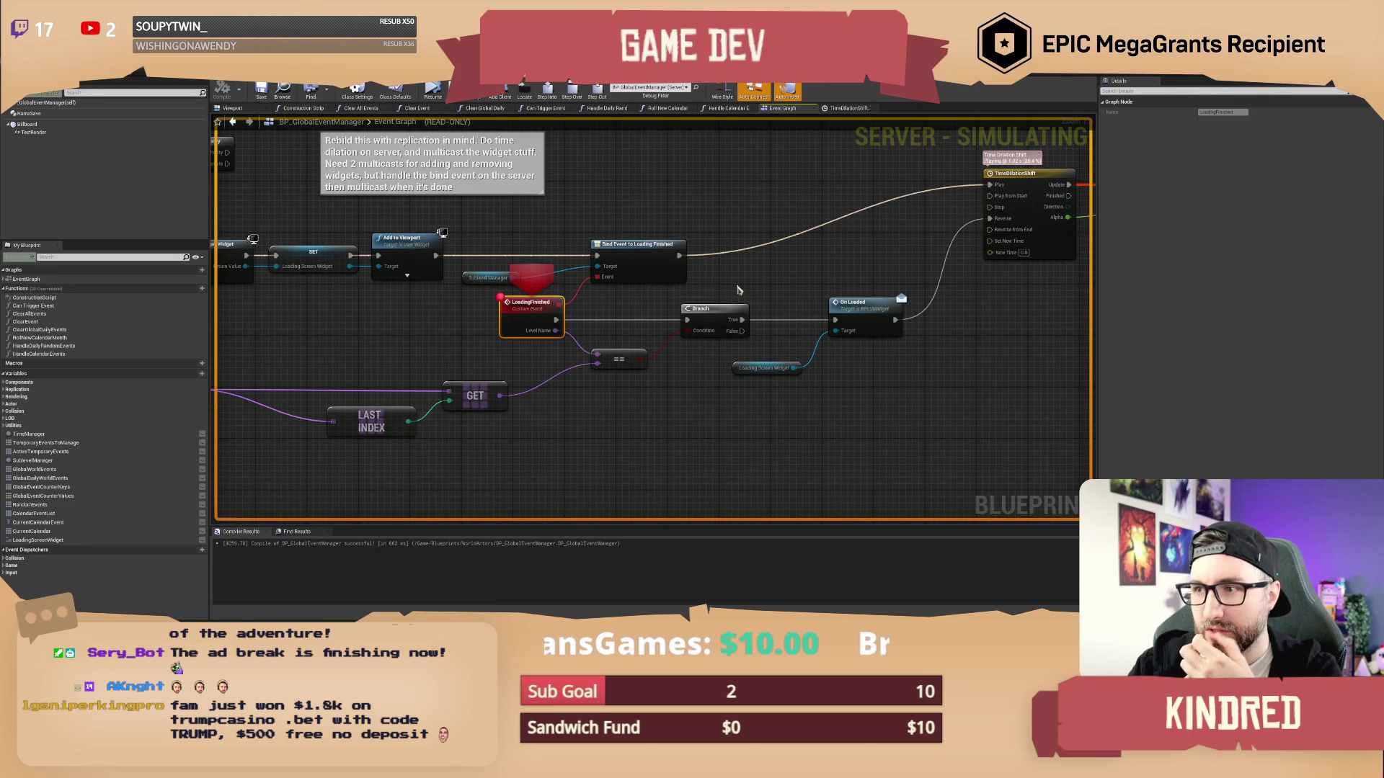
pyautogui.moveTo(736, 289)
pyautogui.mouseDown()
pyautogui.moveTo(493, 296)
pyautogui.moveTo(641, 297)
pyautogui.mouseUp()
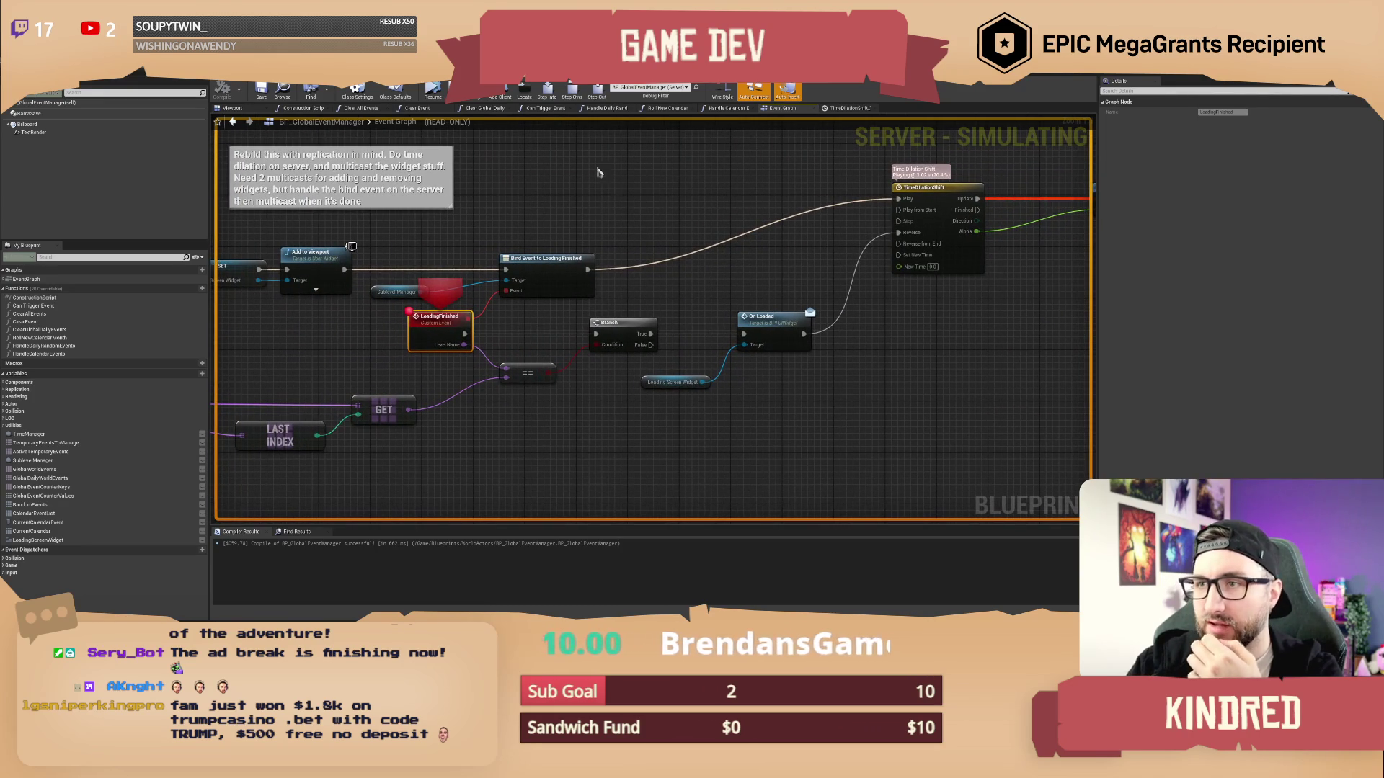
pyautogui.click(575, 101)
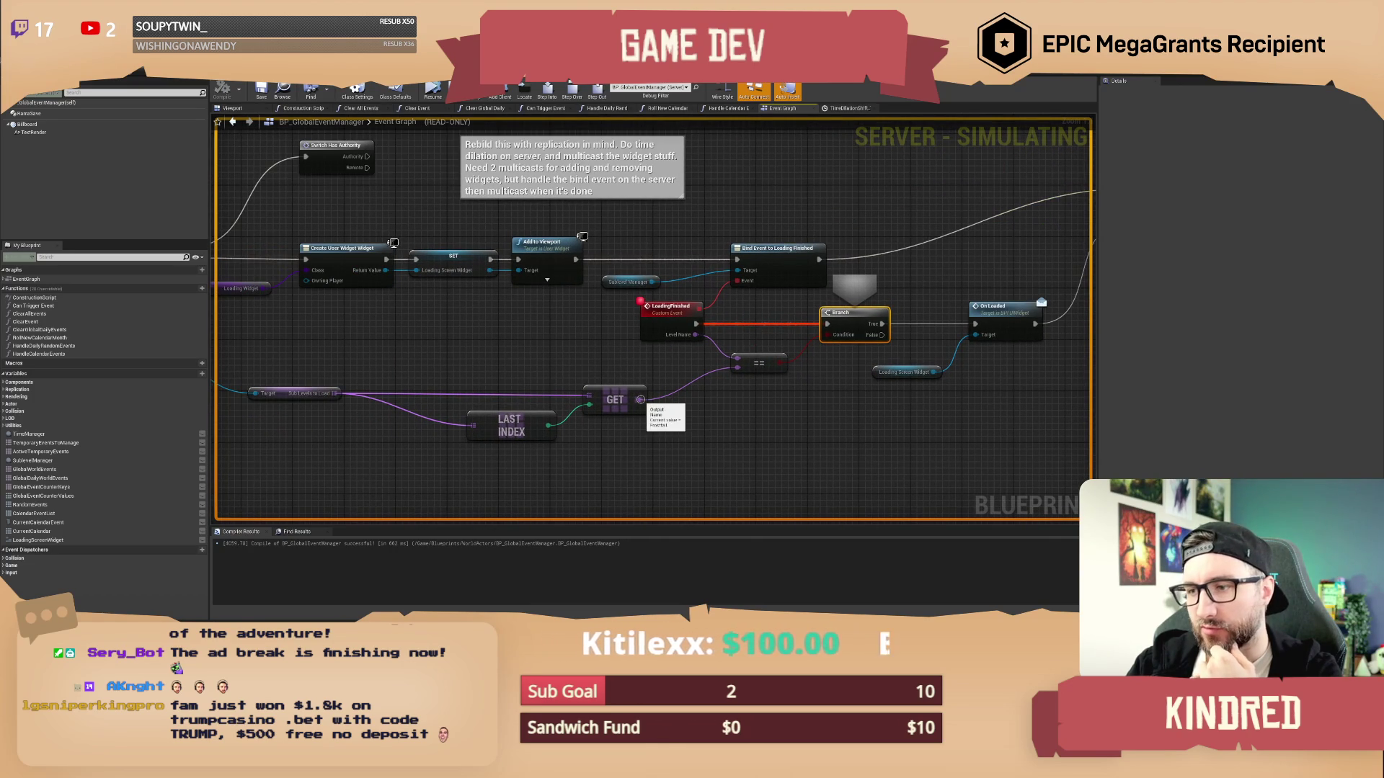
pyautogui.moveTo(602, 335)
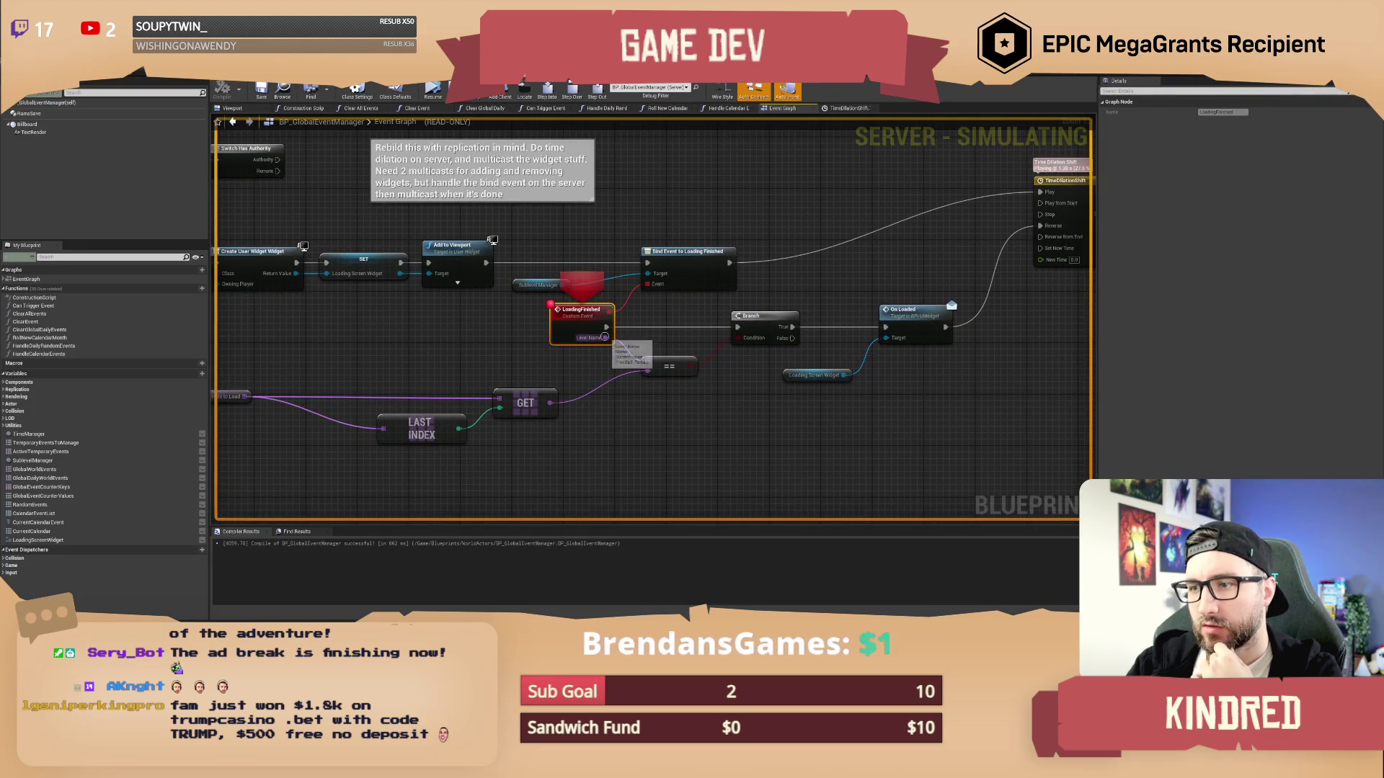
pyautogui.press('F10')
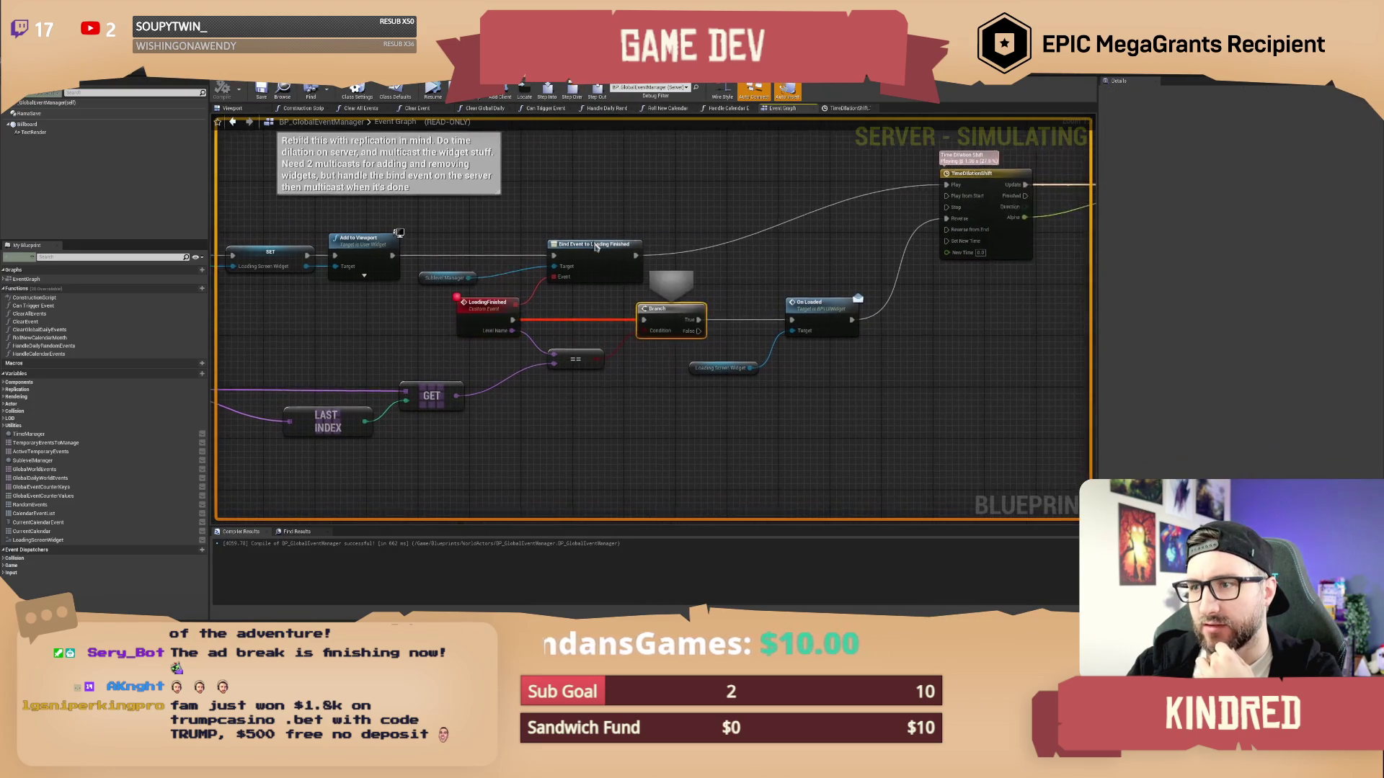
pyautogui.moveTo(492, 328)
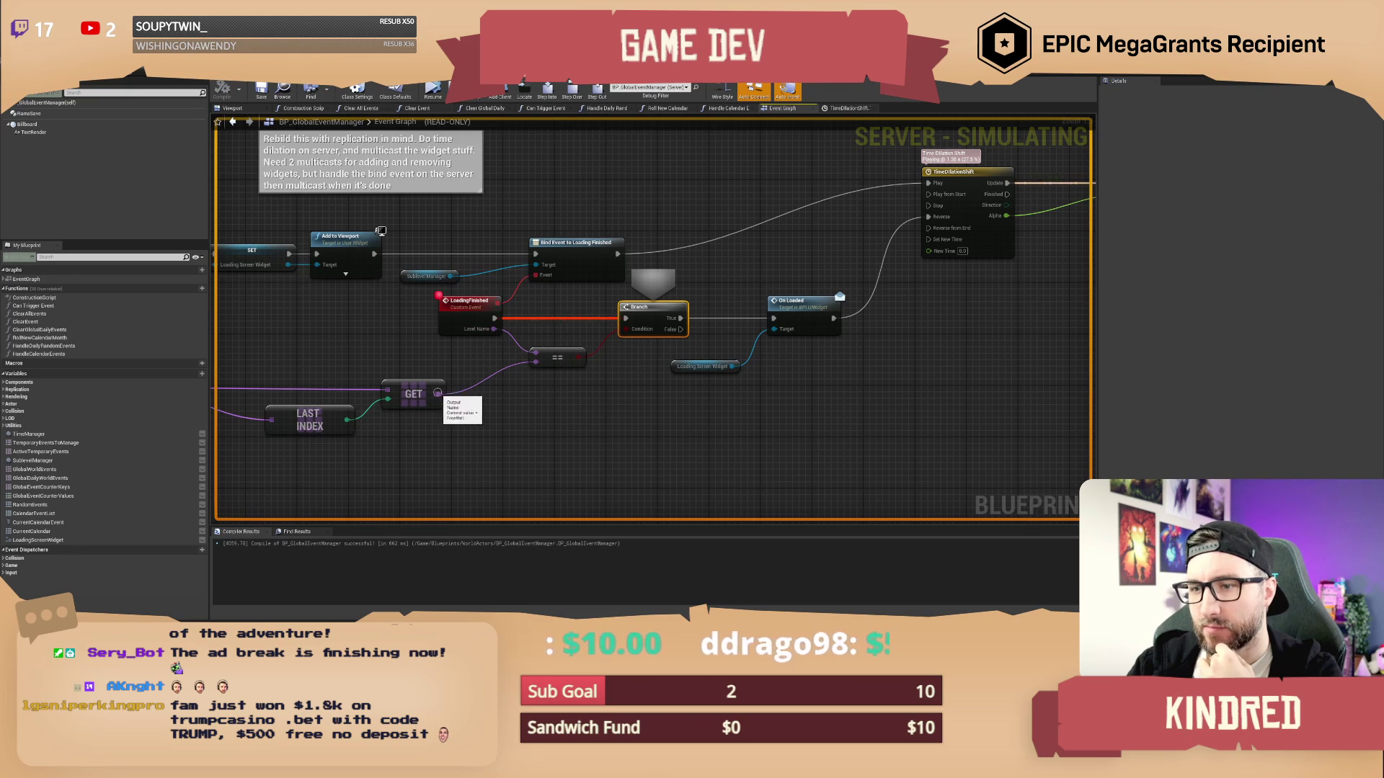
# Alternate between the running game and BP_GlobalEventManager, stepping again when the LoadingFinished breakpoint hits
pyautogui.click(461, 90)
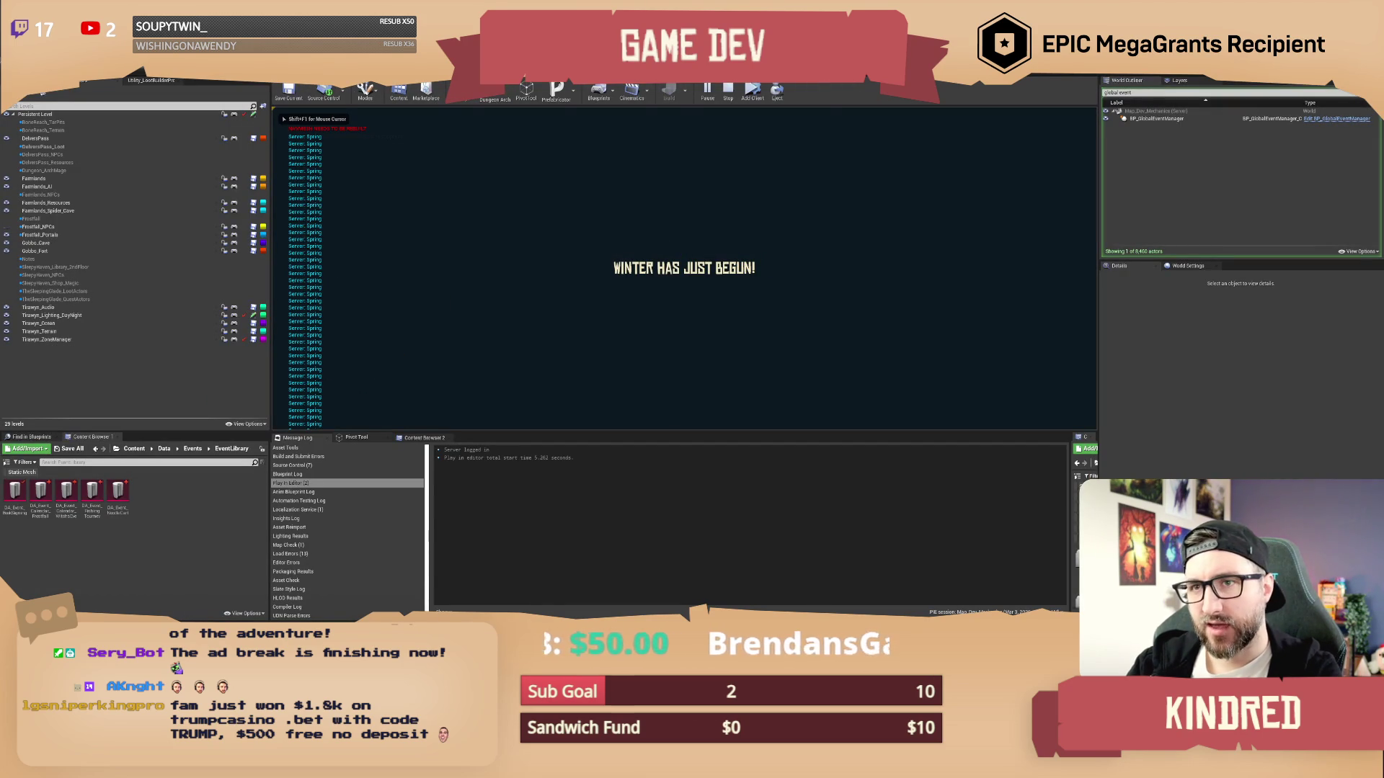
pyautogui.hotkey('alt', 'Tab')
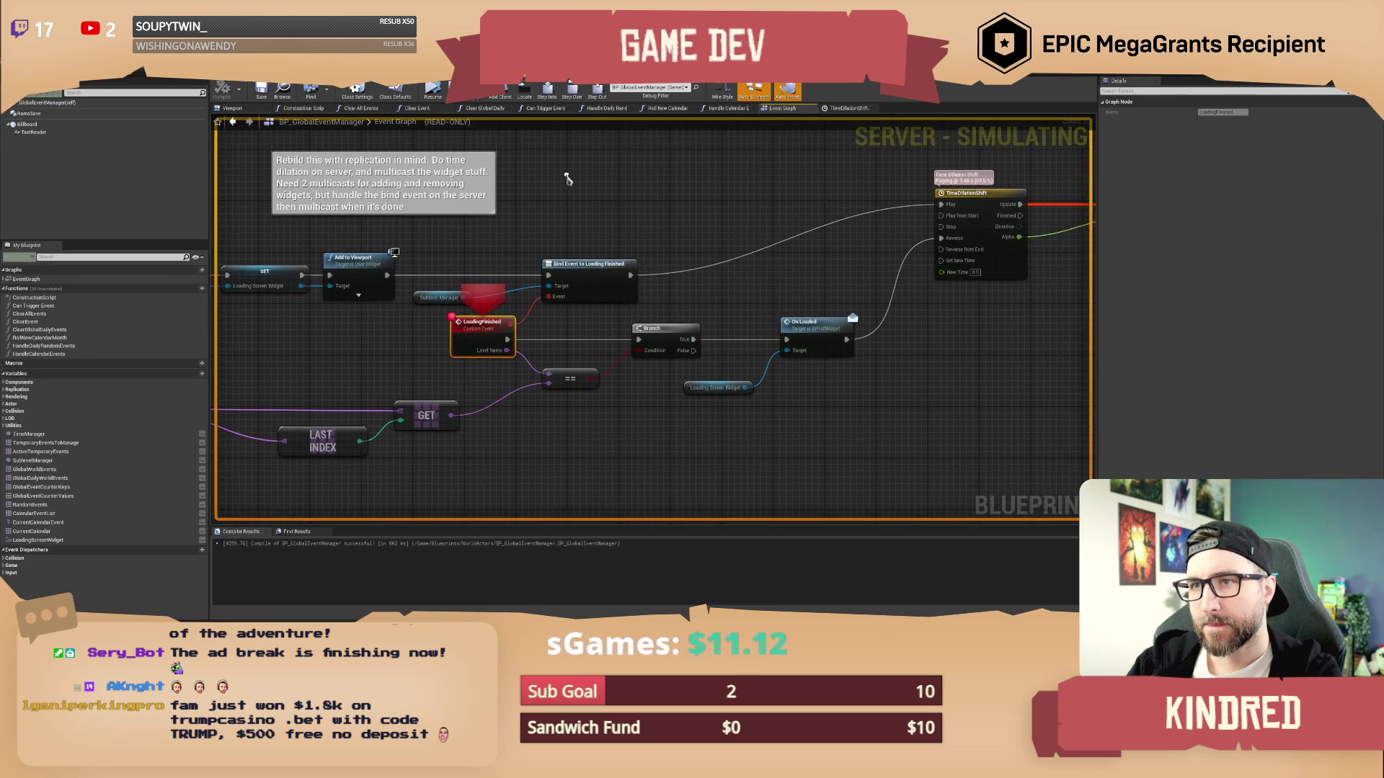
pyautogui.click(573, 93)
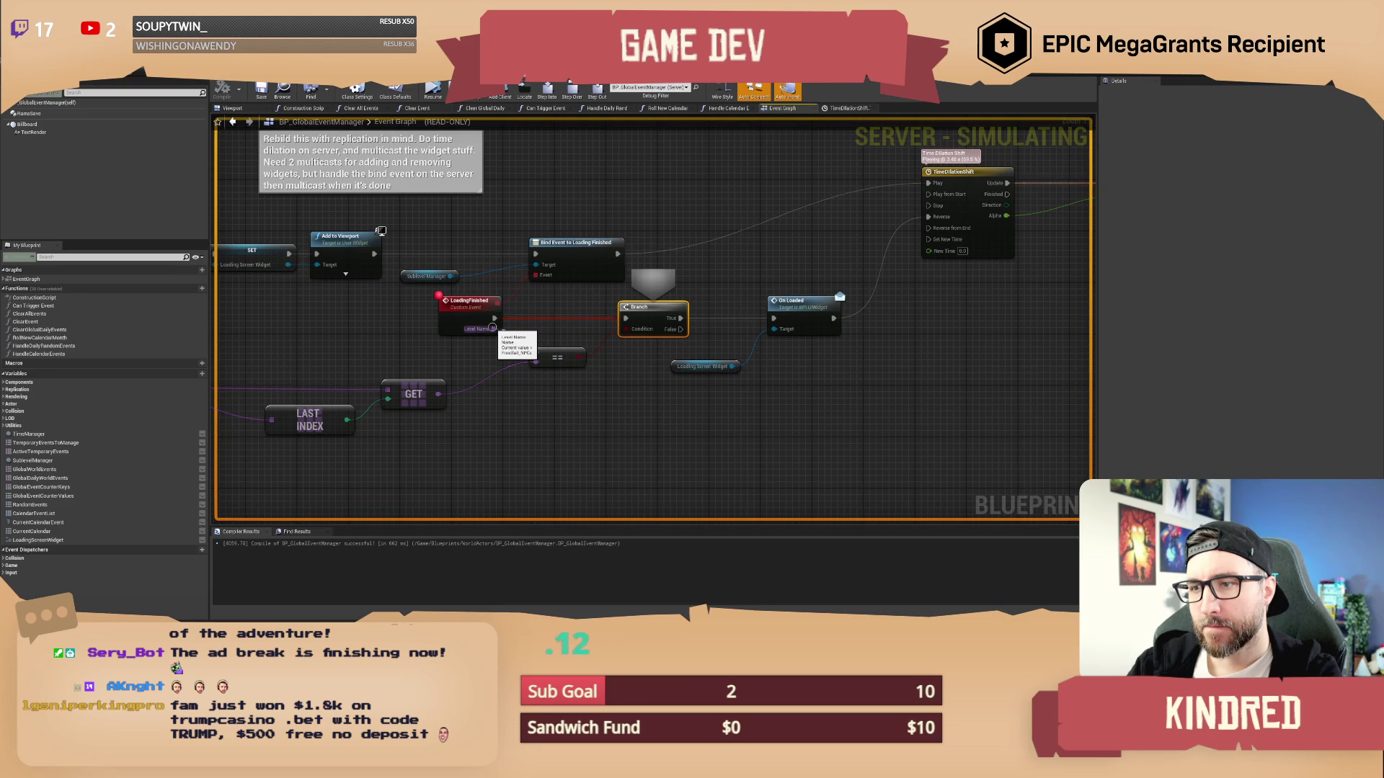
pyautogui.moveTo(437, 395)
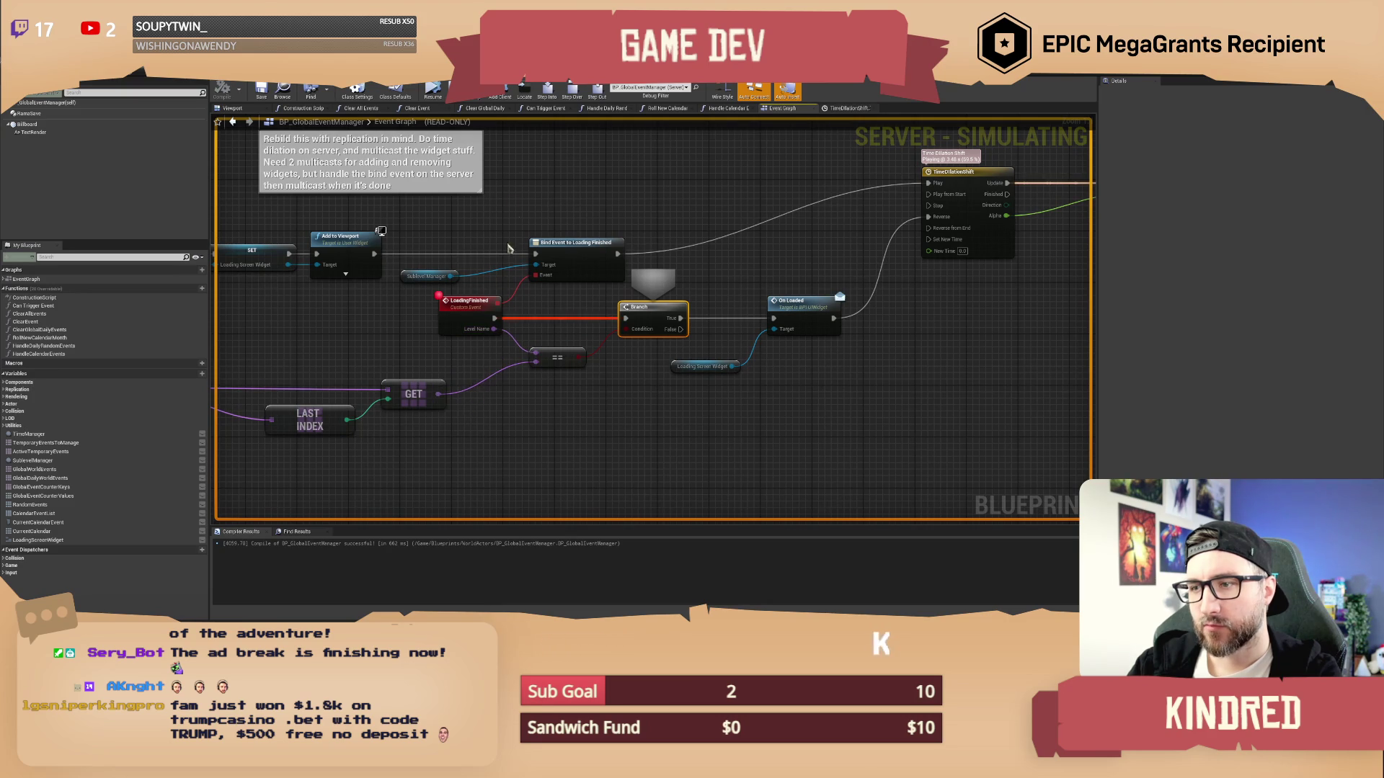
pyautogui.press('F10')
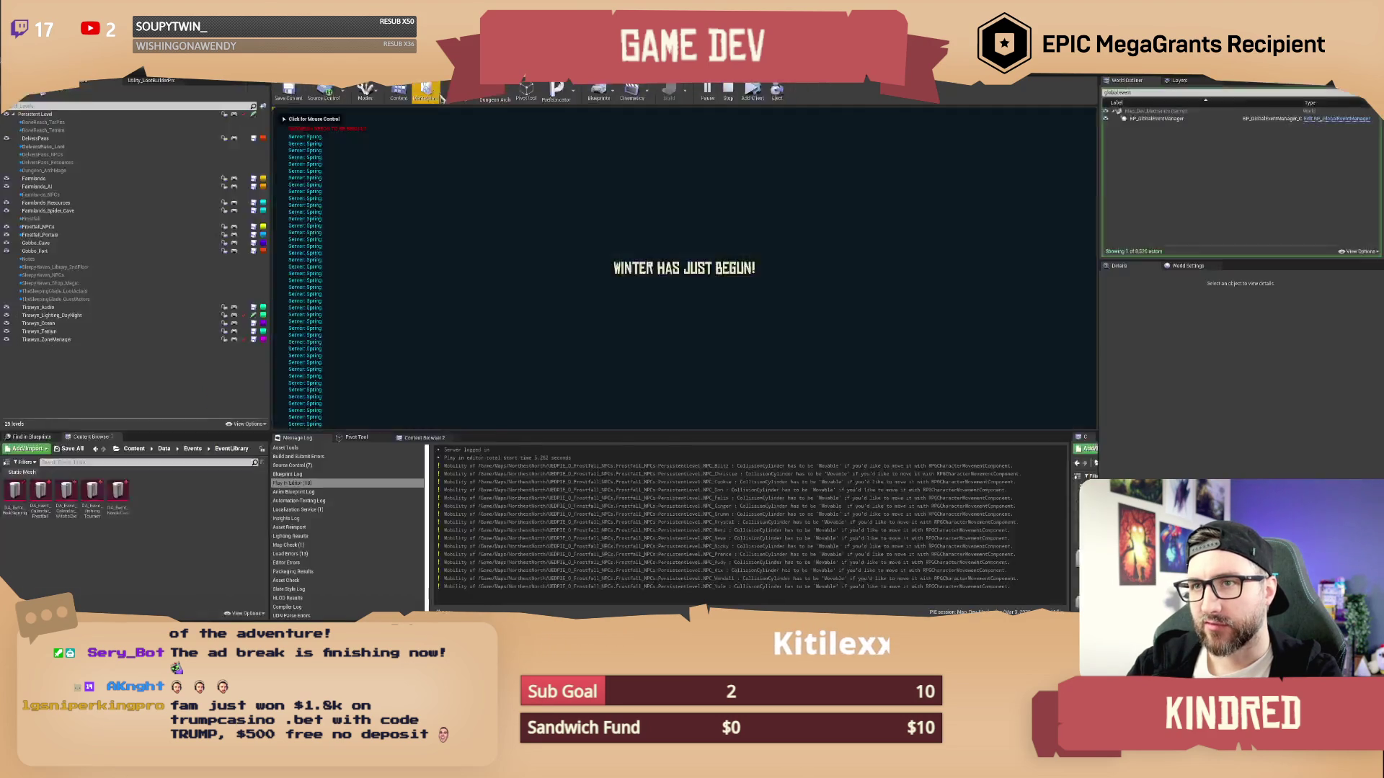
pyautogui.press('F10')
pyautogui.press('F10')
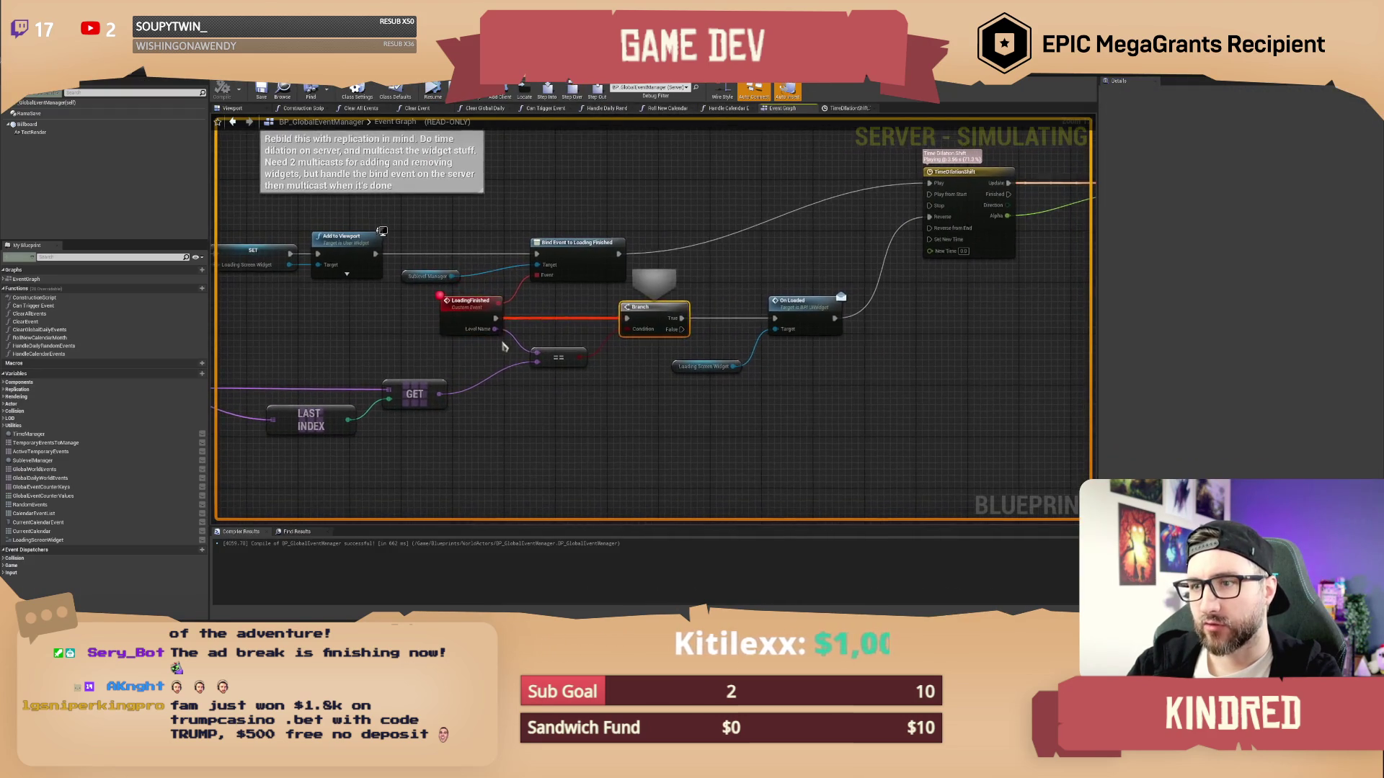
pyautogui.moveTo(492, 329)
pyautogui.click(433, 89)
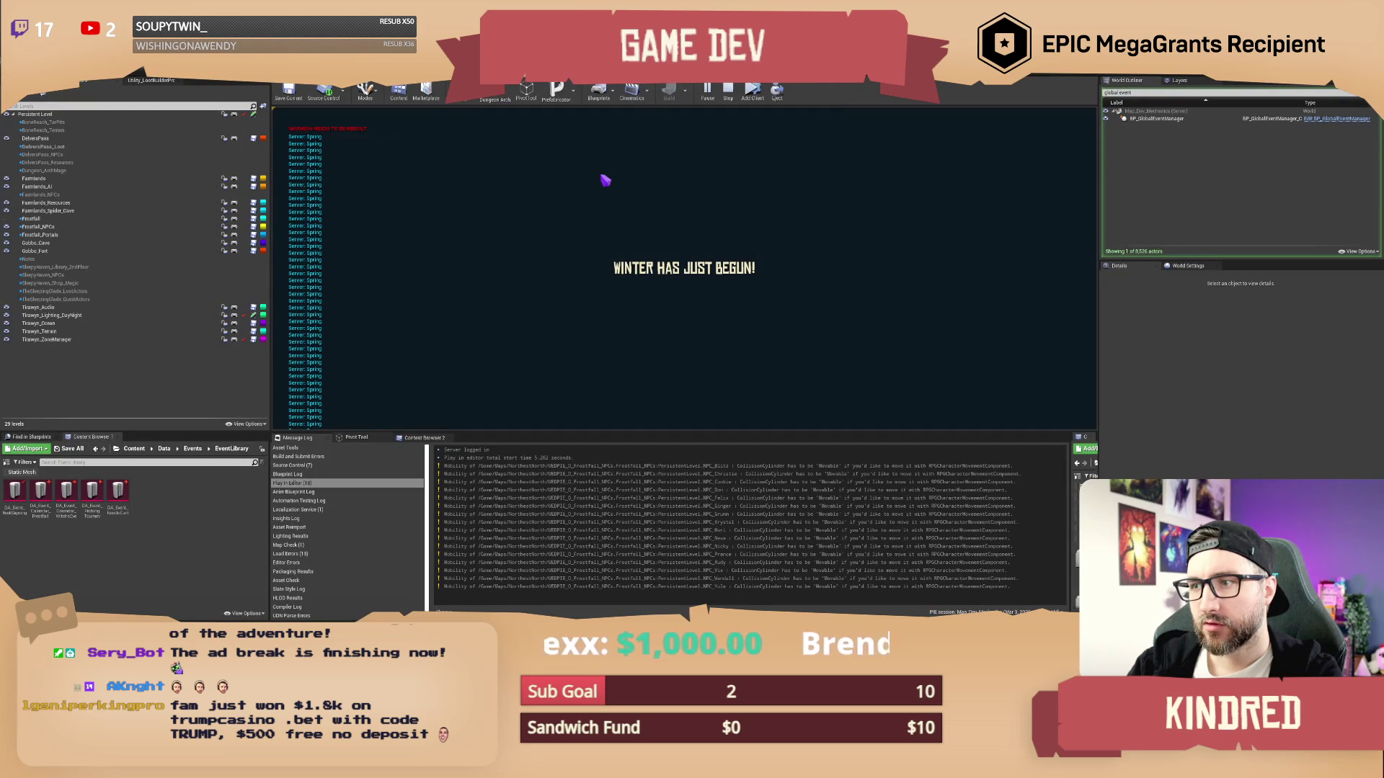
pyautogui.click(649, 211)
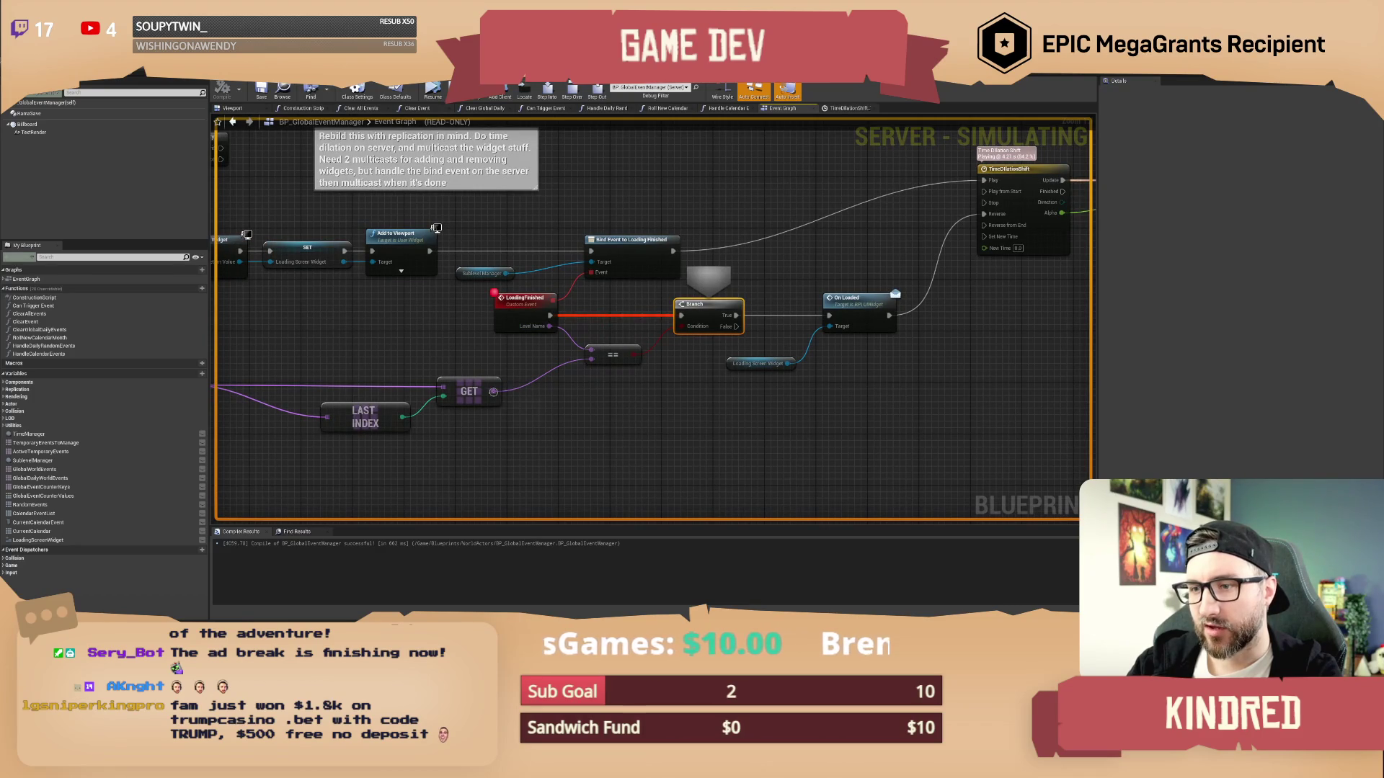
# Step from the Branch through On Loaded into the TimeDilationShift timeline, then resume and select On Loaded
pyautogui.click(574, 93)
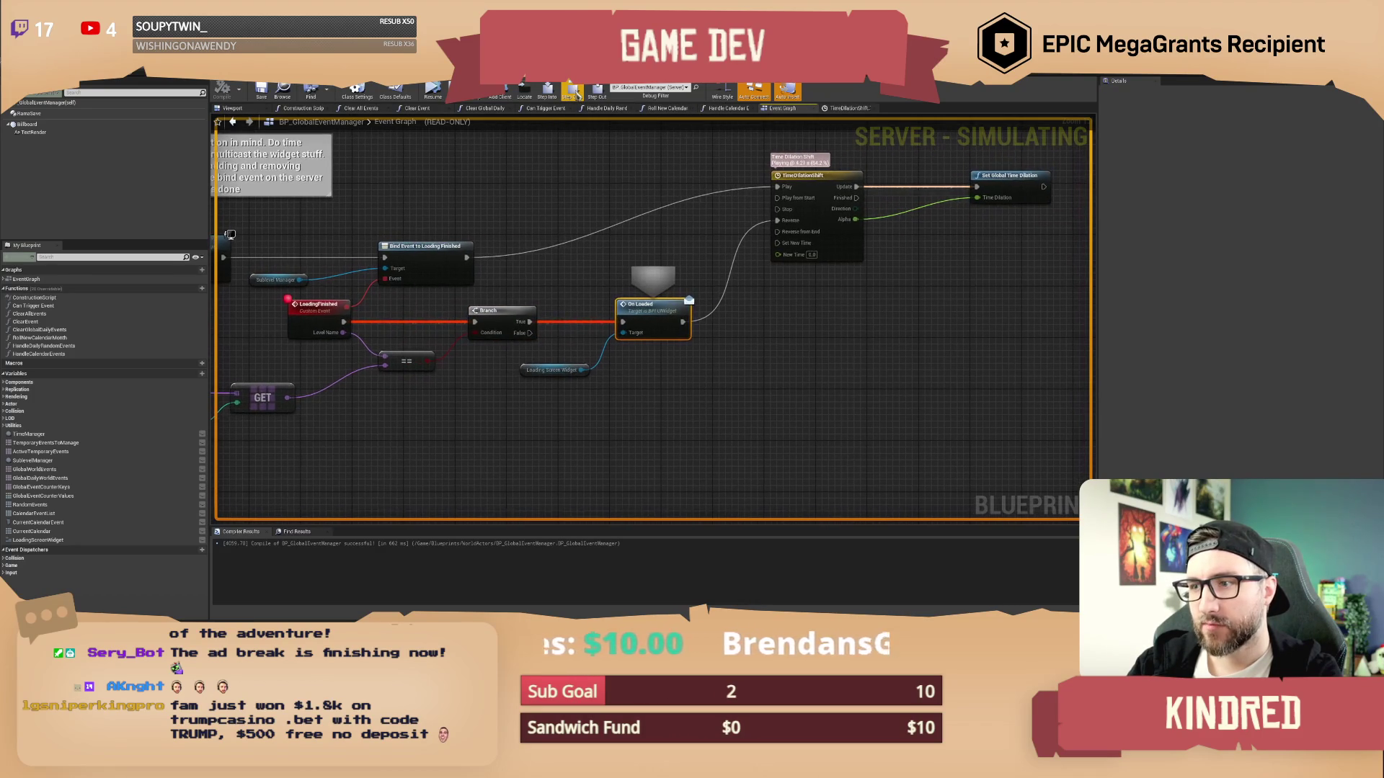
pyautogui.click(575, 92)
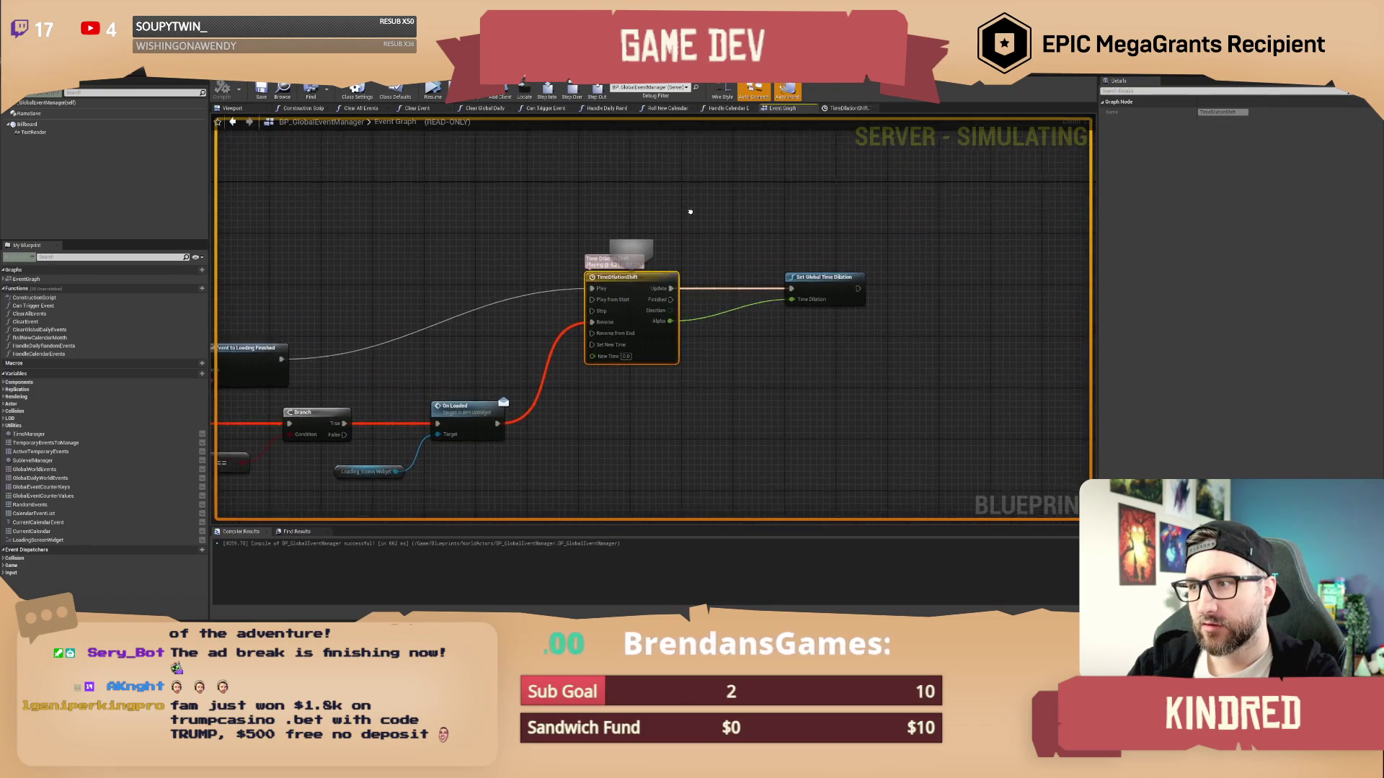
pyautogui.click(432, 92)
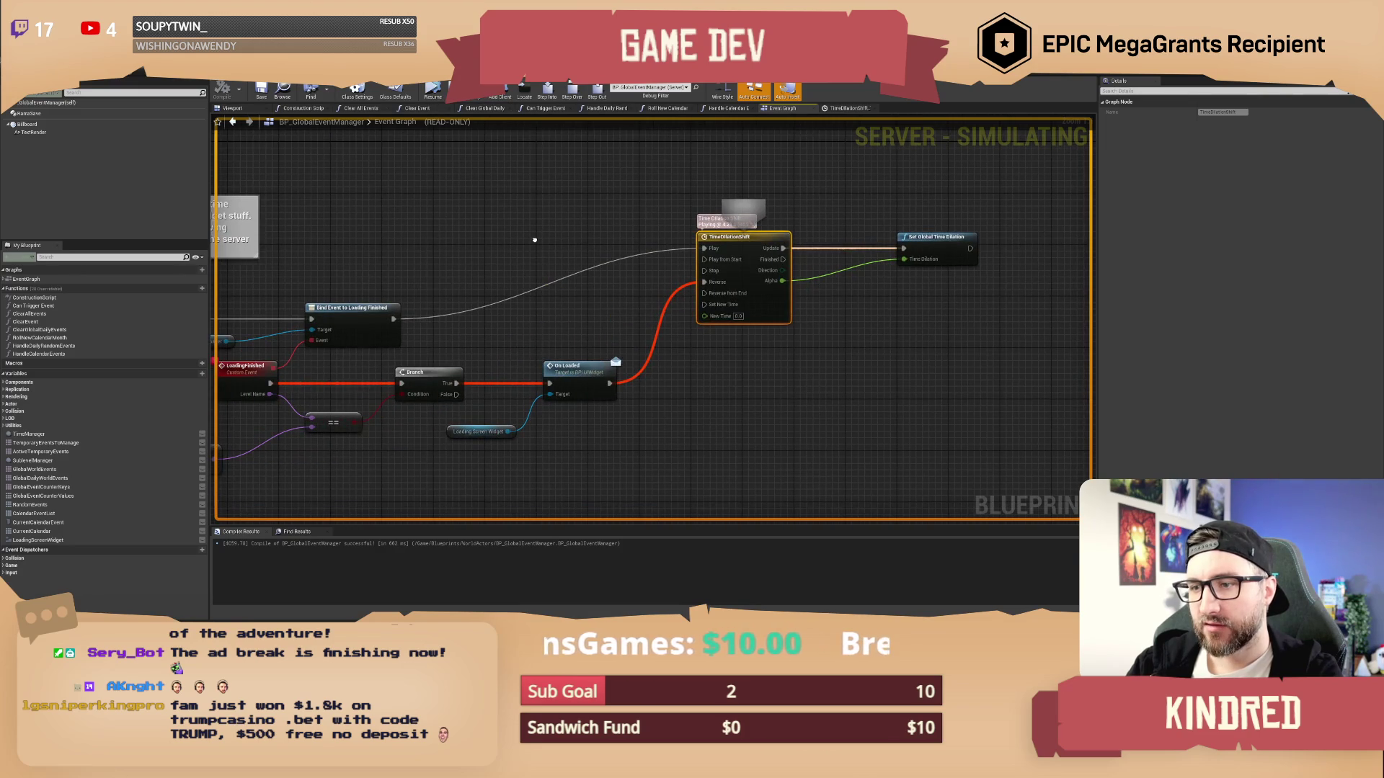
pyautogui.click(618, 343)
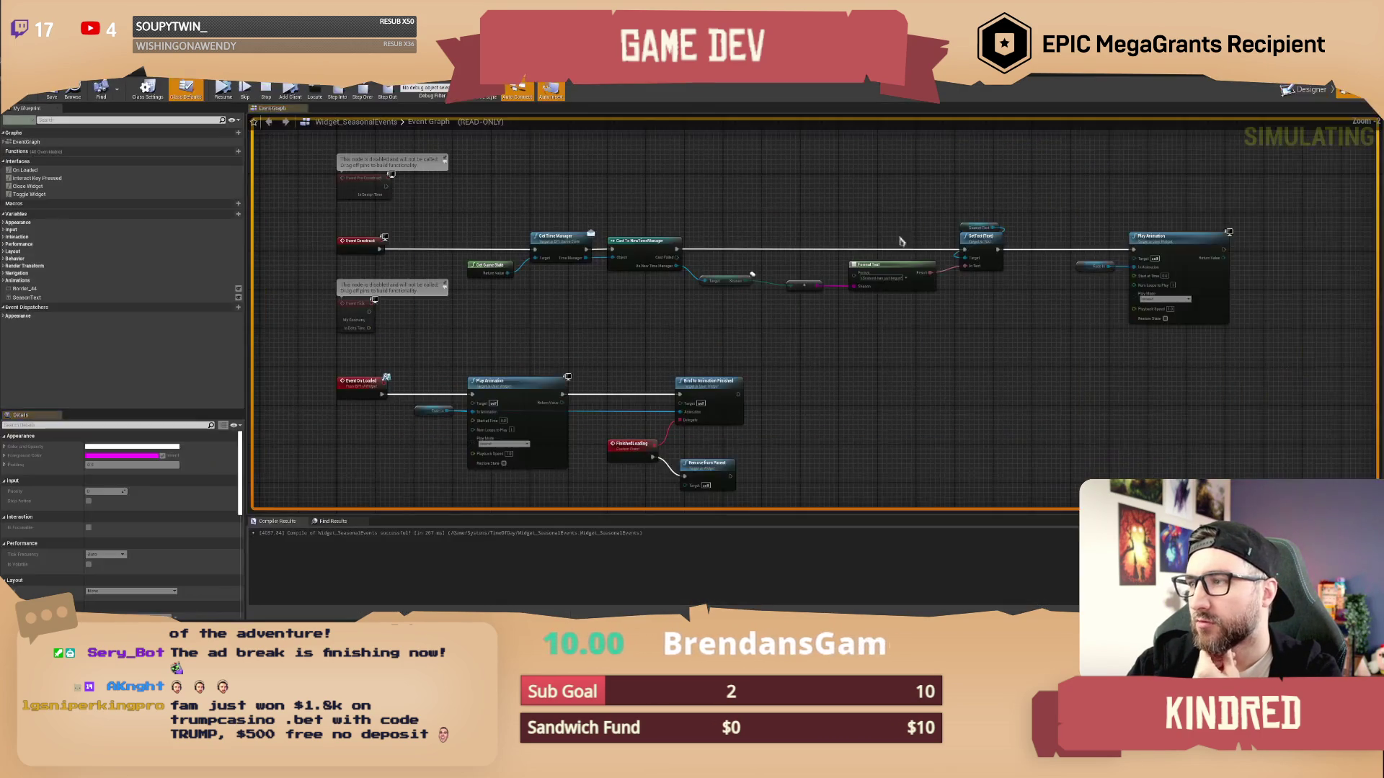
# Select the FinishedLoading event node, then start Play in the editor and click into the game viewport
pyautogui.scroll(3, 674, 360)
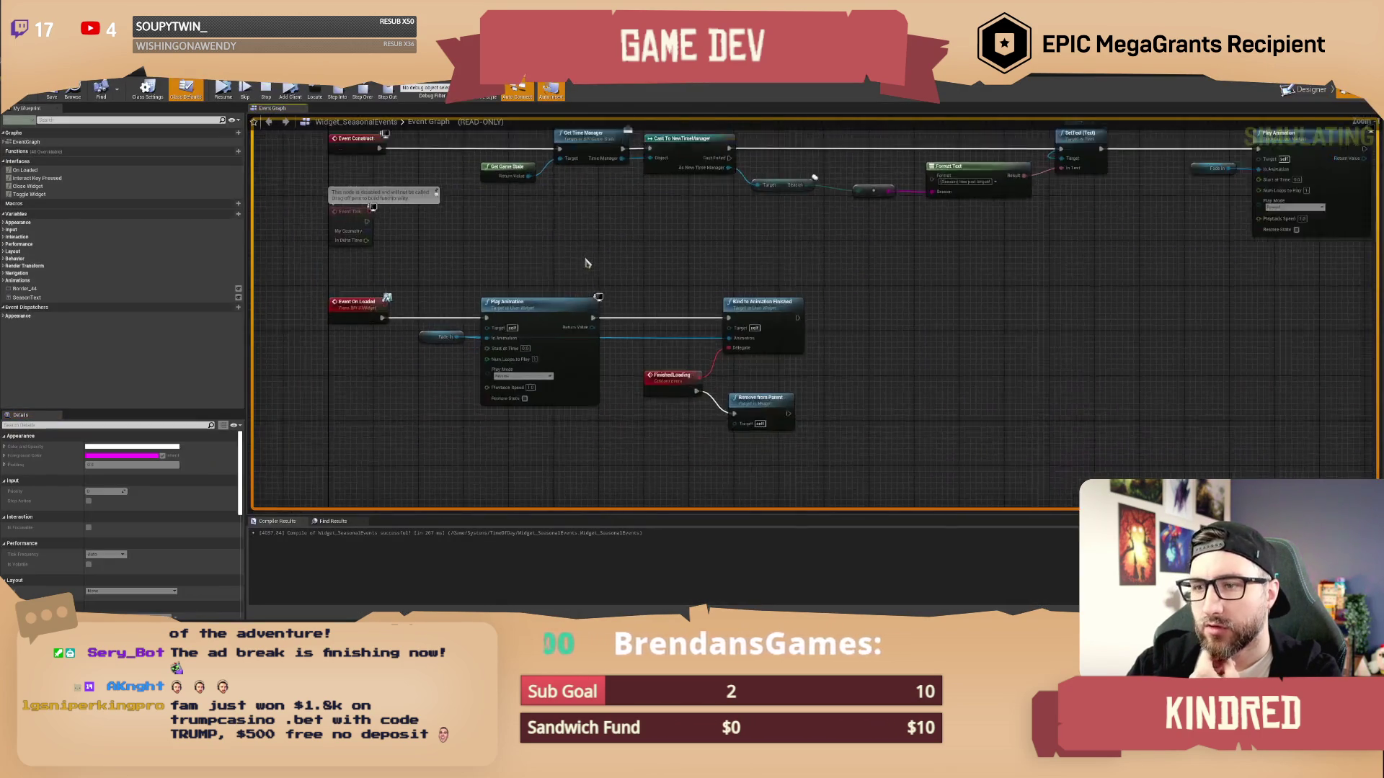
pyautogui.click(674, 360)
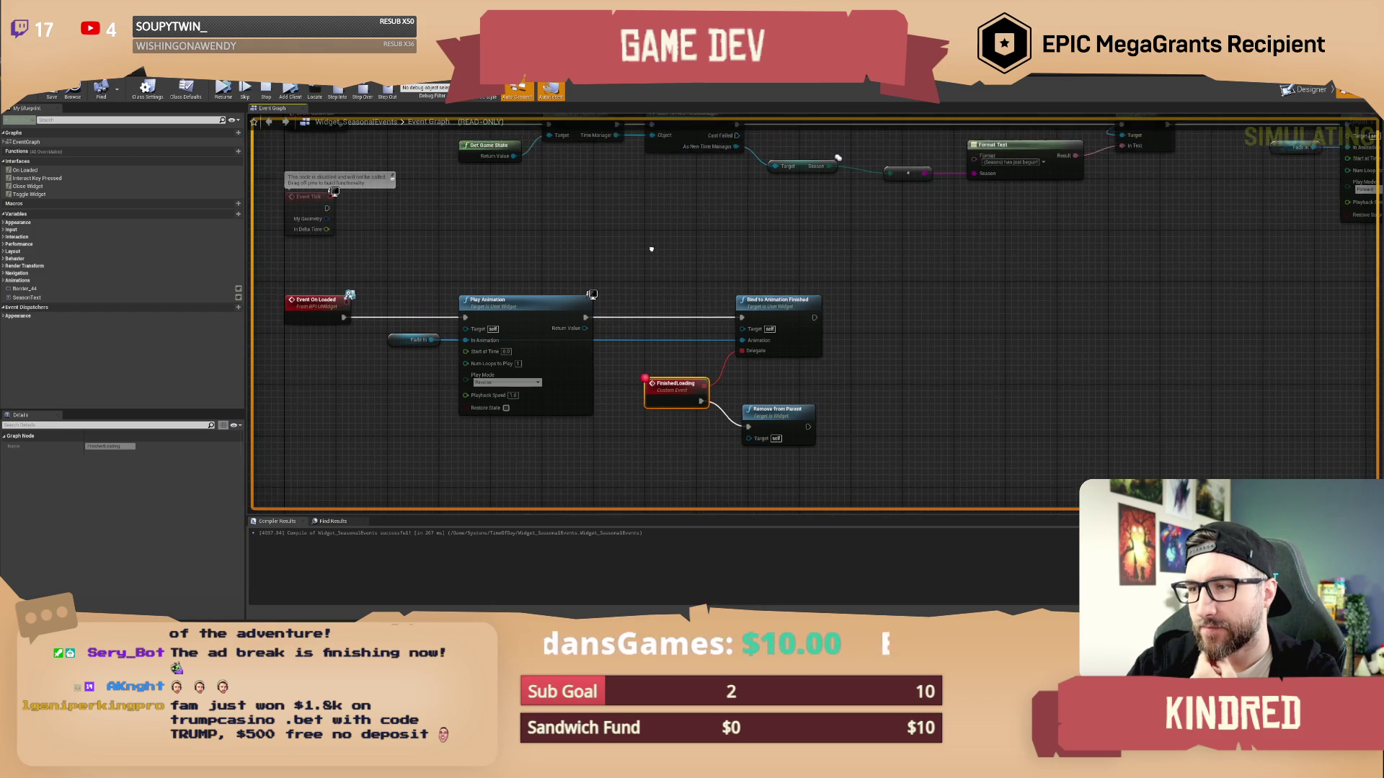
pyautogui.scroll(-3, 629, 248)
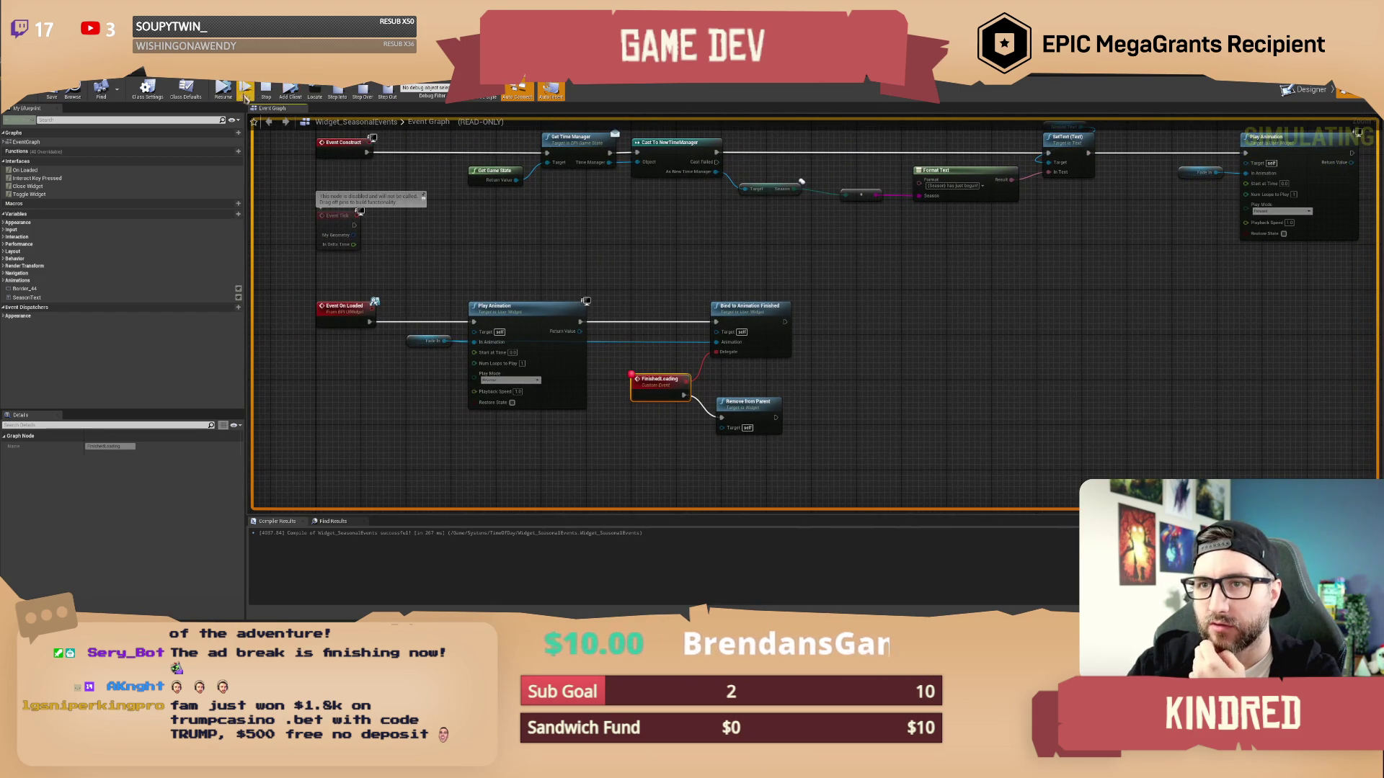
pyautogui.click(238, 85)
pyautogui.click(766, 256)
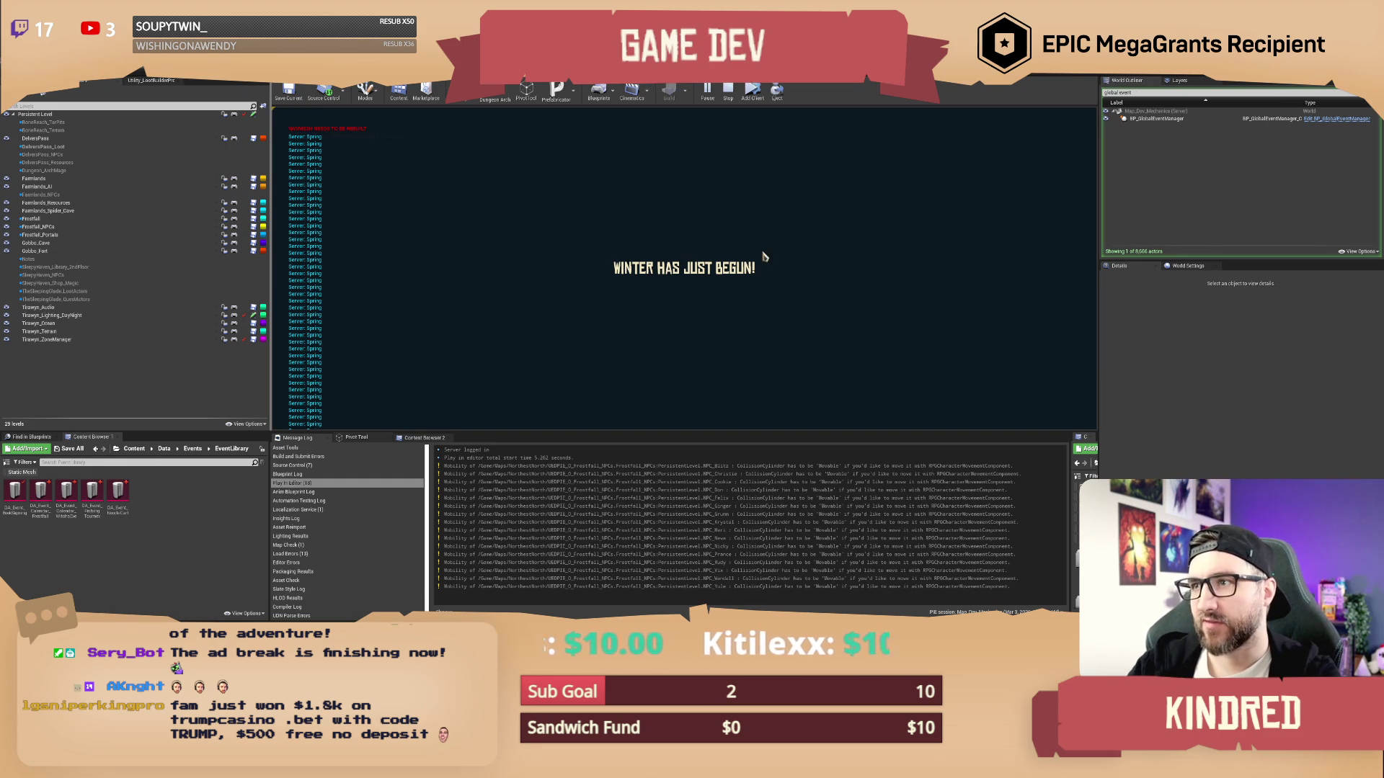
# Stop the play test and toggle Widget_SeasonalEvents between its Designer and Graph views
pyautogui.press('Escape')
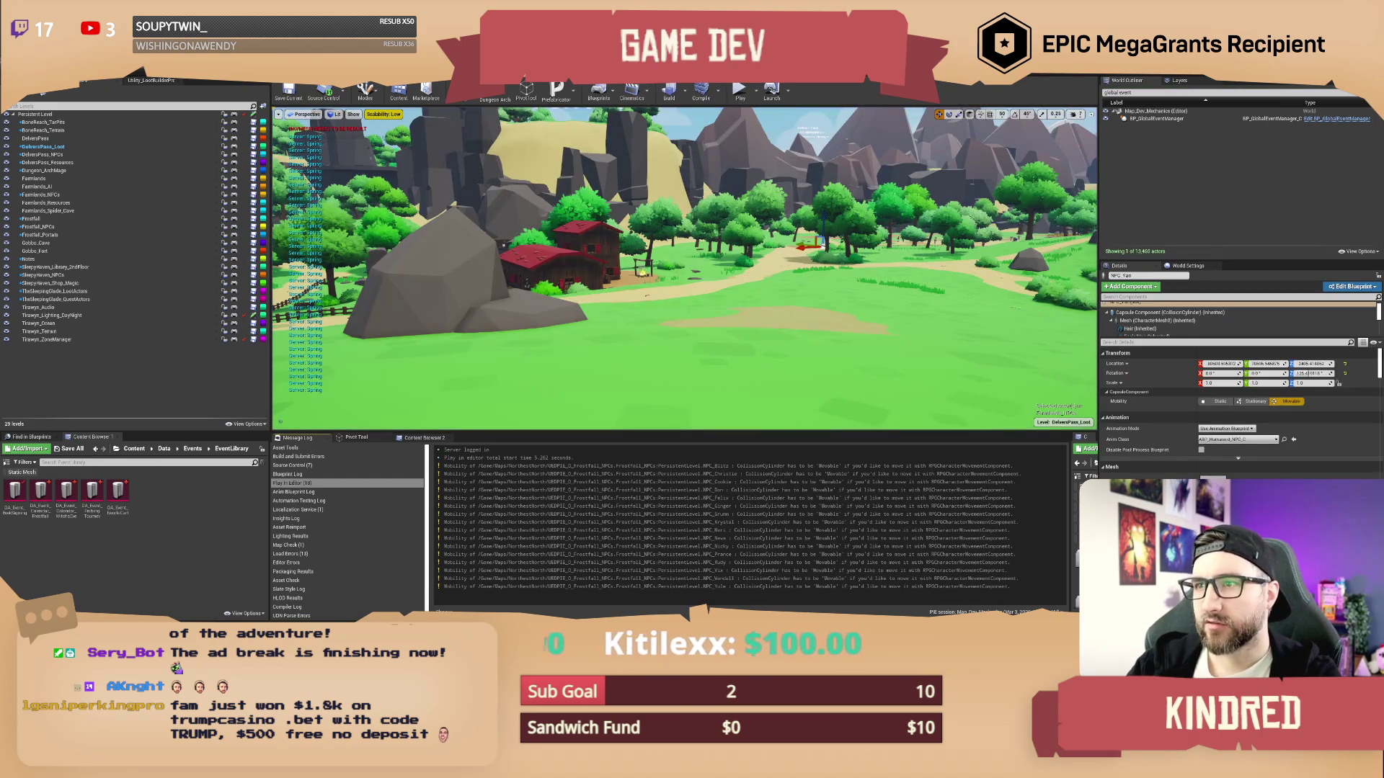
pyautogui.hotkey('alt', 'Tab')
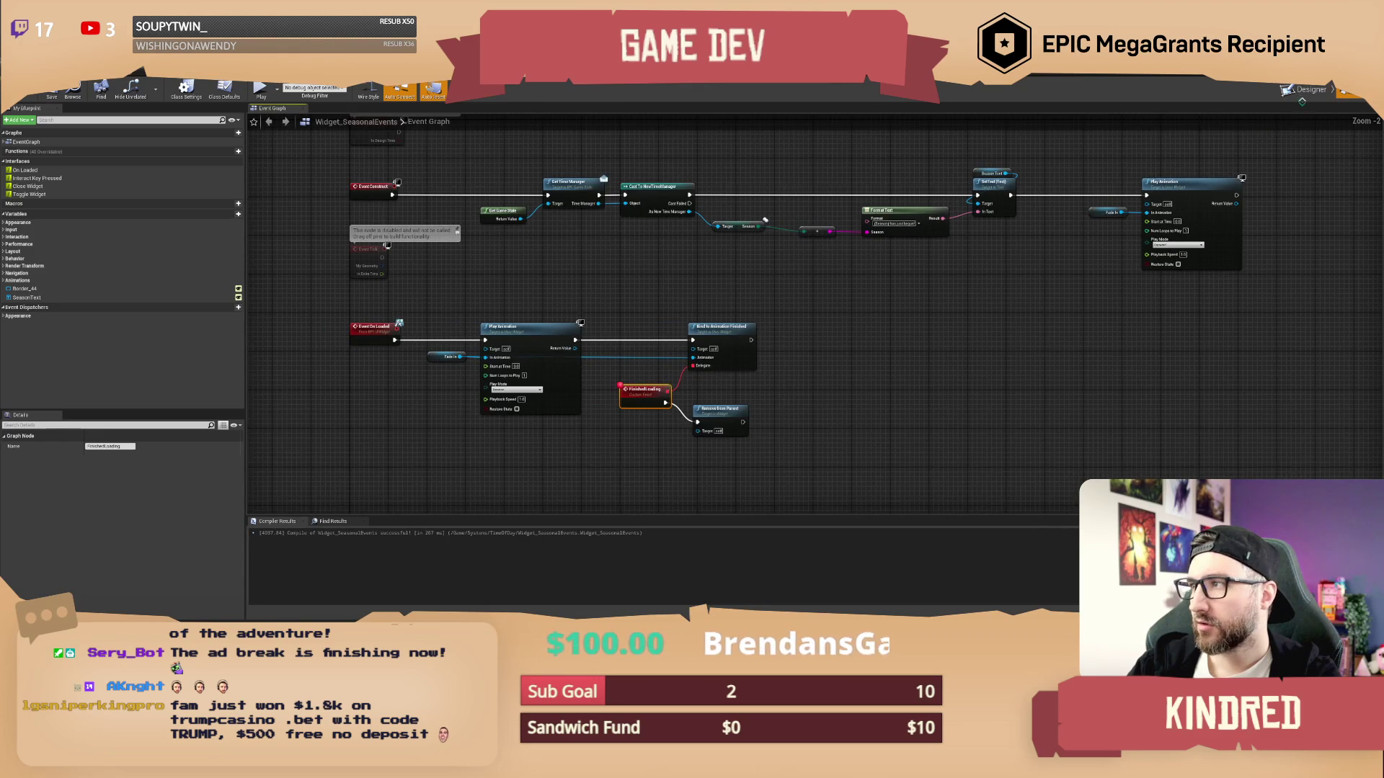
pyautogui.click(1309, 99)
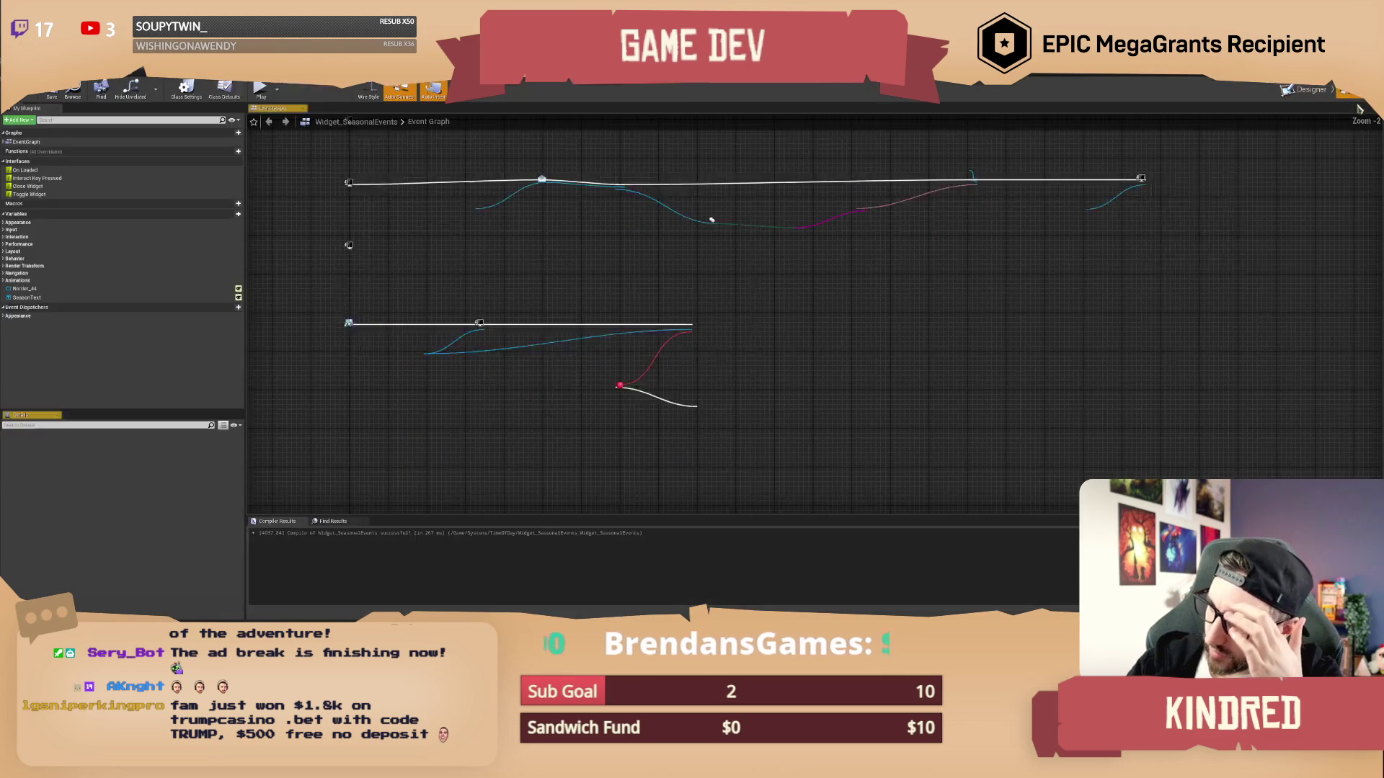
pyautogui.click(1359, 99)
# View Class Settings and Class Defaults, searching the defaults for 'tim', 'di' and 'par'
pyautogui.click(185, 89)
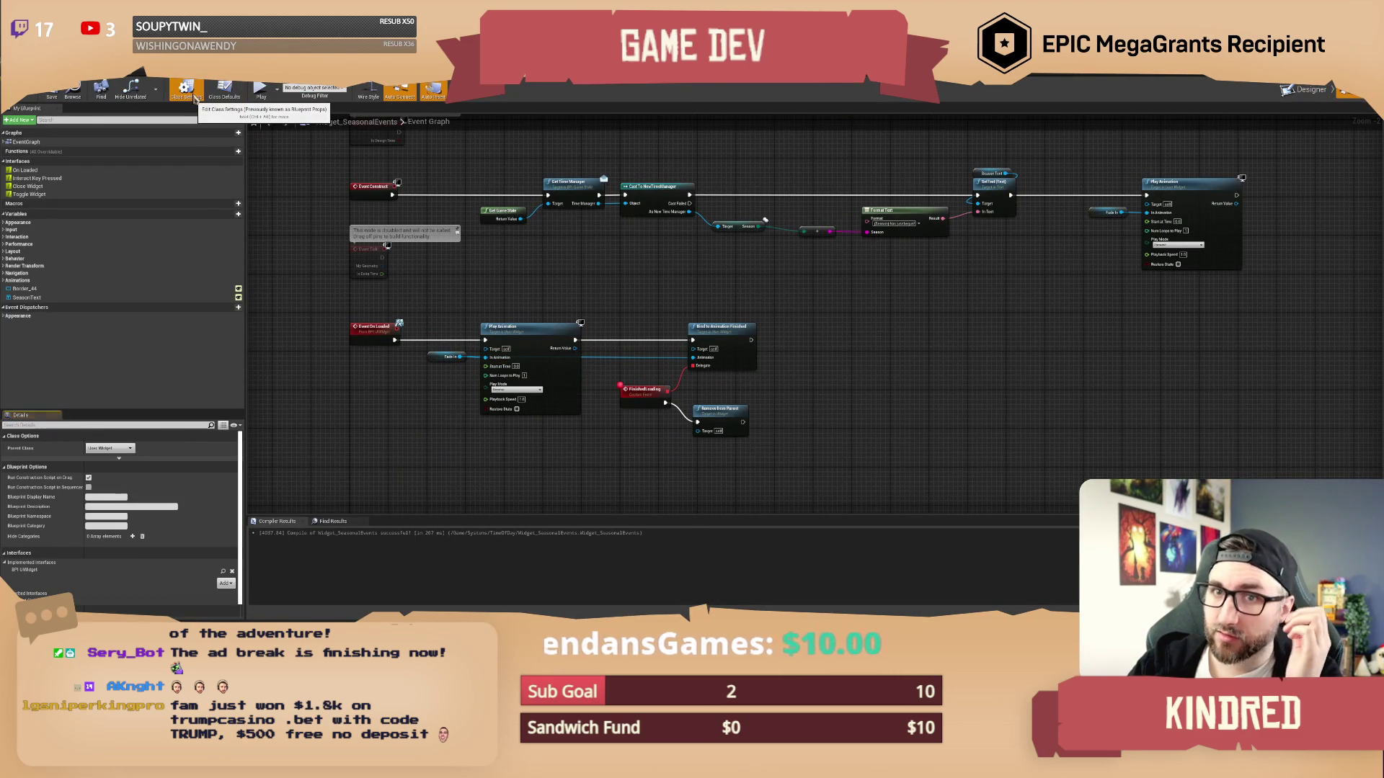
pyautogui.scroll(-1, 123, 504)
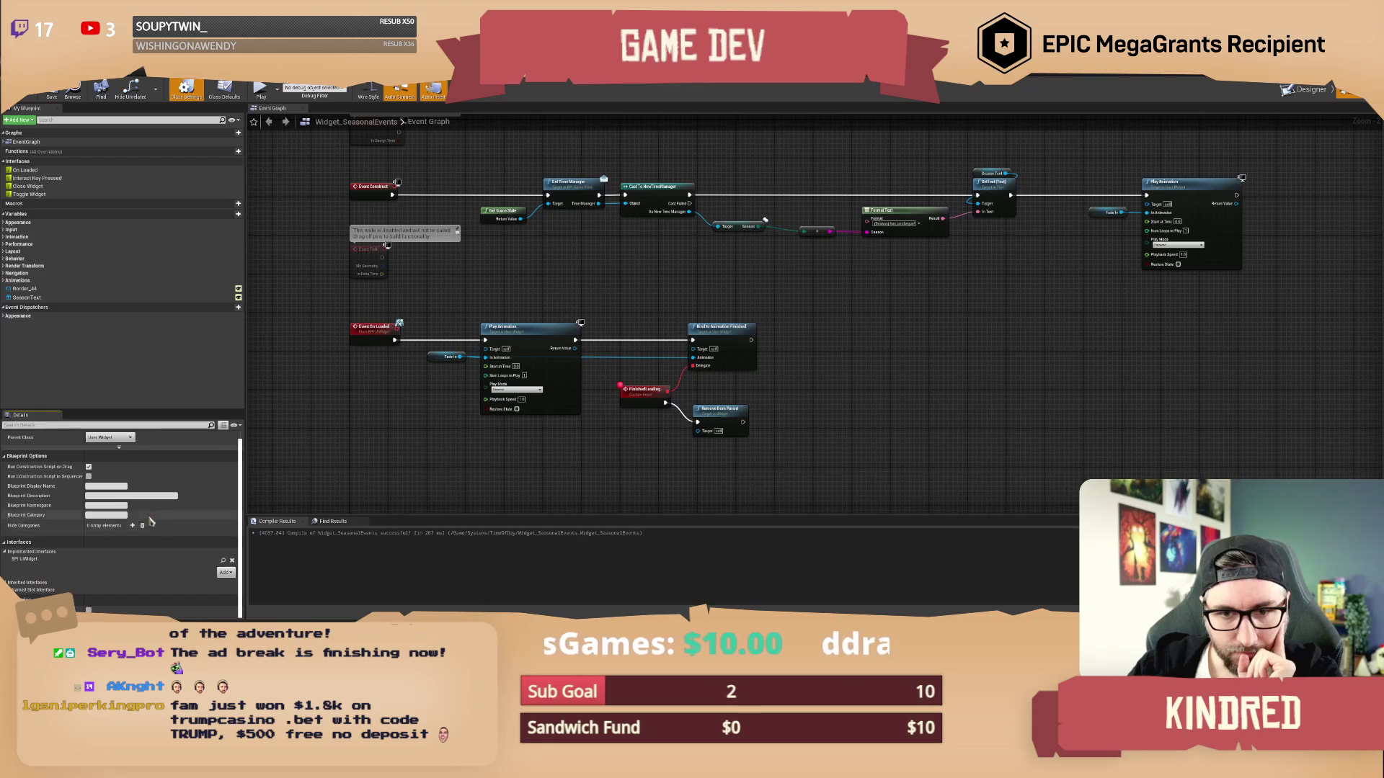
pyautogui.click(224, 90)
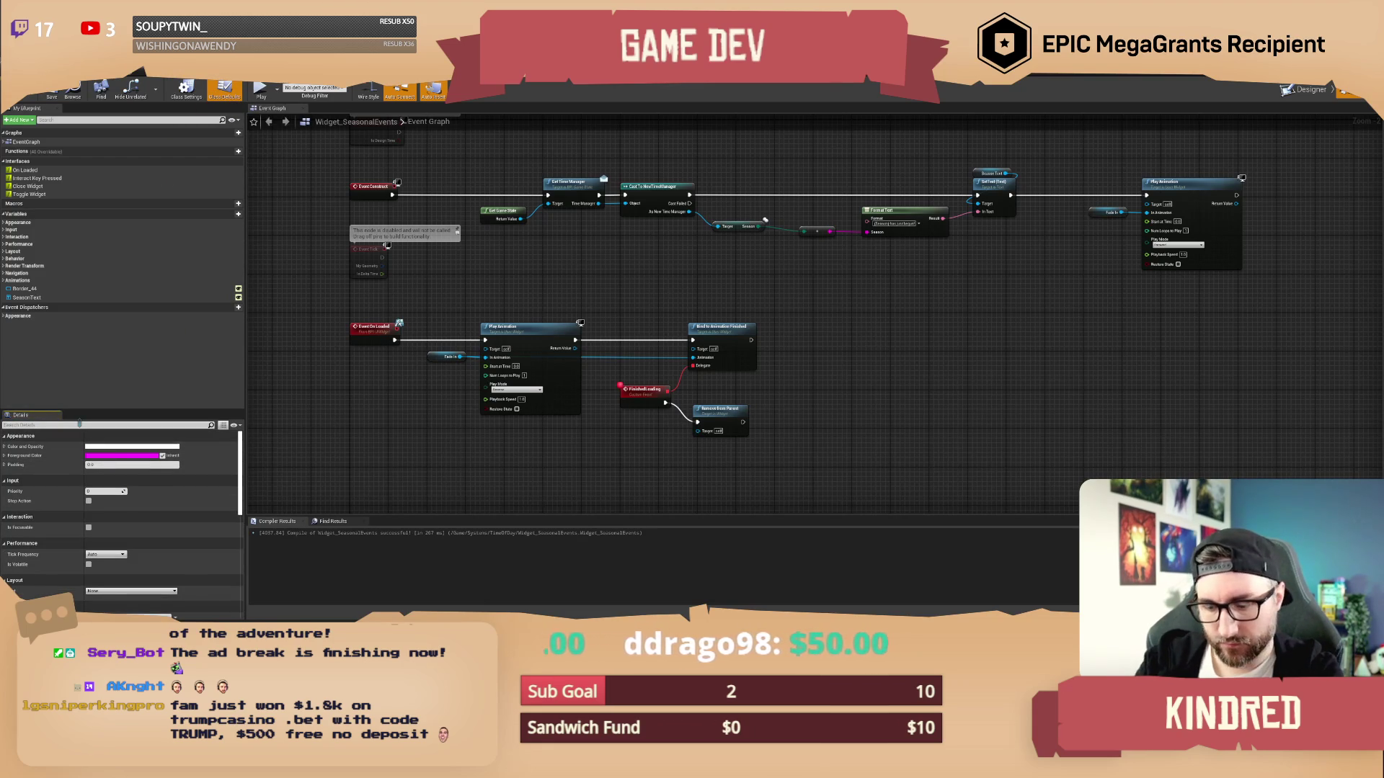
pyautogui.click(108, 425)
pyautogui.write('tim')
pyautogui.press('BackSpace')
pyautogui.press('BackSpace')
pyautogui.press('BackSpace')
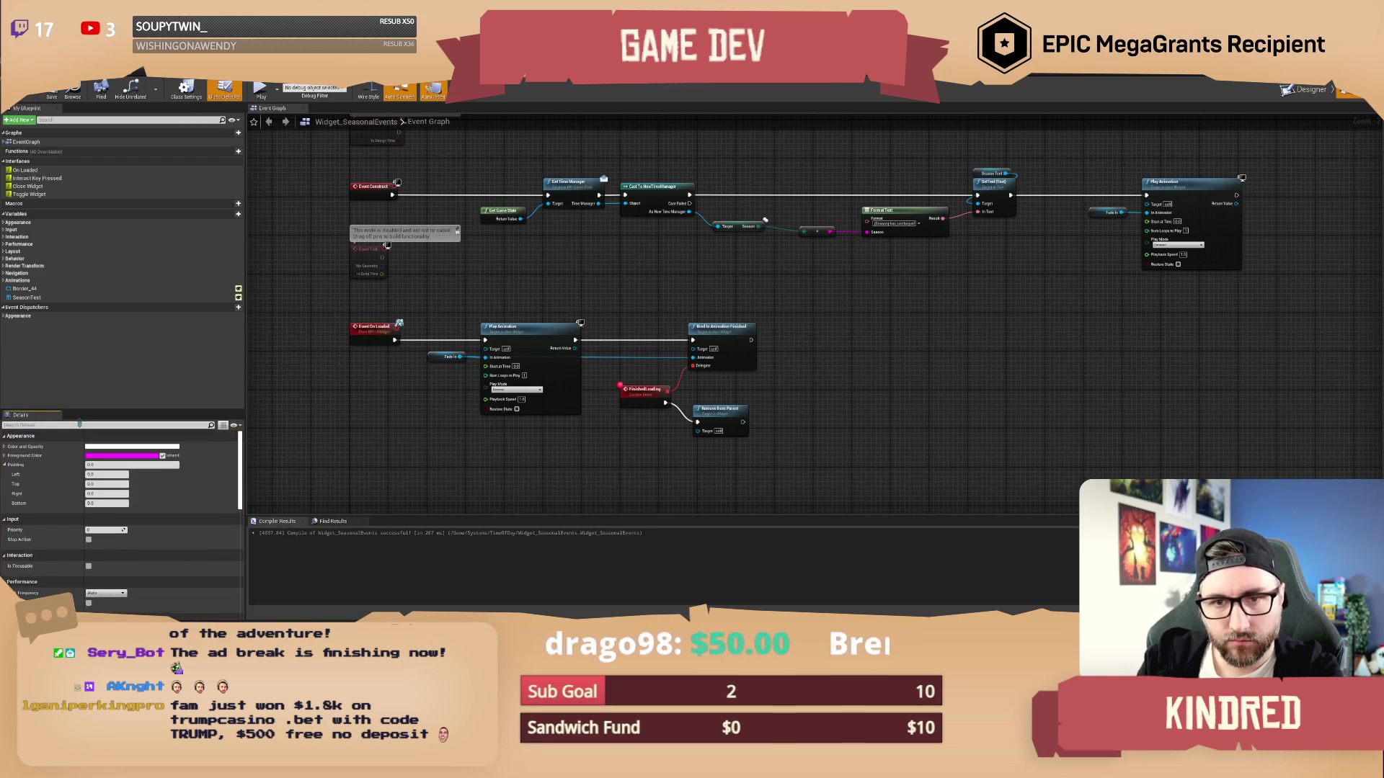
pyautogui.write('di')
pyautogui.press('BackSpace')
pyautogui.press('BackSpace')
pyautogui.write('par')
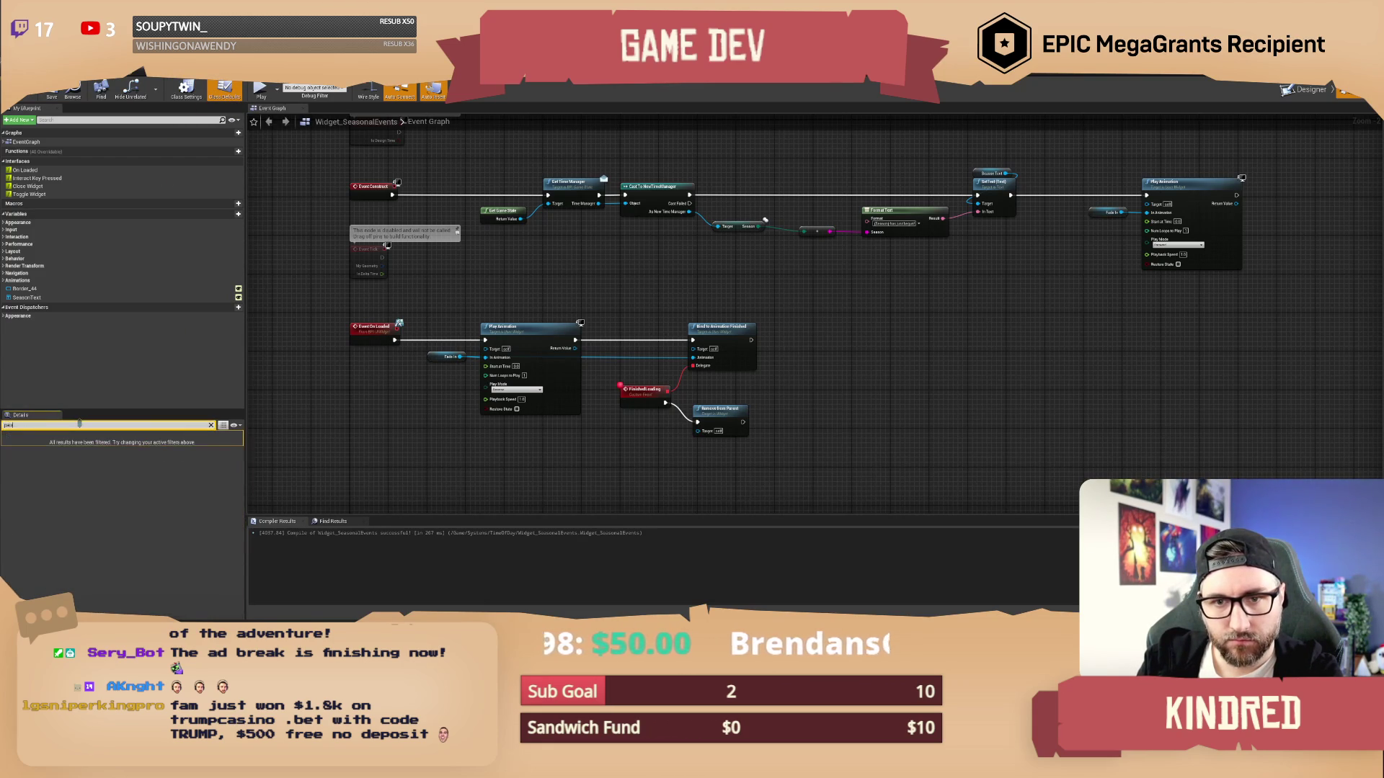
pyautogui.press('BackSpace')
pyautogui.press('BackSpace')
pyautogui.press('BackSpace')
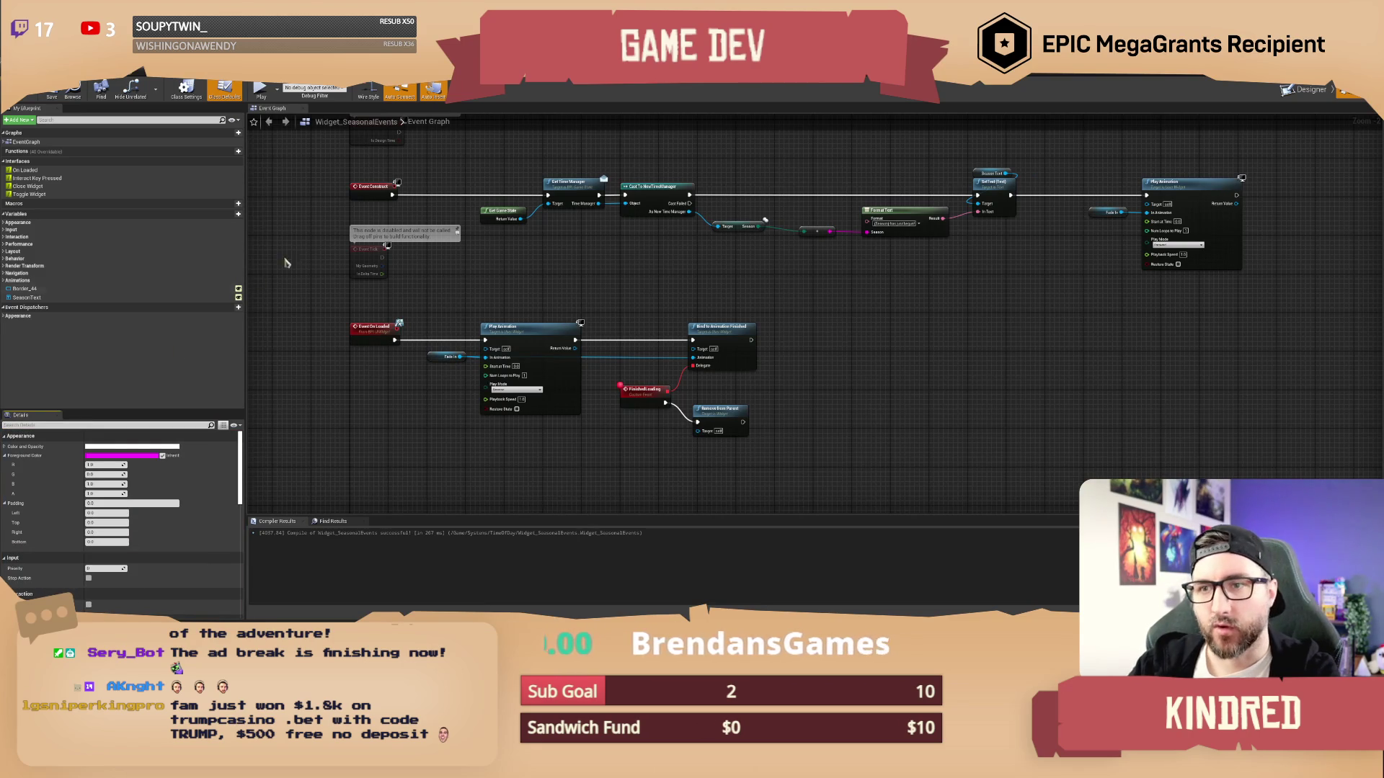
# Return to Class Settings and cancel the property search
pyautogui.click(186, 90)
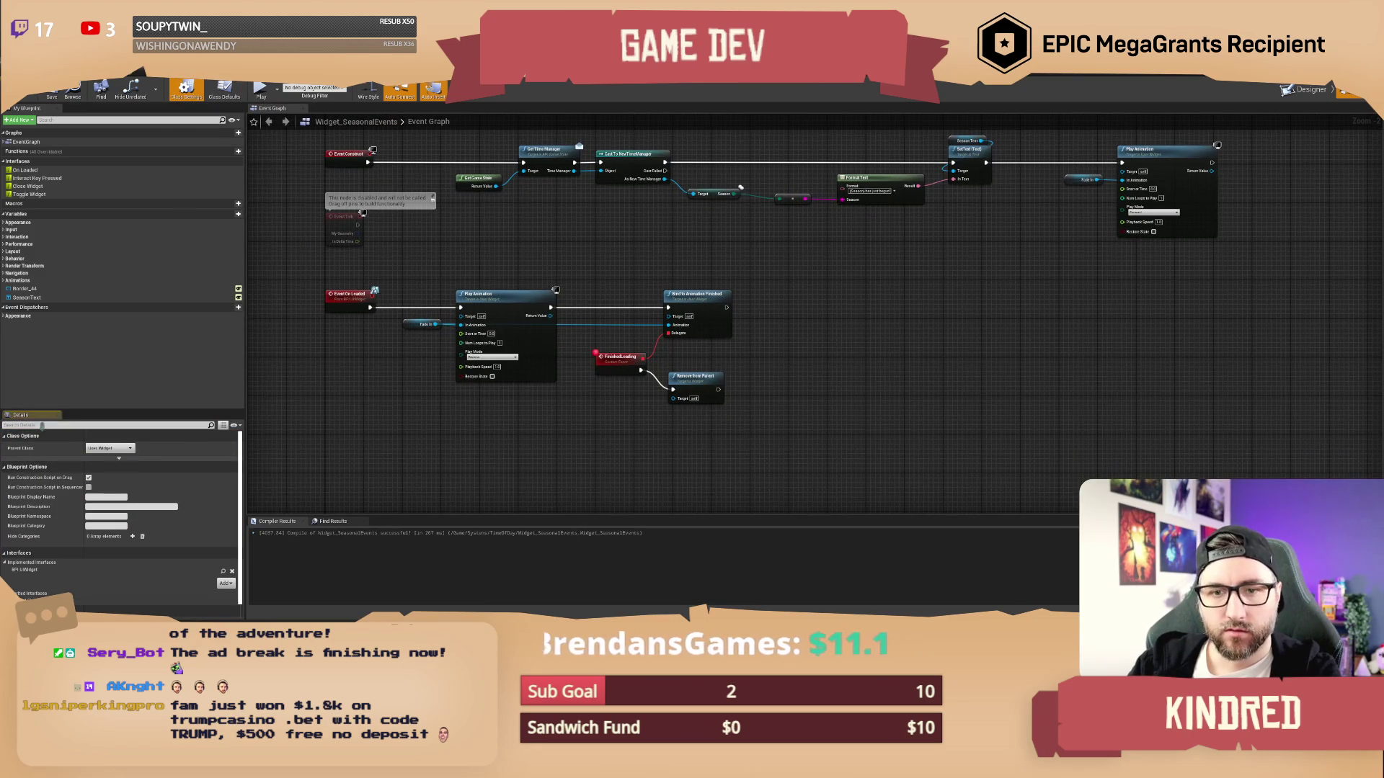
pyautogui.click(108, 425)
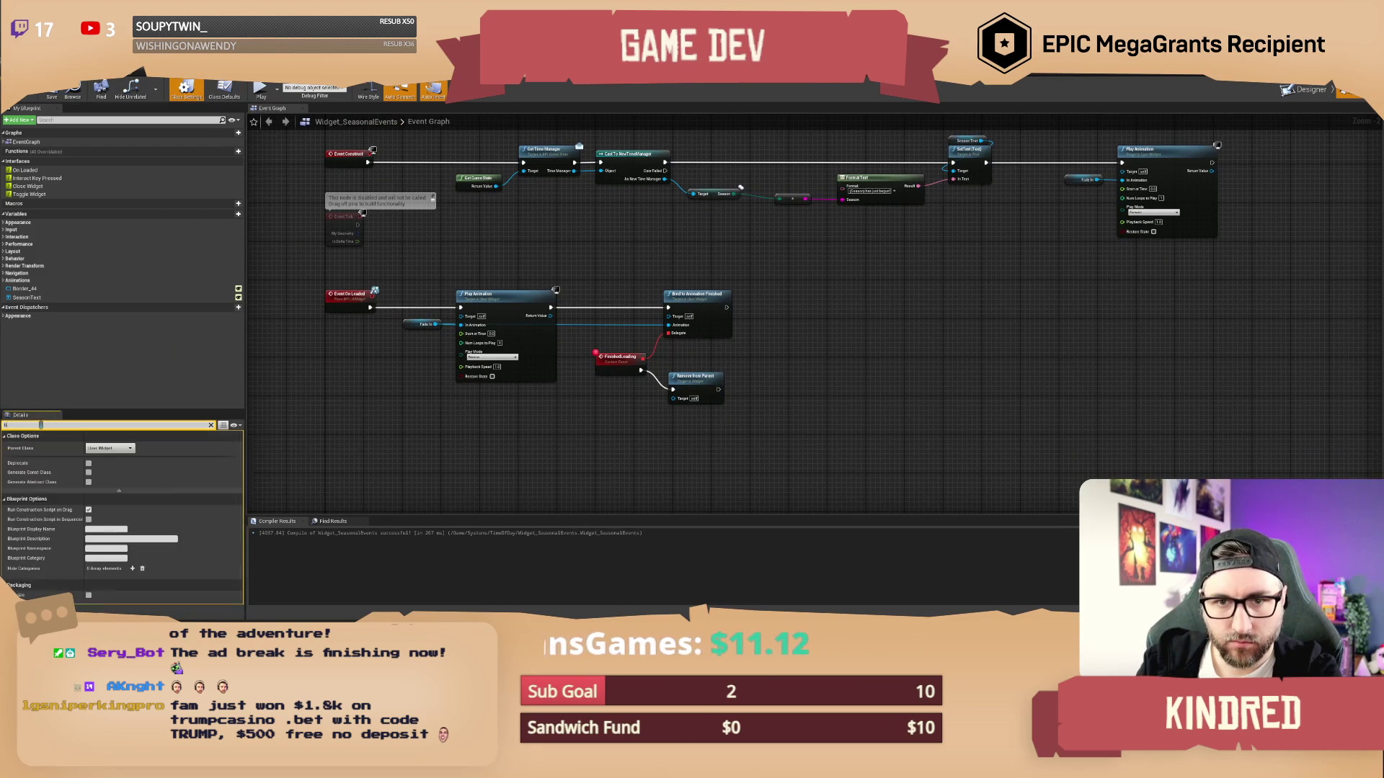
pyautogui.press('Escape')
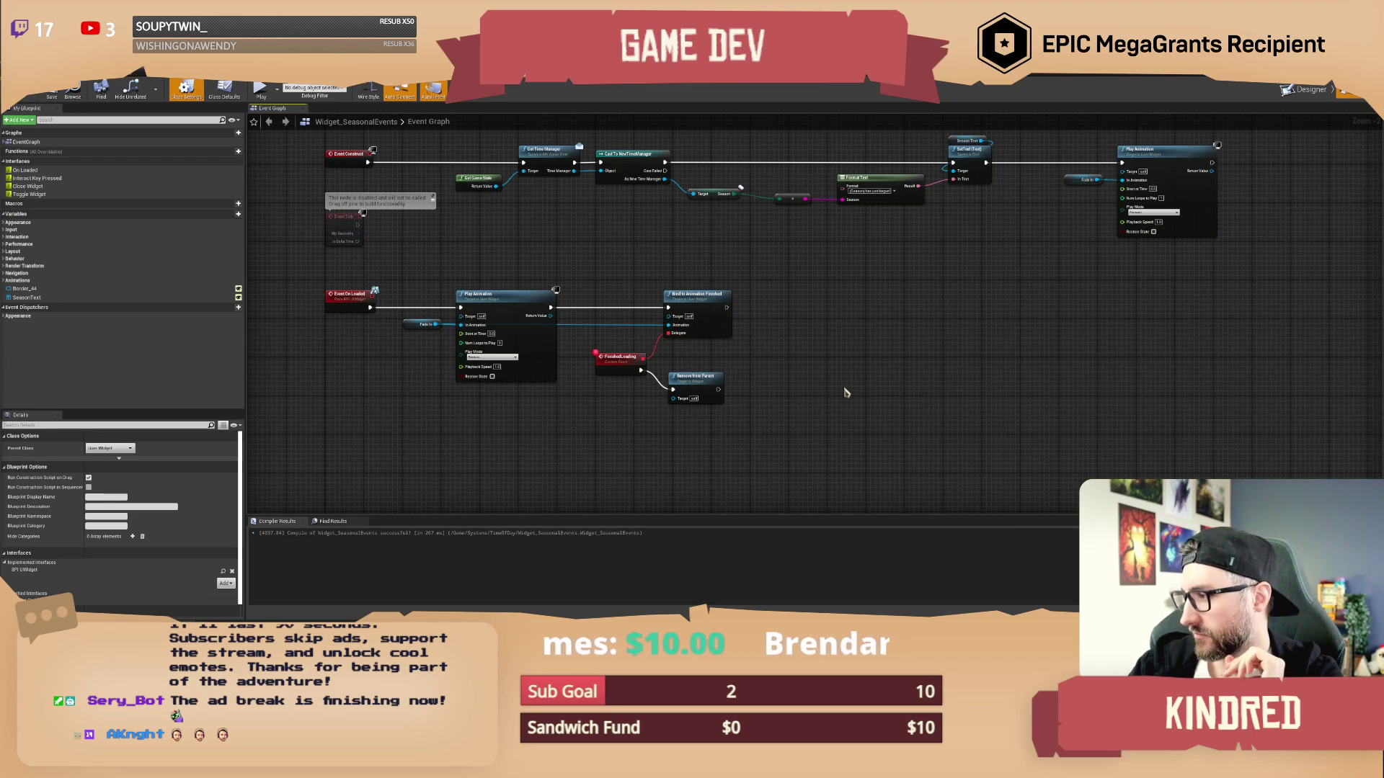
# Pan the widget event graph to reframe its nodes, then switch to the BP_GlobalEventManager window
pyautogui.moveTo(846, 393); pyautogui.dragTo(730, 315)
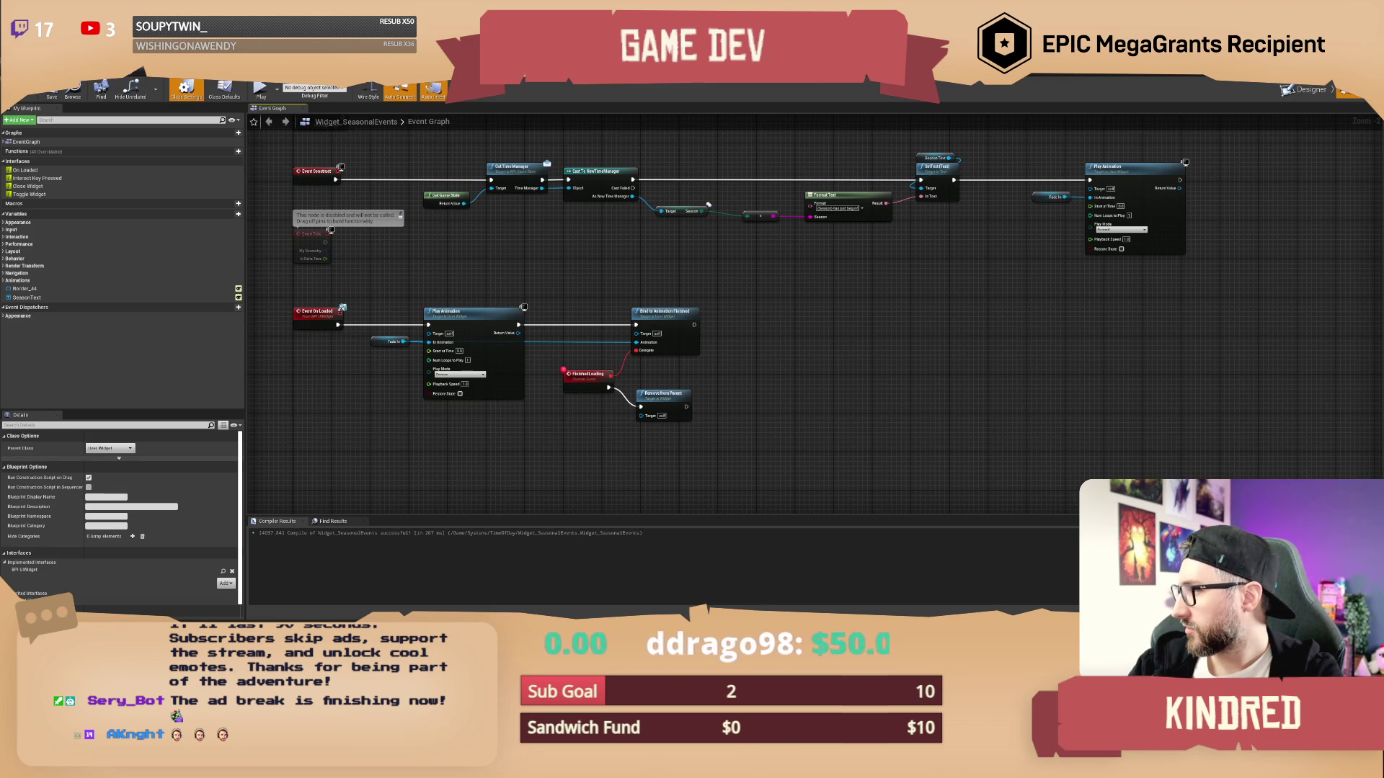
pyautogui.moveTo(968, 256)
pyautogui.mouseDown()
pyautogui.moveTo(900, 268)
pyautogui.moveTo(755, 343)
pyautogui.mouseUp()
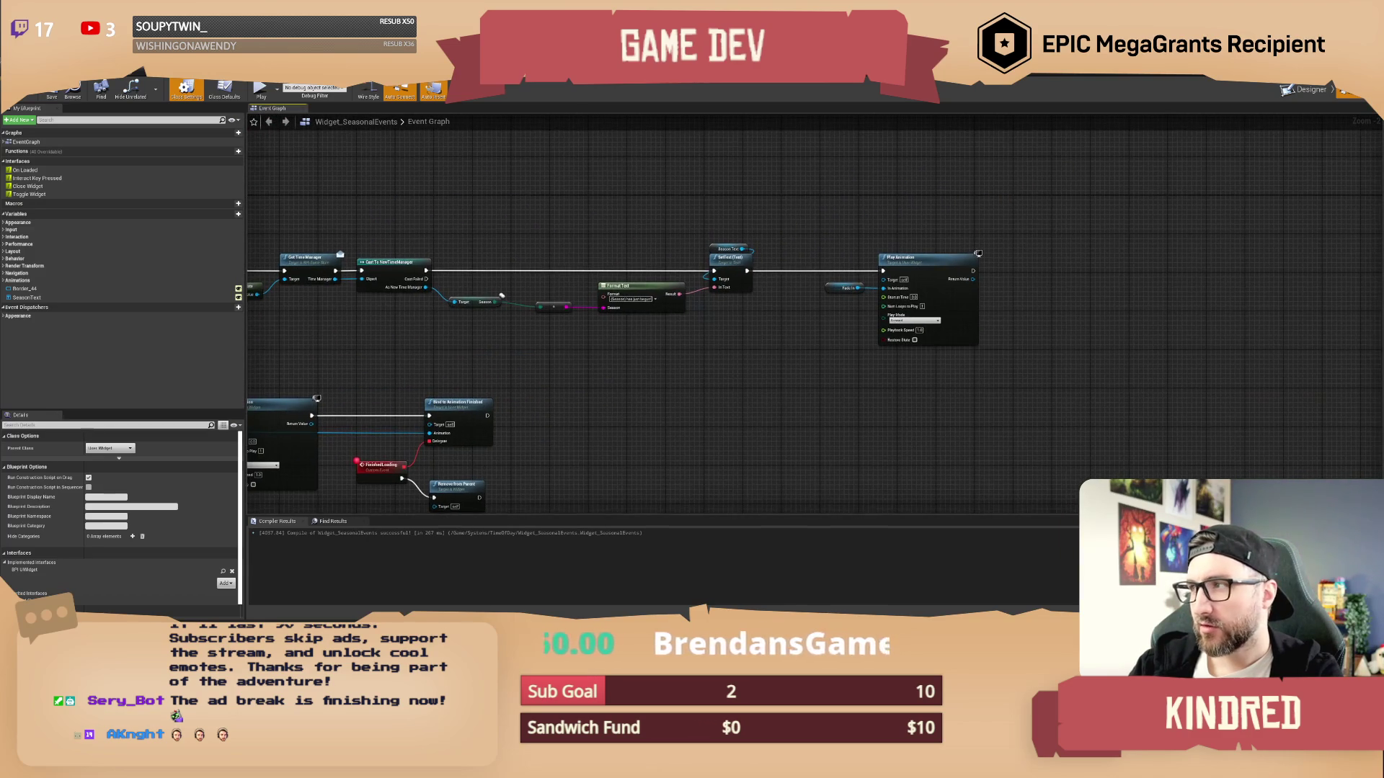
pyautogui.hotkey('alt', 'Tab')
pyautogui.hotkey('alt', 'Tab')
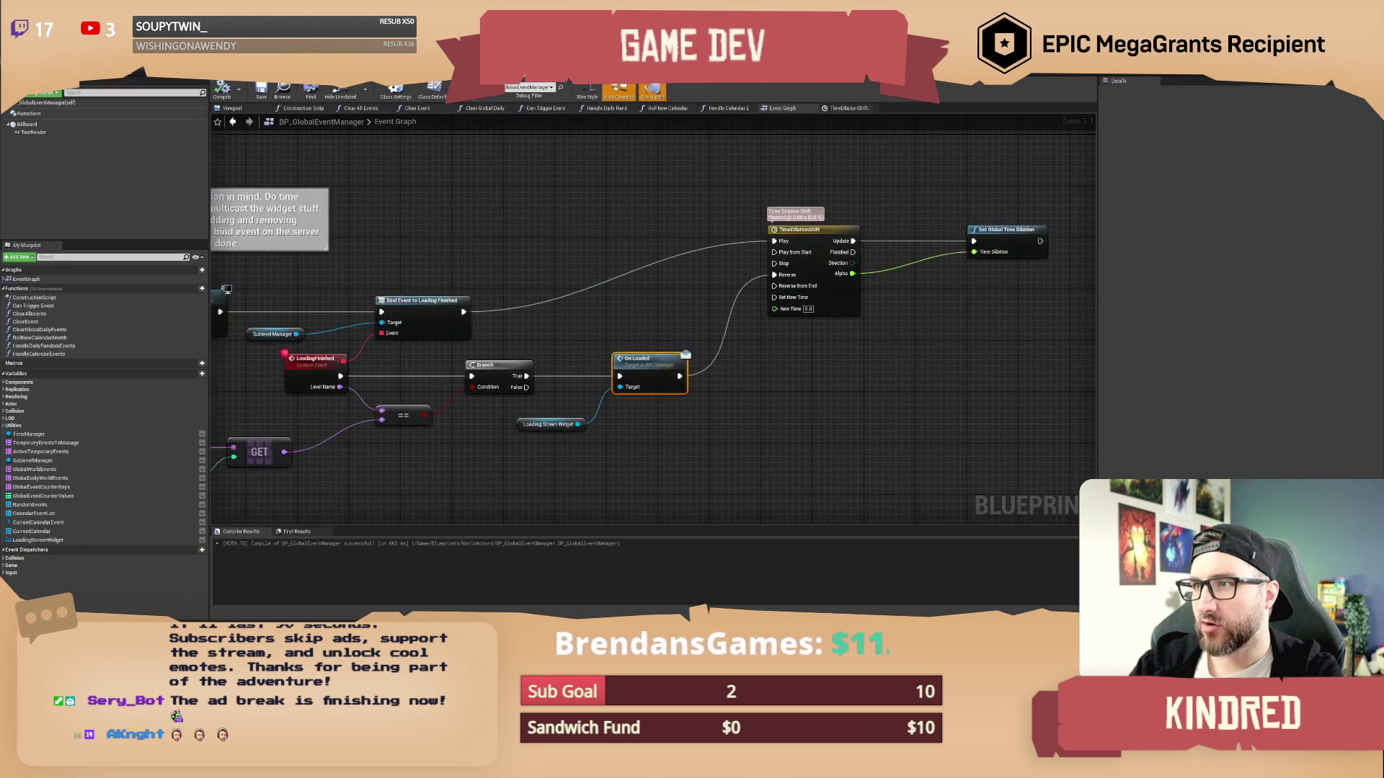
# Open the TimeDilationShift timeline editor and frame its curve around the 5.00 end key
pyautogui.moveTo(857, 240); pyautogui.dragTo(688, 285)
pyautogui.doubleClick(633, 284)
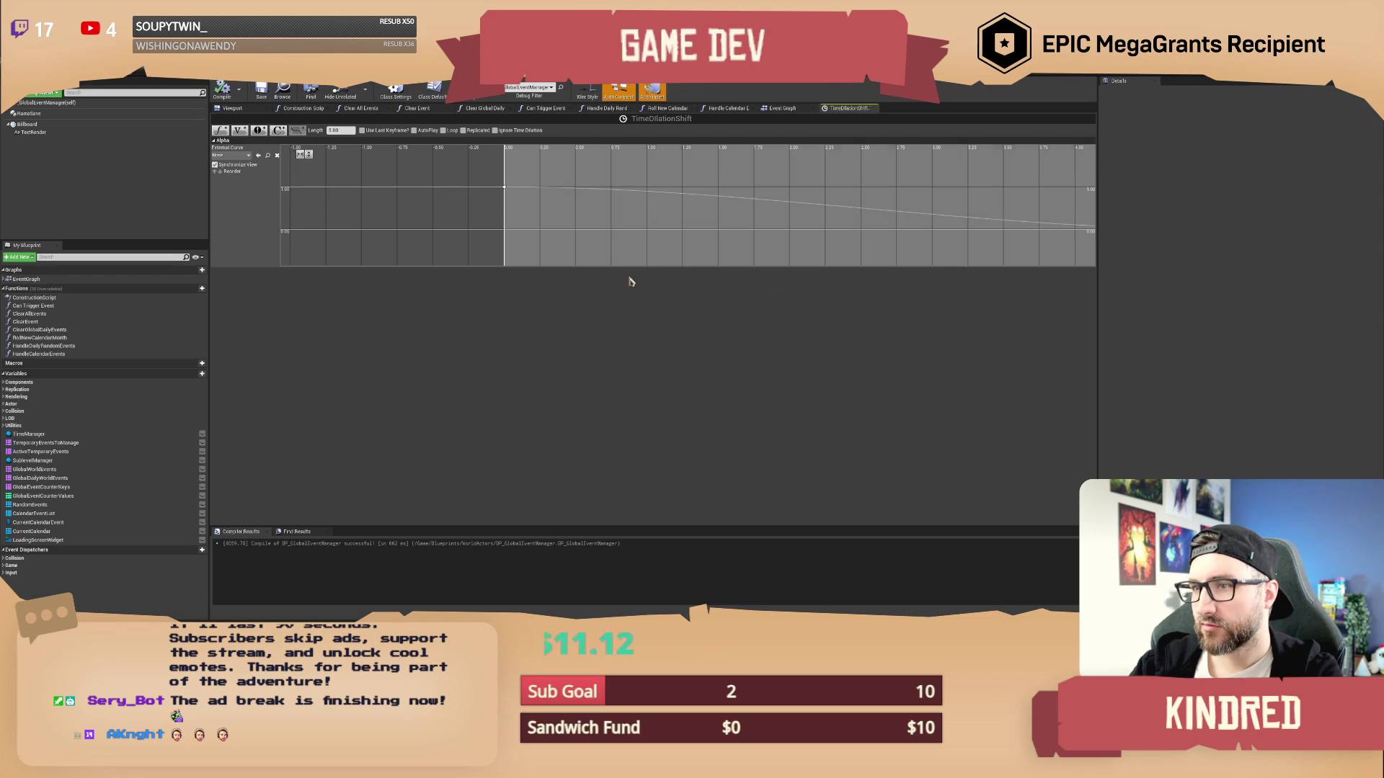
pyautogui.moveTo(692, 238)
pyautogui.mouseDown()
pyautogui.moveTo(803, 207)
pyautogui.moveTo(679, 232)
pyautogui.mouseUp()
pyautogui.scroll(-1, 679, 233)
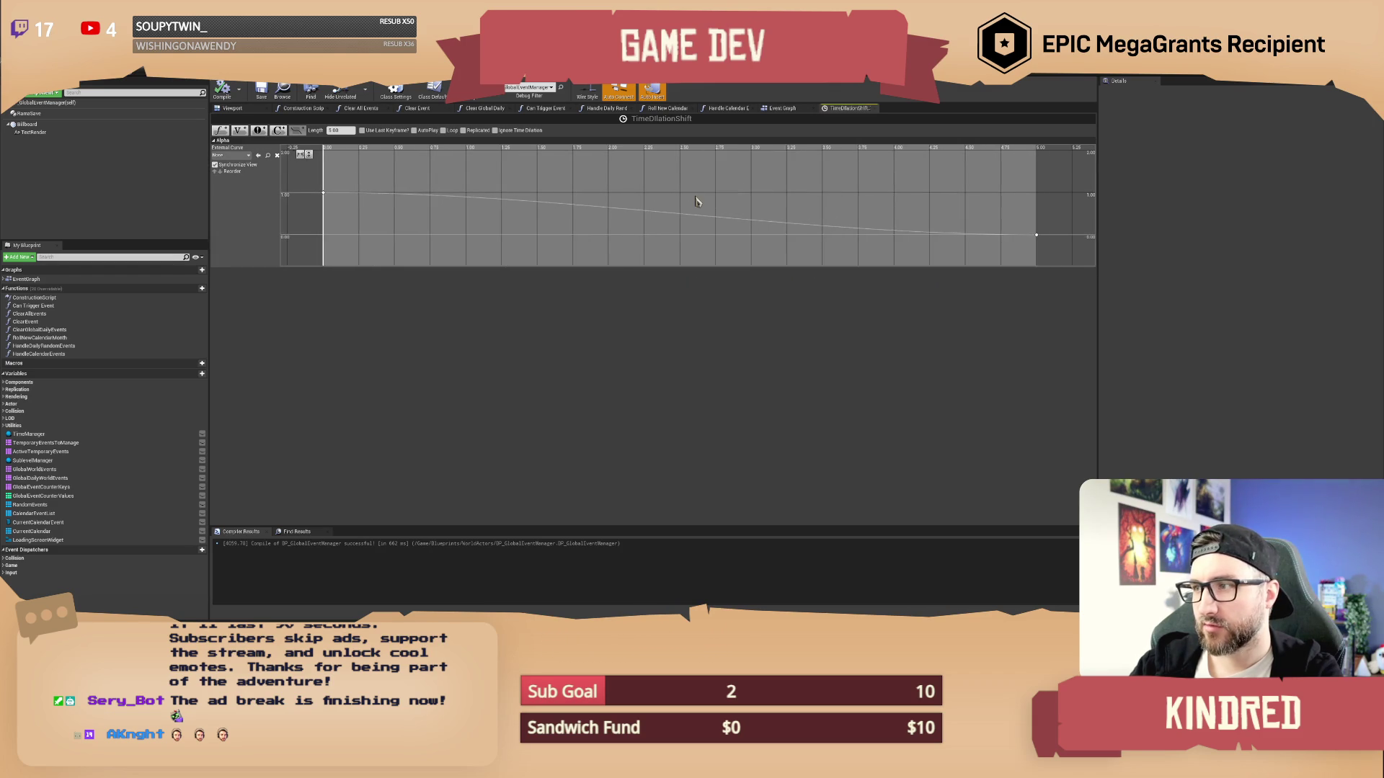
# Set the curve's end key at 5.00 to value 0, then clear the key selection
pyautogui.moveTo(976, 211)
pyautogui.mouseDown()
pyautogui.moveTo(1019, 253)
pyautogui.moveTo(1005, 252)
pyautogui.mouseUp()
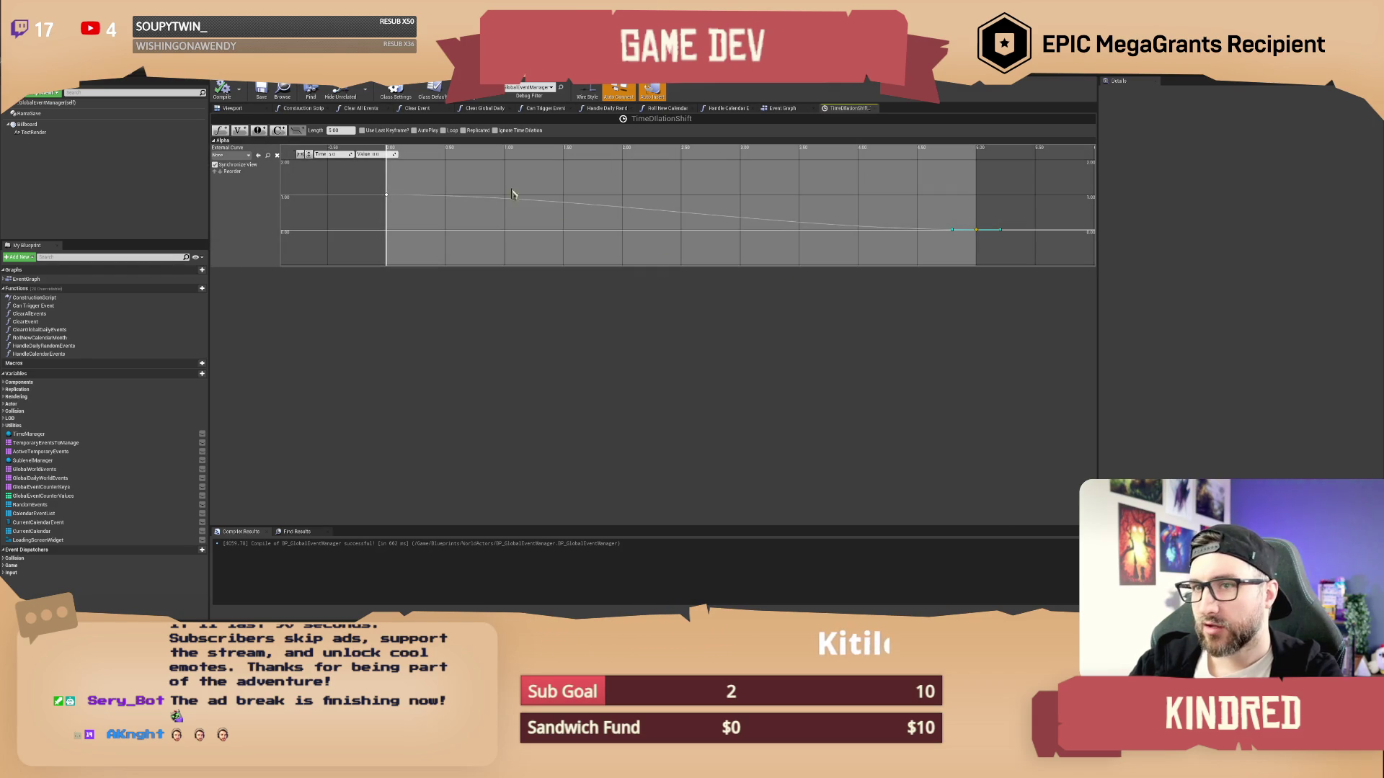
pyautogui.click(375, 155)
pyautogui.write('0')
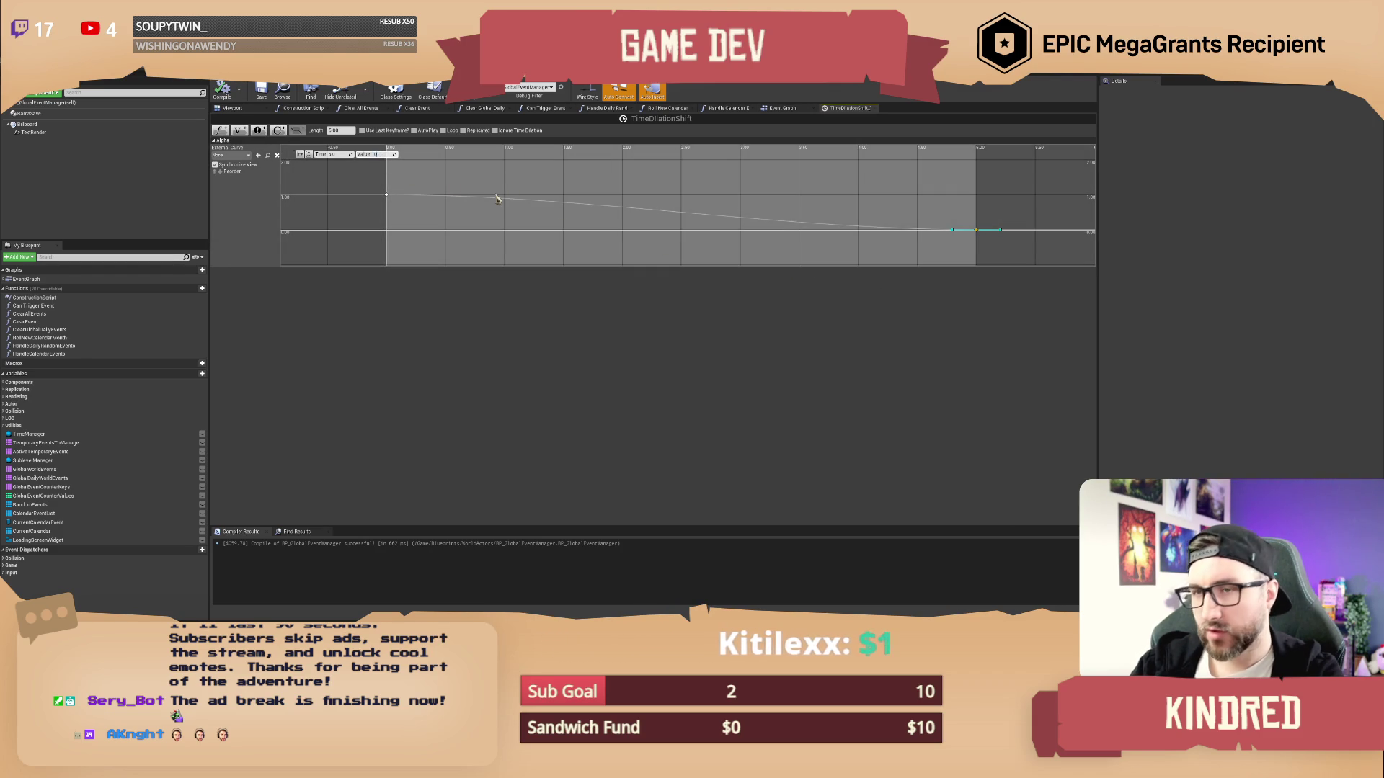
pyautogui.press('Return')
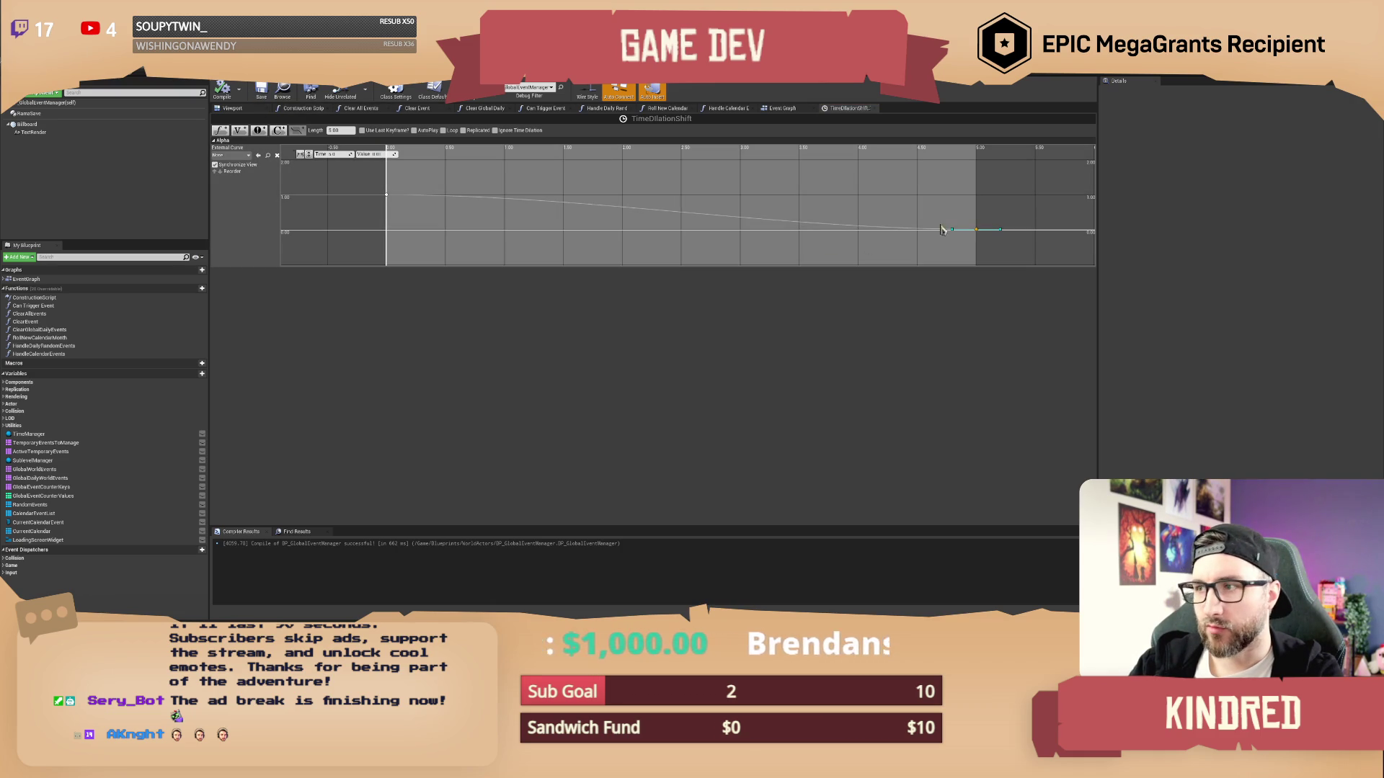
pyautogui.moveTo(954, 209); pyautogui.dragTo(1006, 255)
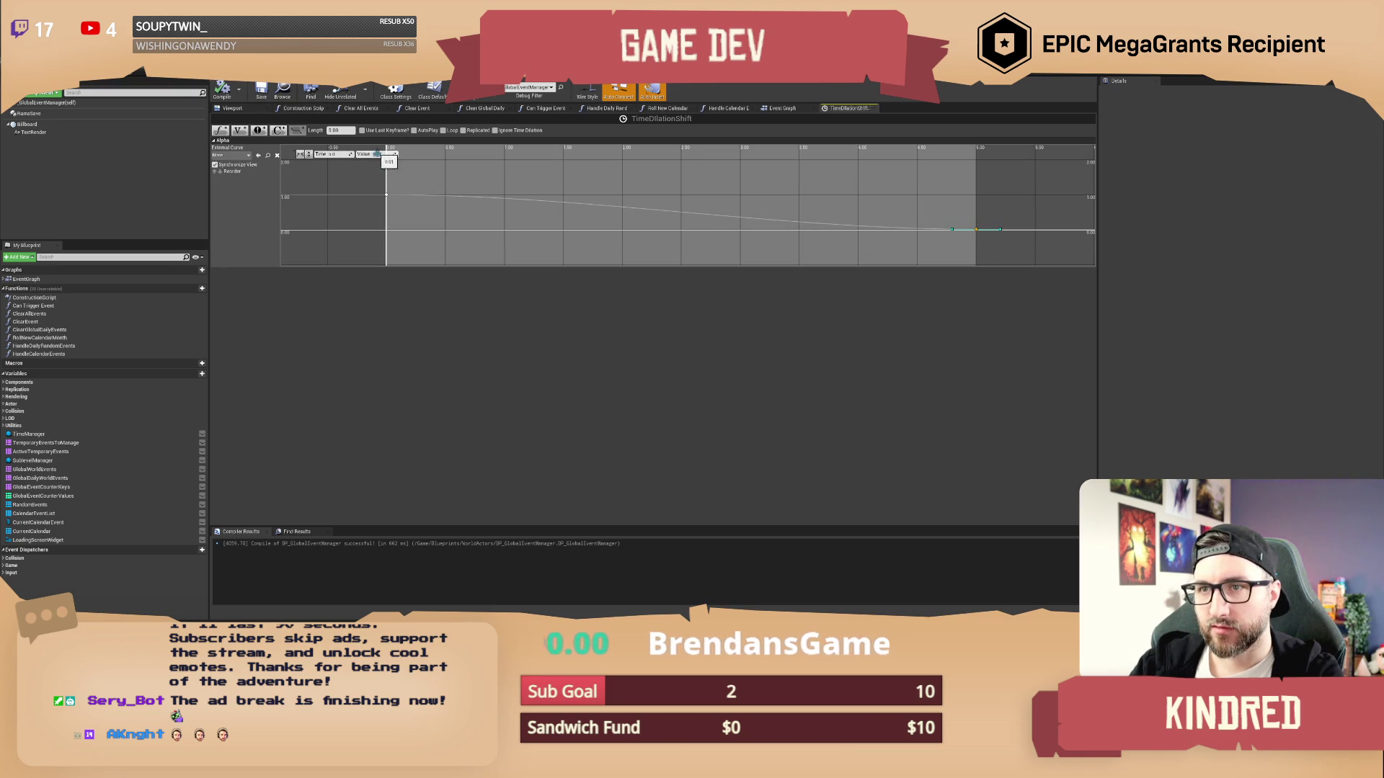
pyautogui.click(541, 173)
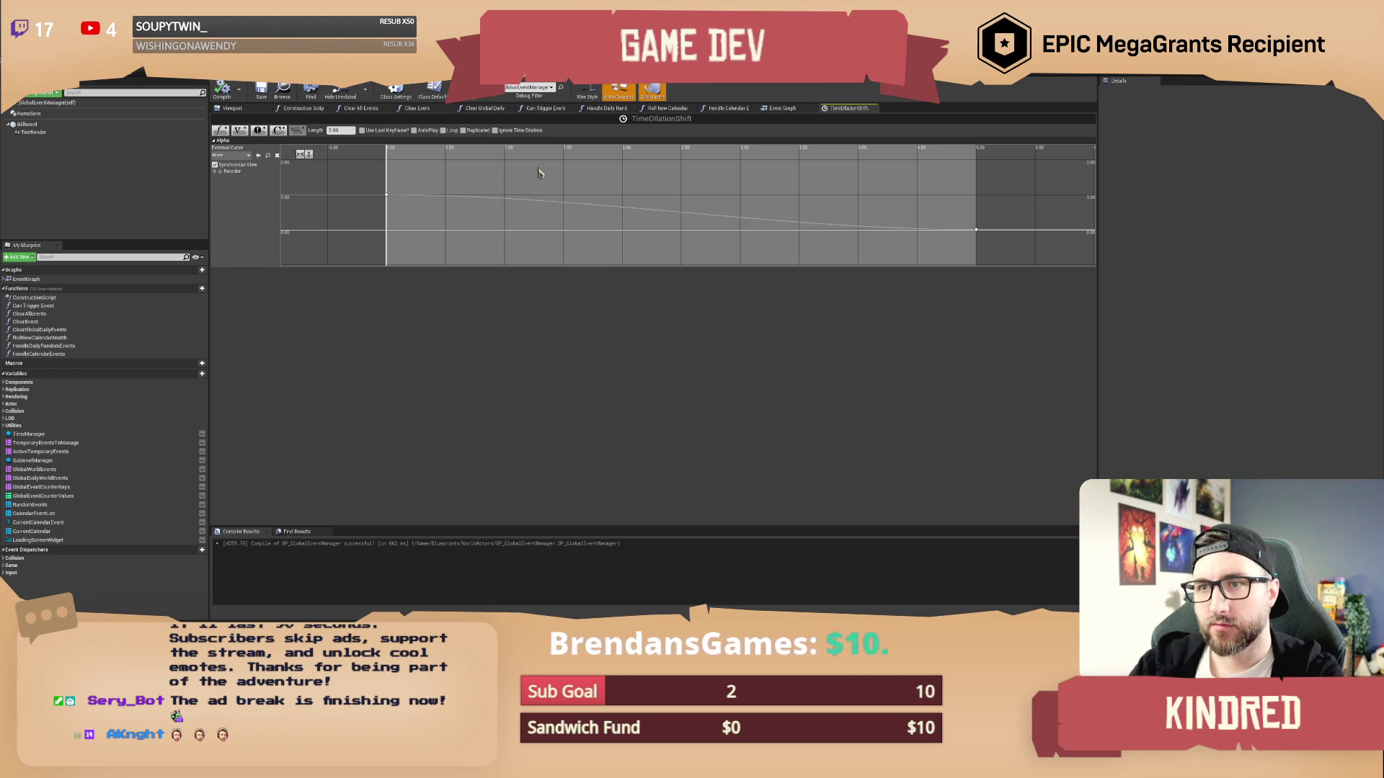
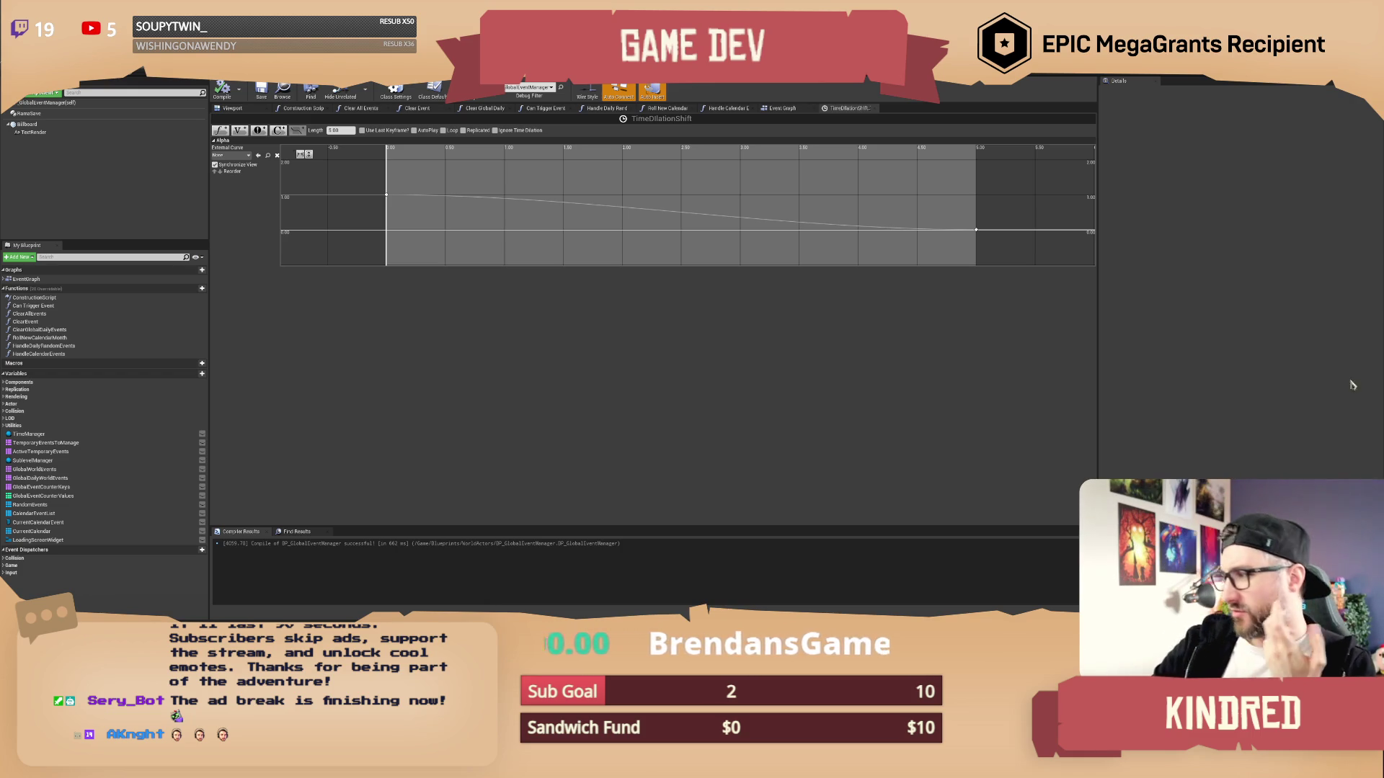
# Inspect the Format Text, Fade In and Play Animation nodes in the Widget_SeasonalEvents event graph
pyautogui.moveTo(717, 183); pyautogui.dragTo(707, 197)
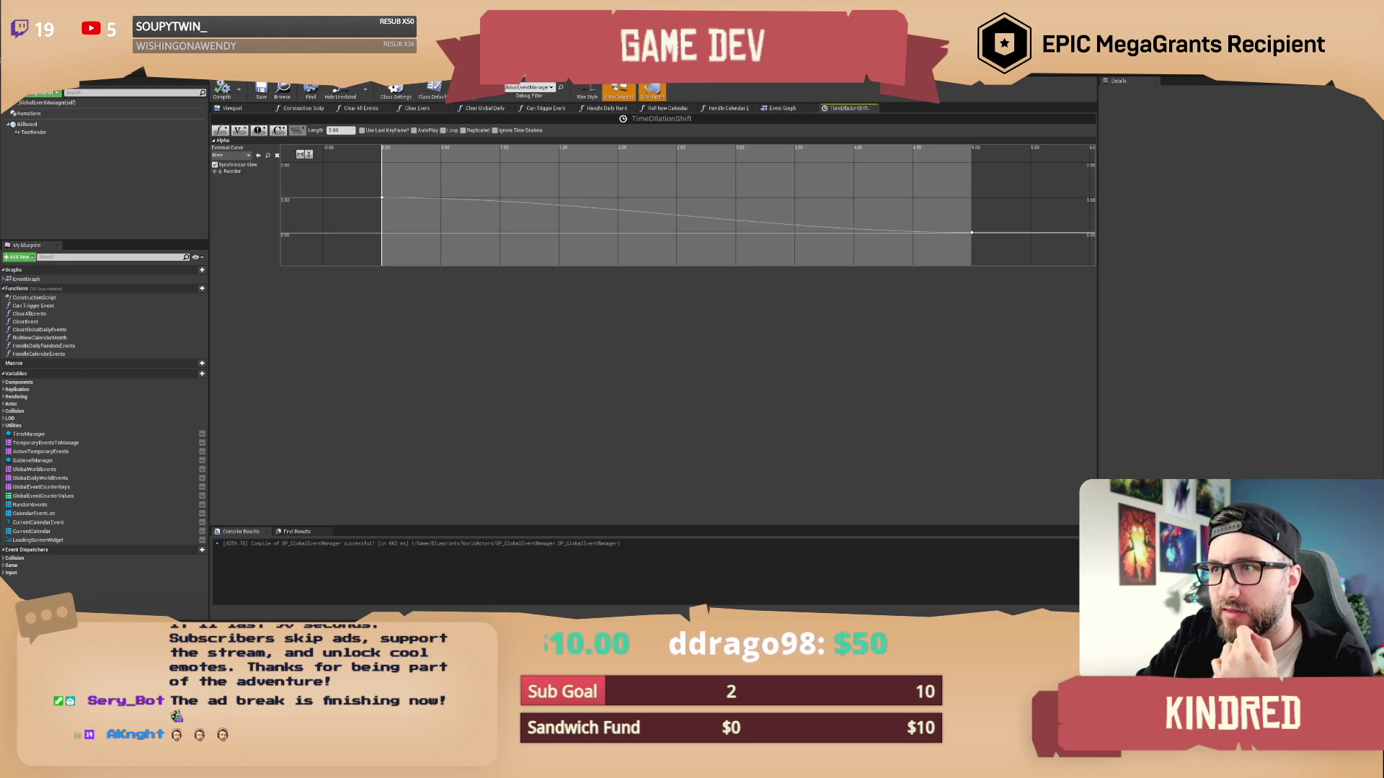
pyautogui.hotkey('ctrl', 'Tab')
pyautogui.scroll(5, 666, 225)
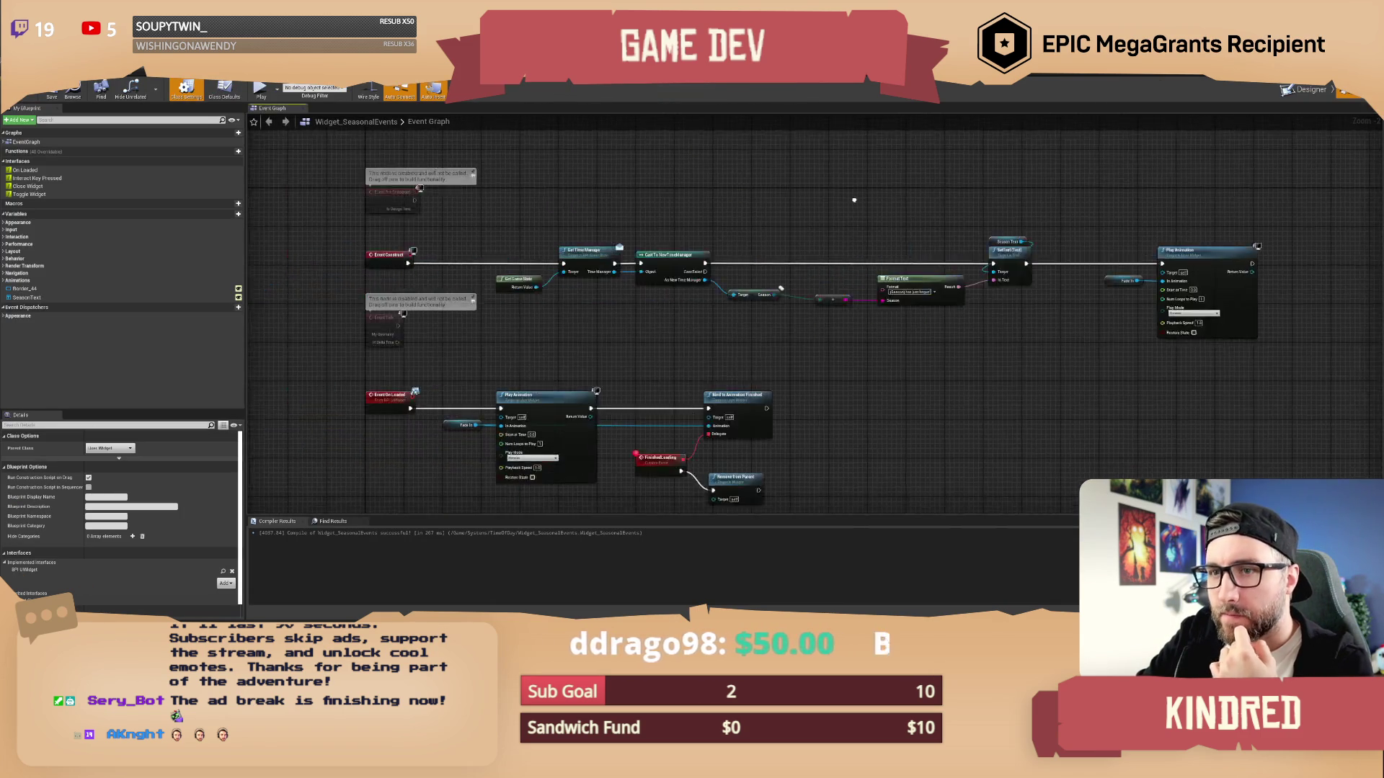
pyautogui.moveTo(459, 228)
pyautogui.mouseDown()
pyautogui.moveTo(746, 351)
pyautogui.moveTo(831, 364)
pyautogui.mouseUp()
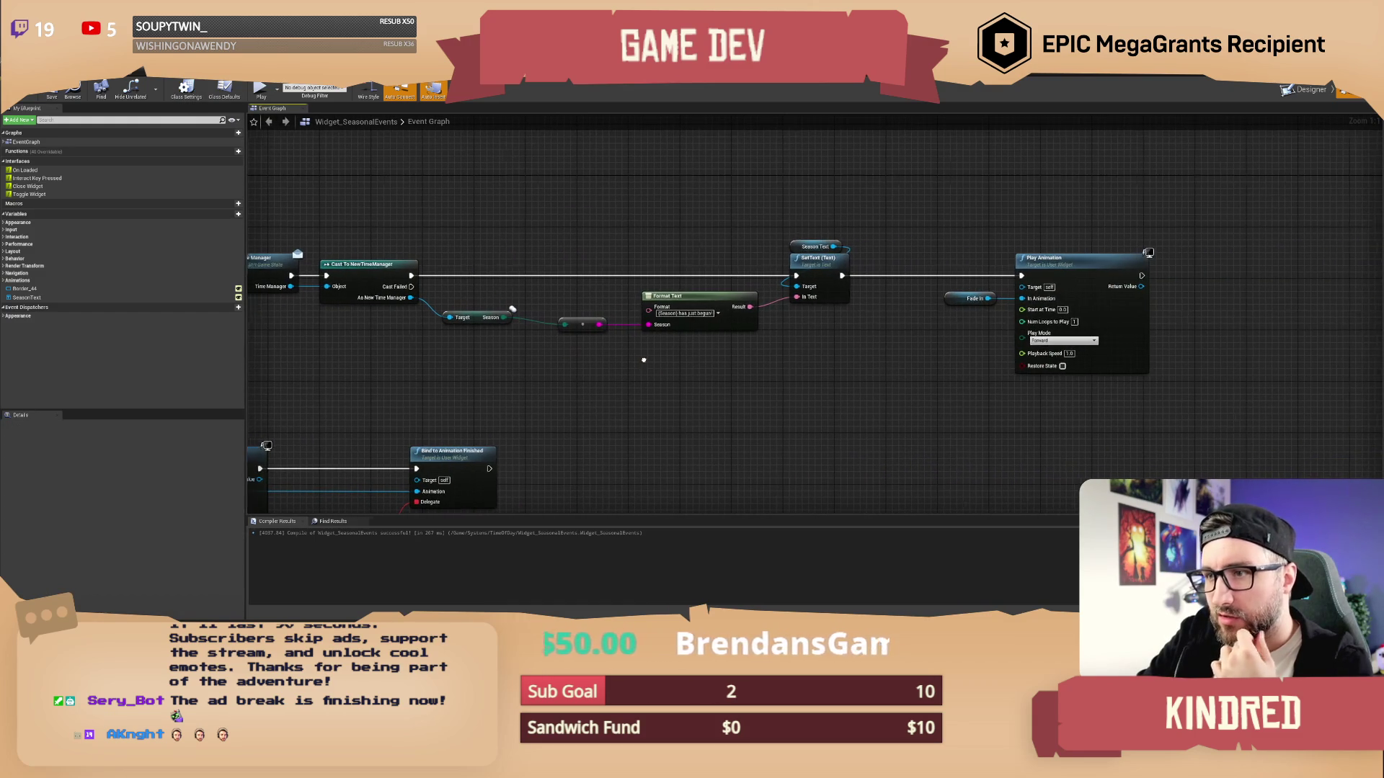
pyautogui.moveTo(461, 214)
pyautogui.mouseDown()
pyautogui.moveTo(781, 357)
pyautogui.moveTo(733, 369)
pyautogui.moveTo(707, 346)
pyautogui.moveTo(677, 353)
pyautogui.mouseUp()
pyautogui.click(834, 371)
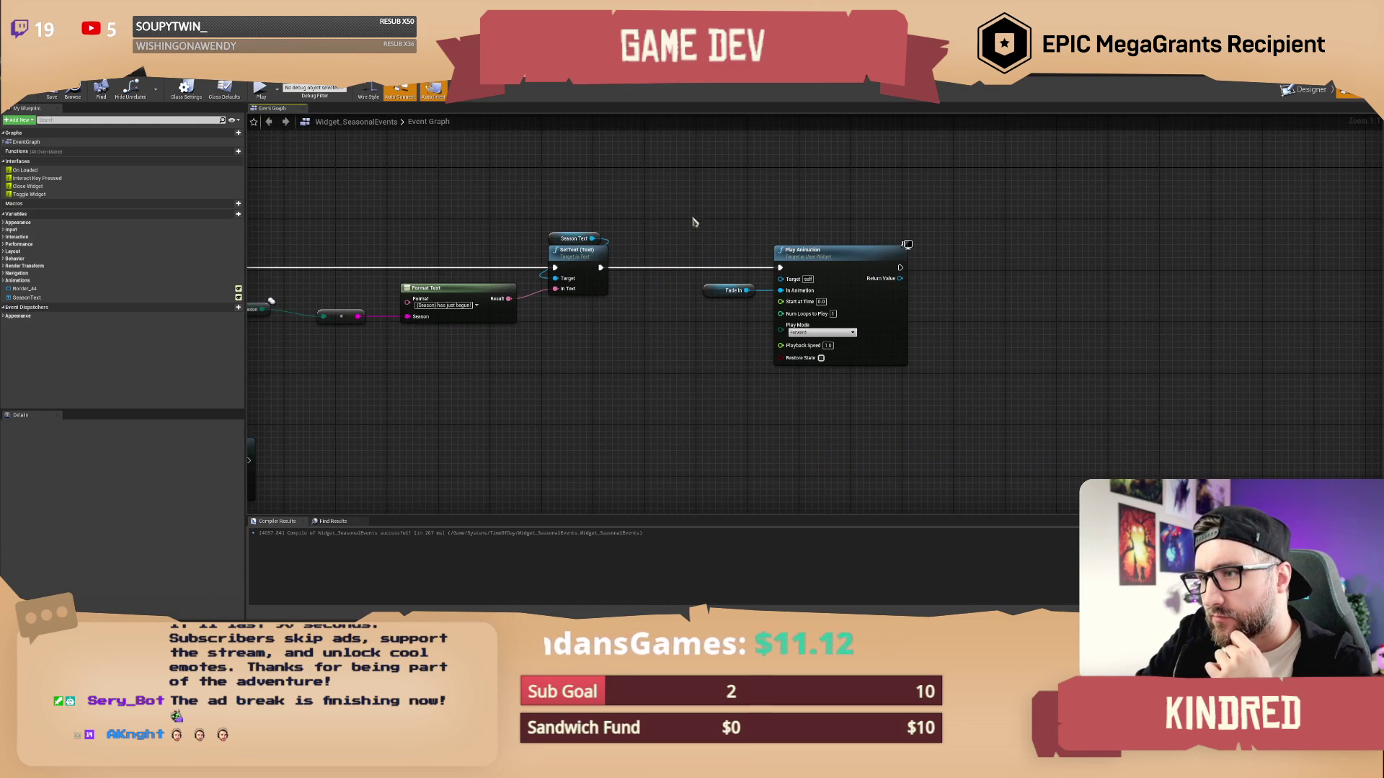
pyautogui.moveTo(693, 215); pyautogui.dragTo(905, 369)
pyautogui.click(785, 399)
# Pan and zoom around the rest of the widget graph, then return to the level editor
pyautogui.moveTo(771, 386); pyautogui.dragTo(728, 392)
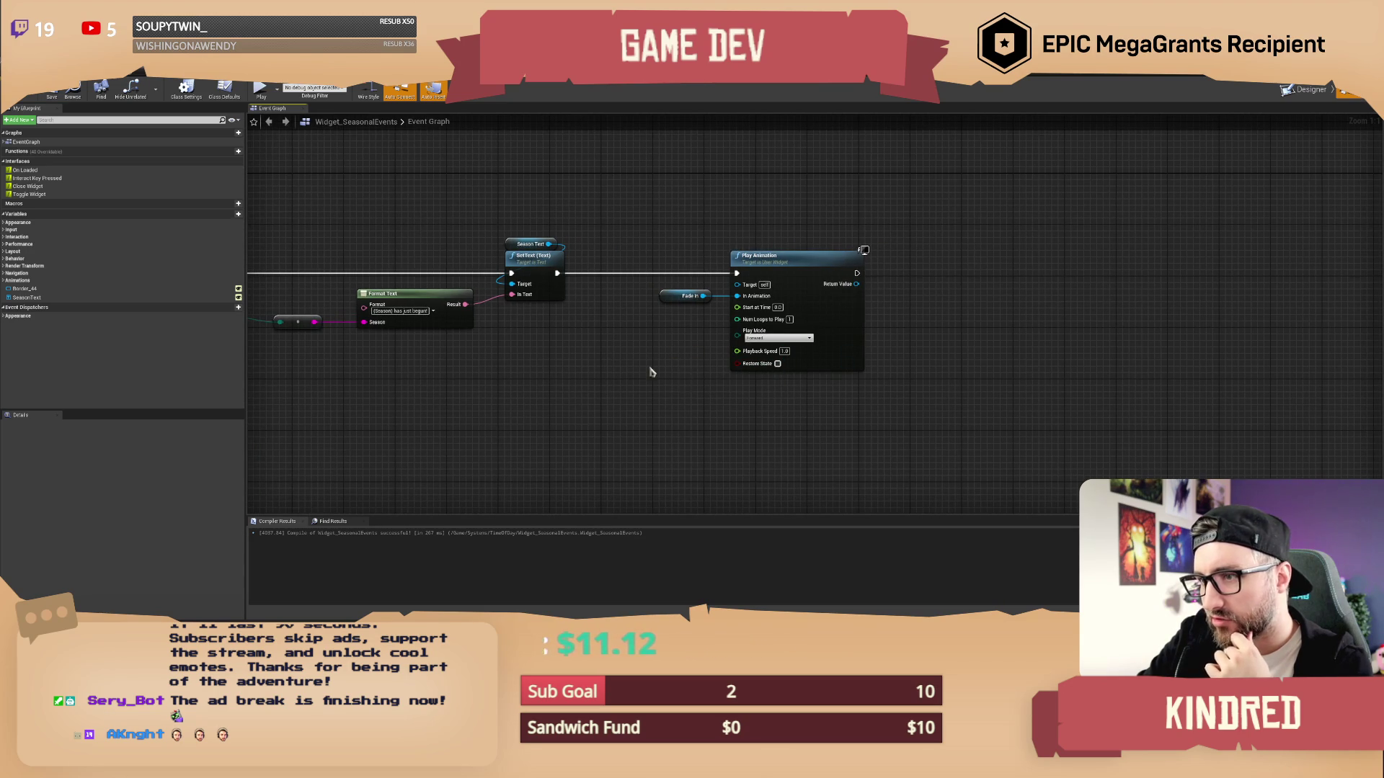
pyautogui.moveTo(640, 366); pyautogui.dragTo(653, 368)
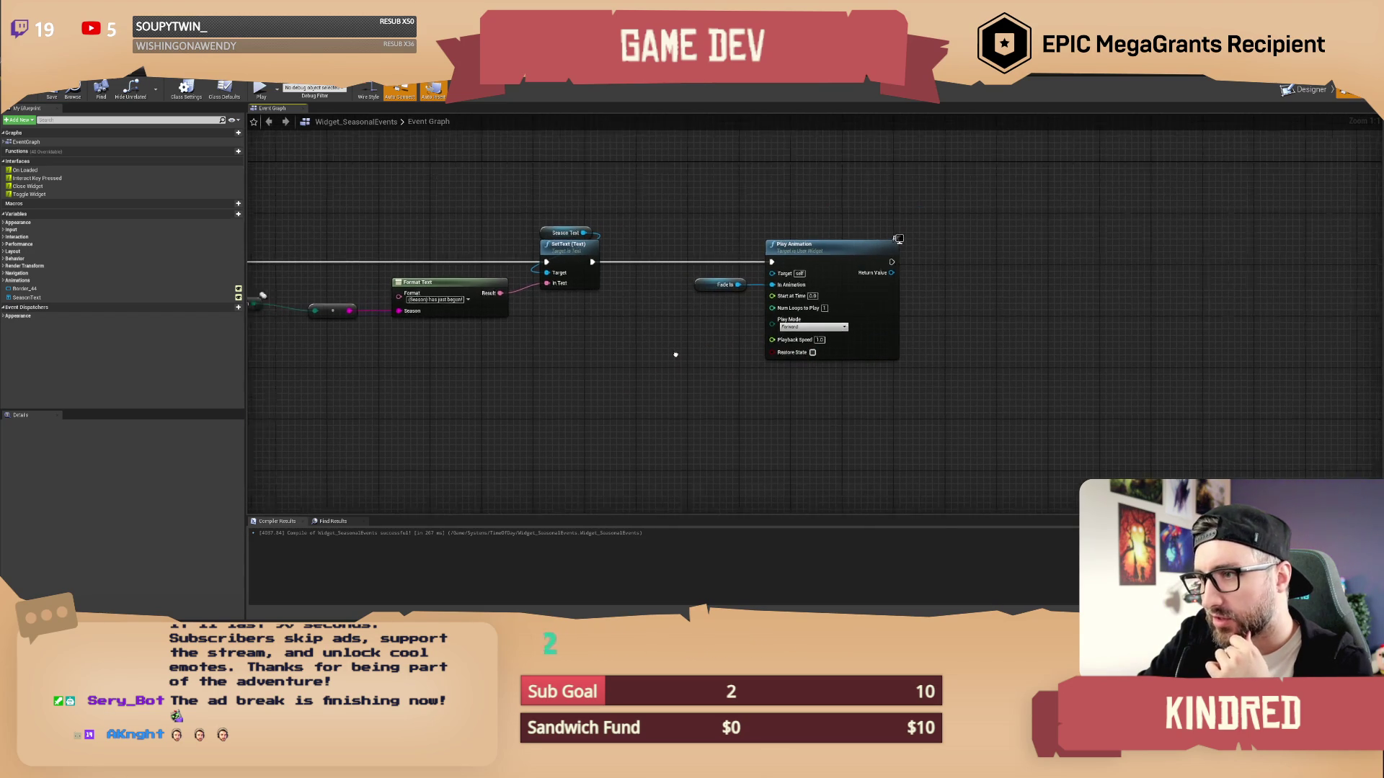
pyautogui.scroll(-2, 819, 318)
pyautogui.scroll(-2, 746, 304)
pyautogui.scroll(1, 745, 305)
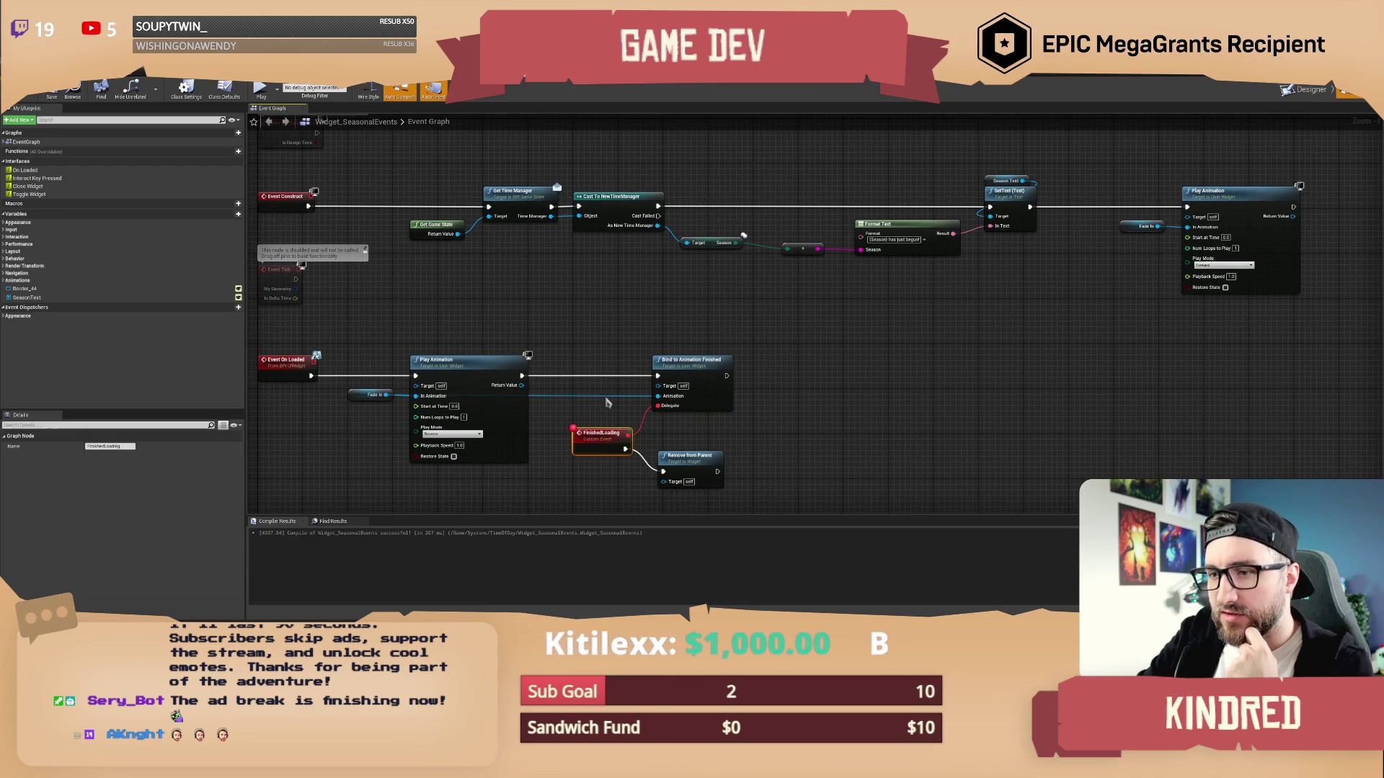
pyautogui.moveTo(609, 318)
pyautogui.mouseDown()
pyautogui.moveTo(626, 303)
pyautogui.moveTo(649, 310)
pyautogui.mouseUp()
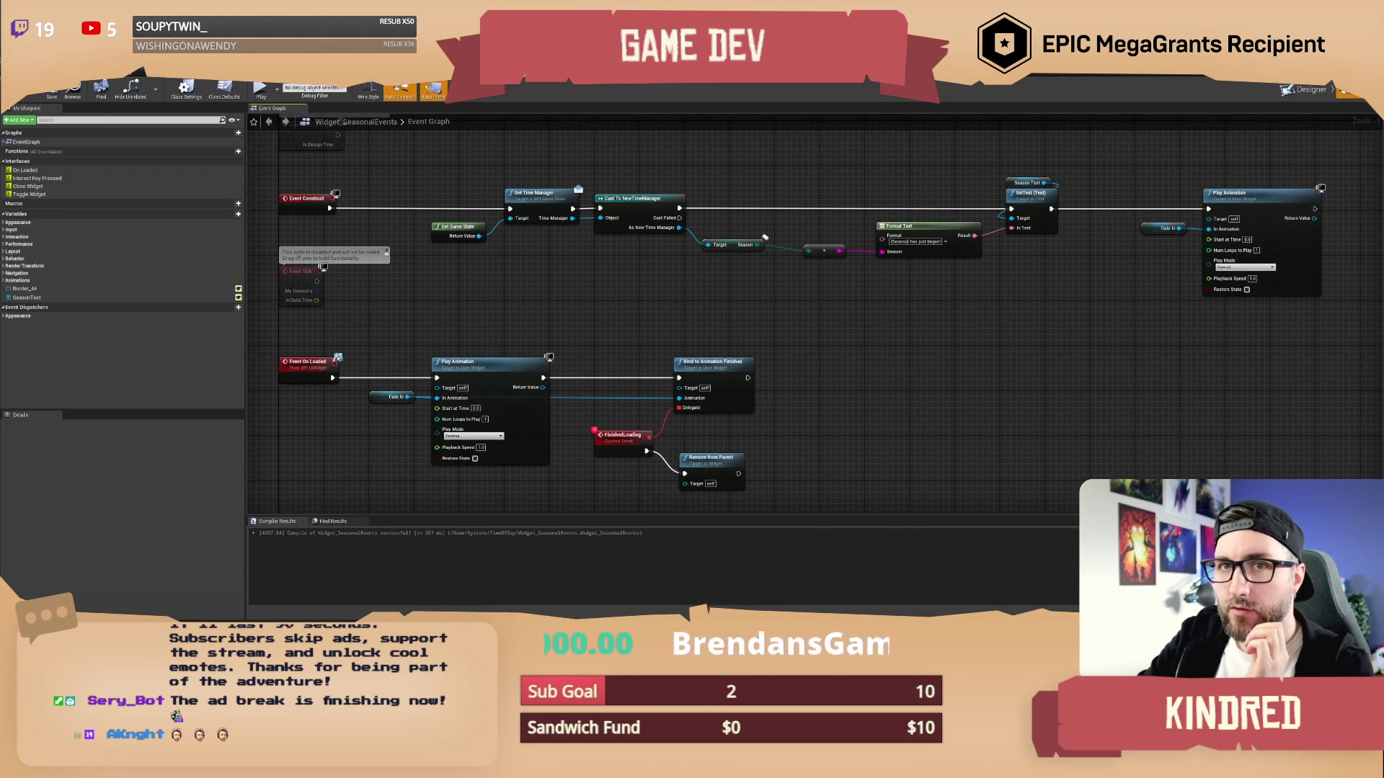
pyautogui.hotkey('alt', 'Tab')
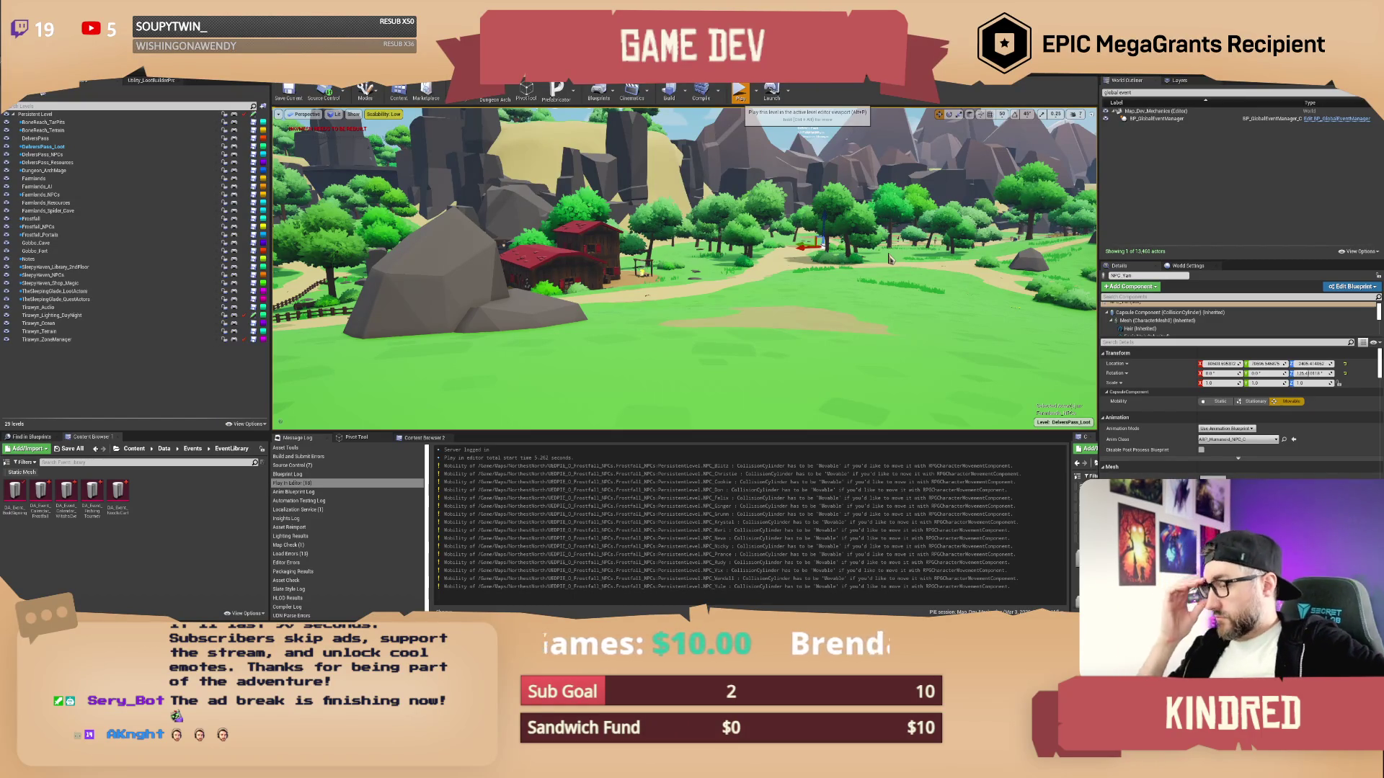
# Start a play test and run the '/setsn winter' and '/setday 16' chat commands
pyautogui.hotkey('alt', 'p')
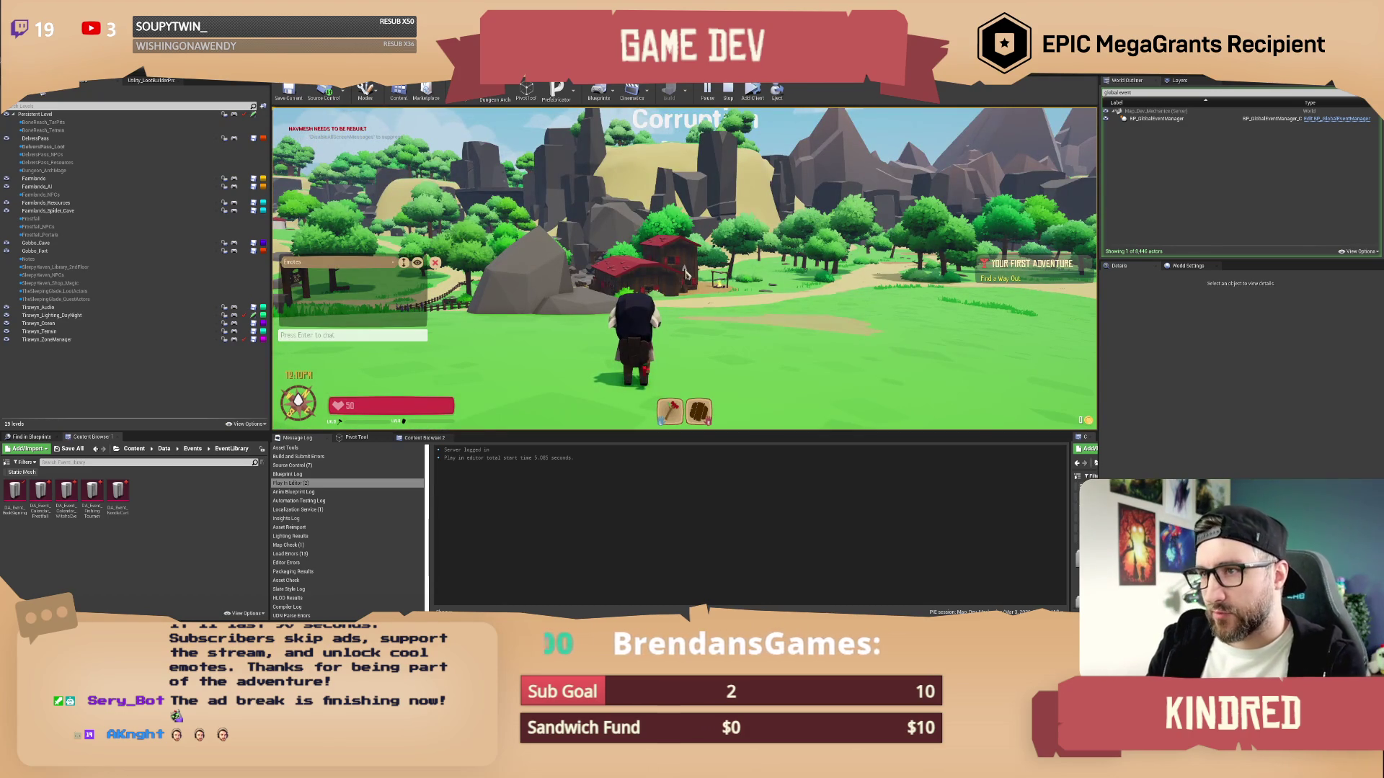
pyautogui.write('/')
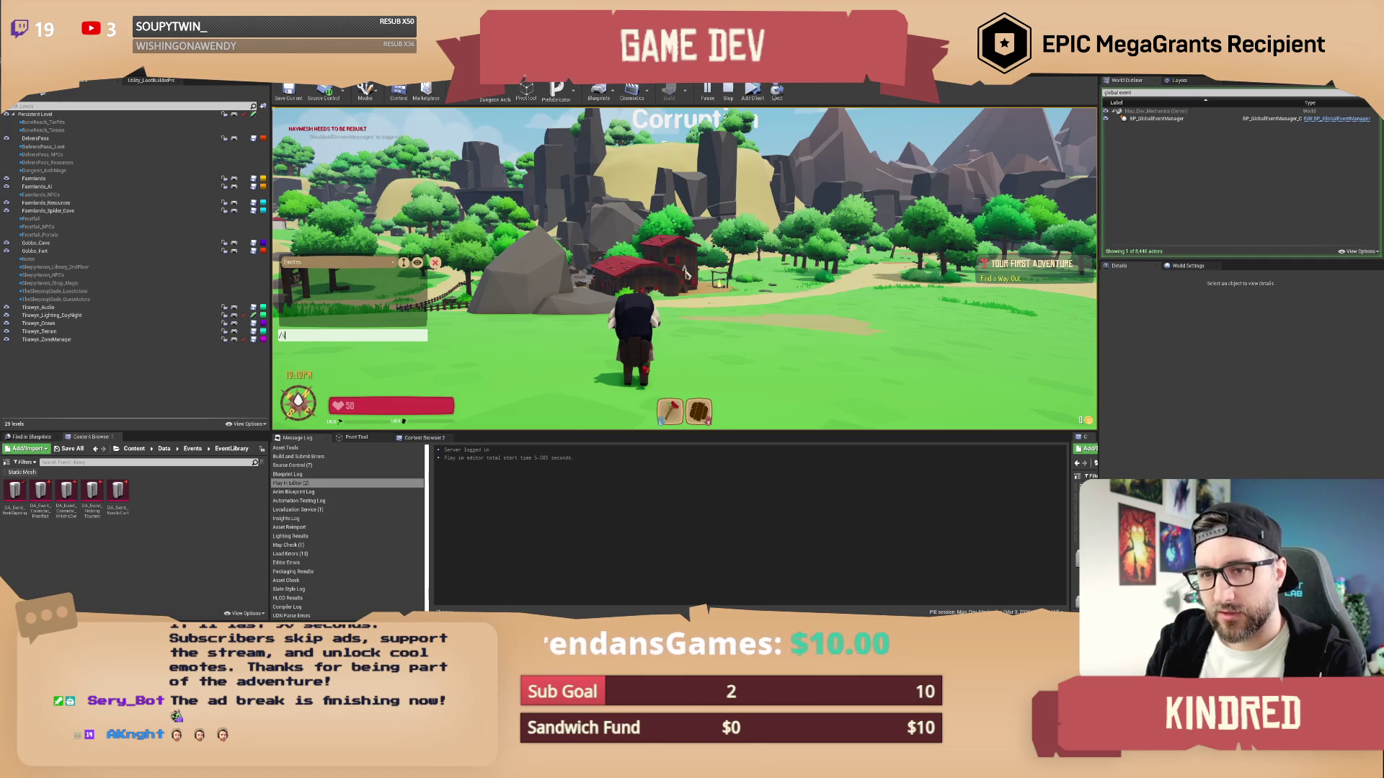
pyautogui.write('setsn winter')
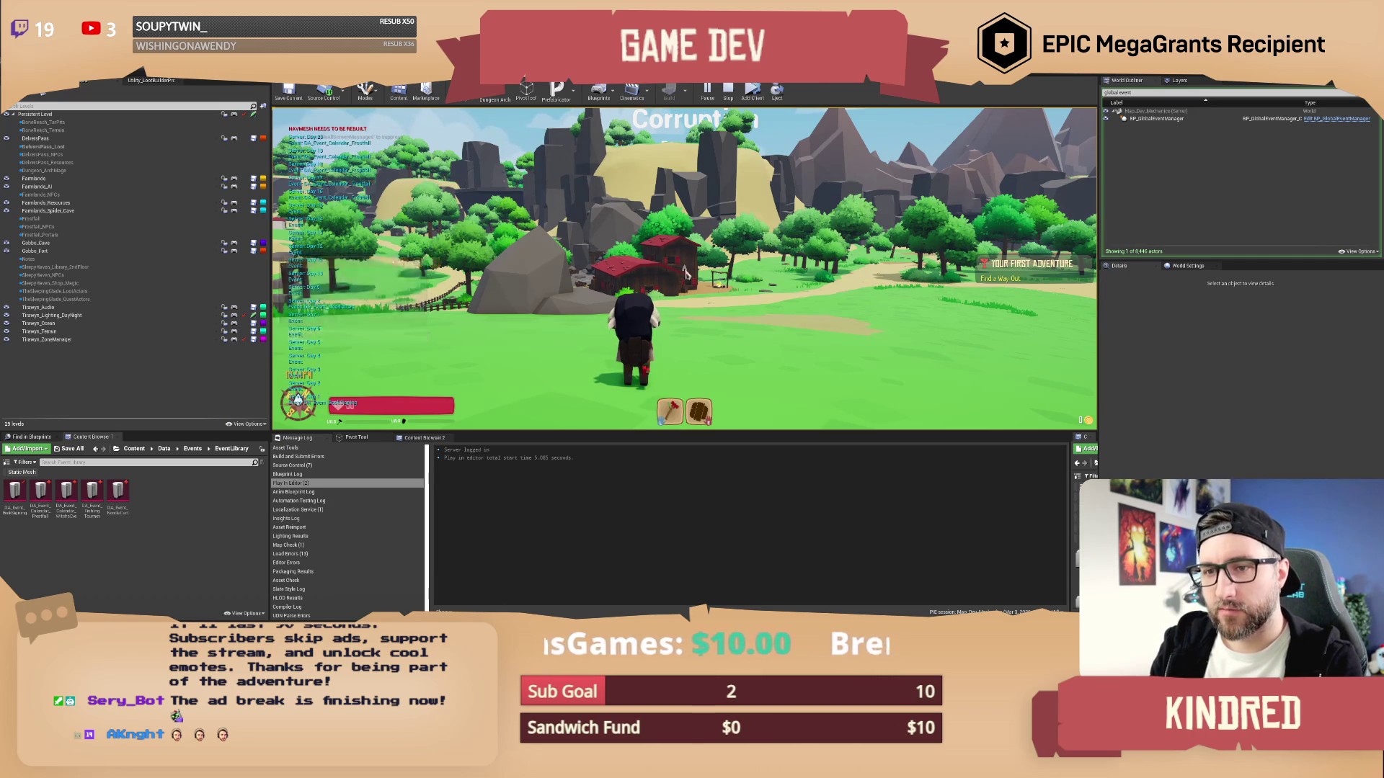
pyautogui.press('Return')
pyautogui.press('Return')
pyautogui.write('/setday 16')
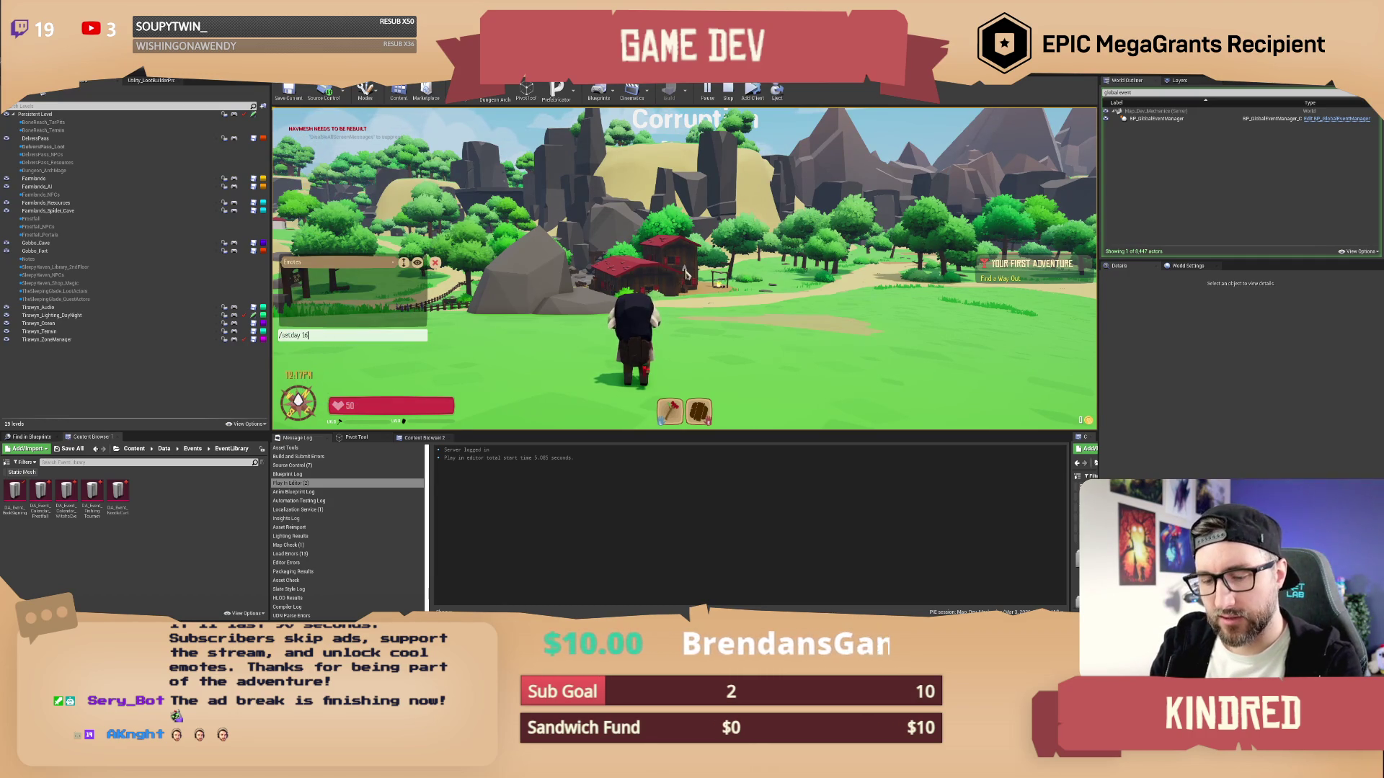
pyautogui.press('Return')
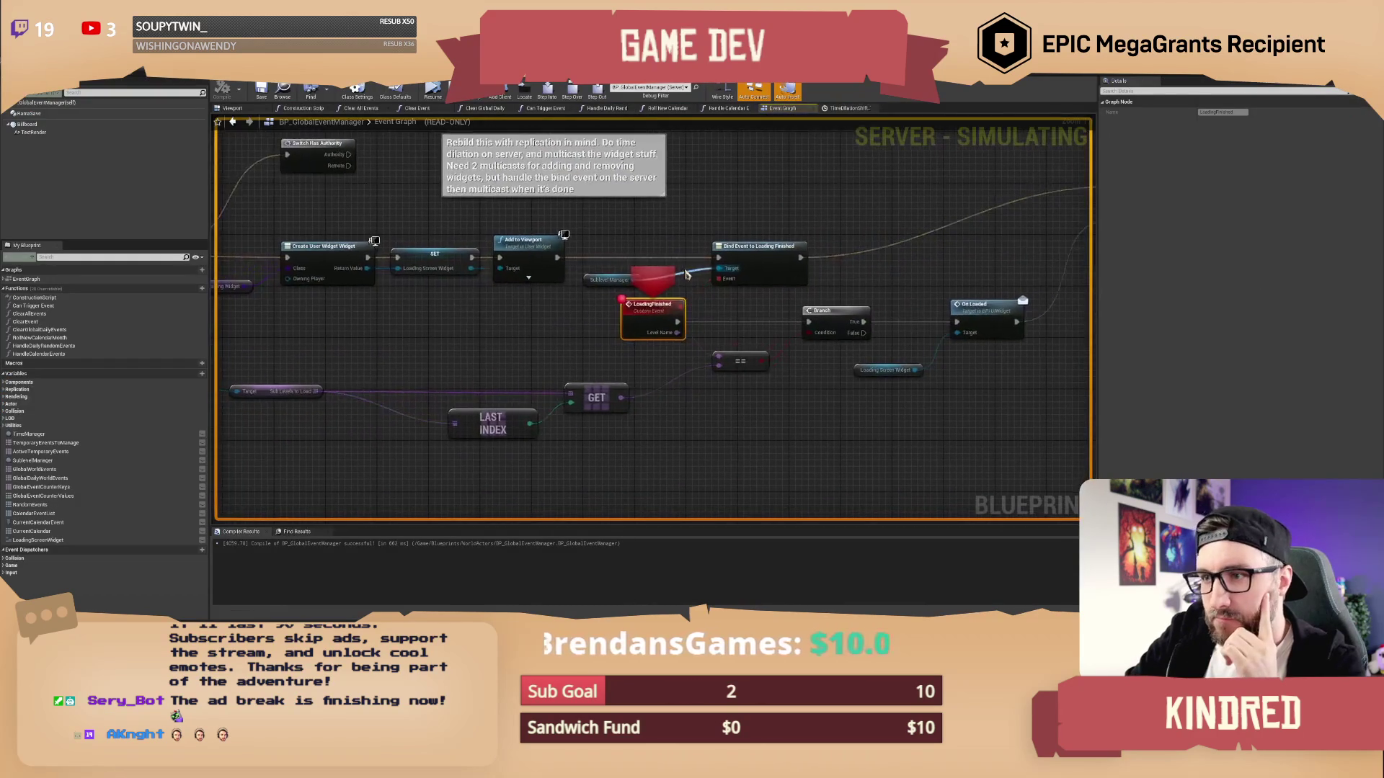
# Remove the LoadingFinished breakpoint, resume the game, then stop the play session
pyautogui.rightClick(666, 311)
pyautogui.click(692, 348)
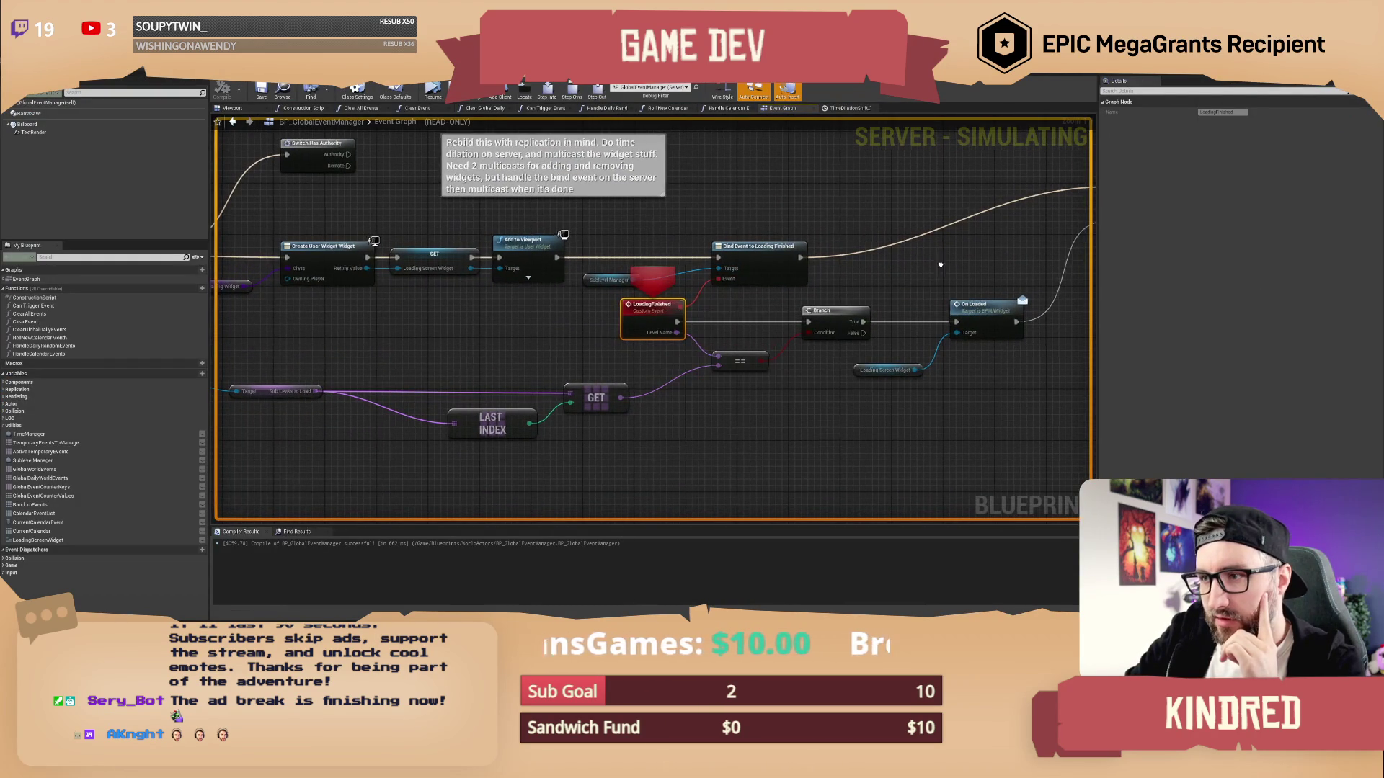
pyautogui.moveTo(941, 262)
pyautogui.mouseDown()
pyautogui.moveTo(645, 300)
pyautogui.moveTo(659, 314)
pyautogui.mouseUp()
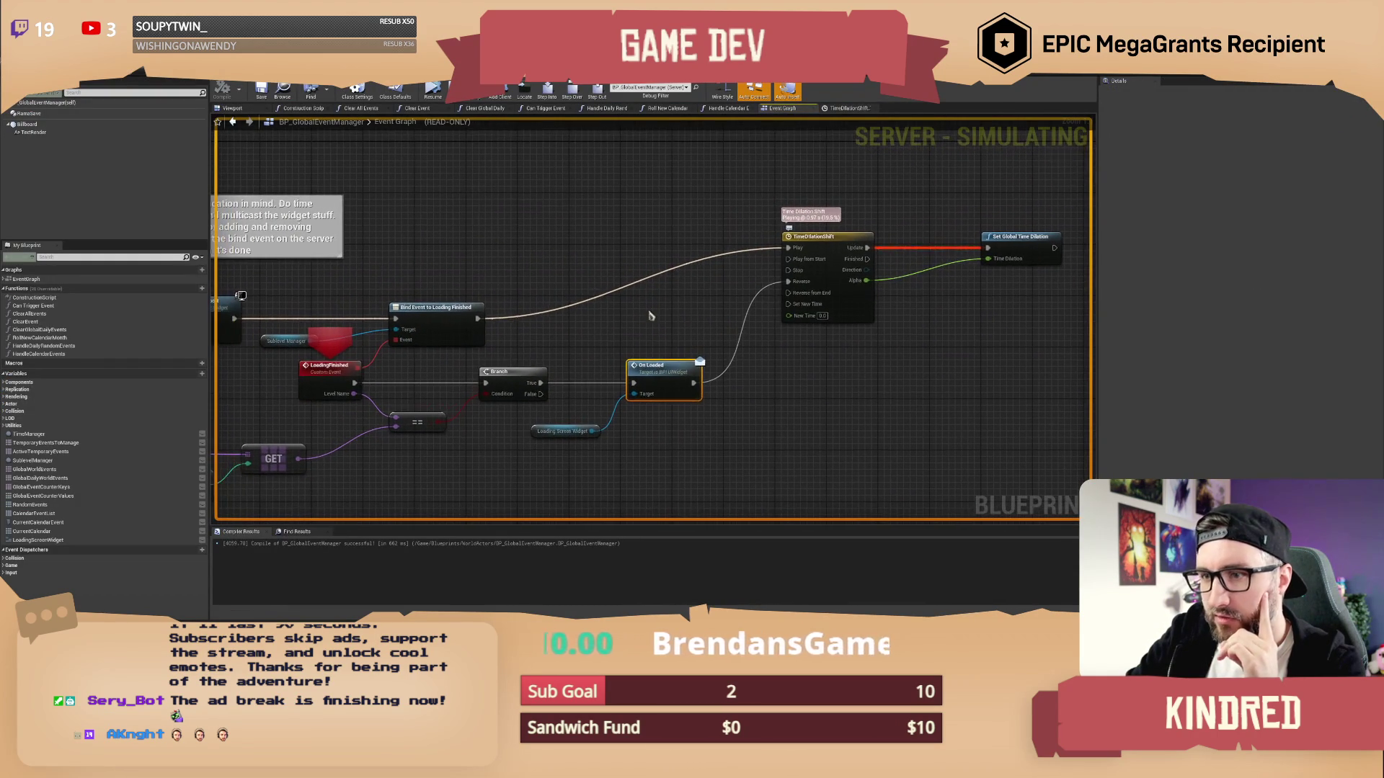
pyautogui.click(432, 90)
pyautogui.click(865, 282)
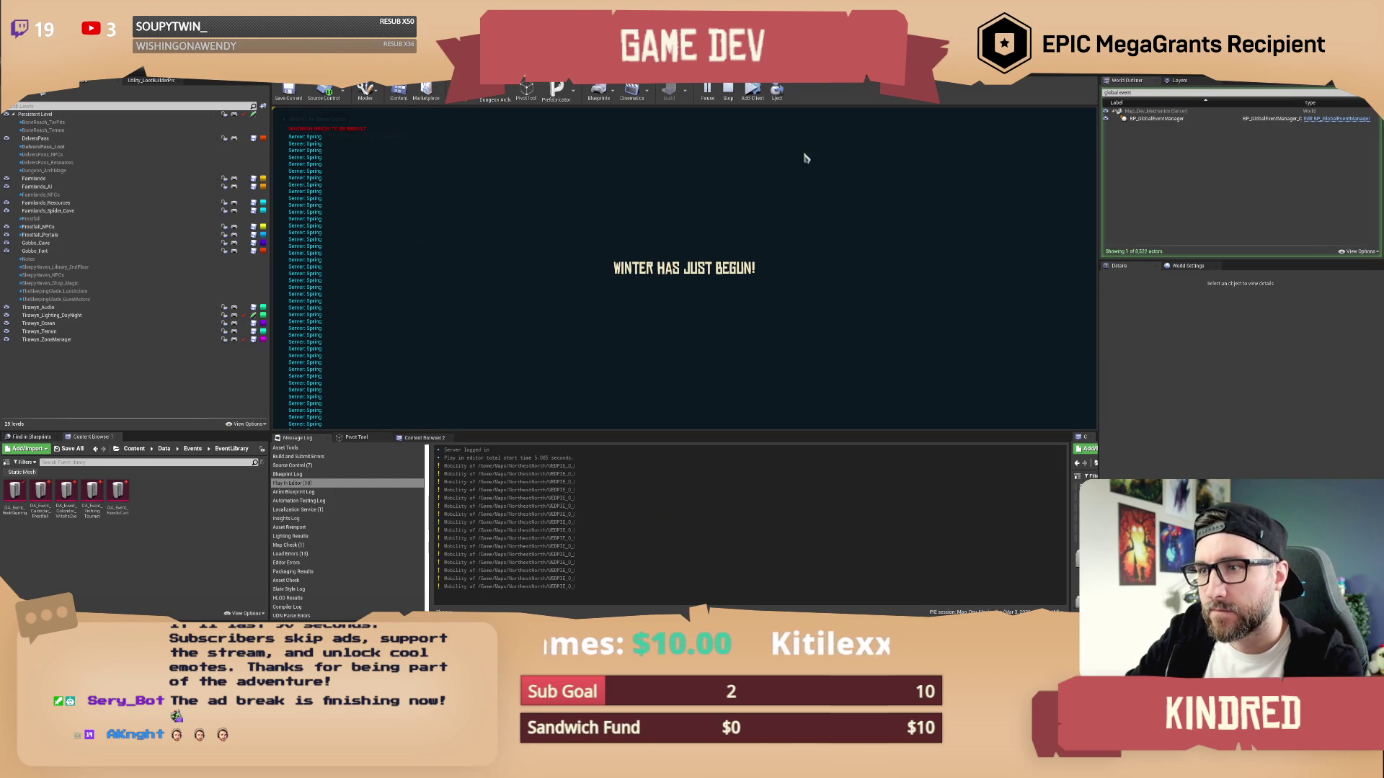
pyautogui.press('Escape')
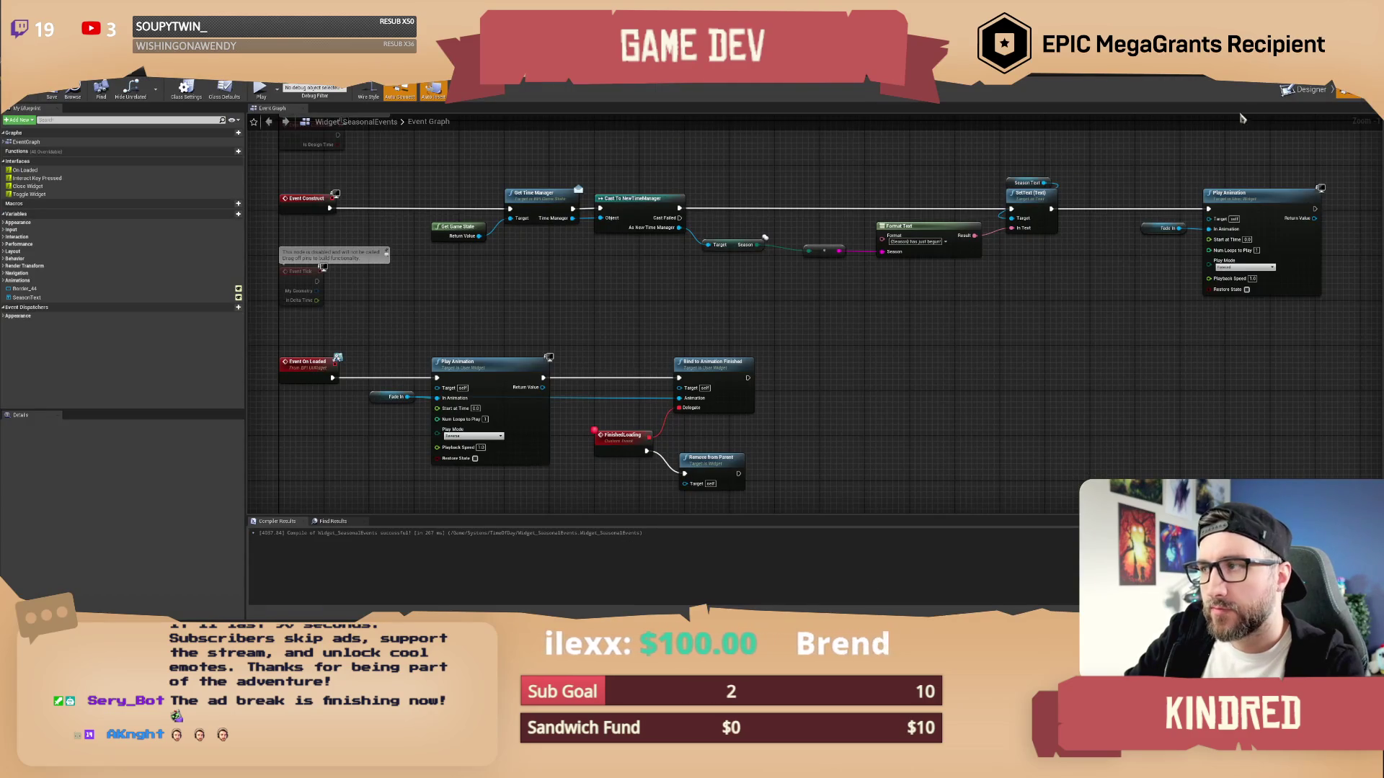
# Select the FadeIn animation in the Widget_SeasonalEvents Designer and preview it on the canvas
pyautogui.click(1302, 98)
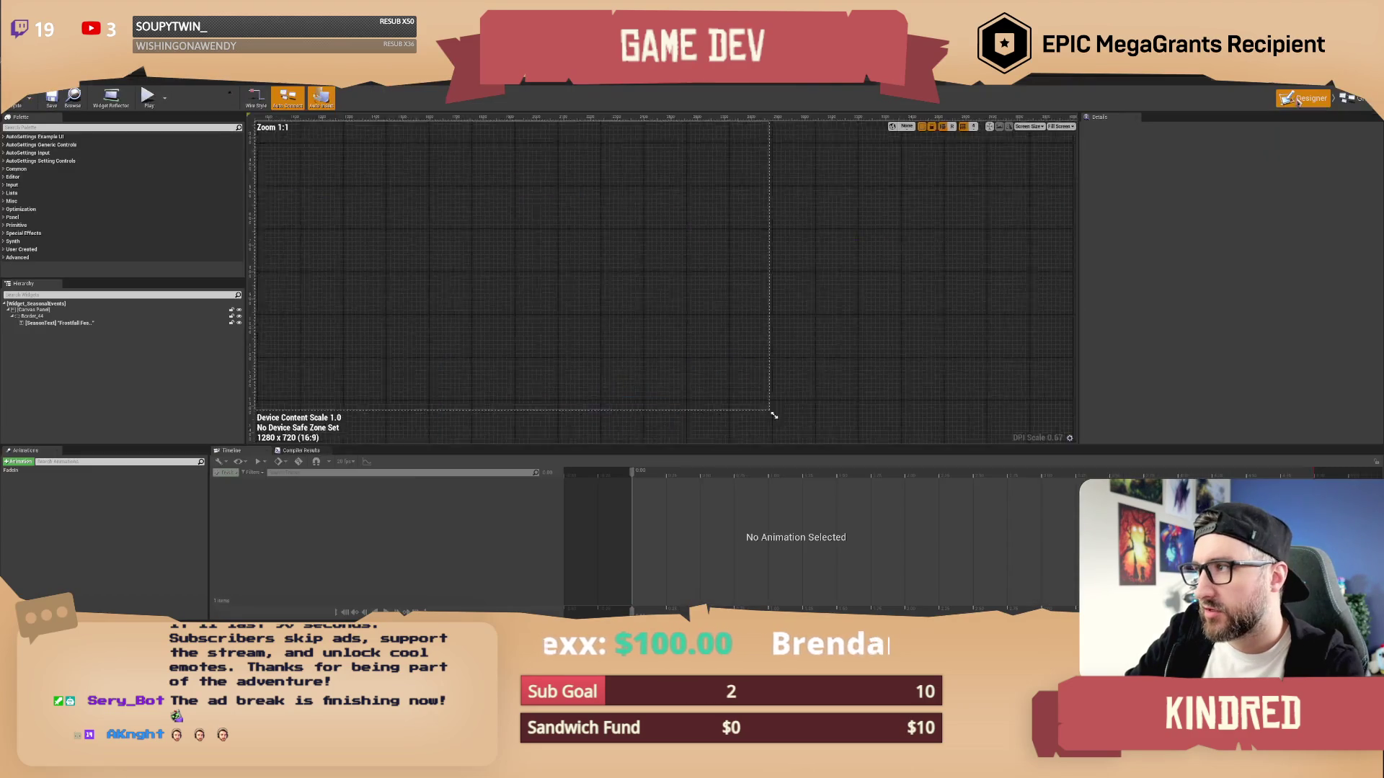
pyautogui.click(14, 469)
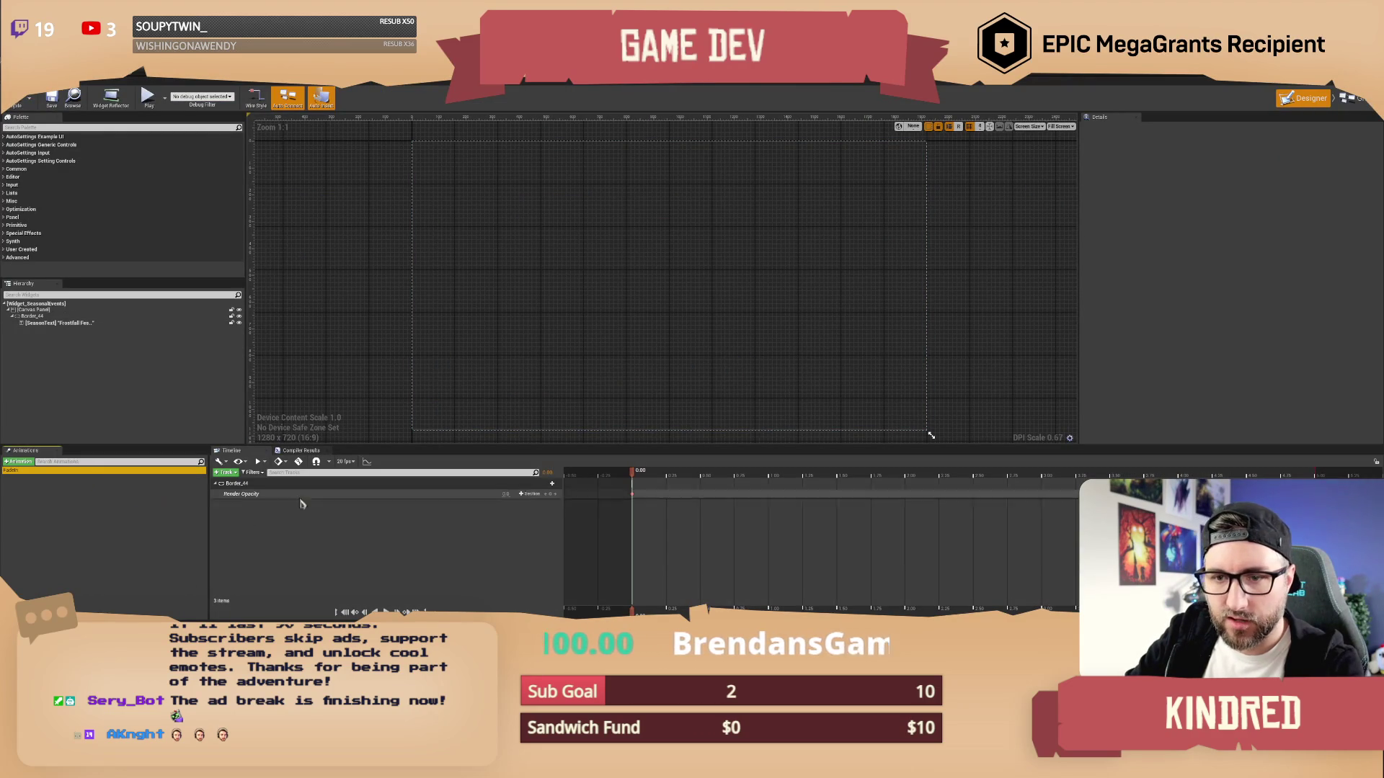
pyautogui.click(648, 475)
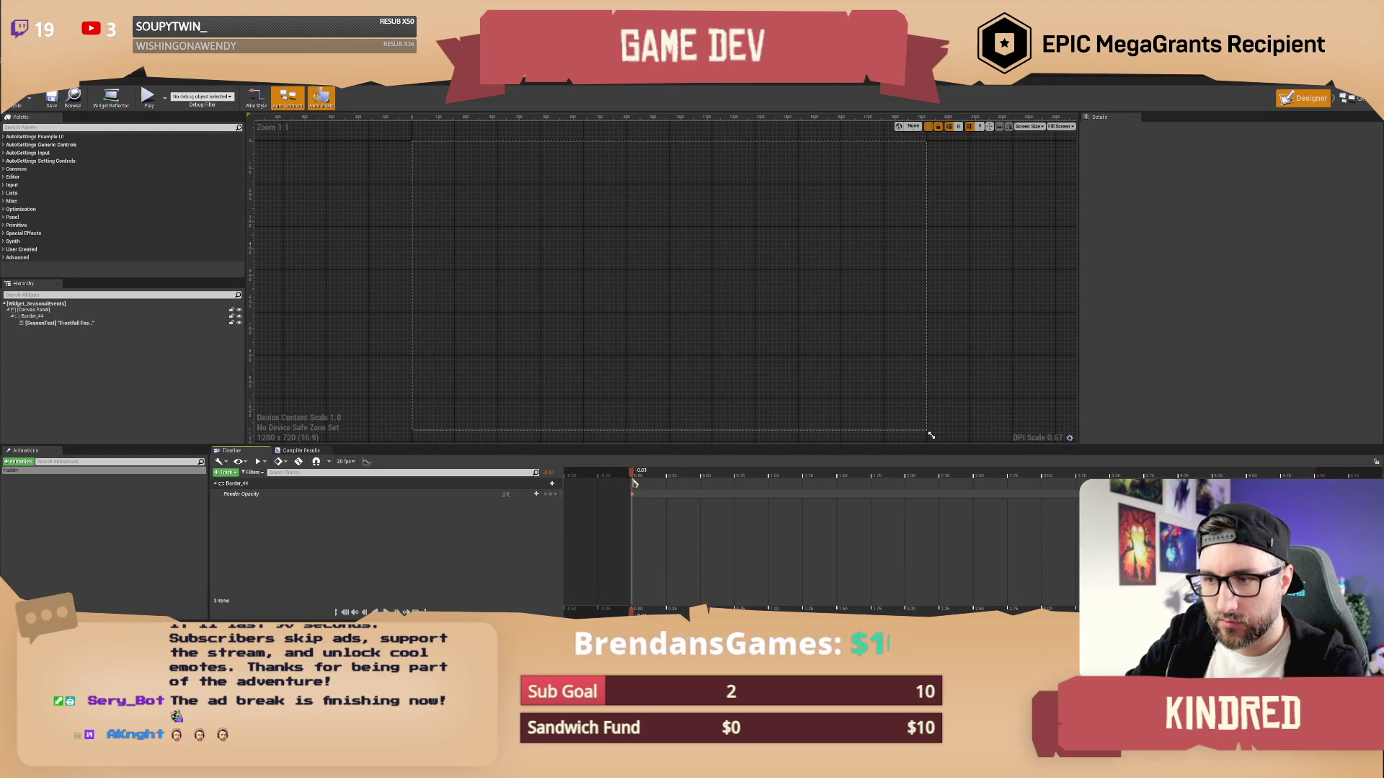
pyautogui.click(385, 612)
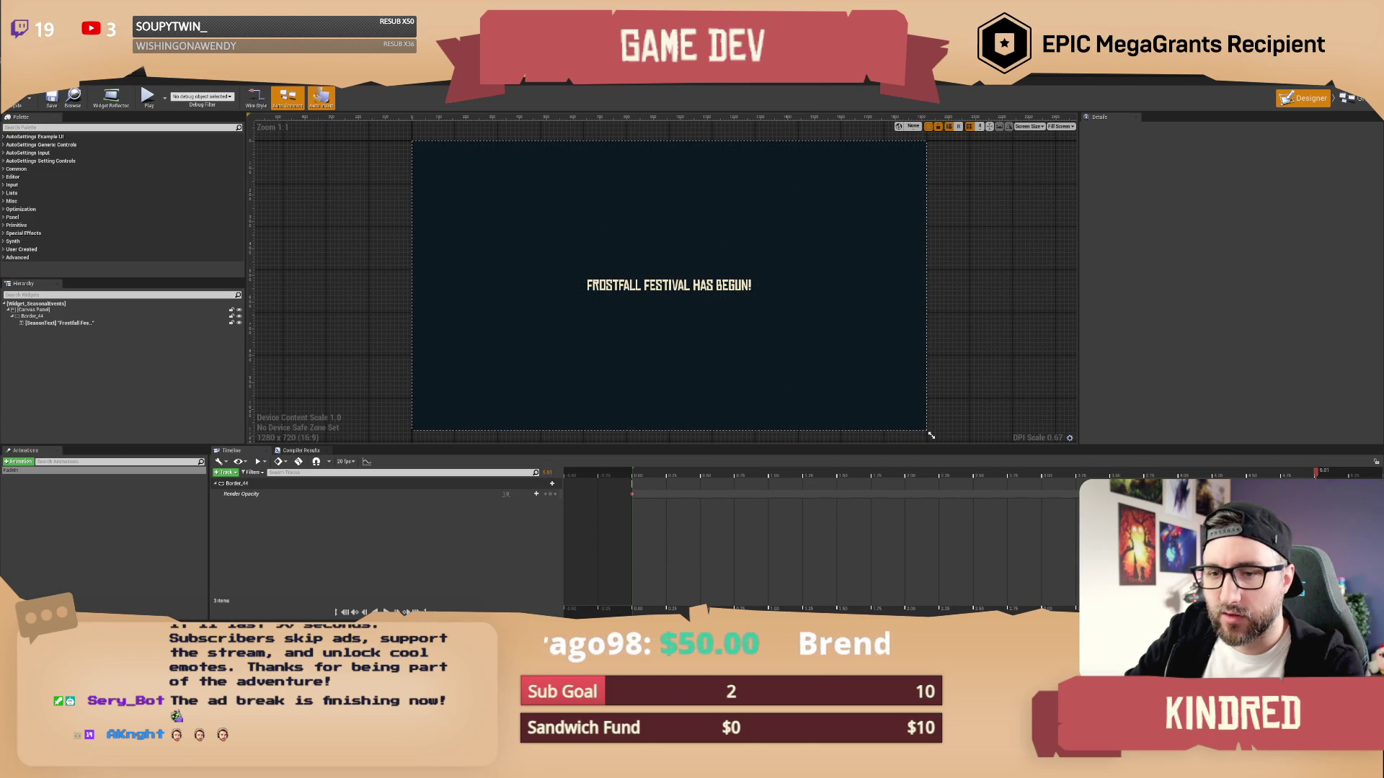
# Change the Play Animation node's Playback Speed in the event graph, then return to the level editor
pyautogui.click(1352, 101)
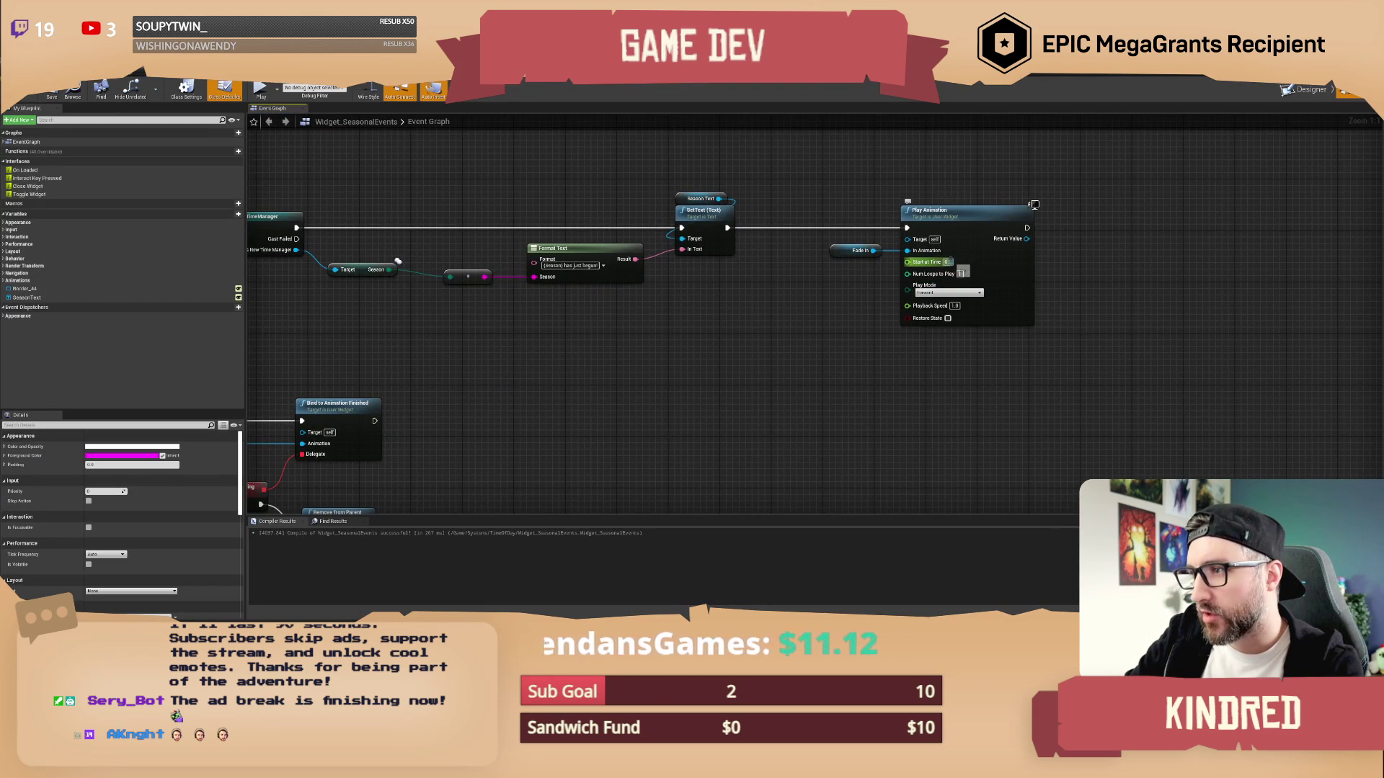
pyautogui.click(955, 305)
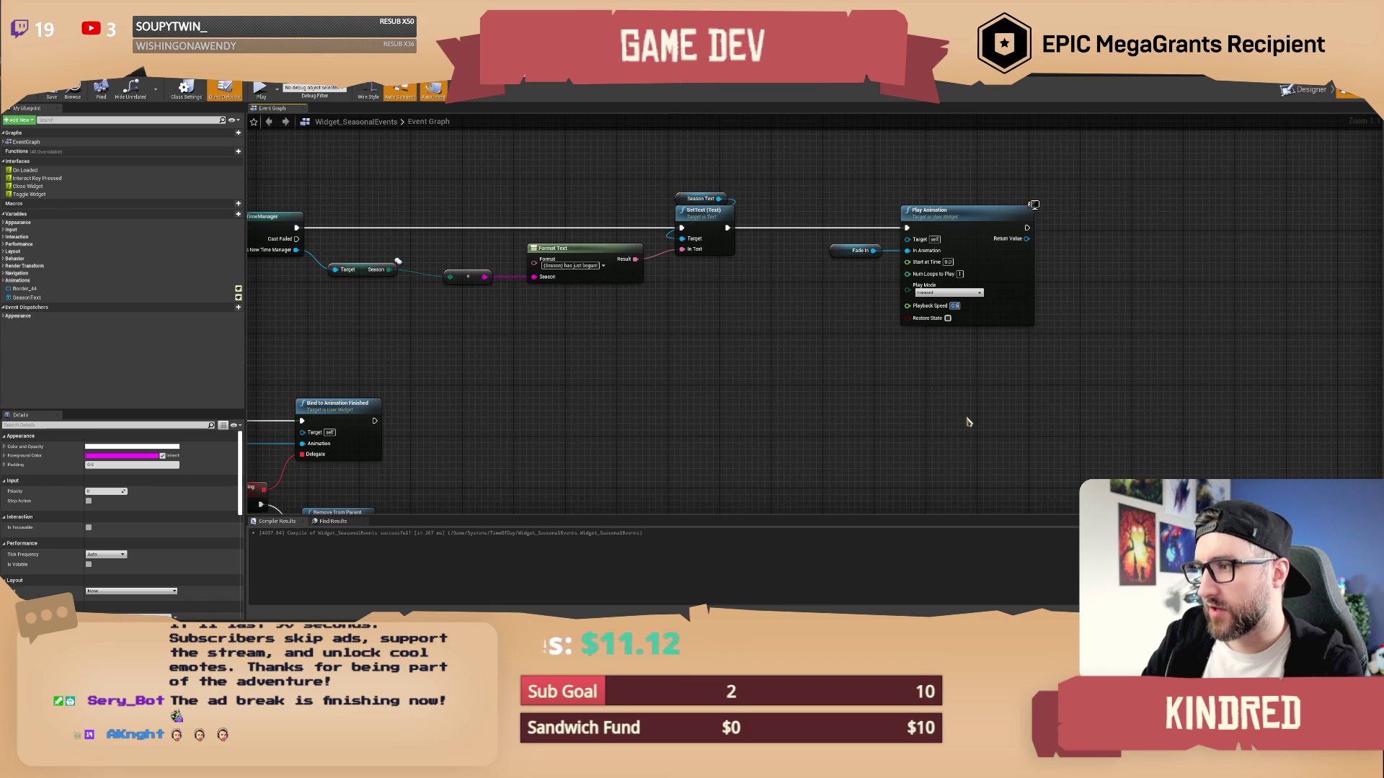
pyautogui.moveTo(645, 354); pyautogui.dragTo(741, 390)
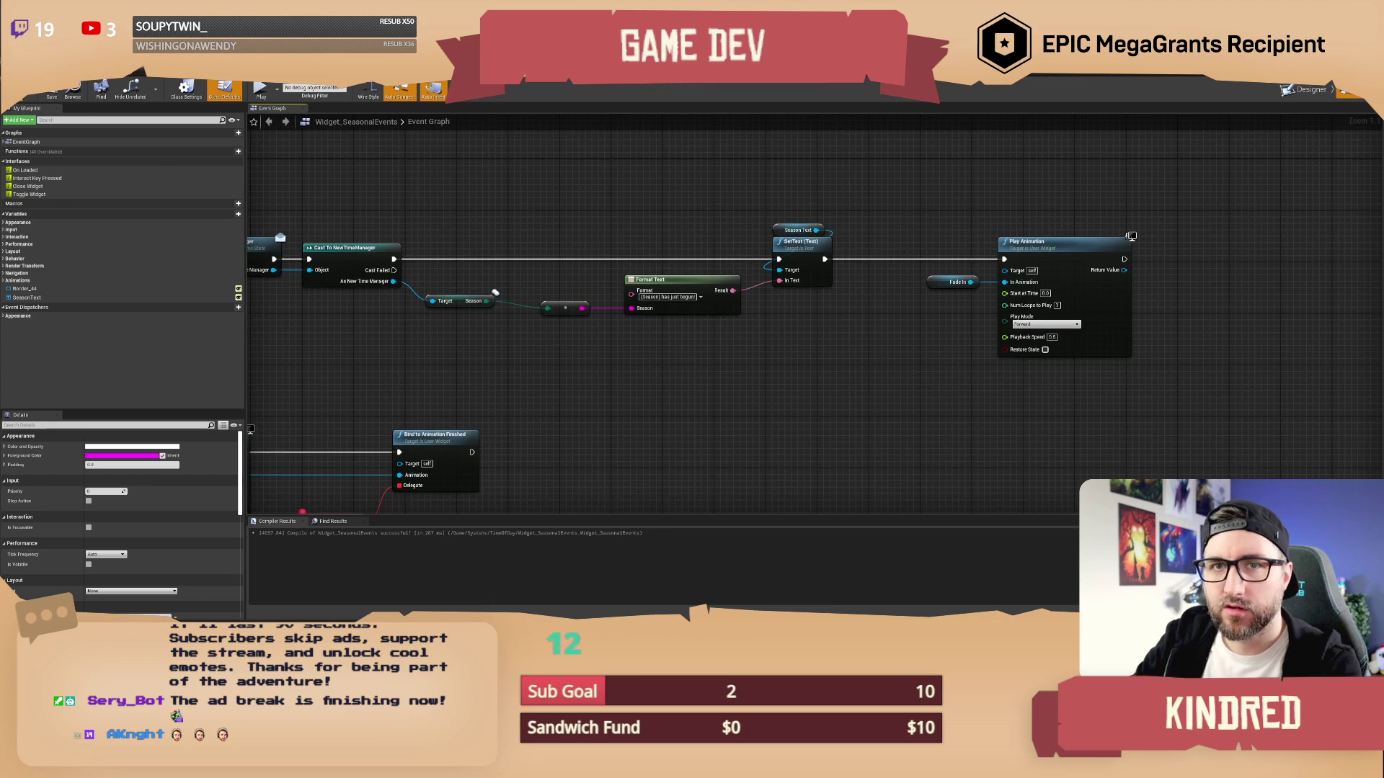
pyautogui.hotkey('alt', 'Tab')
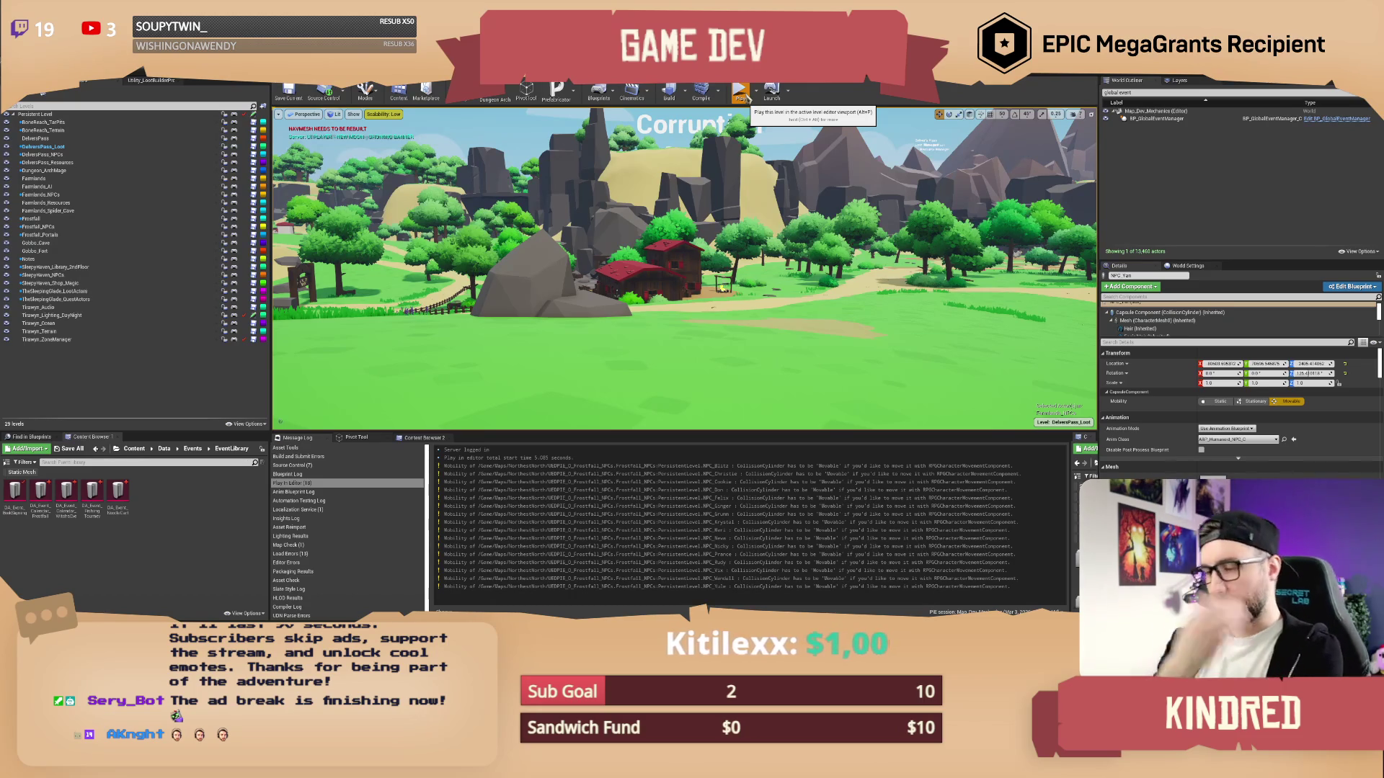
# Start a fresh play test and submit the set-season-to-winter command in chat
pyautogui.click(746, 95)
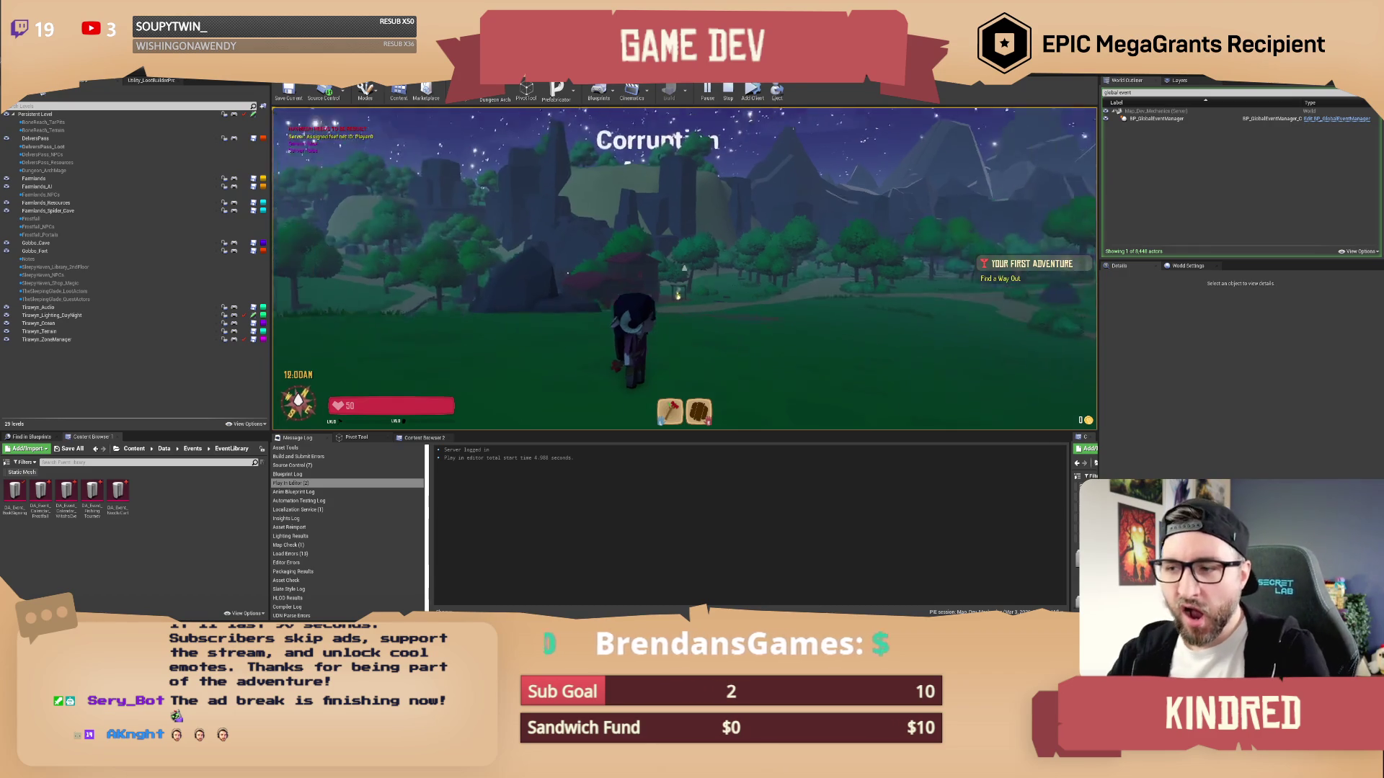
pyautogui.press('Return')
pyautogui.write('/se')
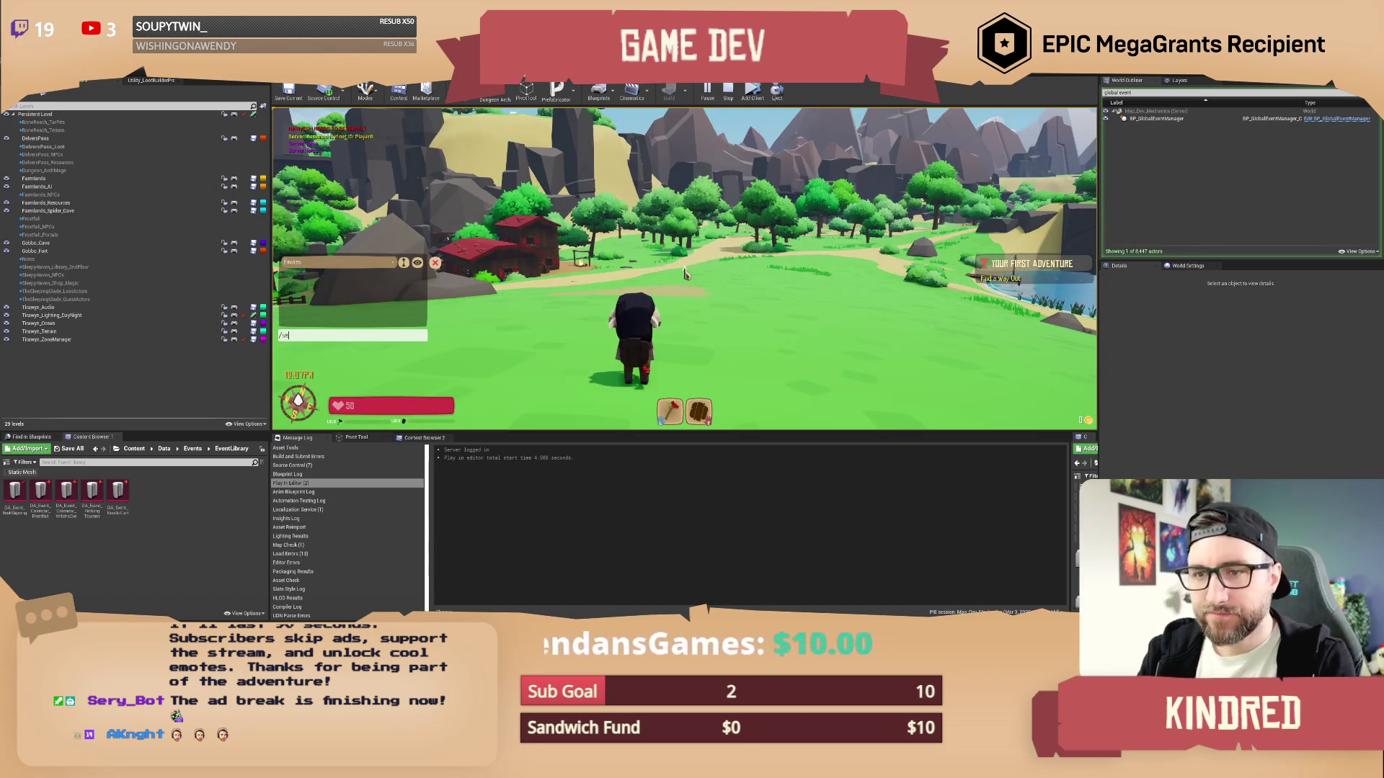
pyautogui.write('tser')
pyautogui.press('Return')
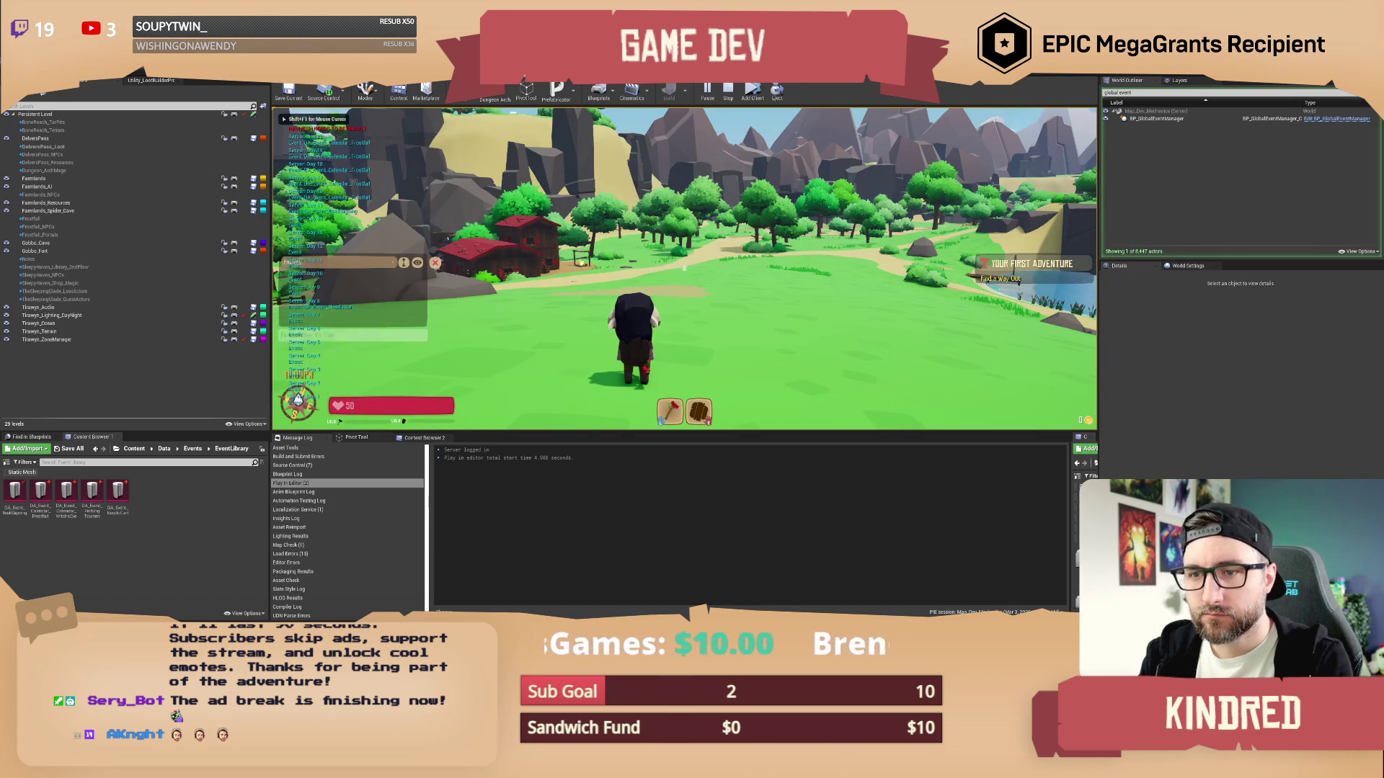
pyautogui.press('Return')
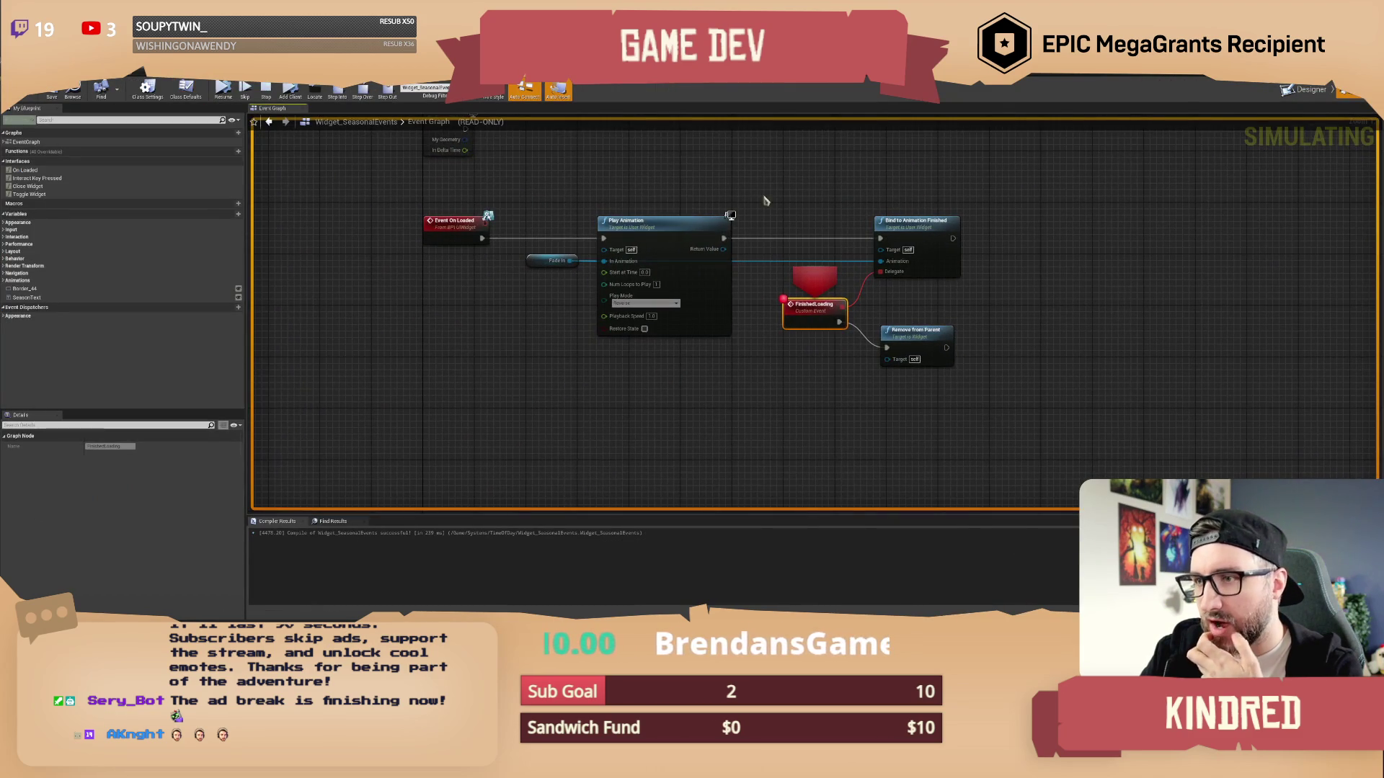
# Resume the paused session to see the winter banner, then stop the play test
pyautogui.moveTo(654, 186)
pyautogui.mouseDown()
pyautogui.moveTo(651, 219)
pyautogui.moveTo(618, 263)
pyautogui.mouseUp()
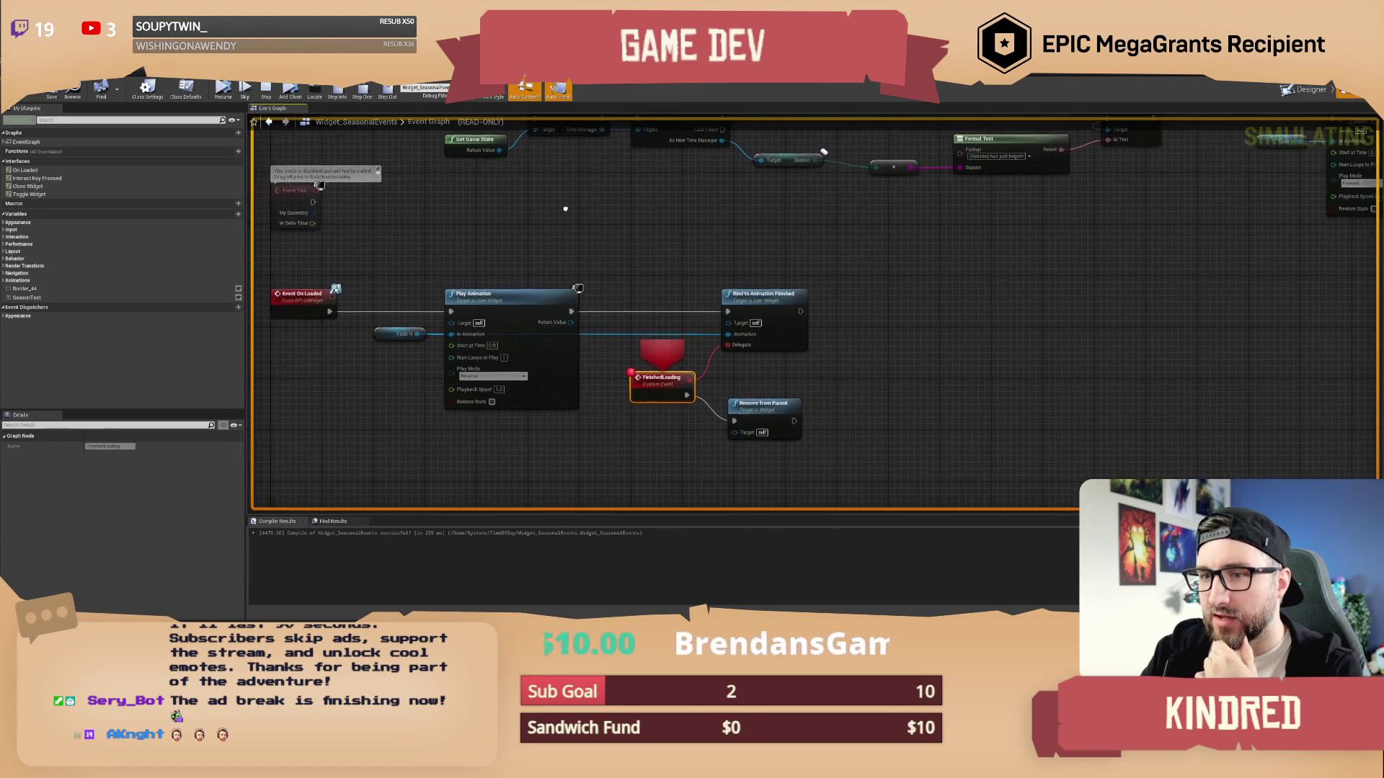
pyautogui.moveTo(532, 205)
pyautogui.mouseDown()
pyautogui.moveTo(583, 211)
pyautogui.moveTo(584, 199)
pyautogui.moveTo(552, 224)
pyautogui.mouseUp()
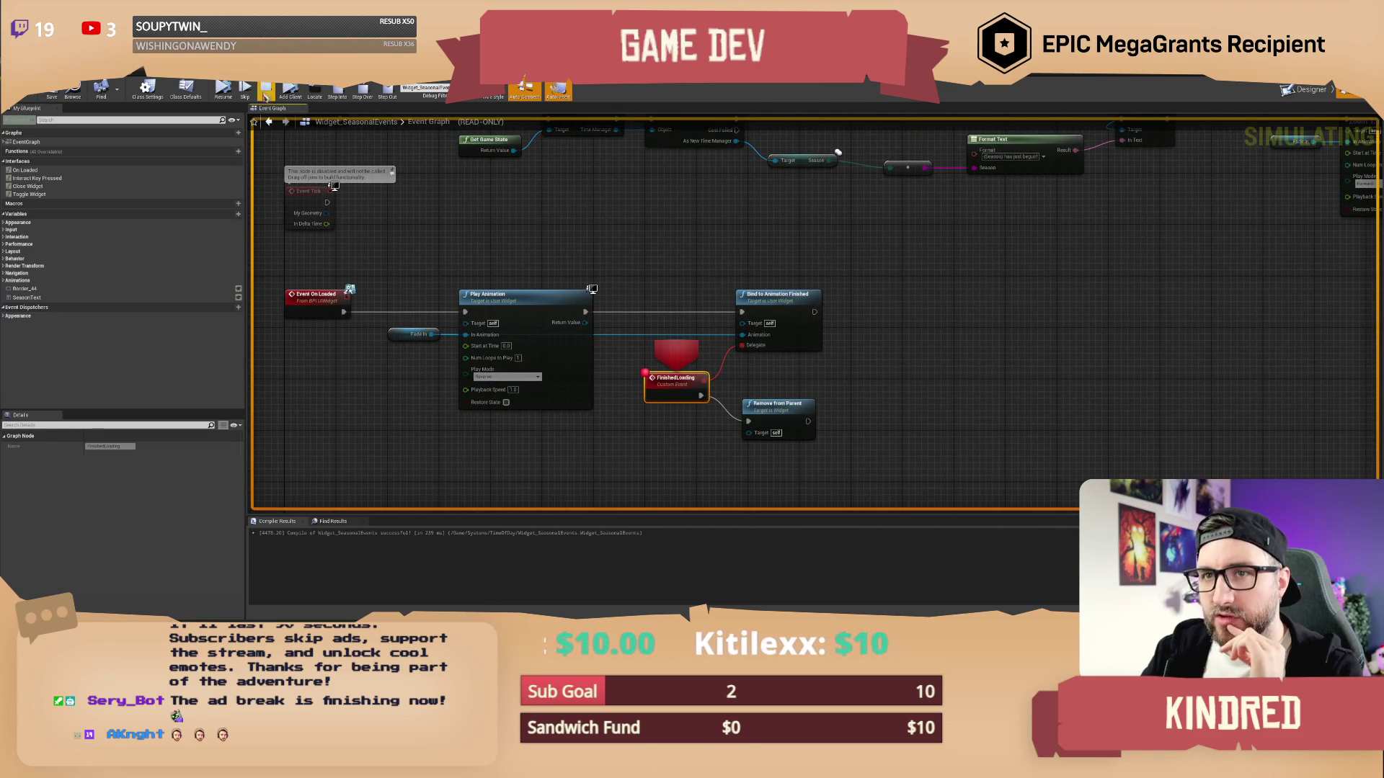
pyautogui.click(229, 96)
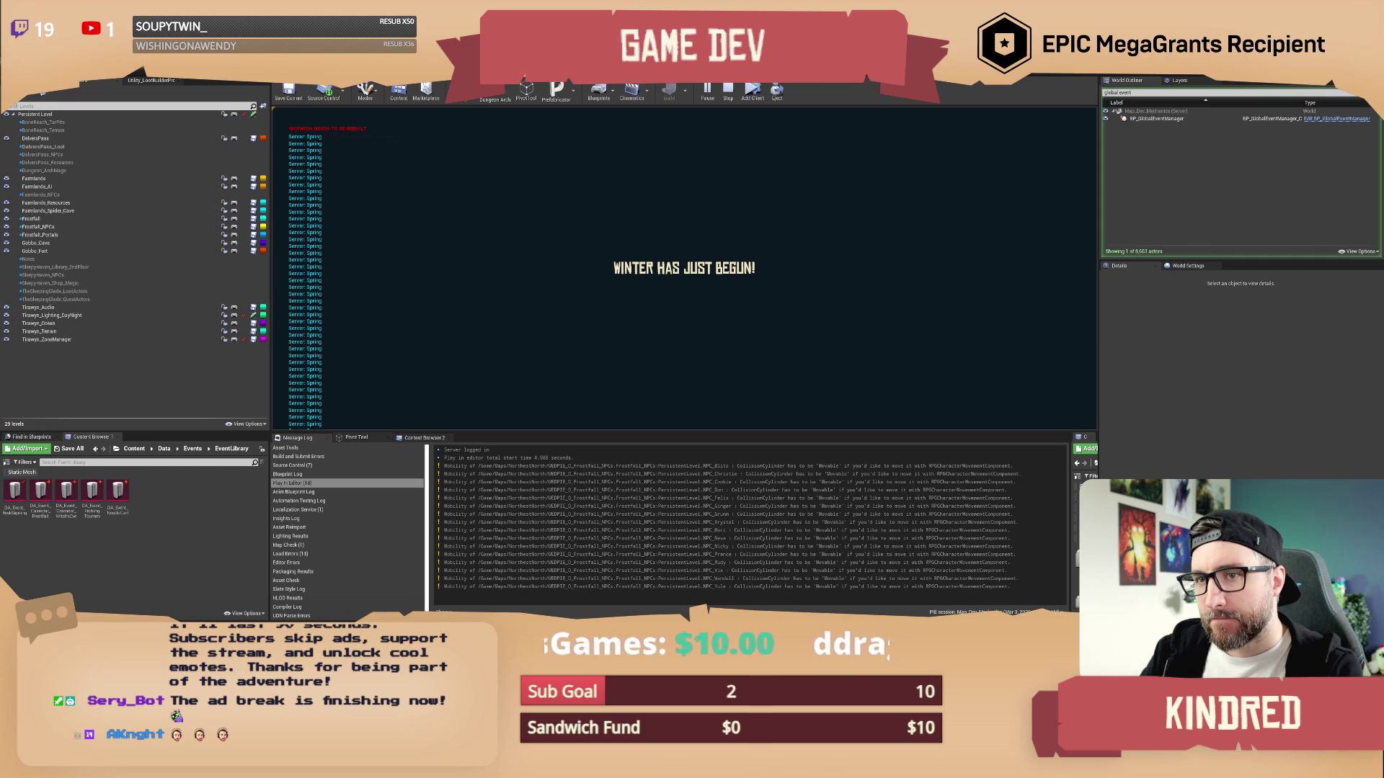
pyautogui.press('Escape')
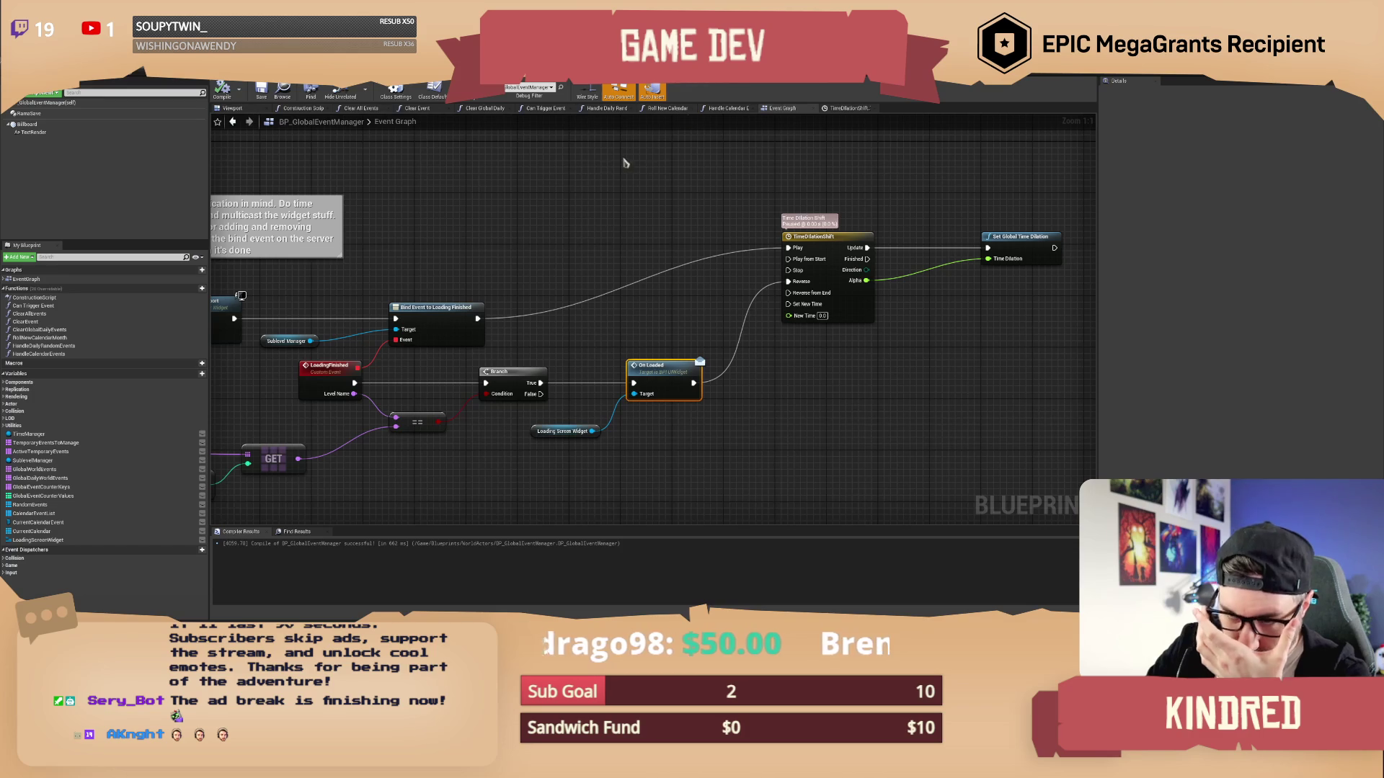
# Delete Switch Has Authority and Sequence, wiring the loading-screen event directly to Create User Widget
pyautogui.click(456, 254)
pyautogui.moveTo(454, 255); pyautogui.dragTo(803, 282)
pyautogui.moveTo(447, 281)
pyautogui.mouseDown()
pyautogui.moveTo(597, 264)
pyautogui.moveTo(553, 281)
pyautogui.mouseUp()
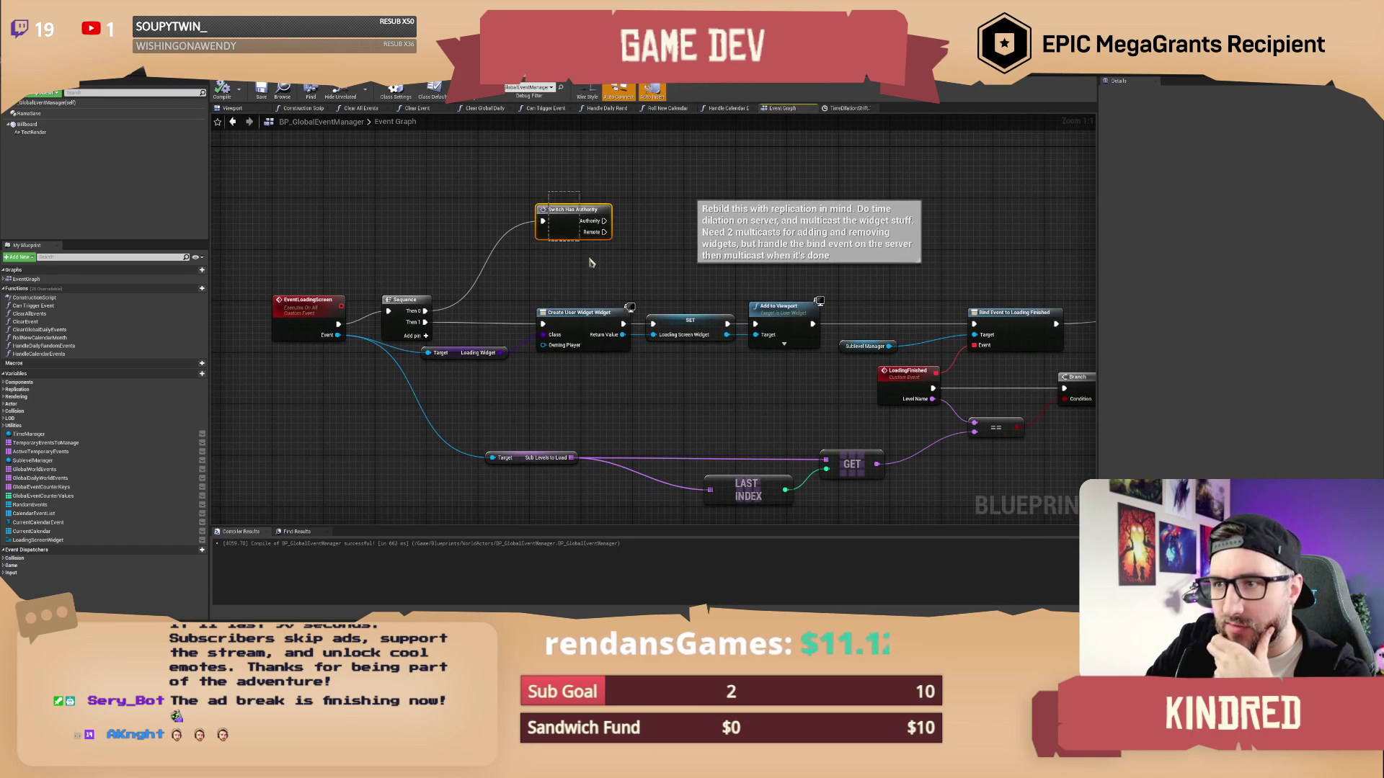
pyautogui.moveTo(537, 198); pyautogui.dragTo(591, 264)
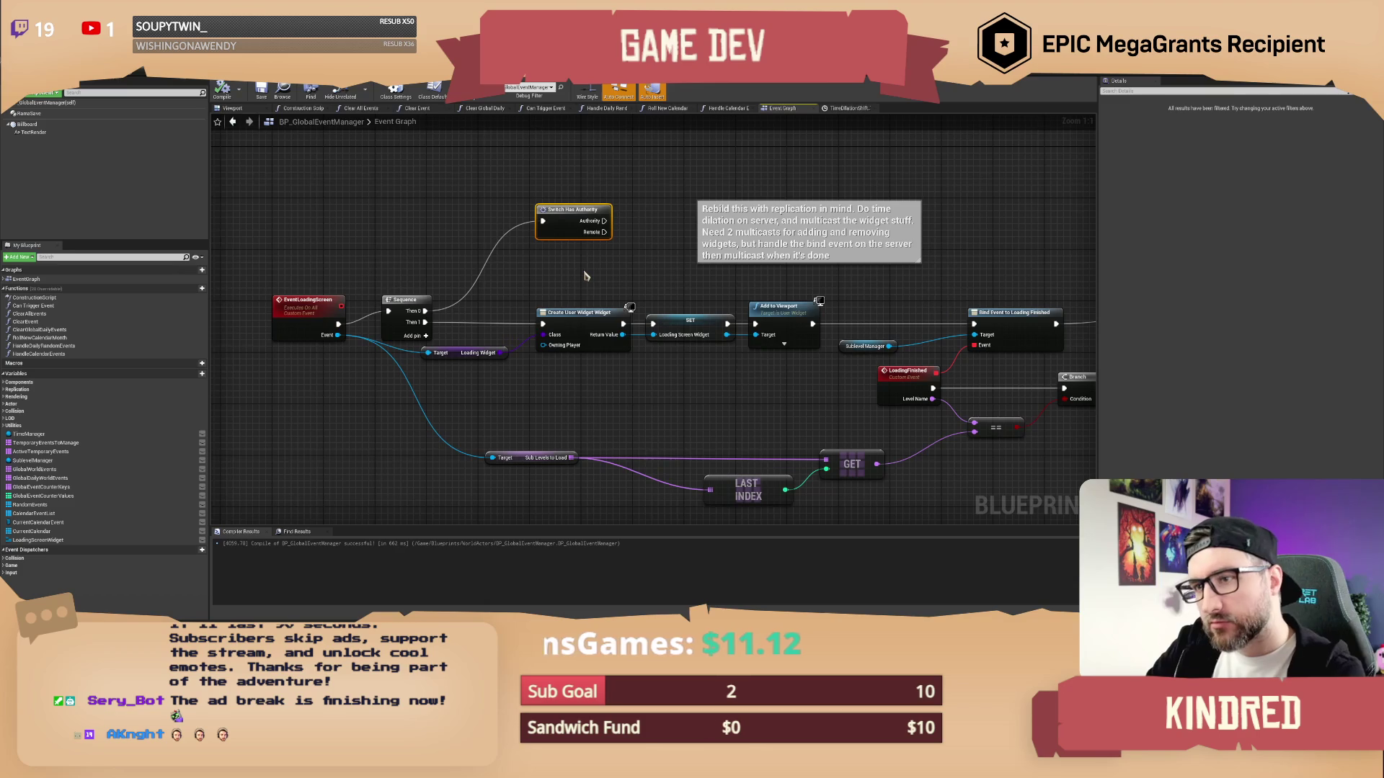
pyautogui.moveTo(338, 324); pyautogui.dragTo(542, 323)
pyautogui.press('Delete')
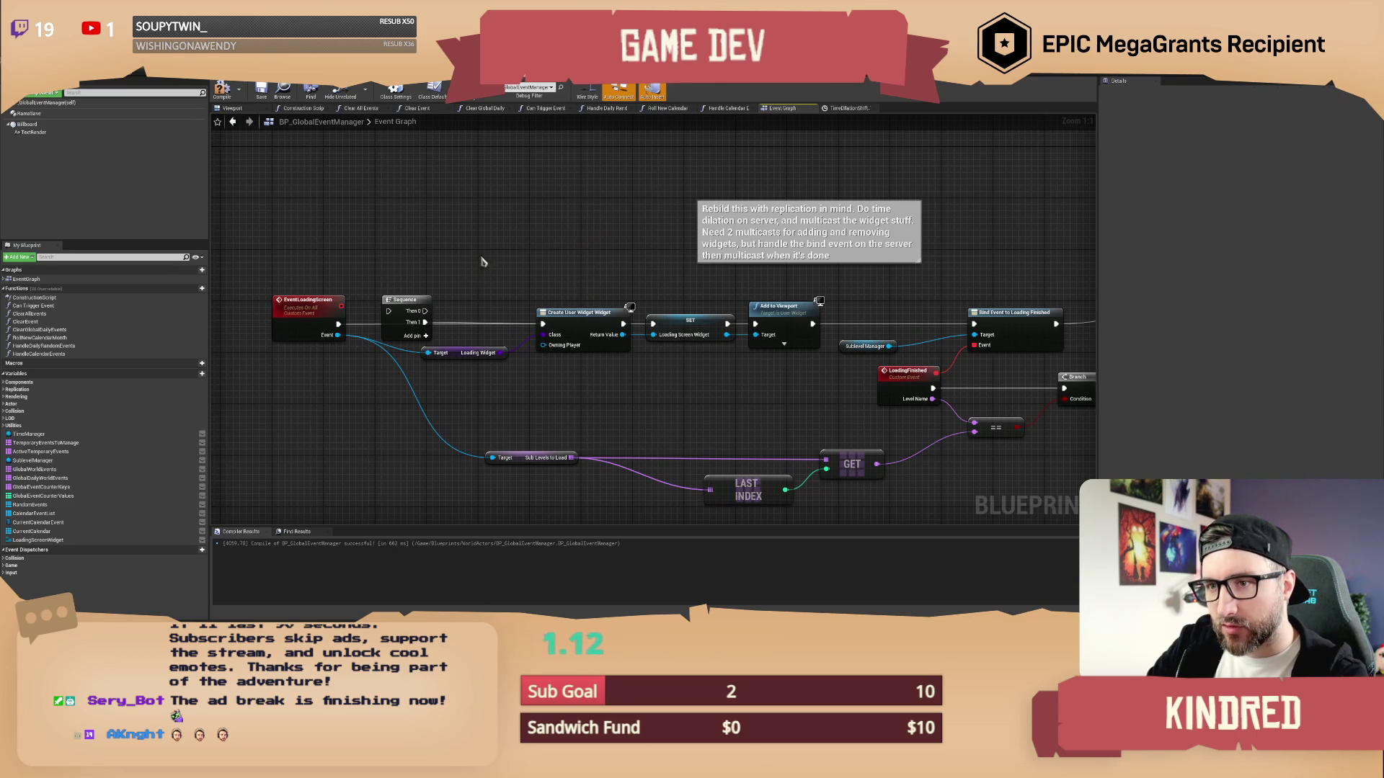
pyautogui.click(396, 321)
pyautogui.press('Delete')
# Toggle a breakpoint on the Add to Viewport node
pyautogui.moveTo(598, 277); pyautogui.dragTo(587, 294)
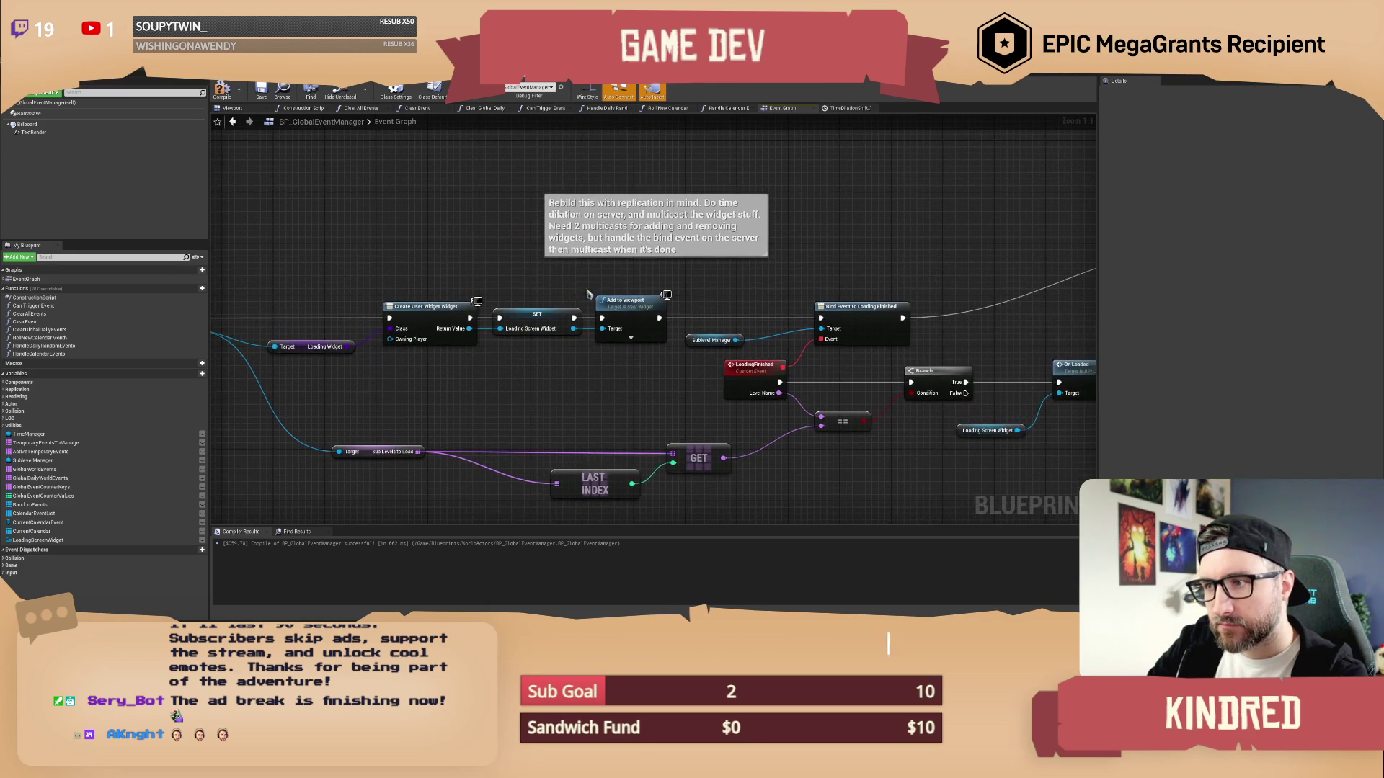
pyautogui.rightClick(617, 311)
pyautogui.moveTo(638, 444)
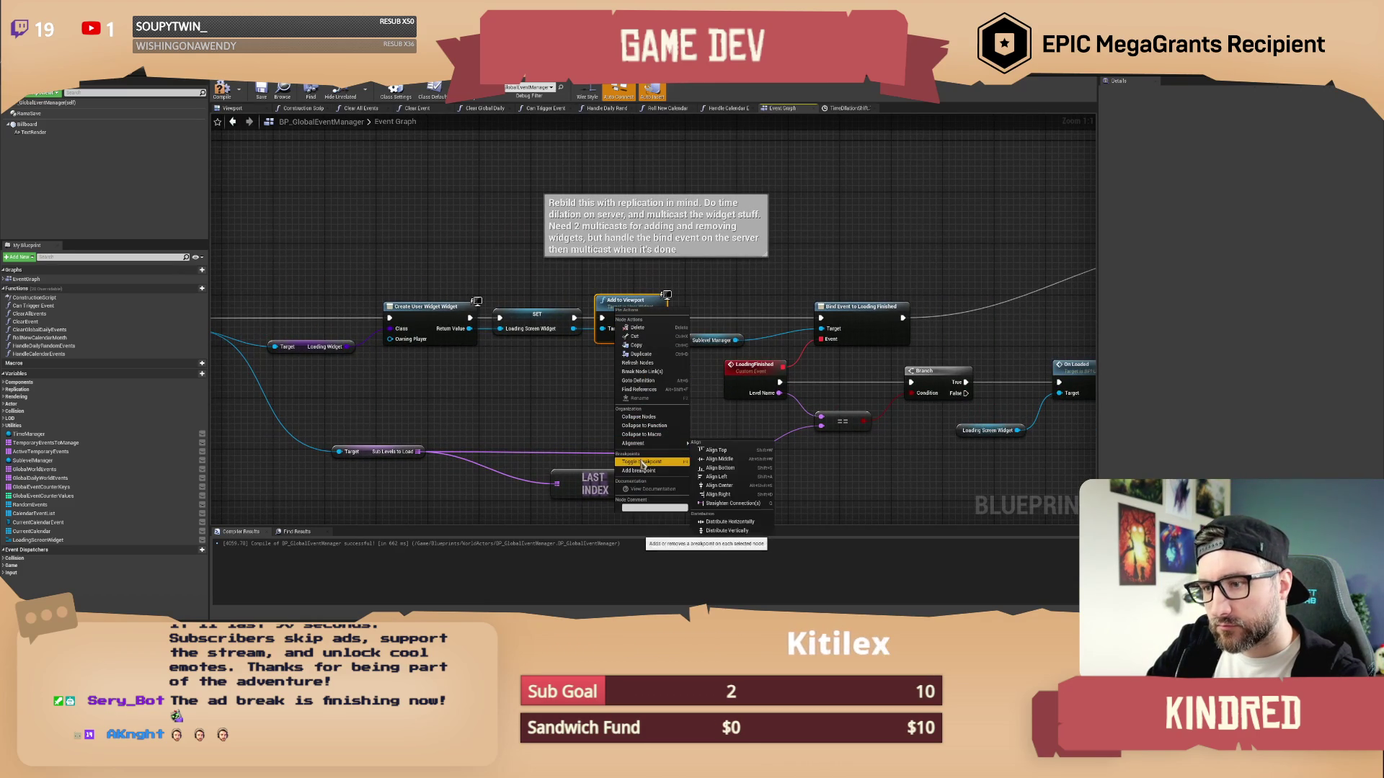
pyautogui.moveTo(712, 296); pyautogui.dragTo(662, 318)
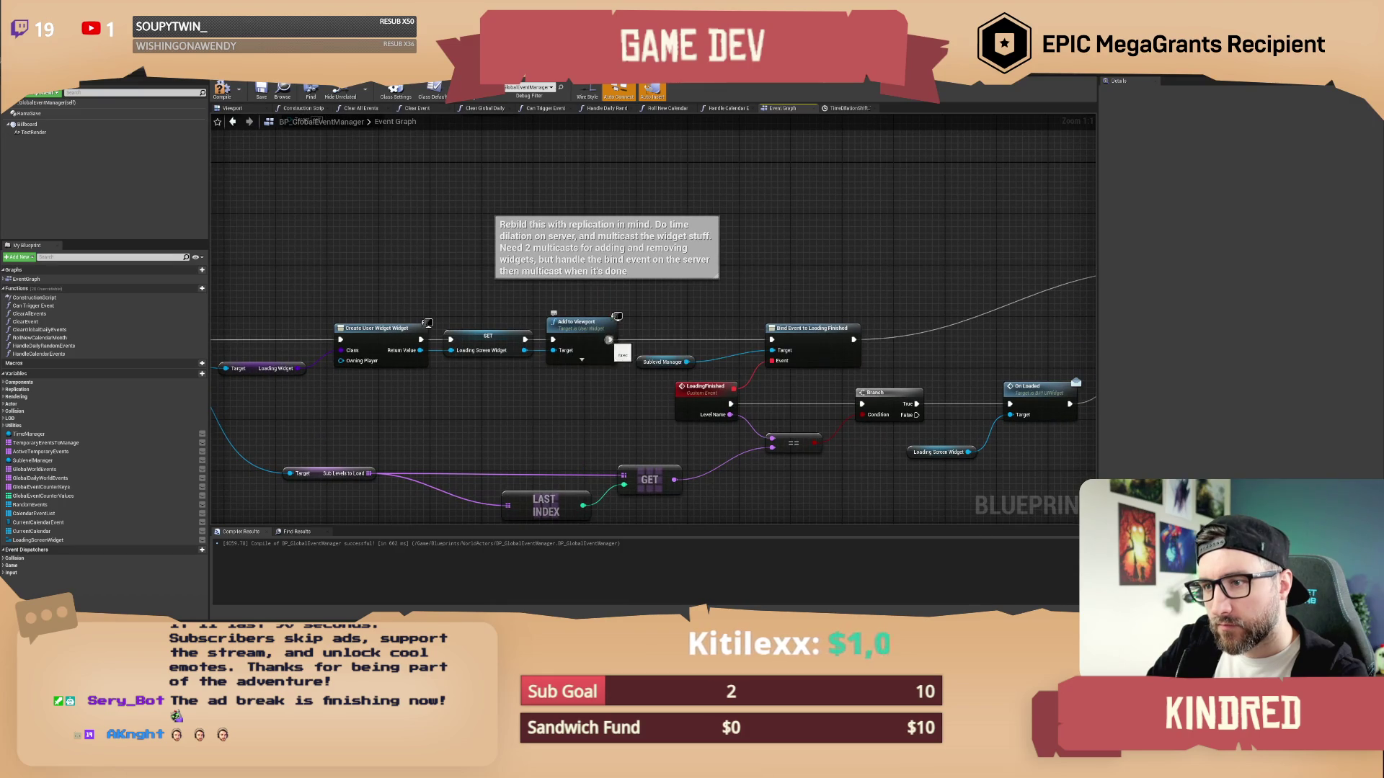
pyautogui.rightClick(588, 326)
pyautogui.click(617, 478)
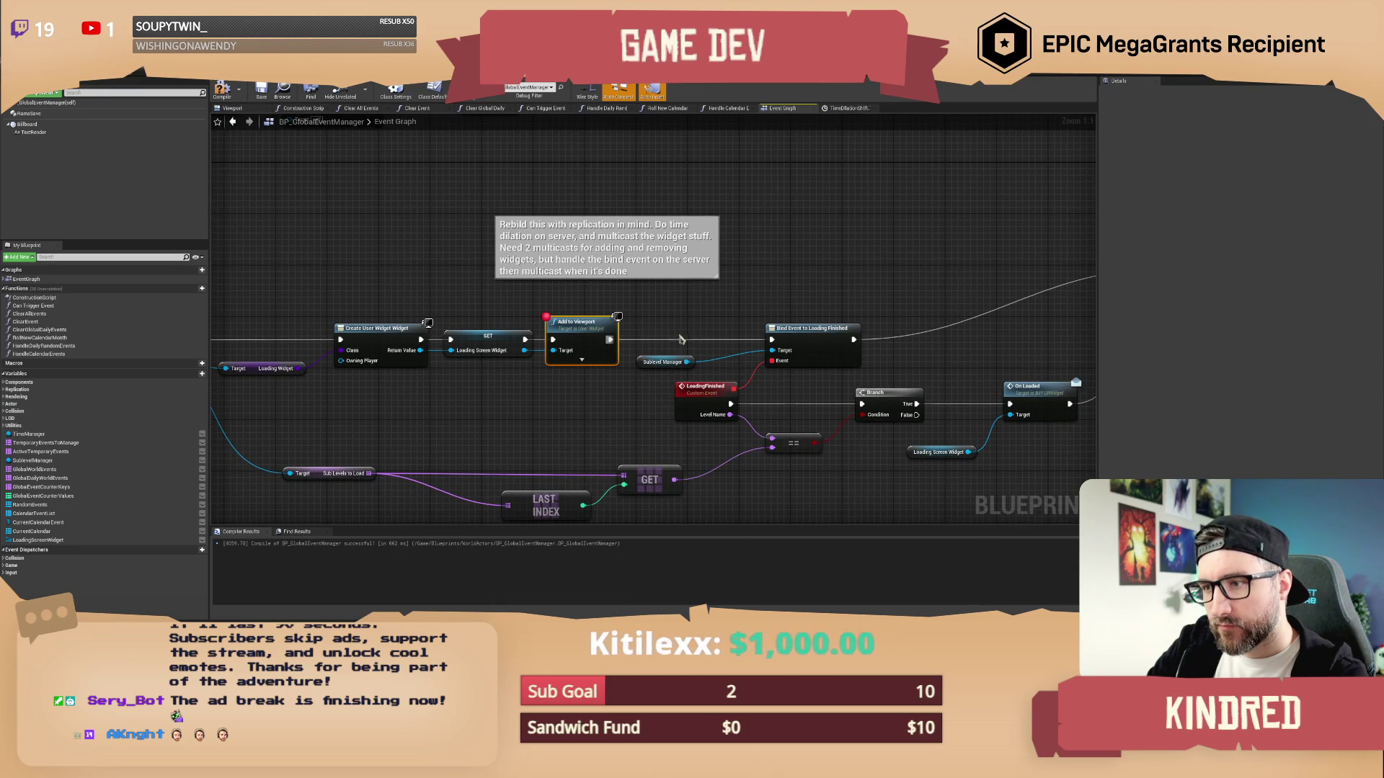
pyautogui.moveTo(877, 232); pyautogui.dragTo(714, 235)
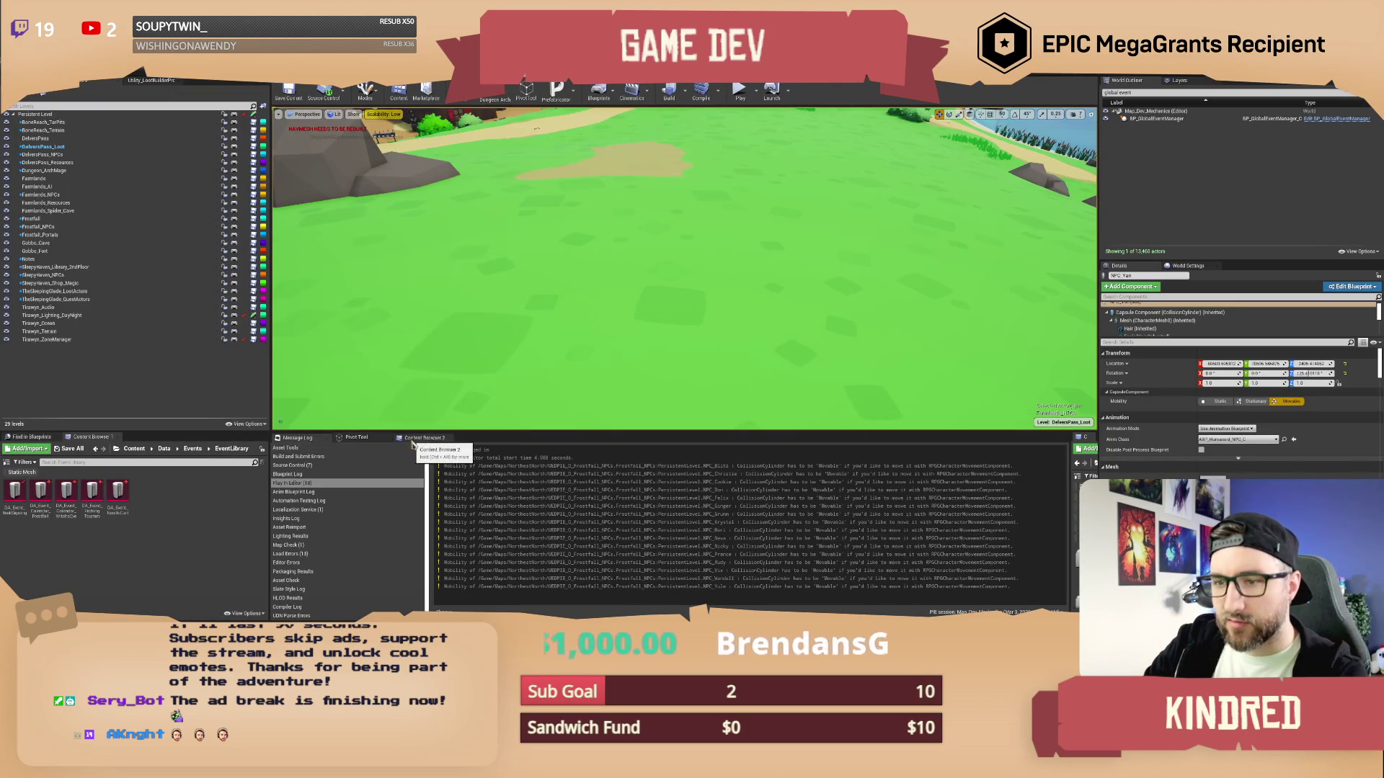
# Open BP_SNM_Sky_Sphere's Season Change graph from the root Content folder
pyautogui.click(423, 437)
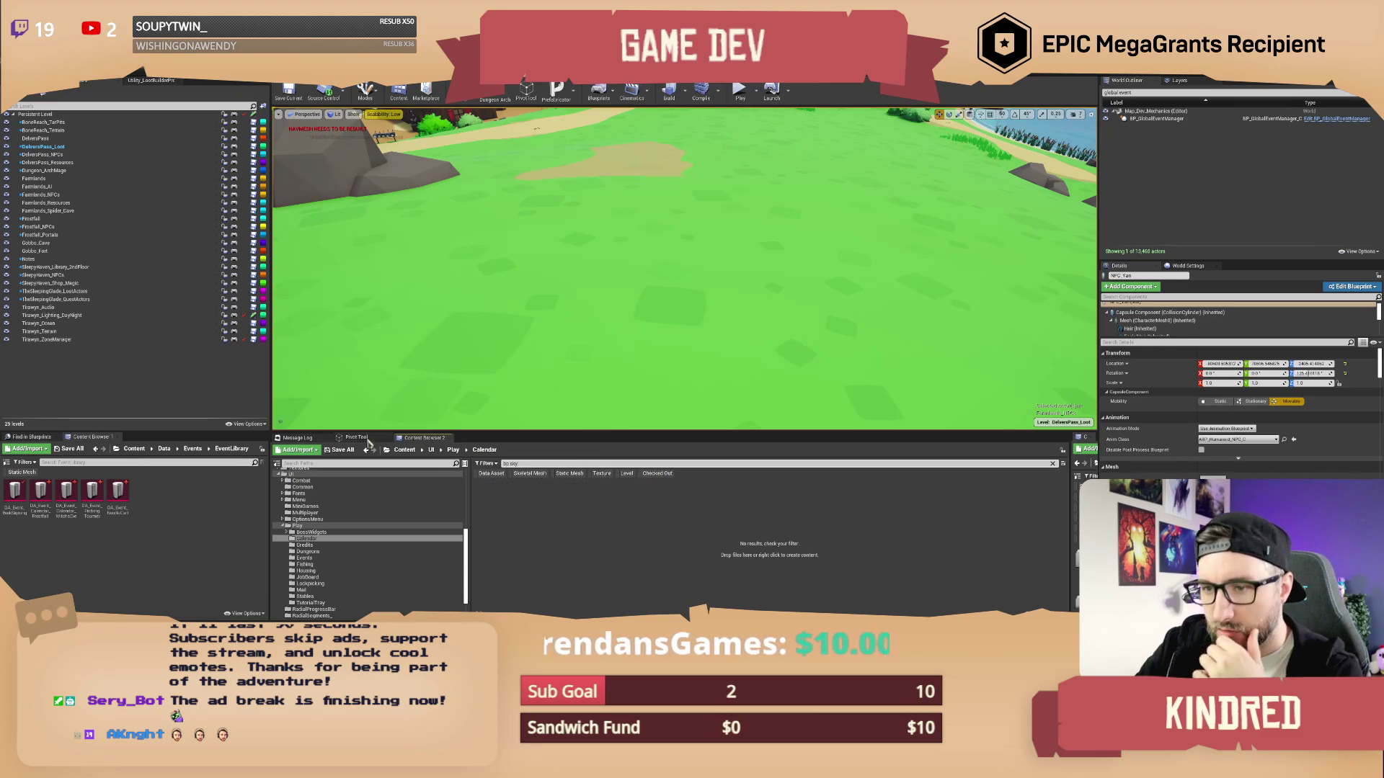
pyautogui.click(404, 449)
pyautogui.doubleClick(492, 517)
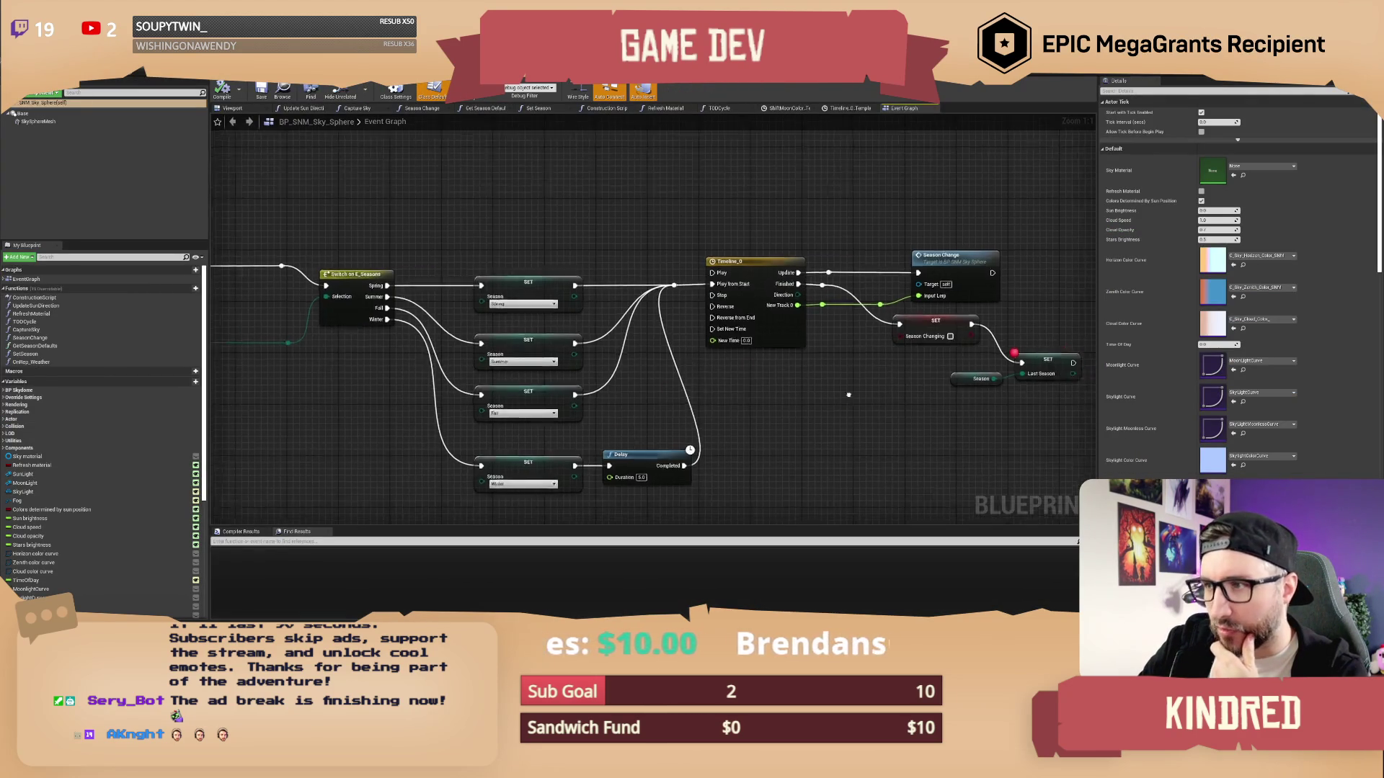
pyautogui.doubleClick(643, 266)
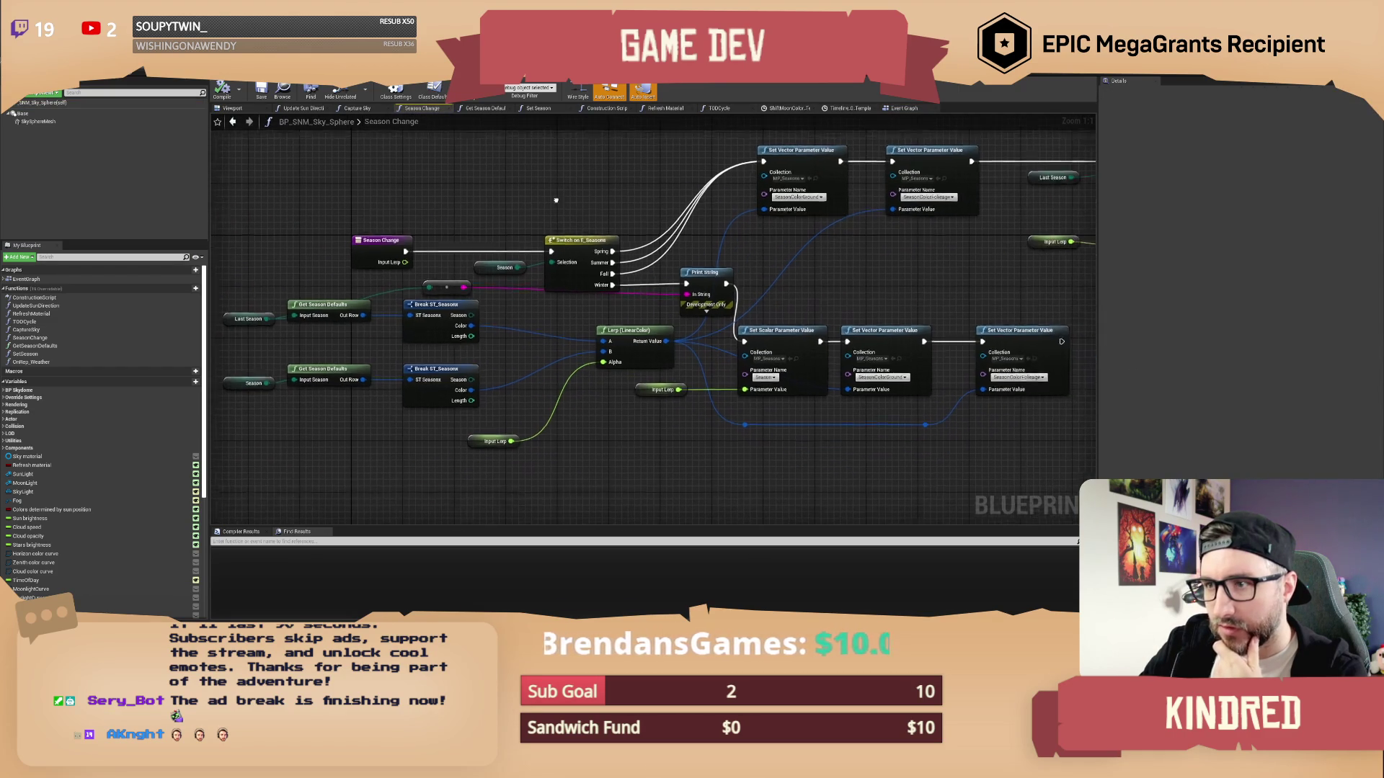
# Delete the debug Print String and reroute nodes, save, and return to BP_GlobalEventManager
pyautogui.moveTo(700, 271)
pyautogui.mouseDown()
pyautogui.moveTo(888, 273)
pyautogui.moveTo(821, 273)
pyautogui.mouseUp()
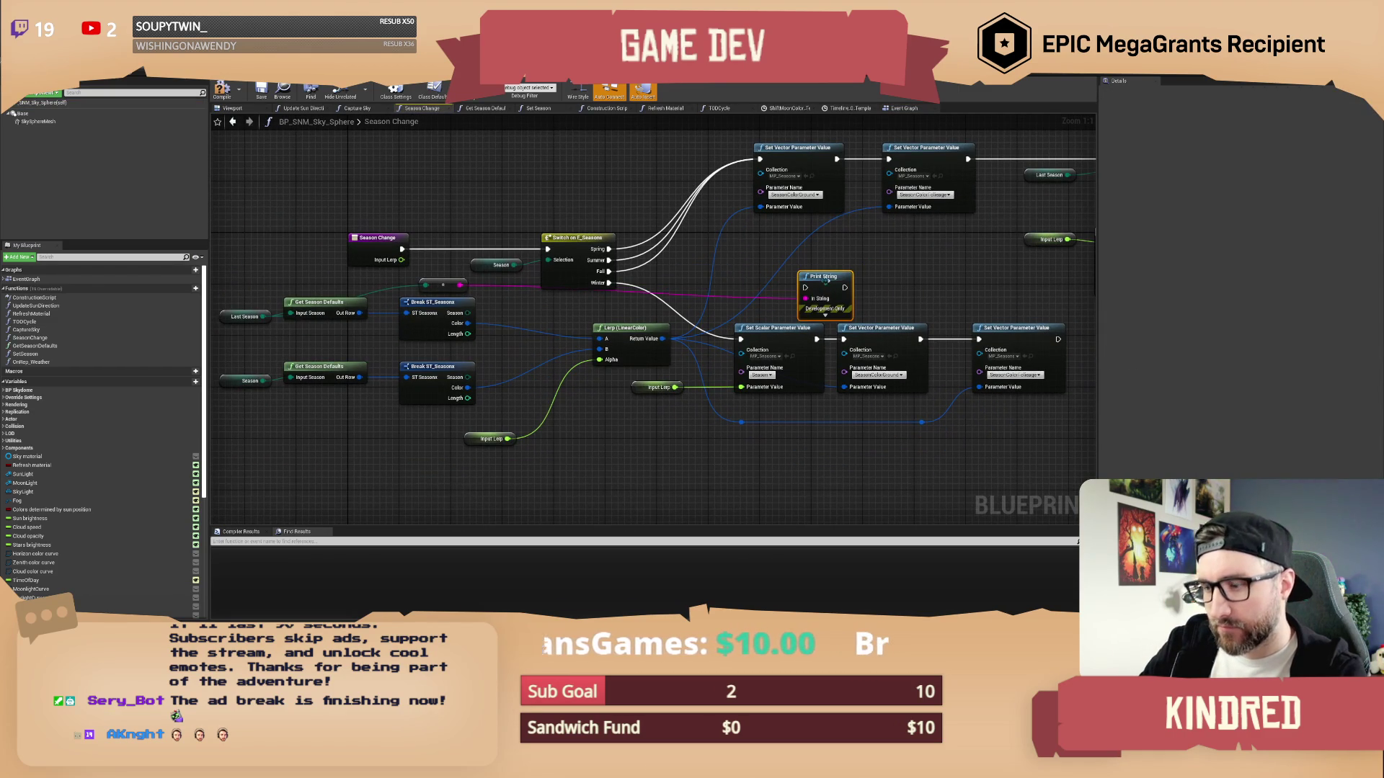
pyautogui.press('Delete')
pyautogui.click(456, 286)
pyautogui.press('Delete')
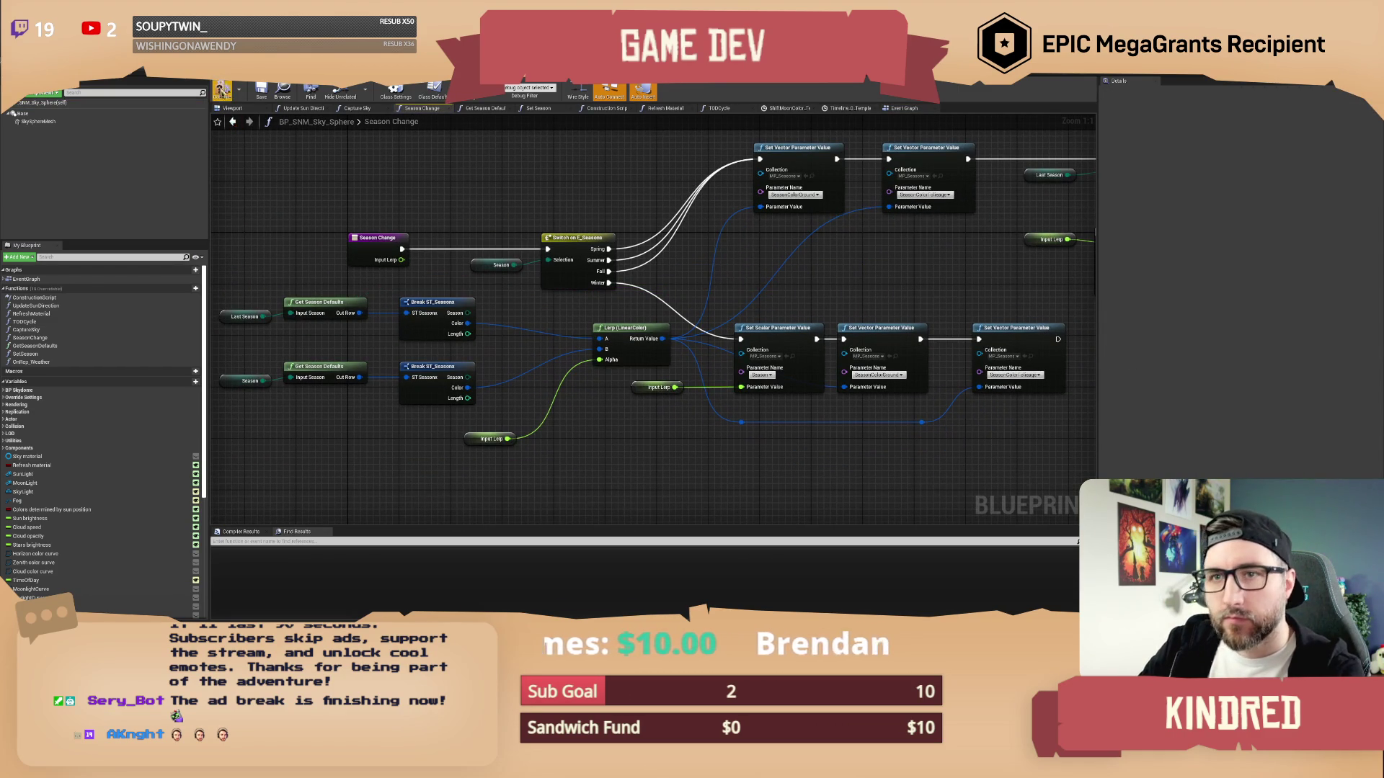
pyautogui.click(261, 92)
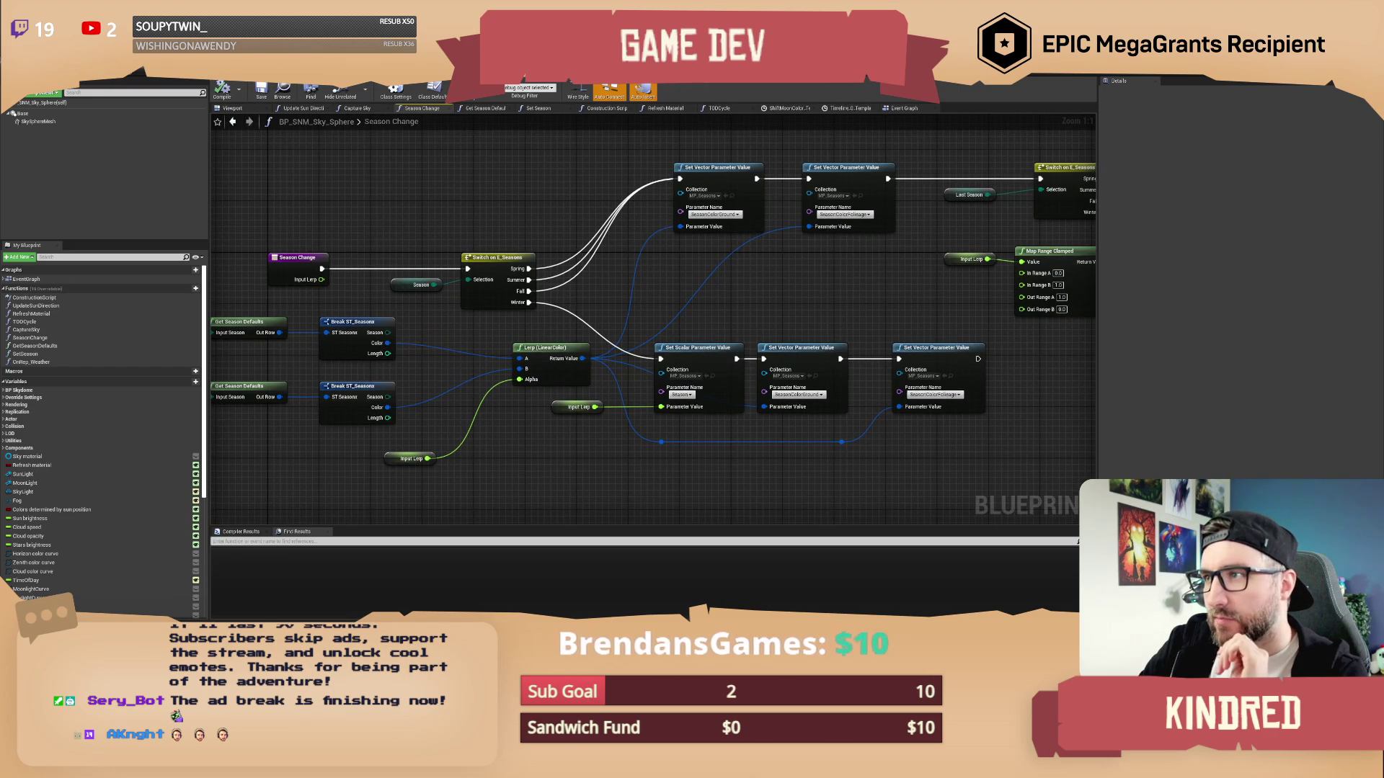
pyautogui.click(744, 86)
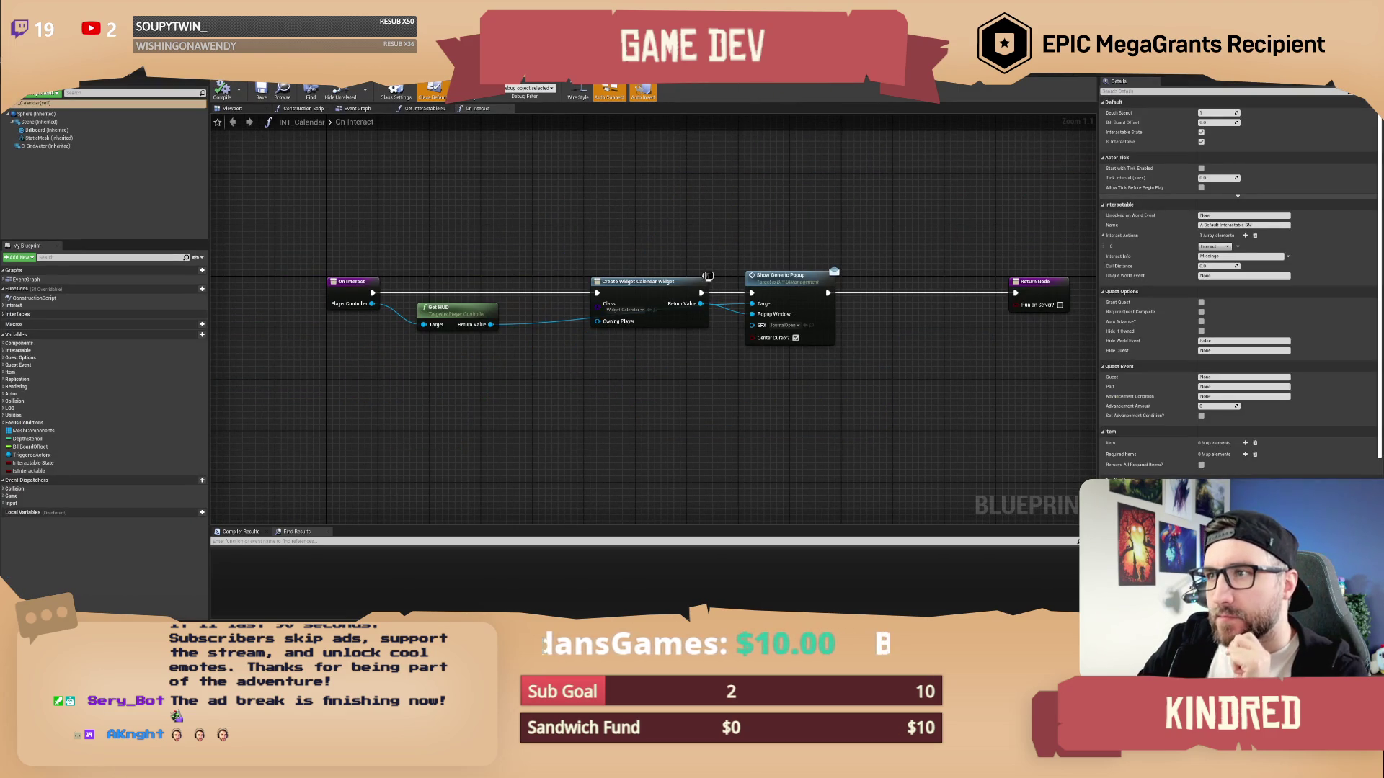
pyautogui.click(753, 75)
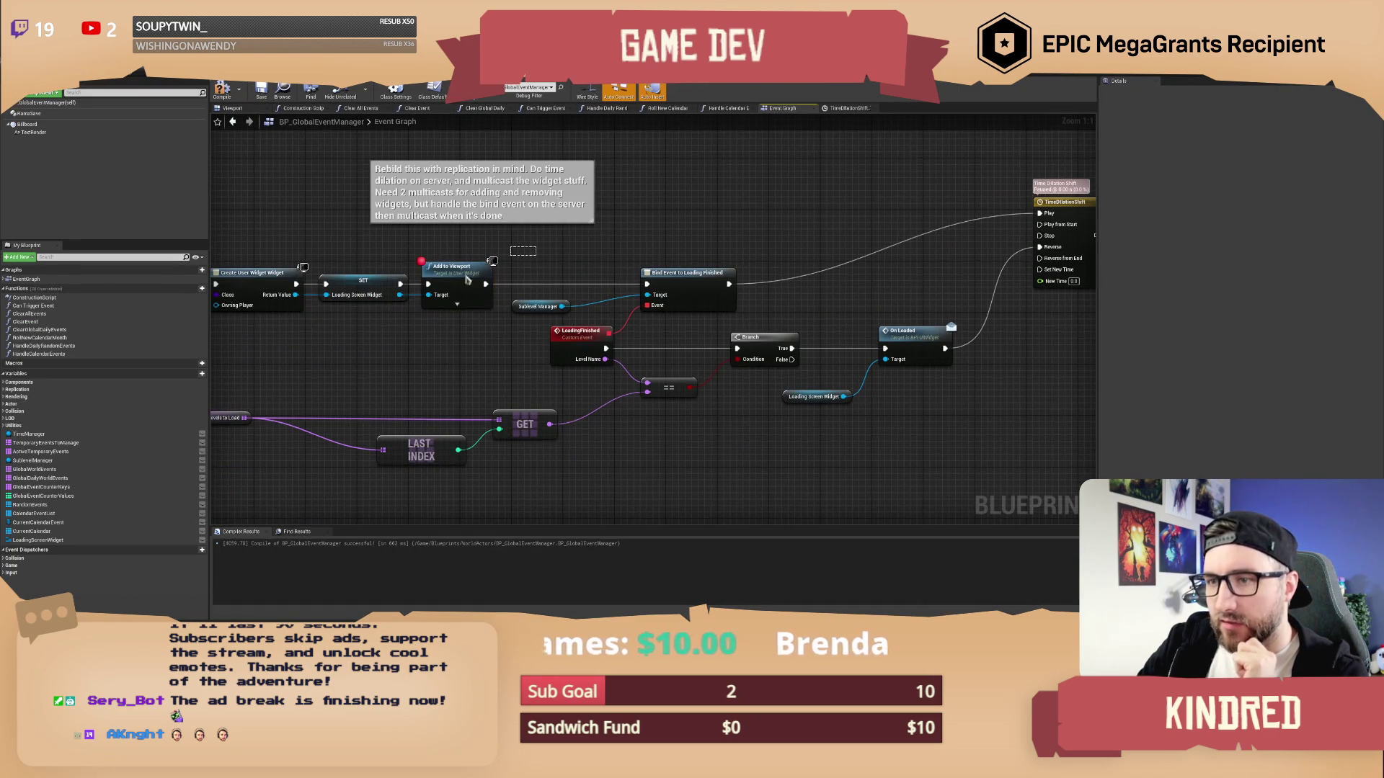
# Inspect the TimeDilationShift timeline chain in BP_GlobalEventManager's event graph
pyautogui.click(573, 264)
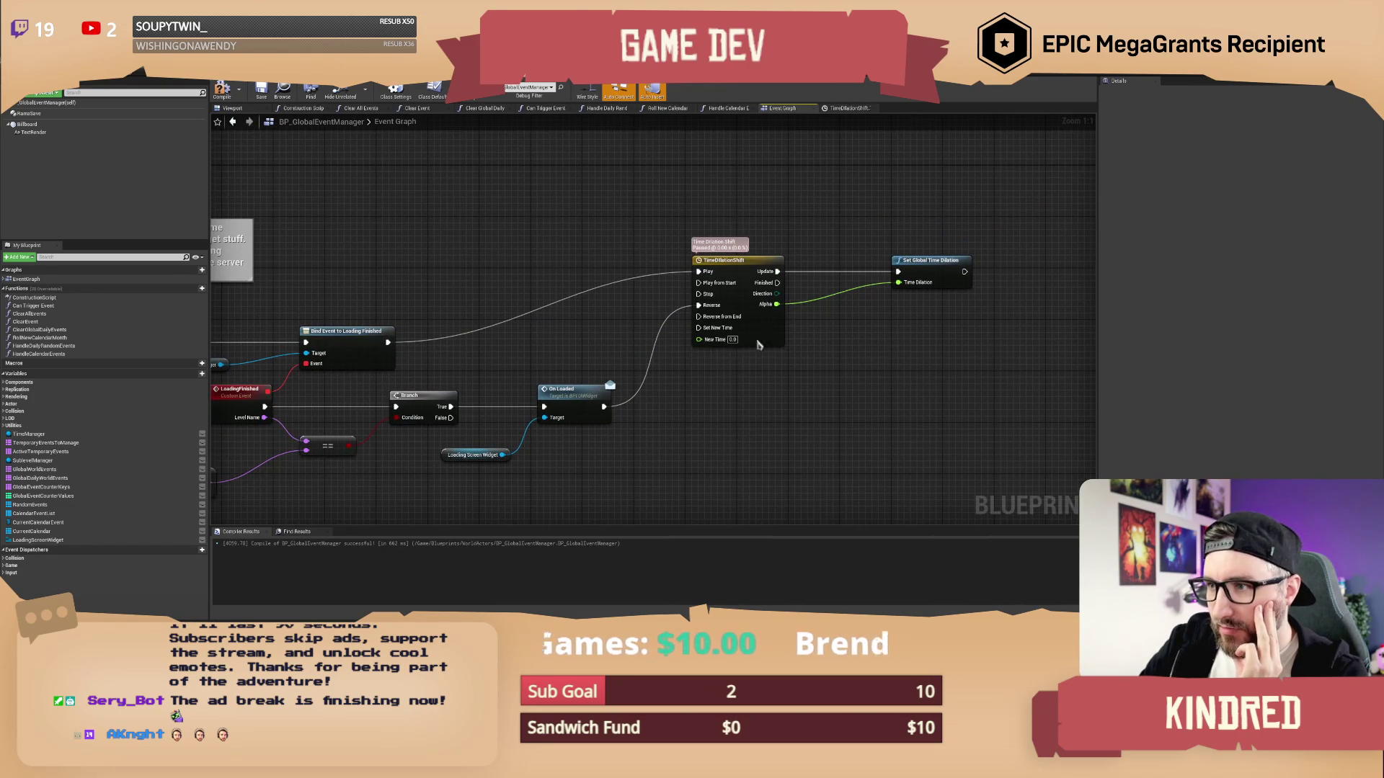
pyautogui.click(757, 340)
pyautogui.click(777, 363)
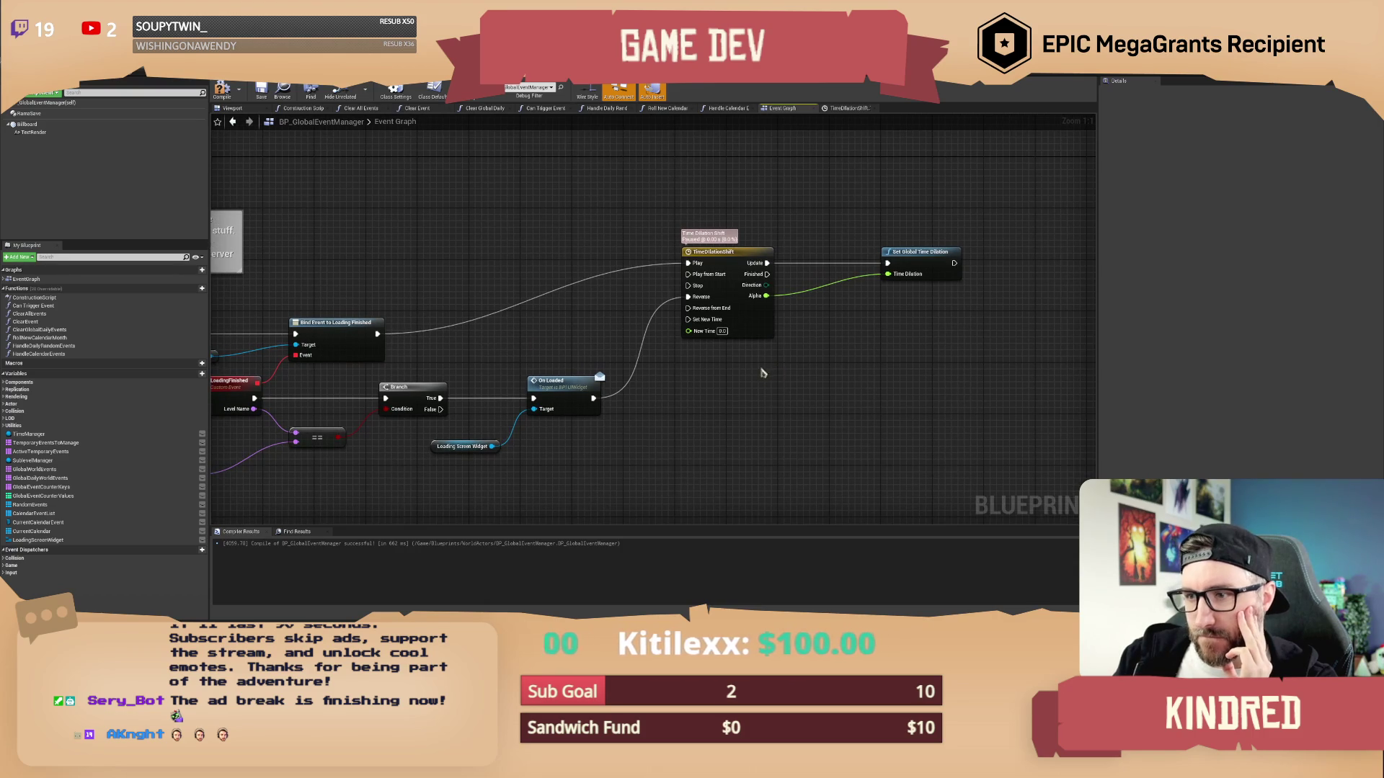
pyautogui.moveTo(567, 342)
pyautogui.mouseDown()
pyautogui.moveTo(605, 344)
pyautogui.moveTo(622, 324)
pyautogui.mouseUp()
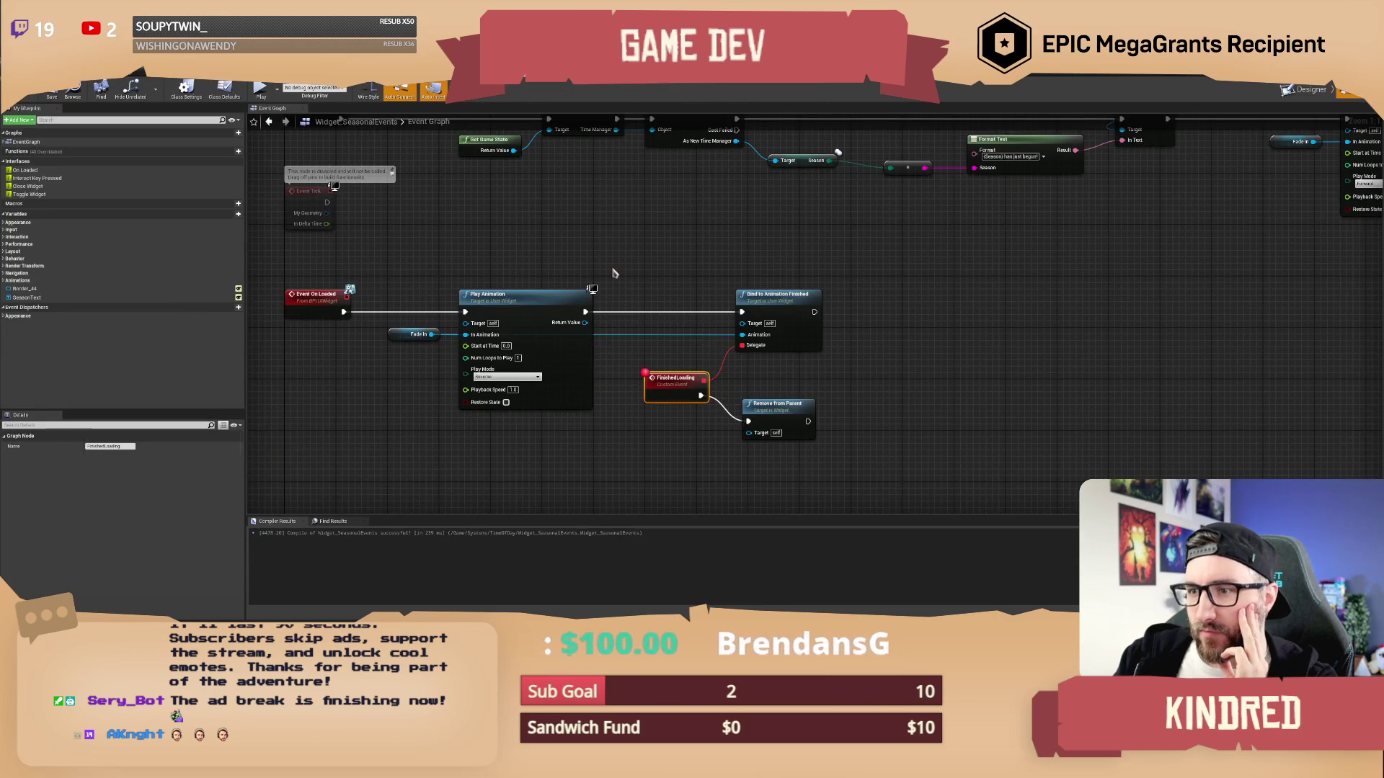
# Replace Play Animation with Play Animation Reverse, wired from On Loaded into Bind to Animation Finished
pyautogui.click(605, 297)
pyautogui.press('Delete')
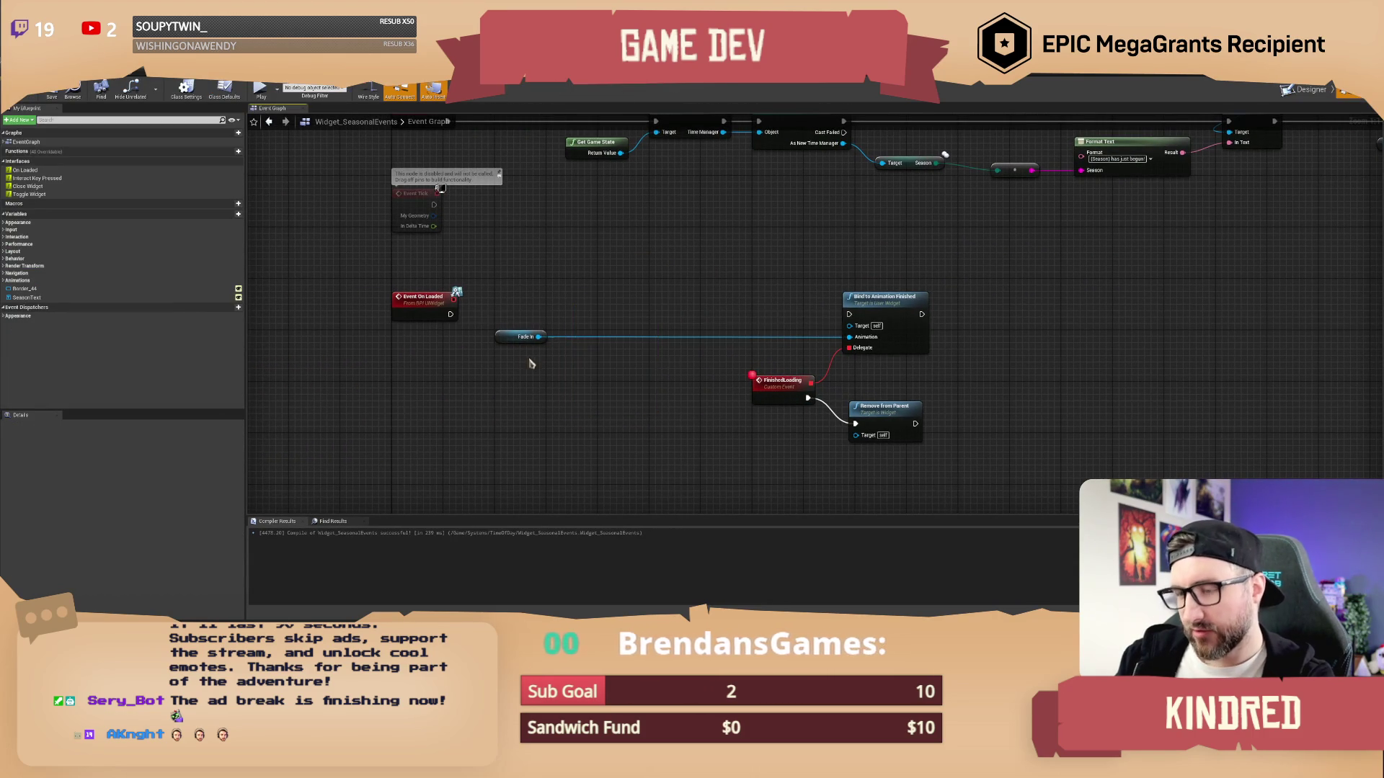
pyautogui.moveTo(538, 337); pyautogui.dragTo(609, 301)
pyautogui.write('play rec')
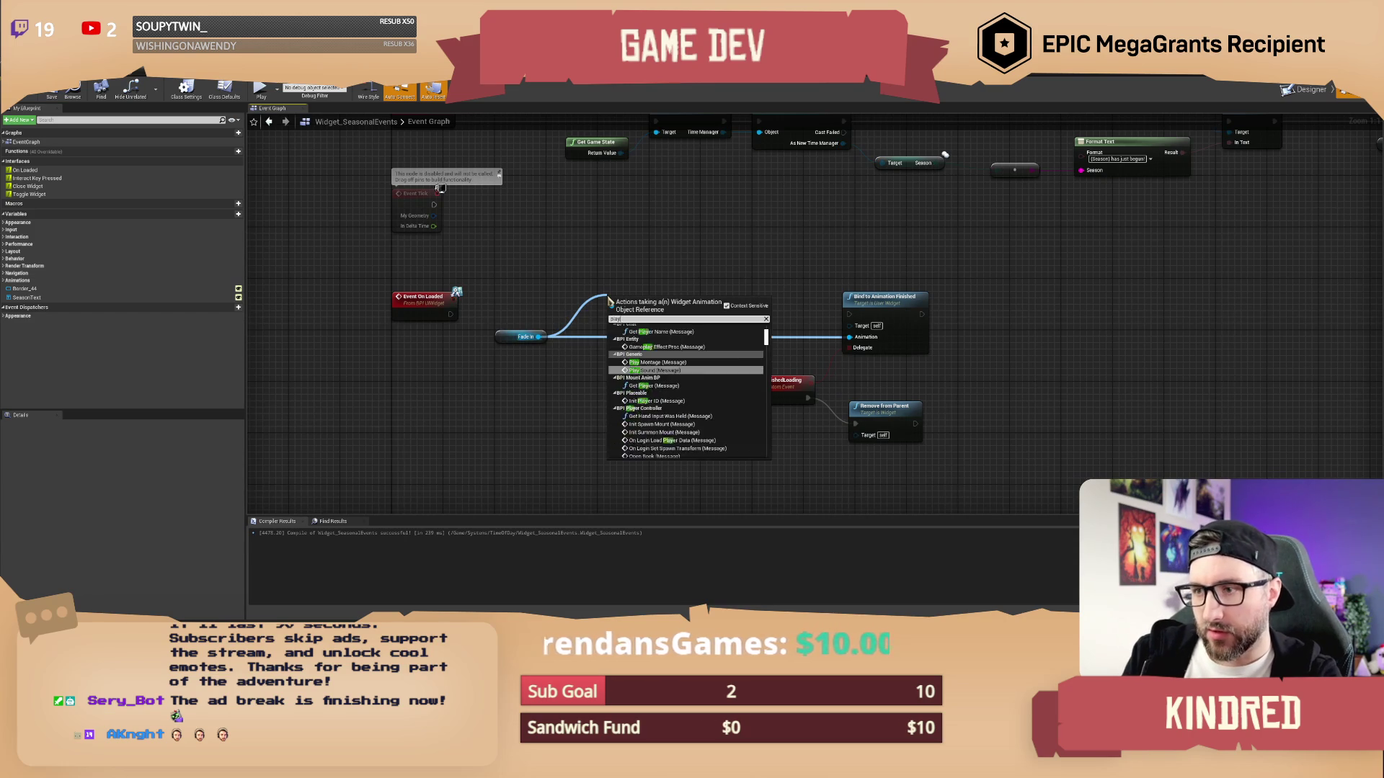
pyautogui.press('BackSpace')
pyautogui.write('vers')
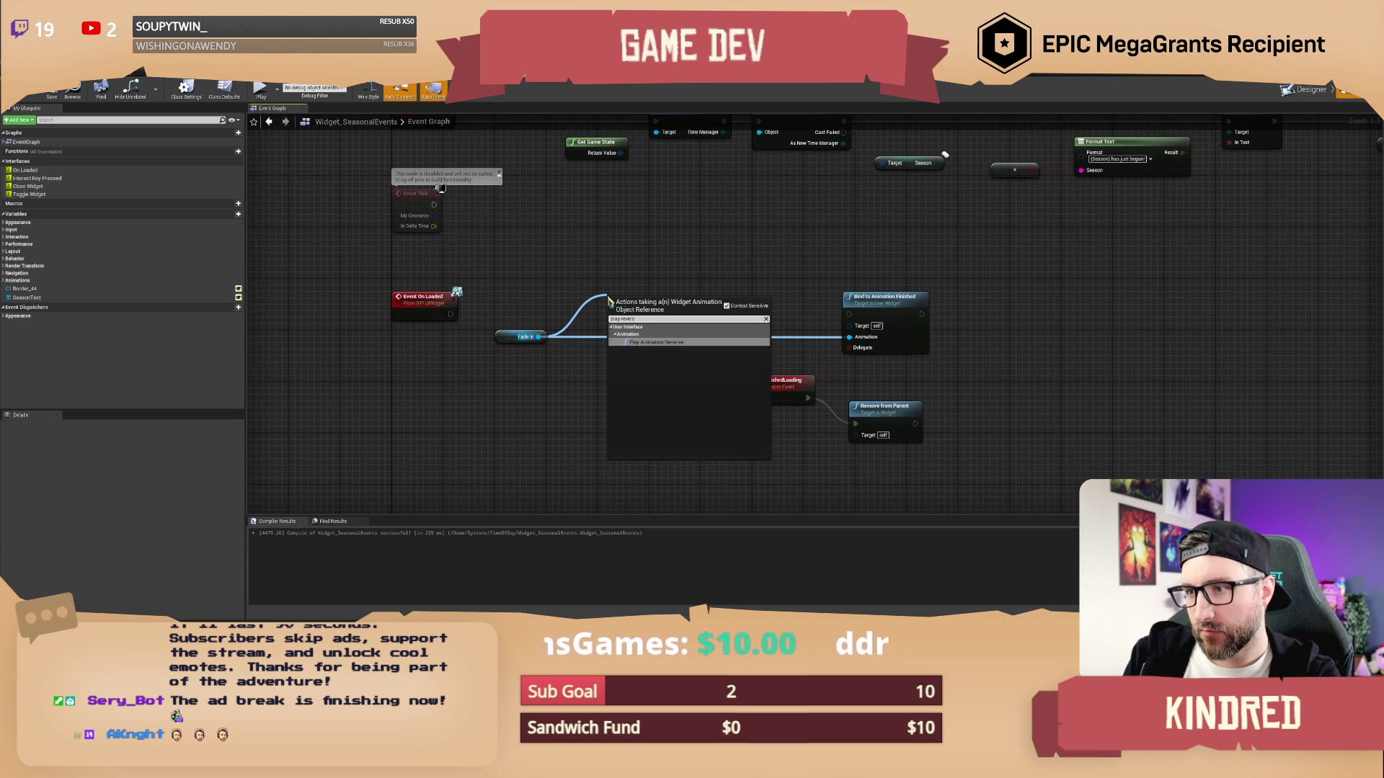
pyautogui.press('Return')
pyautogui.moveTo(610, 321); pyautogui.dragTo(450, 314)
pyautogui.moveTo(637, 317)
pyautogui.mouseDown()
pyautogui.moveTo(612, 311)
pyautogui.moveTo(849, 315)
pyautogui.mouseUp()
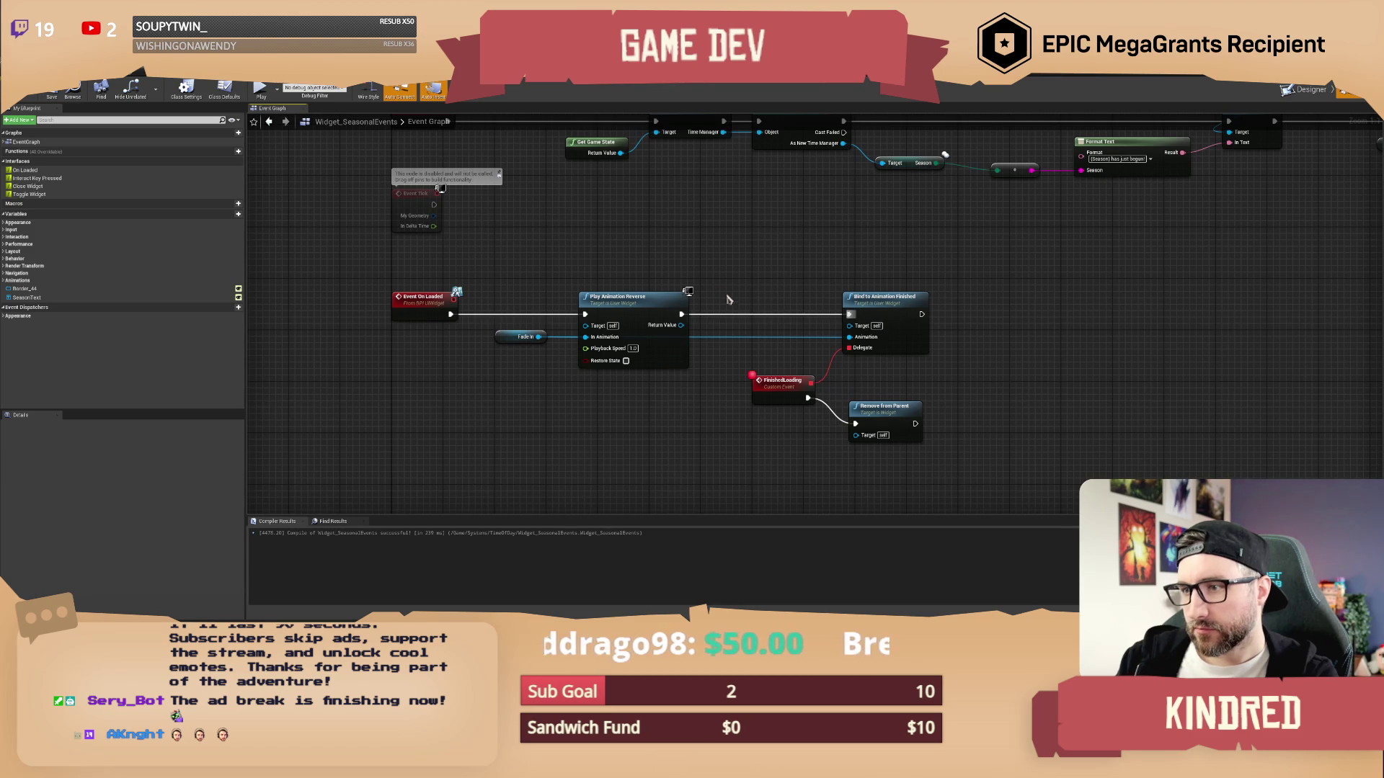
# Add a Play Animation Forward node for Fade In after SetText, compile, and start play
pyautogui.moveTo(707, 286)
pyautogui.mouseDown()
pyautogui.moveTo(667, 288)
pyautogui.moveTo(1007, 293)
pyautogui.moveTo(871, 246)
pyautogui.mouseUp()
pyautogui.rightClick(872, 248)
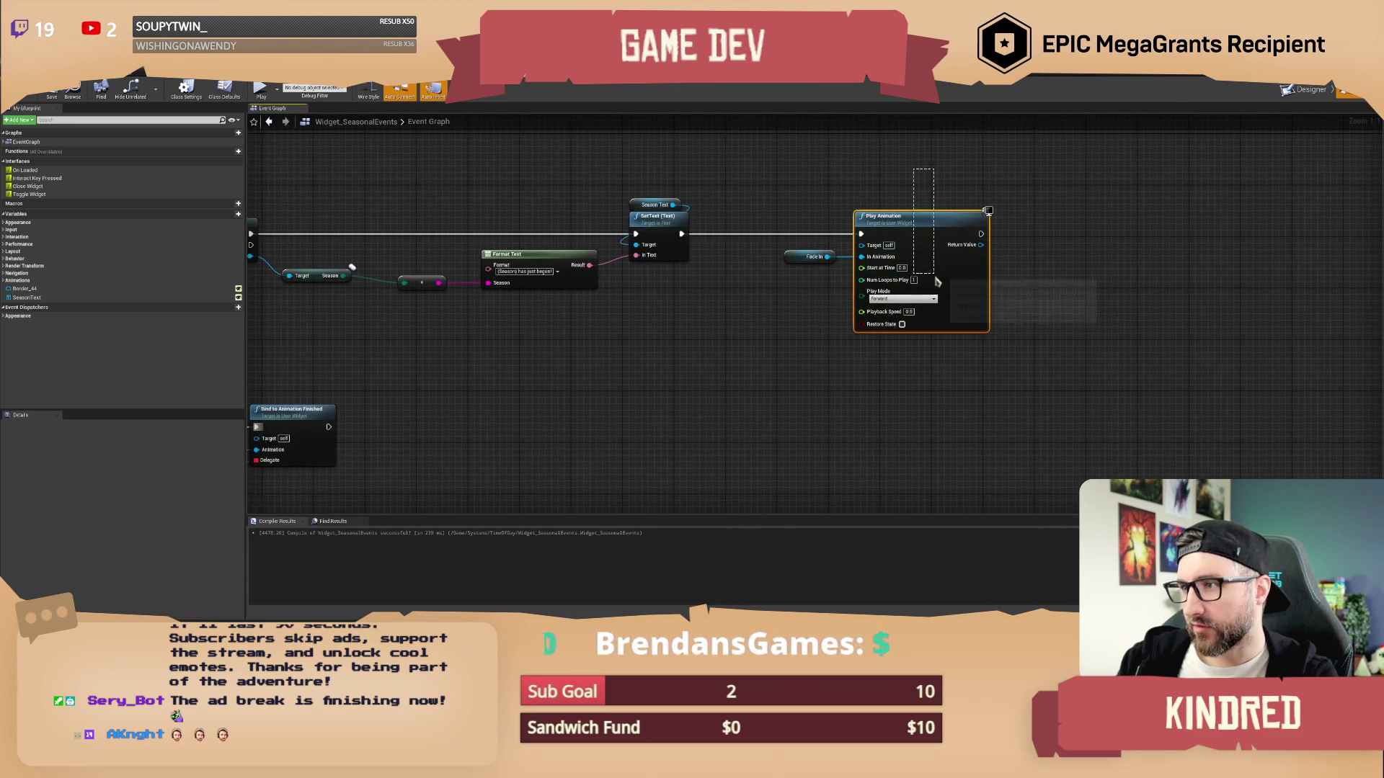
pyautogui.click(886, 306)
pyautogui.moveTo(827, 257); pyautogui.dragTo(867, 225)
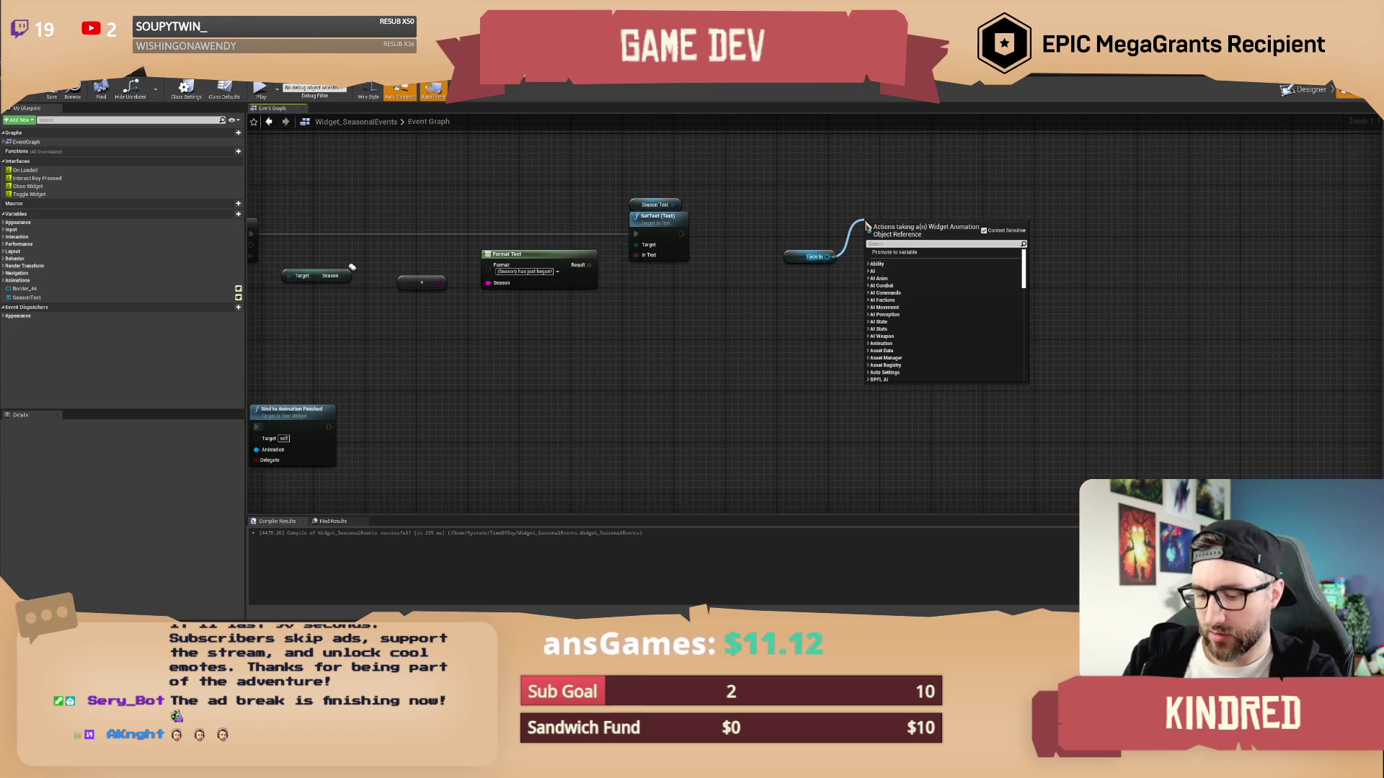
pyautogui.write('play forward')
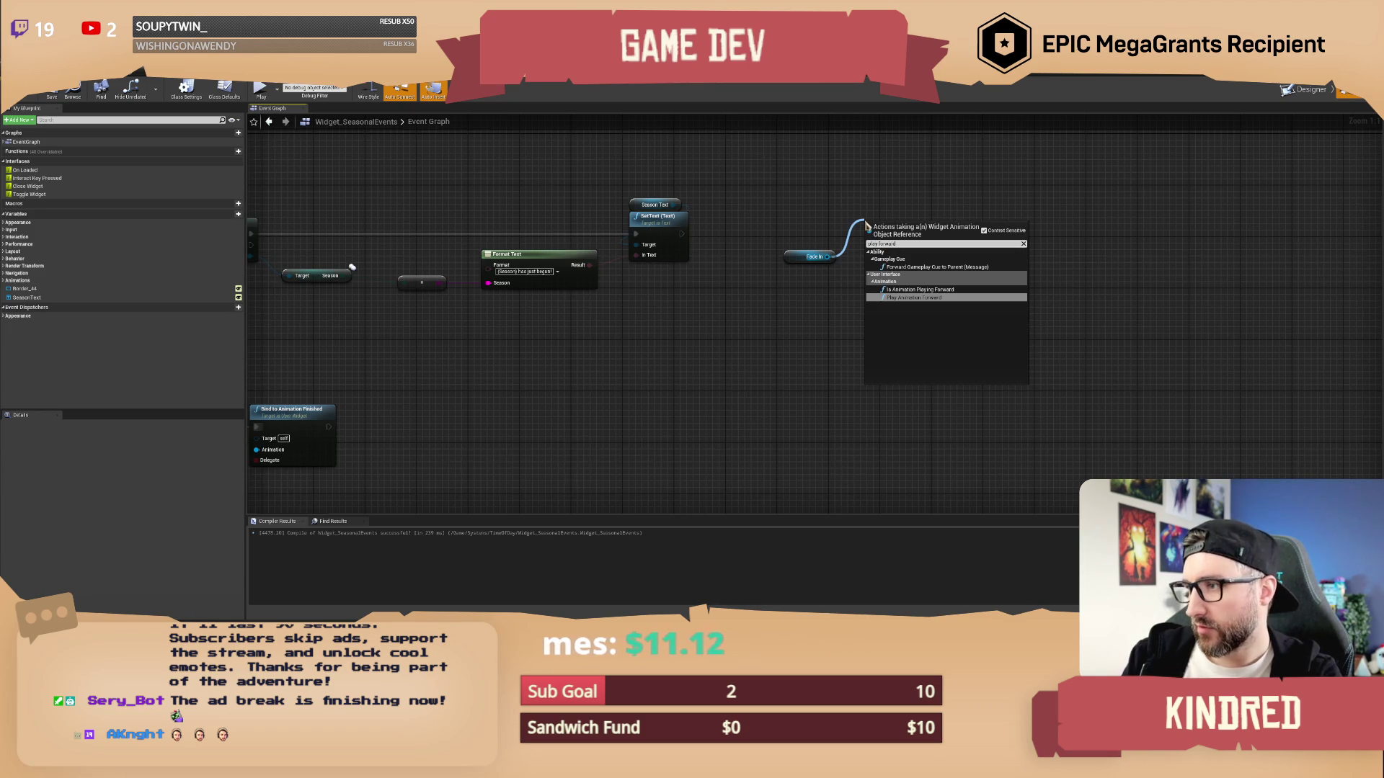
pyautogui.click(914, 297)
pyautogui.moveTo(873, 240)
pyautogui.mouseDown()
pyautogui.moveTo(682, 234)
pyautogui.moveTo(904, 236)
pyautogui.mouseUp()
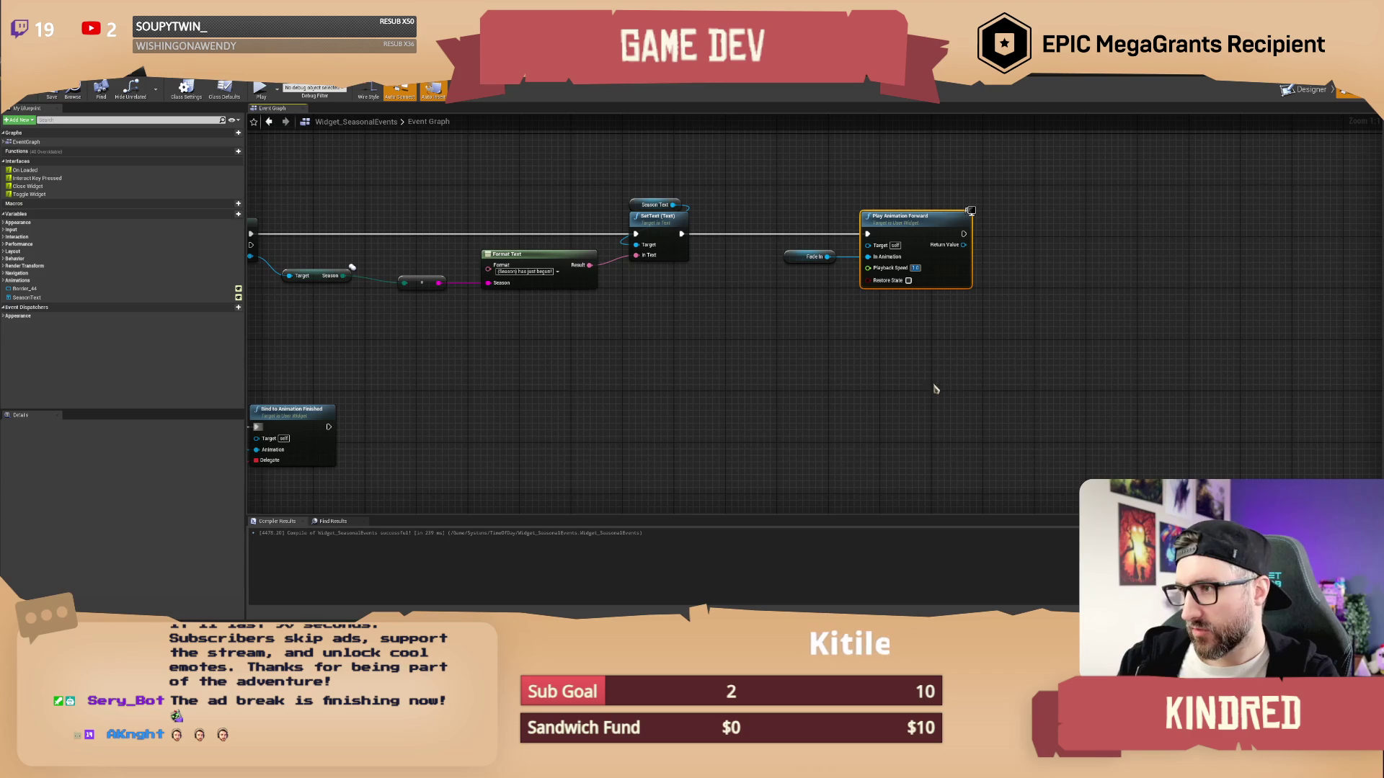
pyautogui.click(917, 352)
pyautogui.scroll(-2, 584, 349)
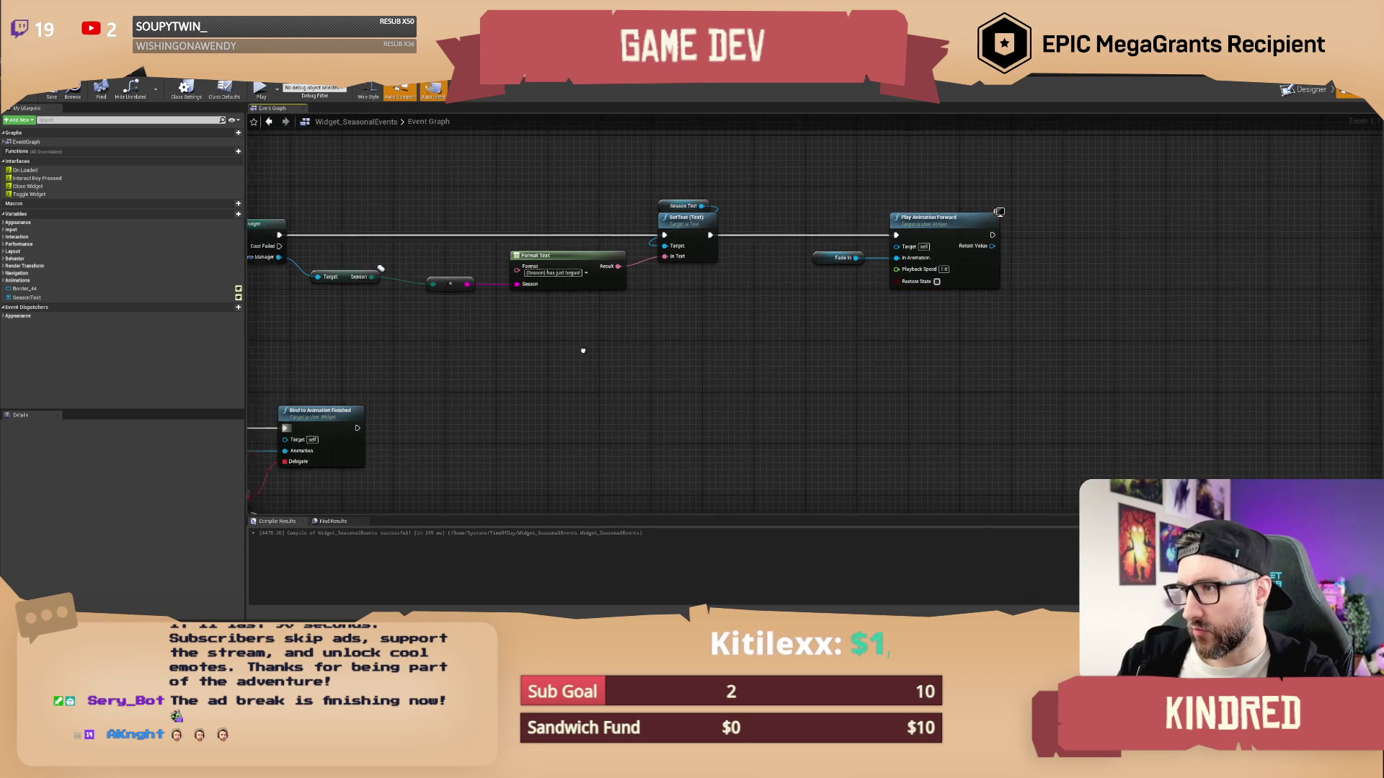
pyautogui.press('F7')
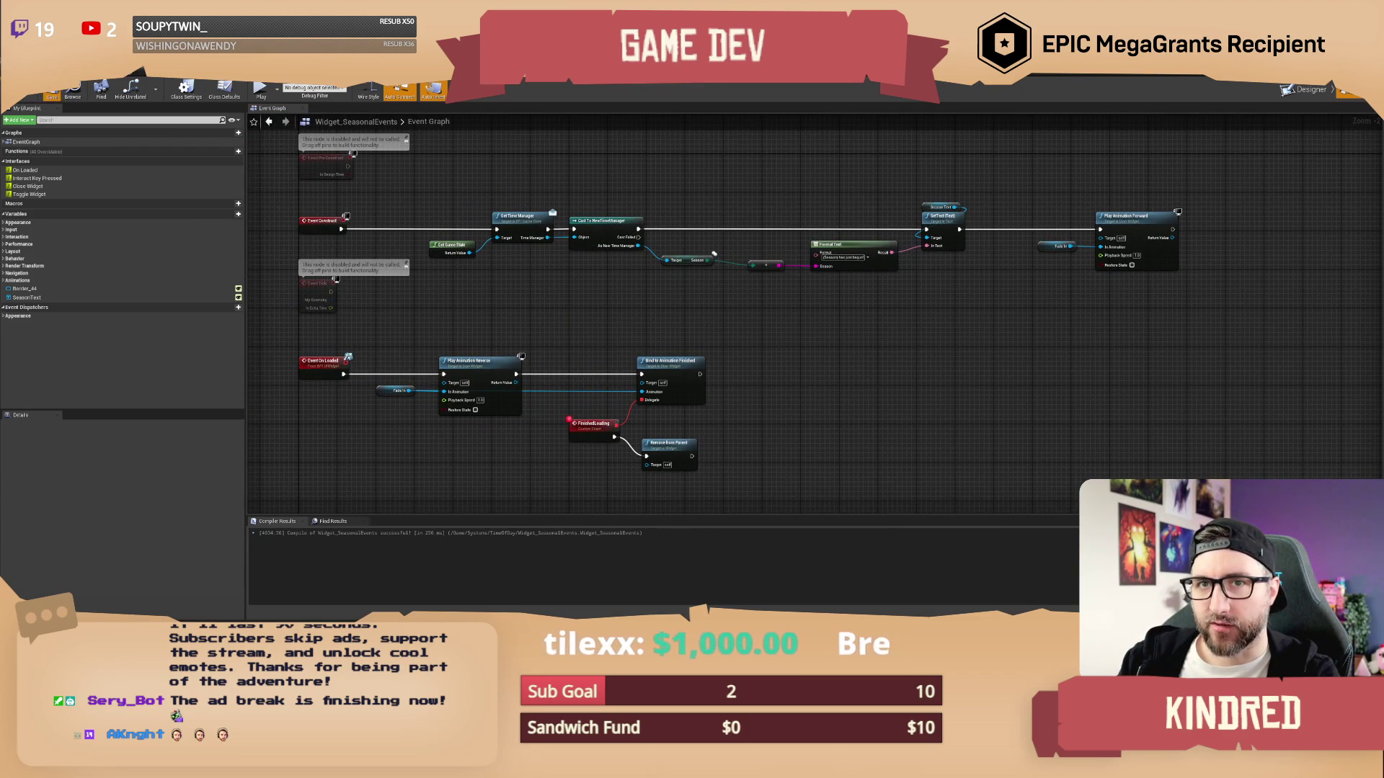
pyautogui.click(52, 92)
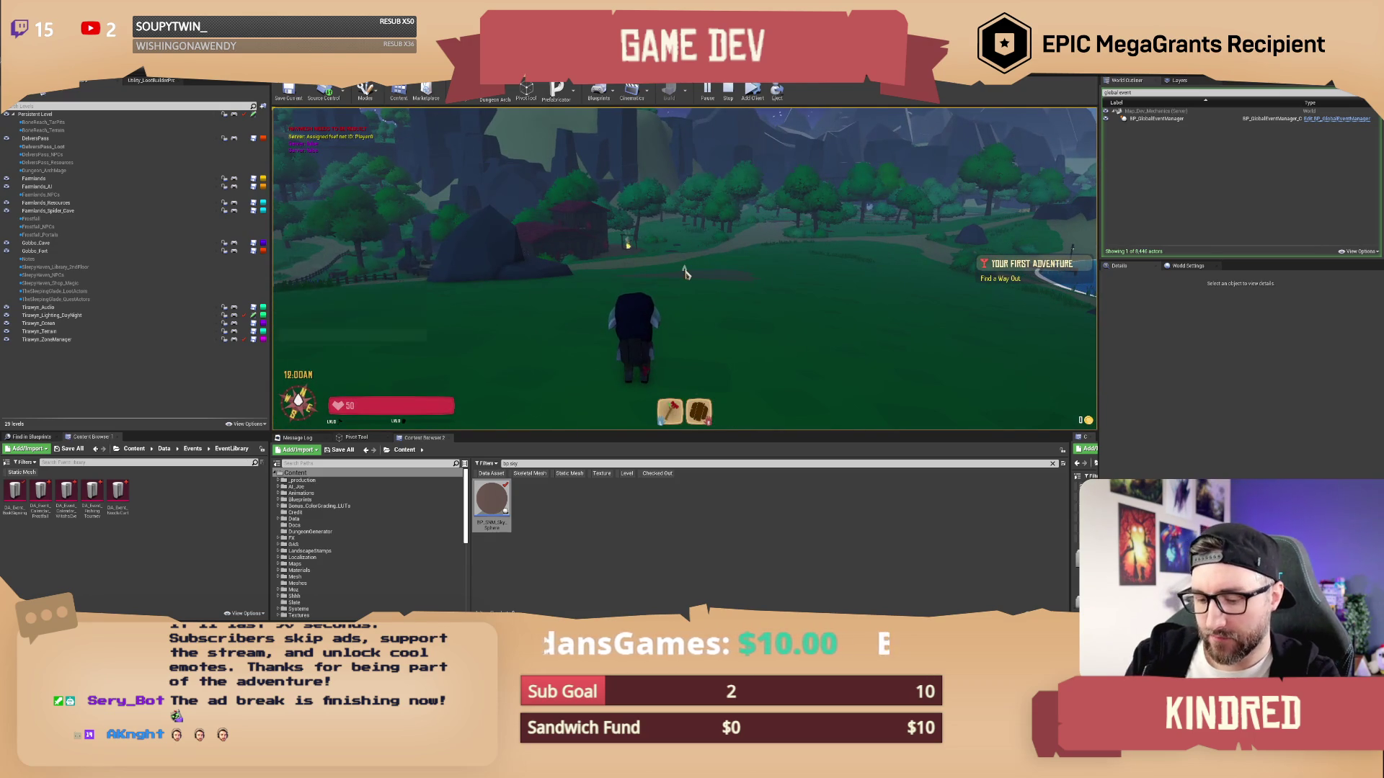
# Run '/setseason 20' and '/settime 23' in the in-game chat
pyautogui.press('Return')
pyautogui.write('/setseason 20')
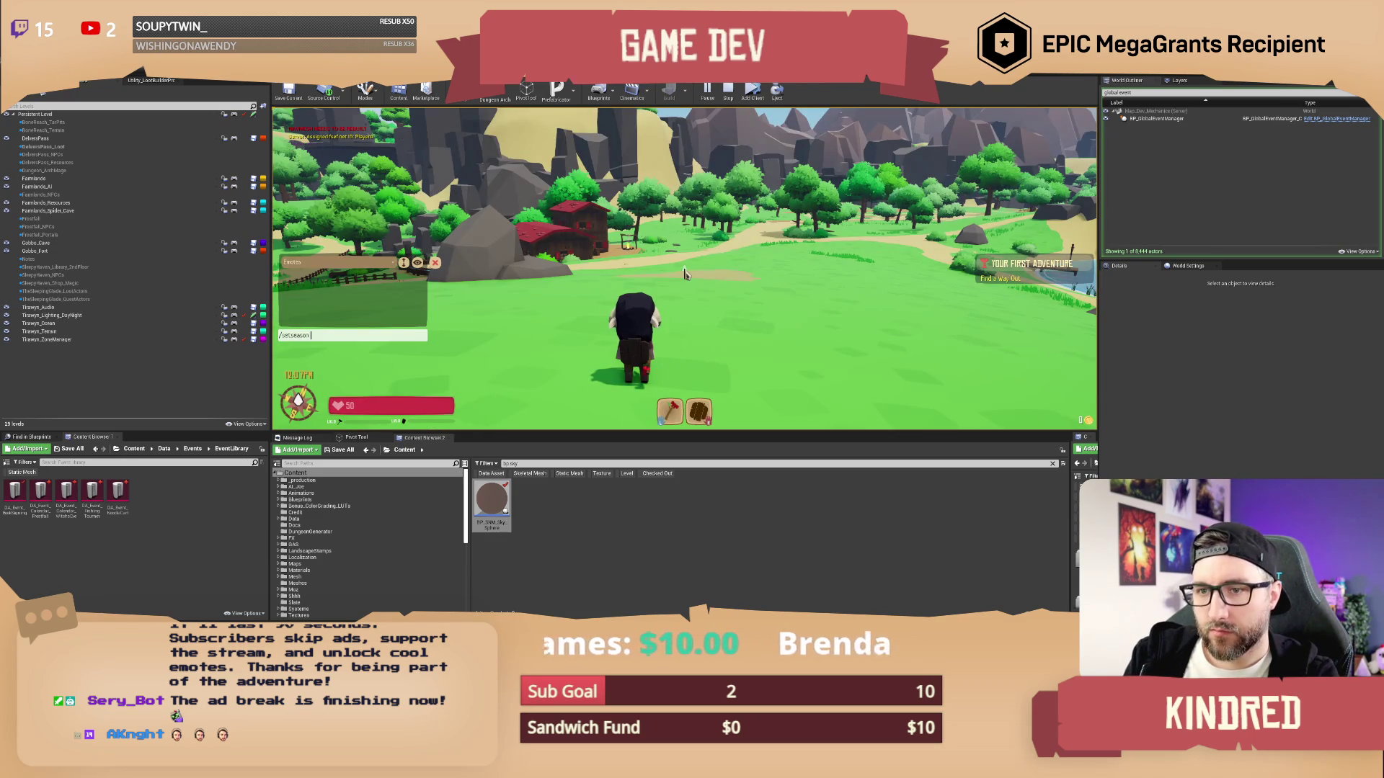
pyautogui.press('Return')
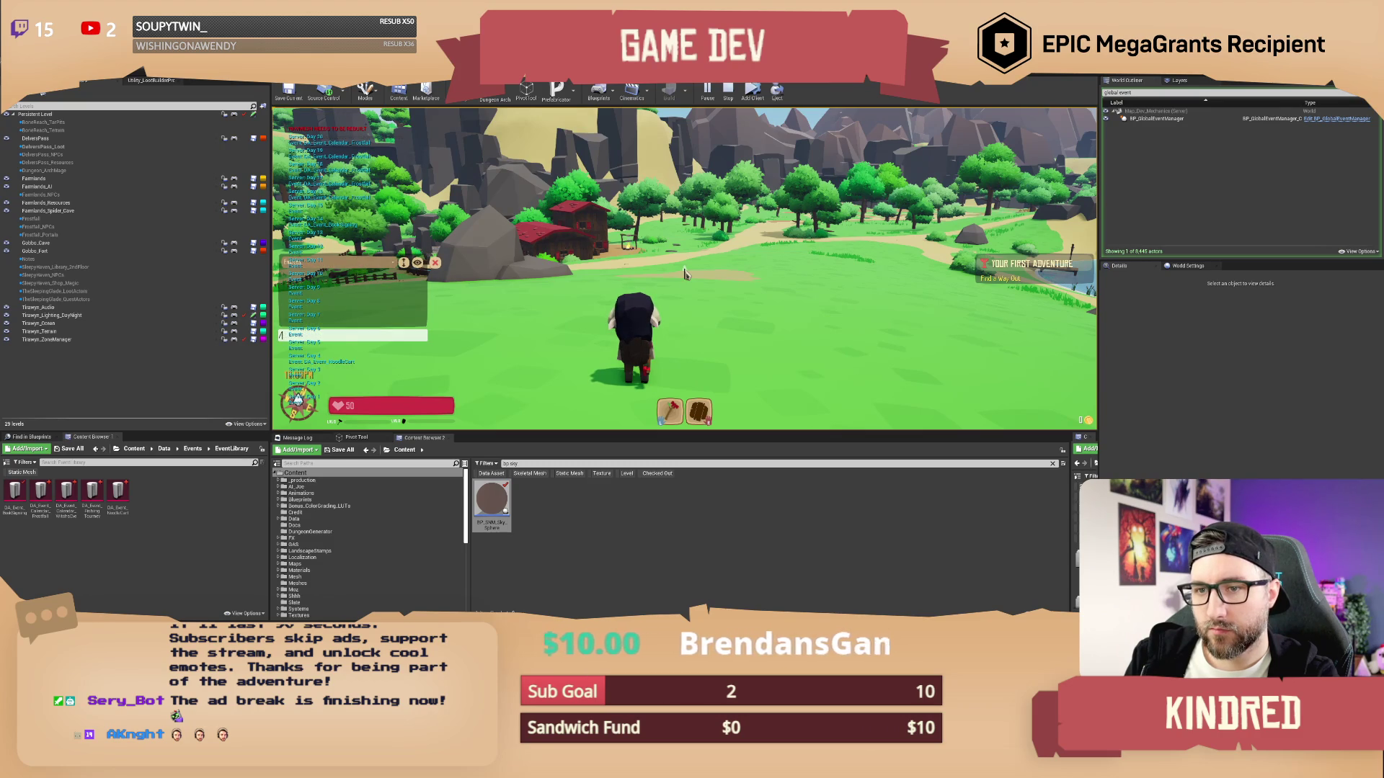
pyautogui.write('/settime 23')
pyautogui.press('Return')
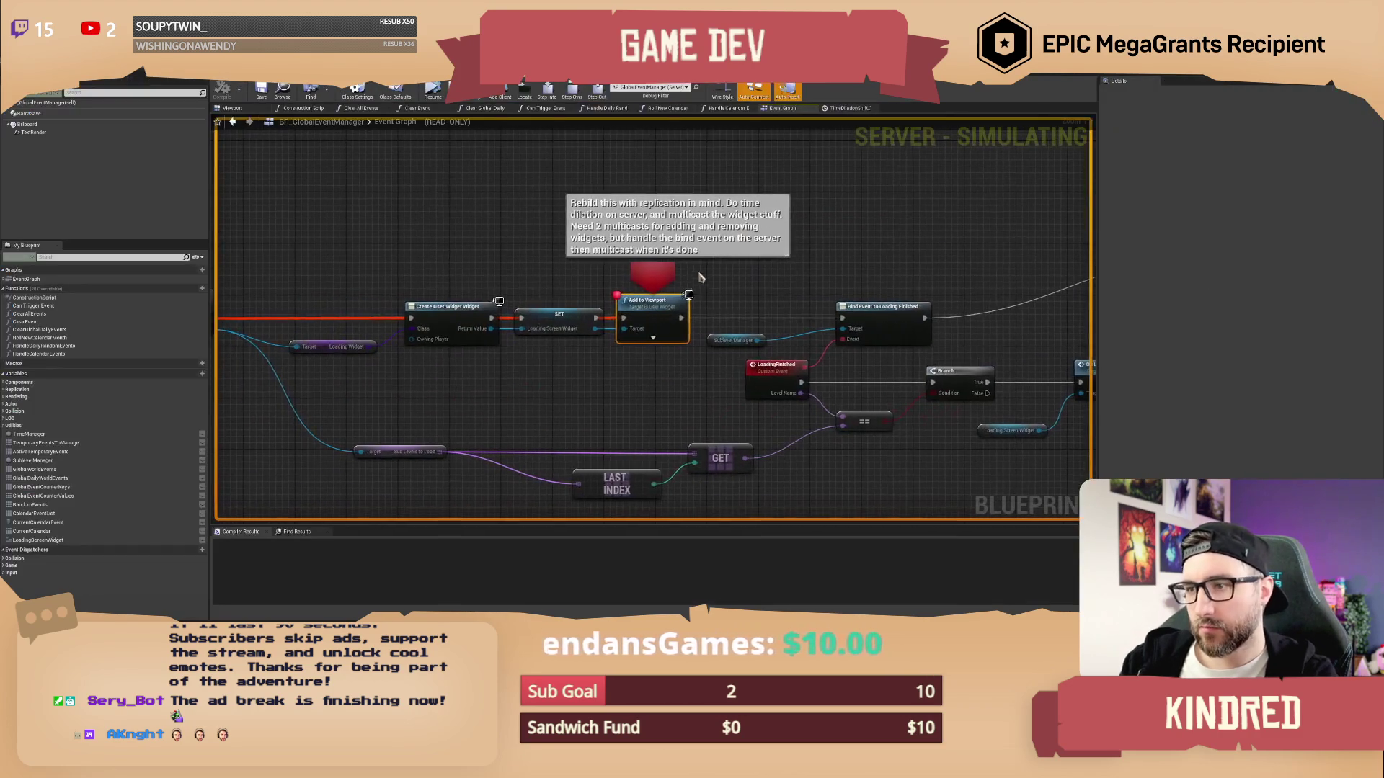
# Remove the Add to Viewport breakpoint and resume the game
pyautogui.rightClick(650, 308)
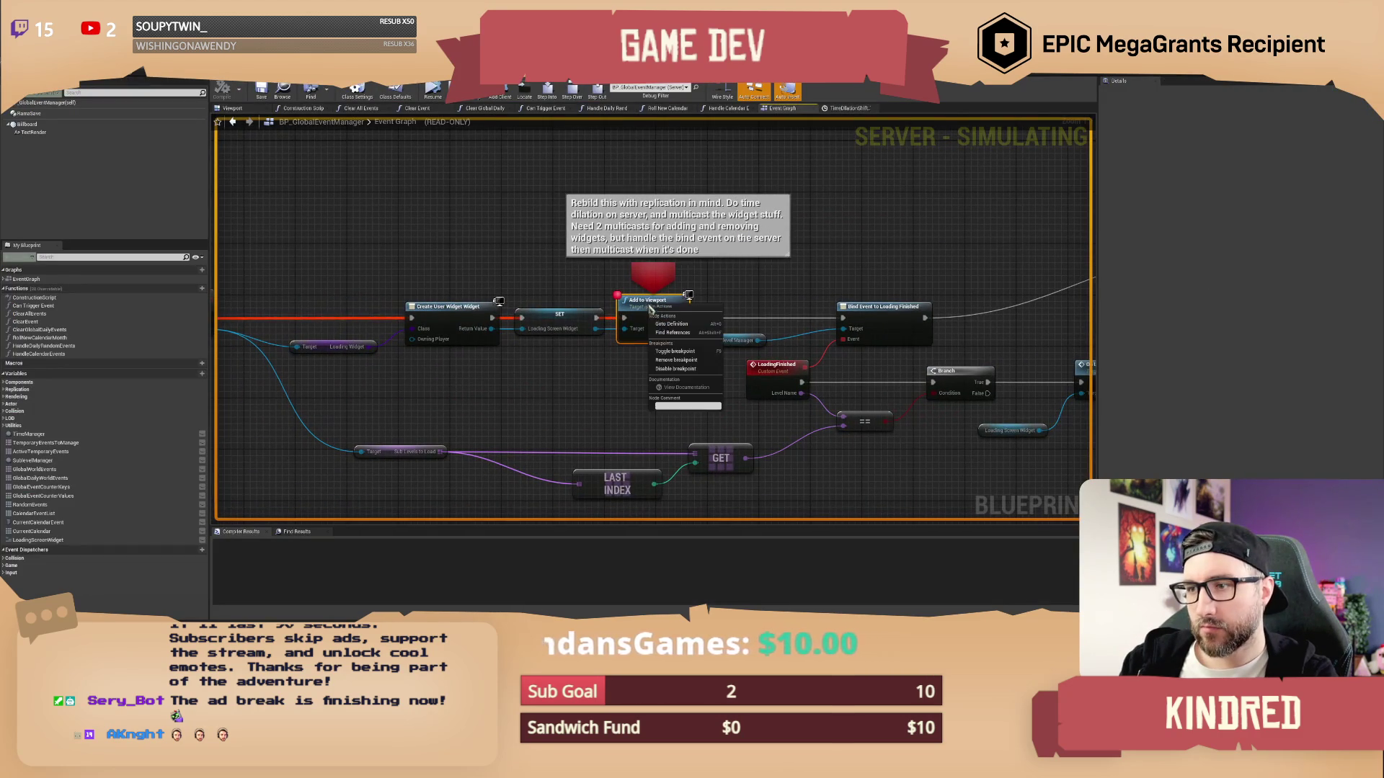
pyautogui.click(667, 361)
pyautogui.click(432, 91)
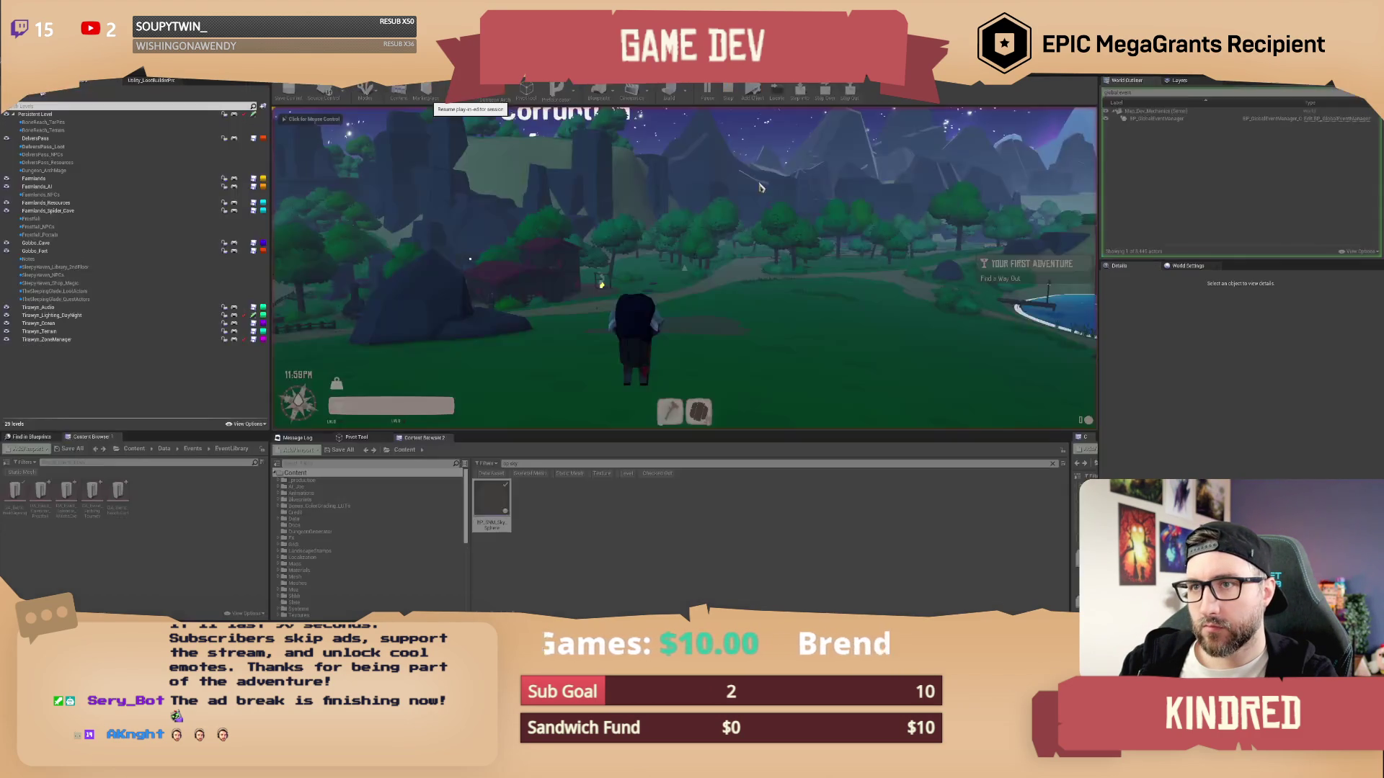
pyautogui.click(759, 188)
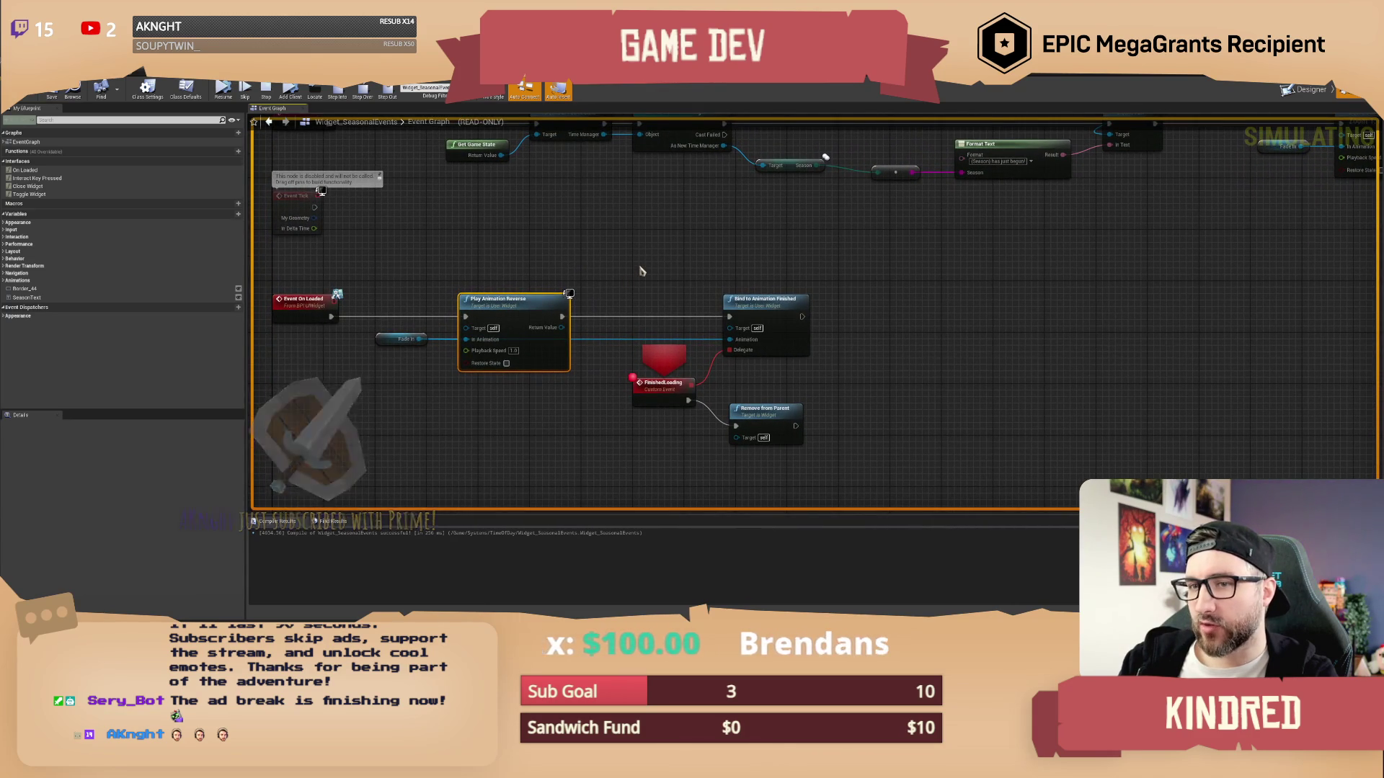
# Resume execution past the FinishedLoading pause and return to the game view showing the 'WINTER HAS JUST BEGUN!' banner
pyautogui.scroll(-1, 627, 302)
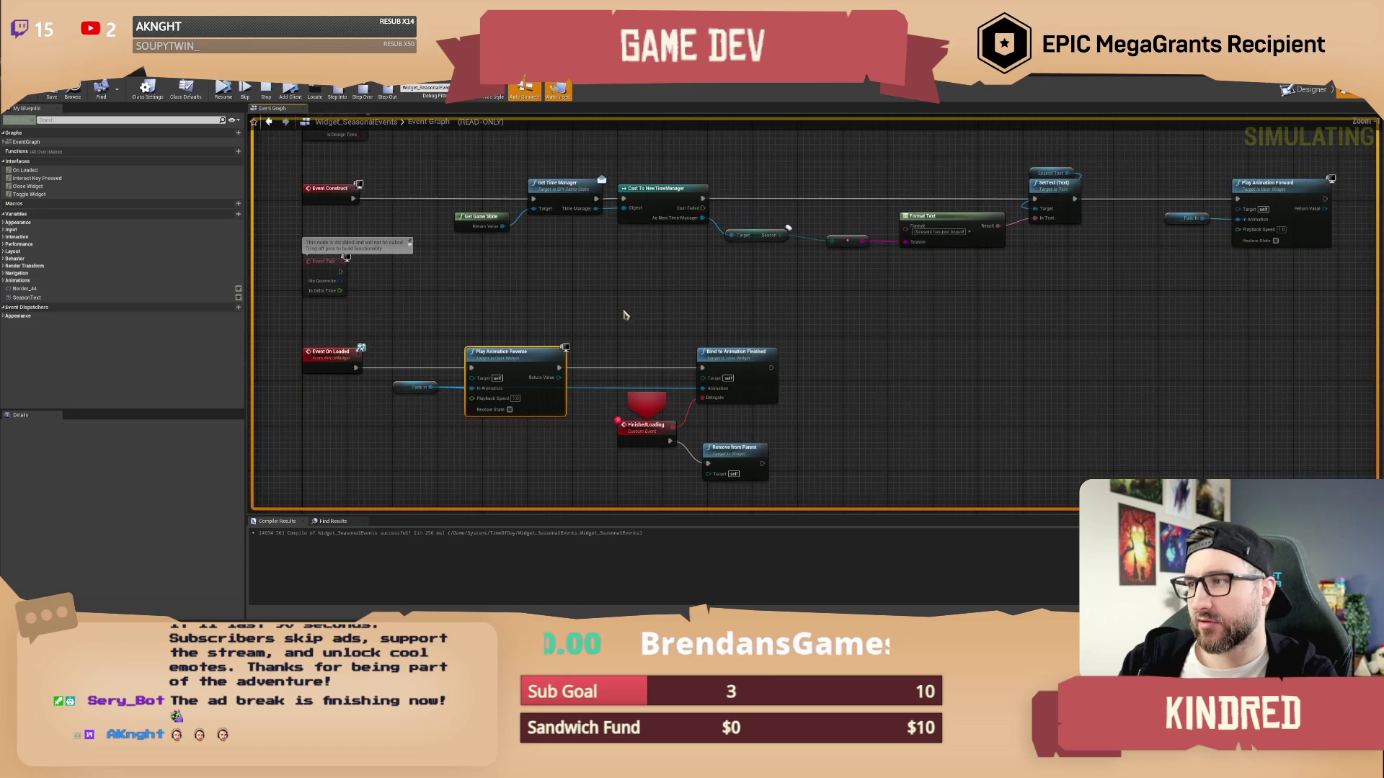
pyautogui.moveTo(624, 315); pyautogui.dragTo(607, 281)
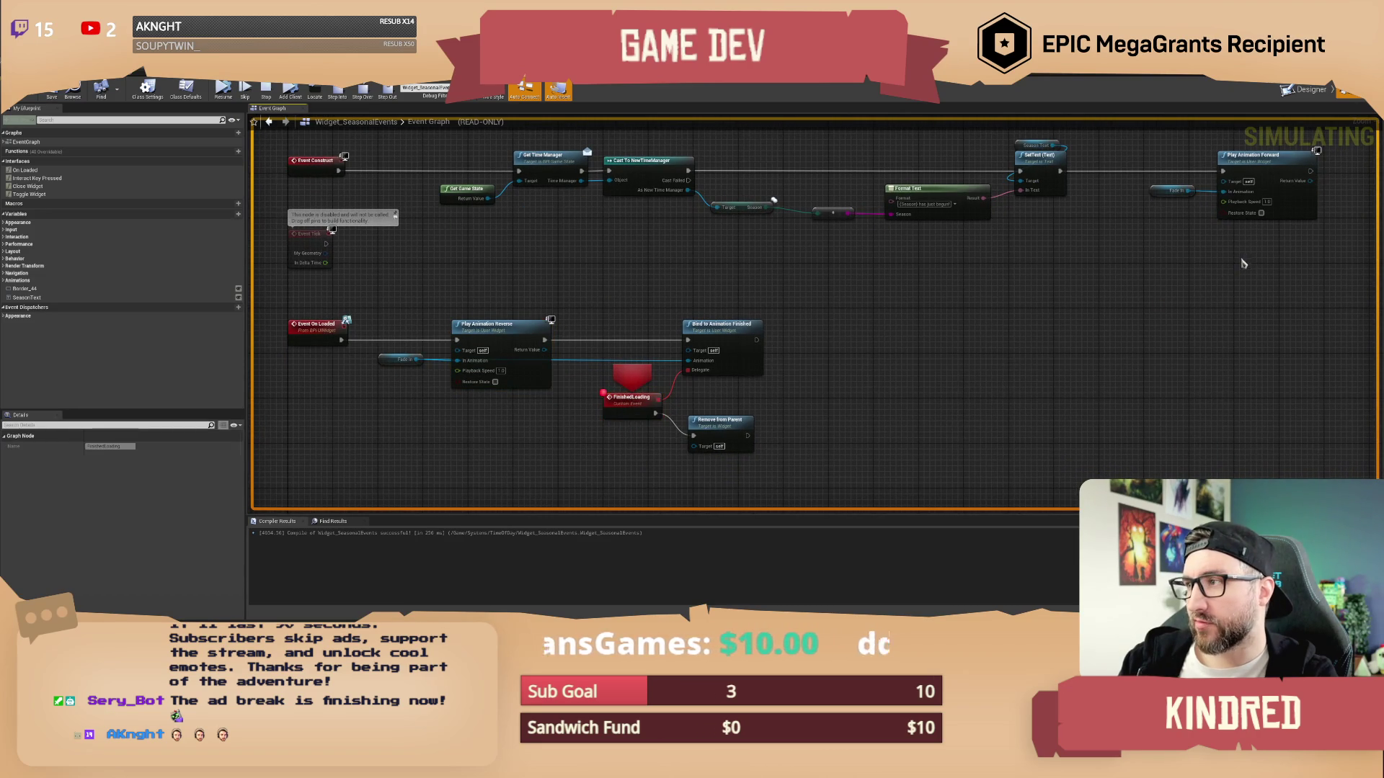
pyautogui.moveTo(710, 298); pyautogui.dragTo(710, 315)
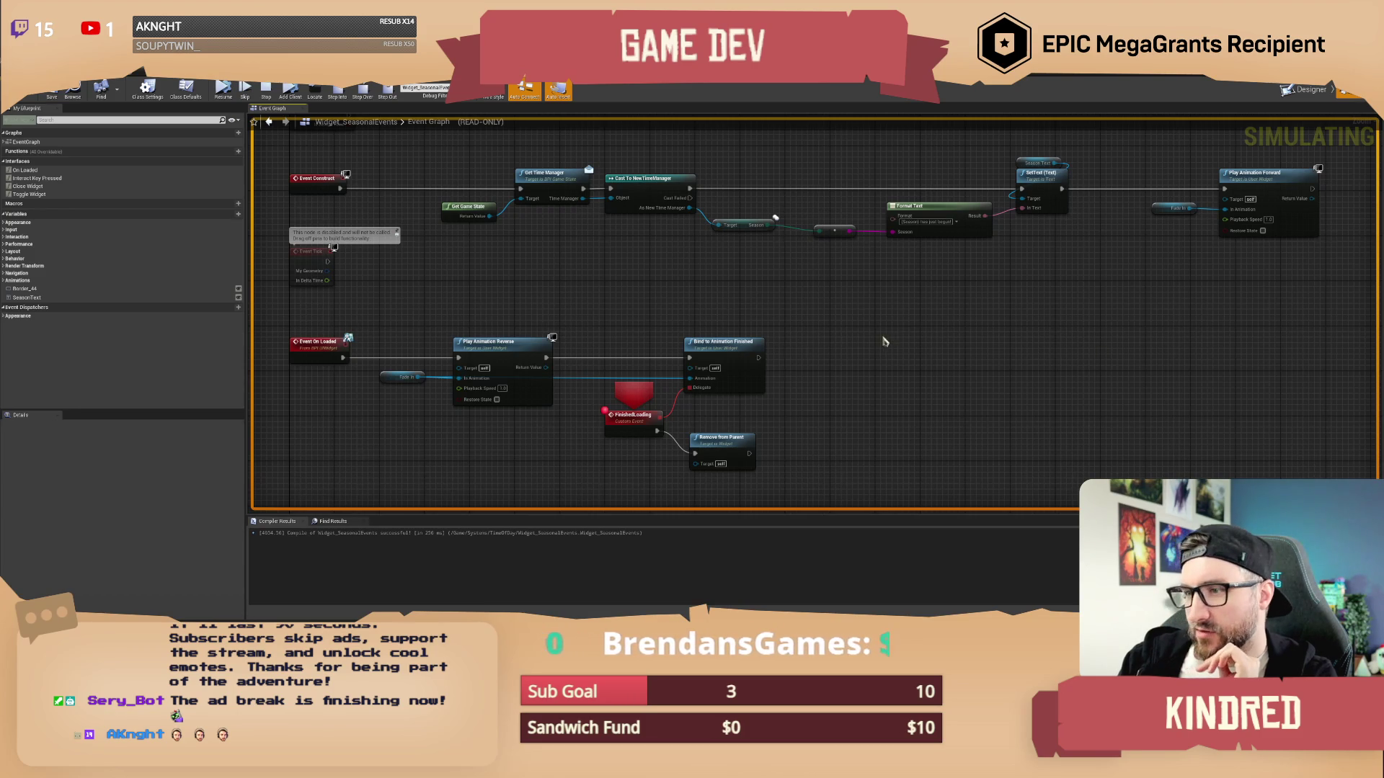
pyautogui.moveTo(811, 333)
pyautogui.mouseDown()
pyautogui.moveTo(752, 290)
pyautogui.moveTo(660, 273)
pyautogui.moveTo(615, 287)
pyautogui.mouseUp()
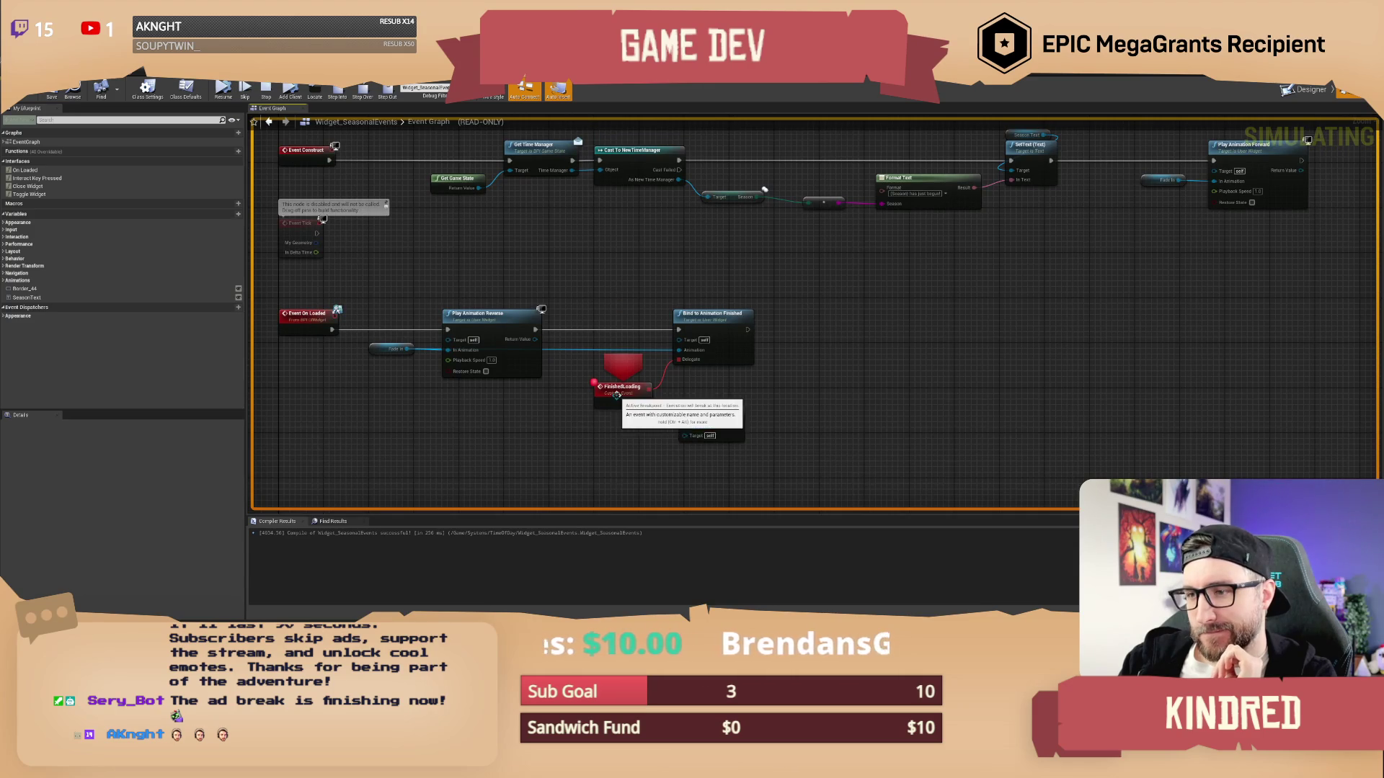
pyautogui.moveTo(722, 293); pyautogui.dragTo(718, 281)
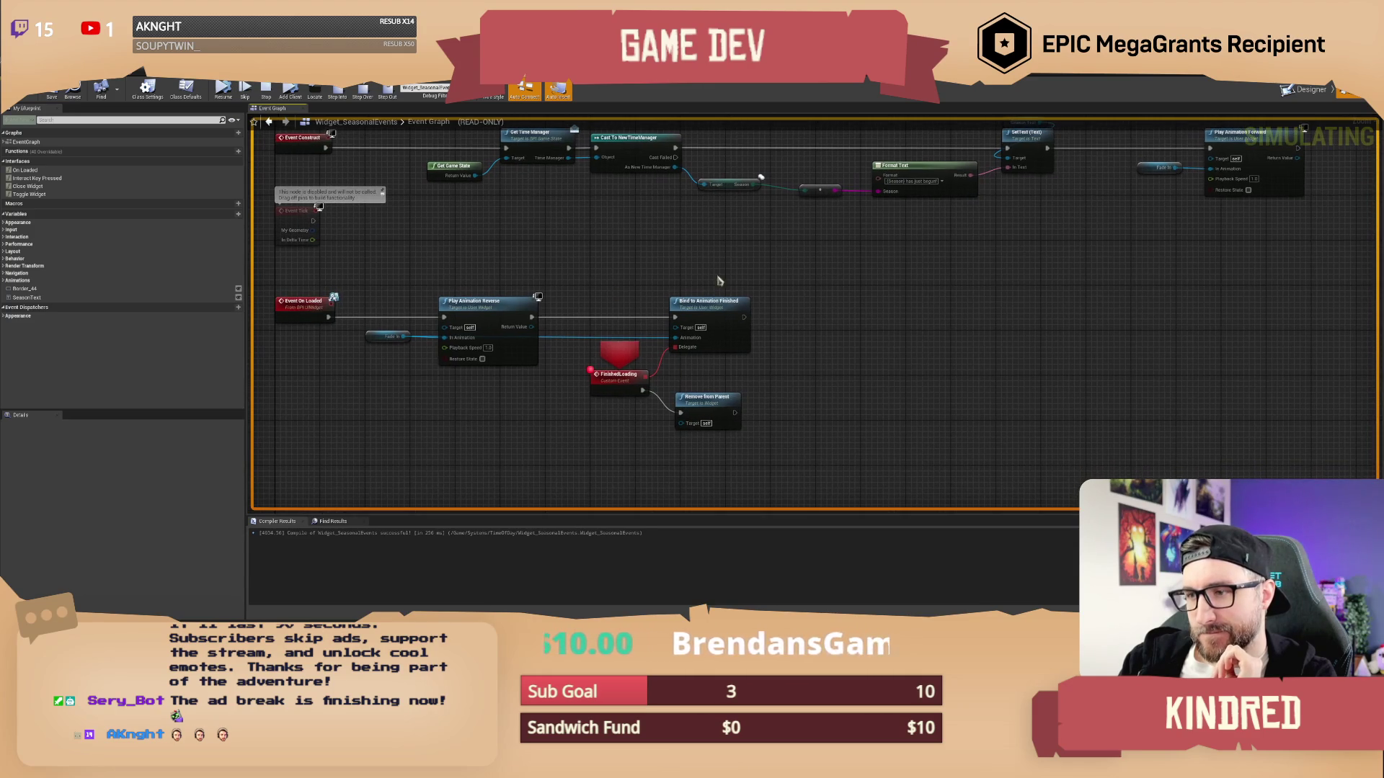
pyautogui.click(223, 87)
pyautogui.click(859, 273)
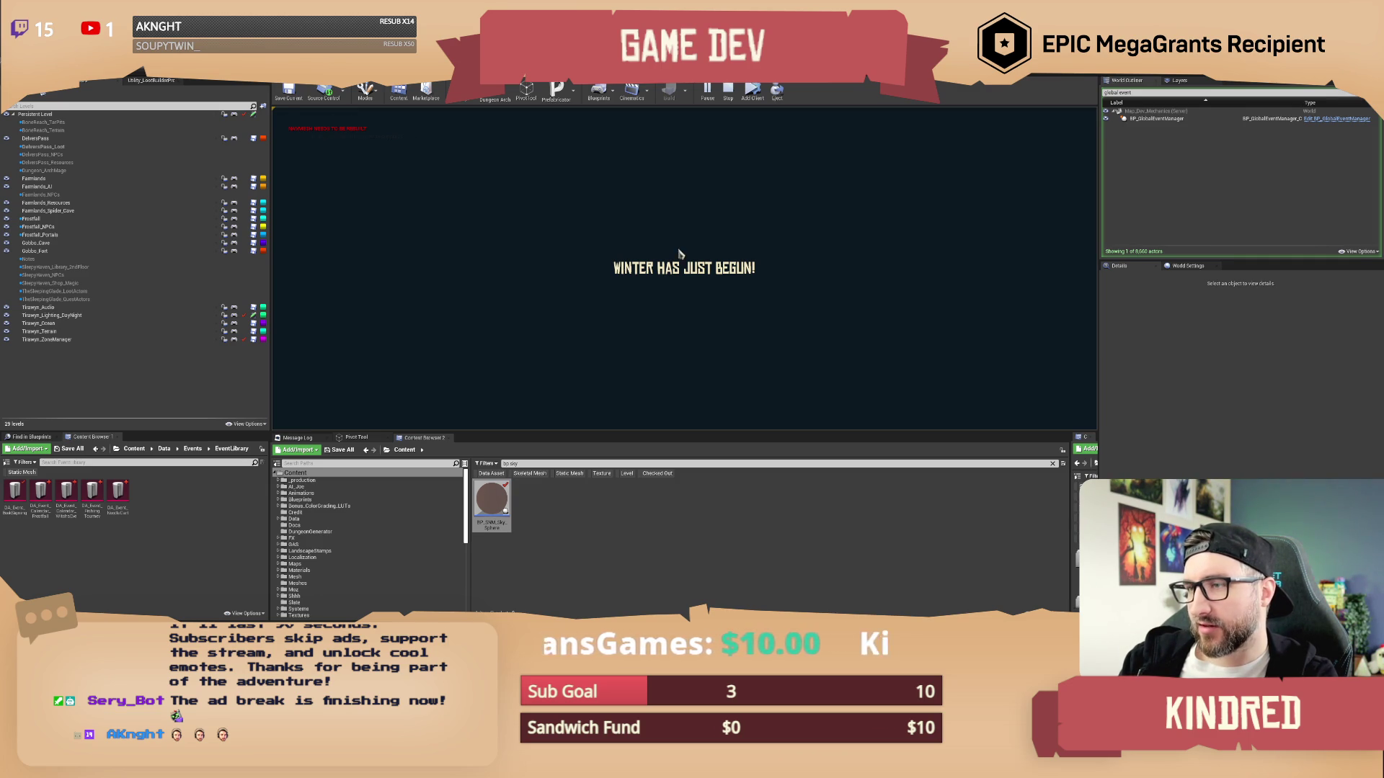
# End the play-in-editor session and bring BP_GlobalEventManager's loading-screen event chain into view
pyautogui.click(729, 89)
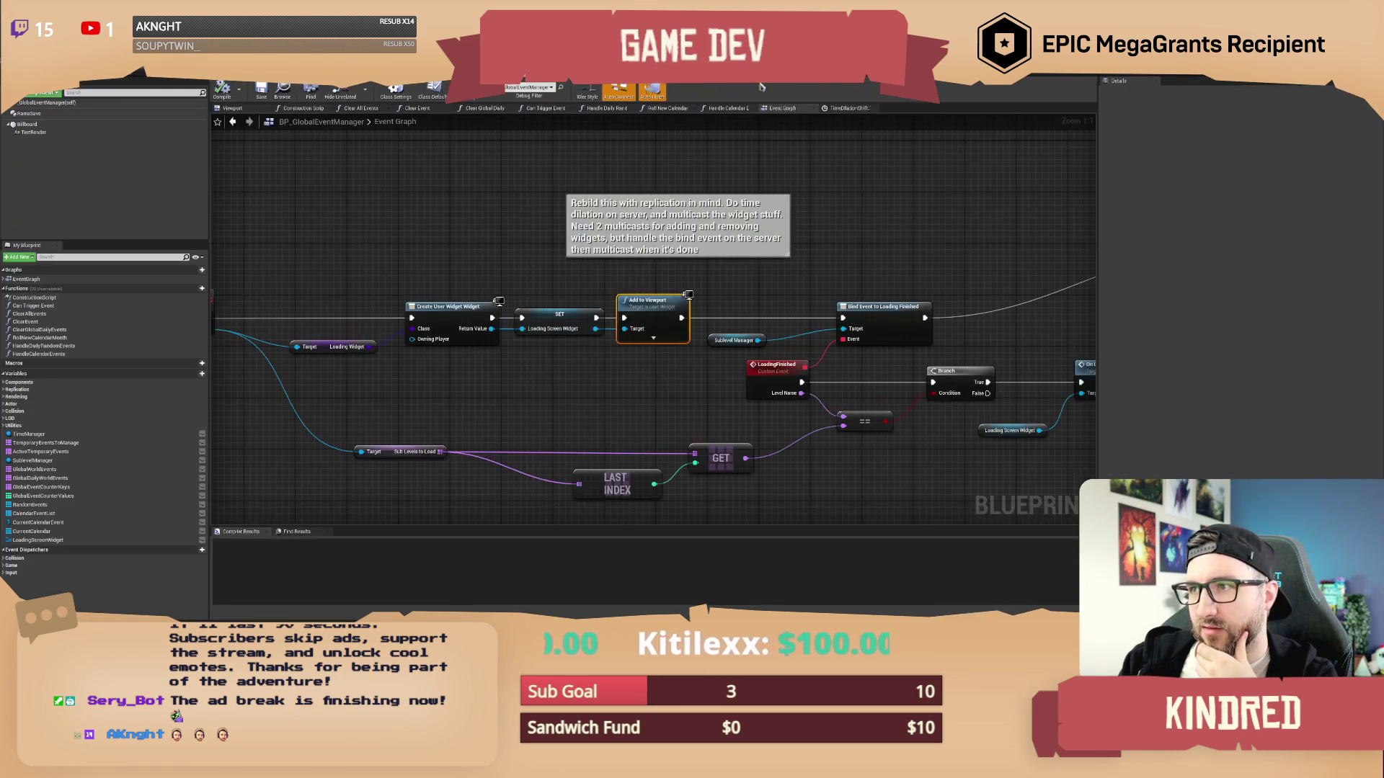
pyautogui.hotkey('alt', 'Tab')
pyautogui.moveTo(704, 275)
pyautogui.mouseDown()
pyautogui.moveTo(647, 300)
pyautogui.moveTo(634, 288)
pyautogui.moveTo(626, 313)
pyautogui.moveTo(724, 318)
pyautogui.moveTo(630, 299)
pyautogui.moveTo(648, 304)
pyautogui.mouseUp()
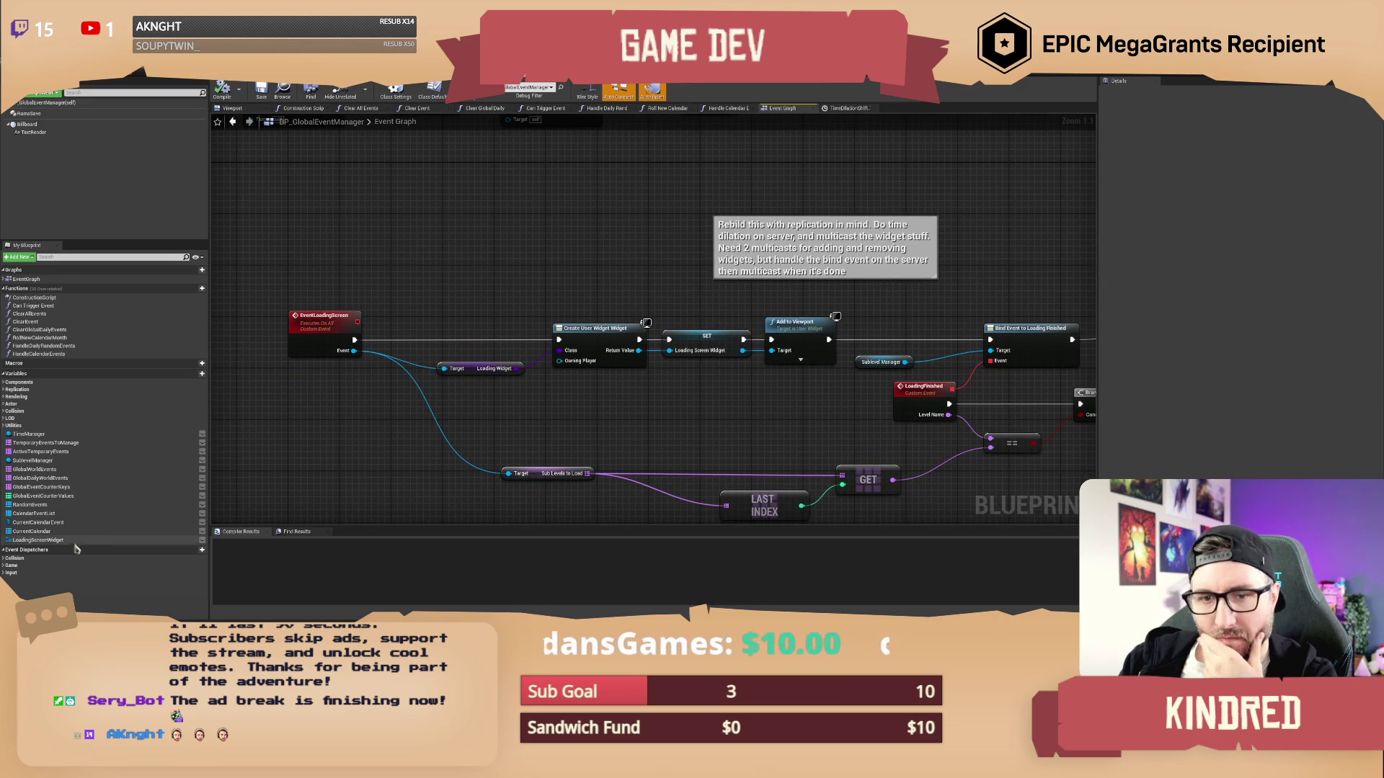
# Insert a validated GET of LoadingScreenWidget into EventLoadingScreen, followed by a Print String on Is Valid
pyautogui.moveTo(40, 539)
pyautogui.mouseDown()
pyautogui.moveTo(355, 291)
pyautogui.moveTo(369, 259)
pyautogui.mouseUp()
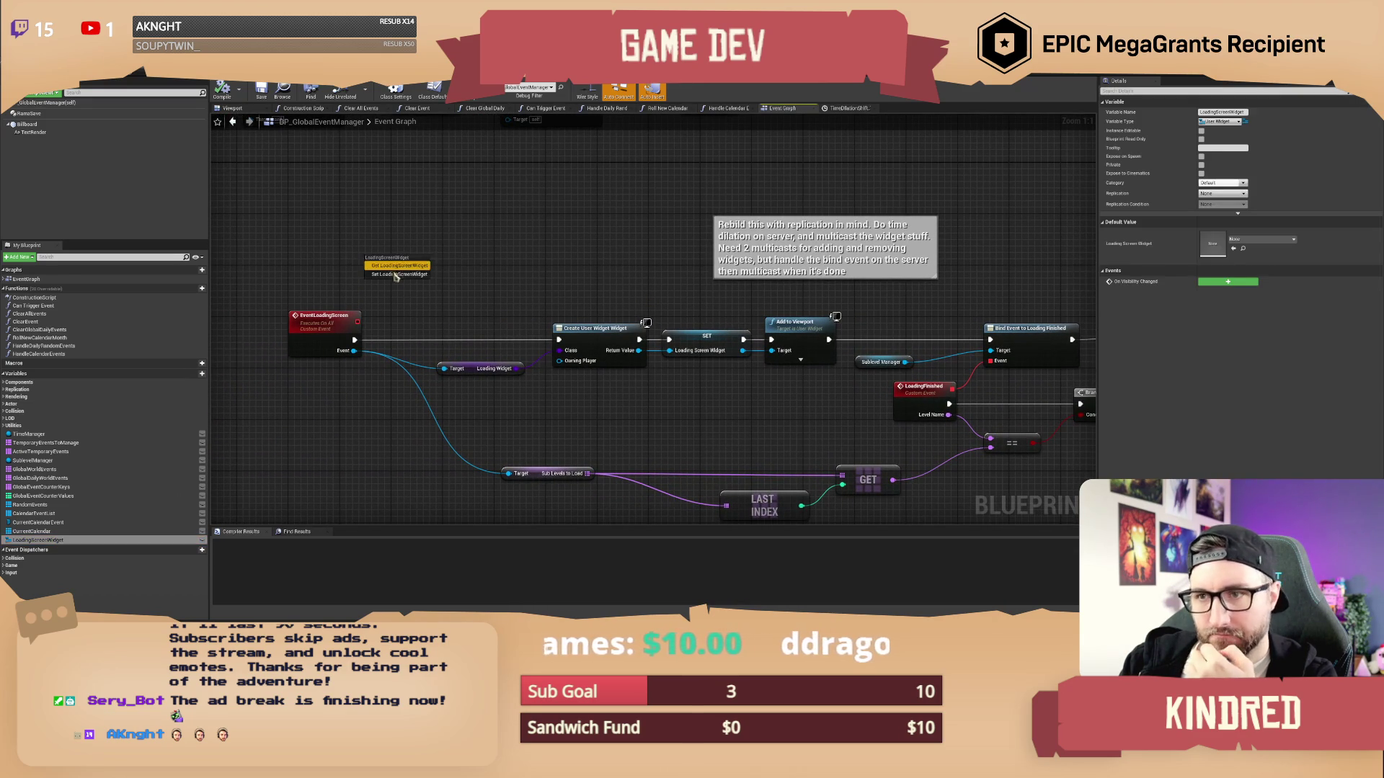
pyautogui.rightClick(395, 260)
pyautogui.click(424, 328)
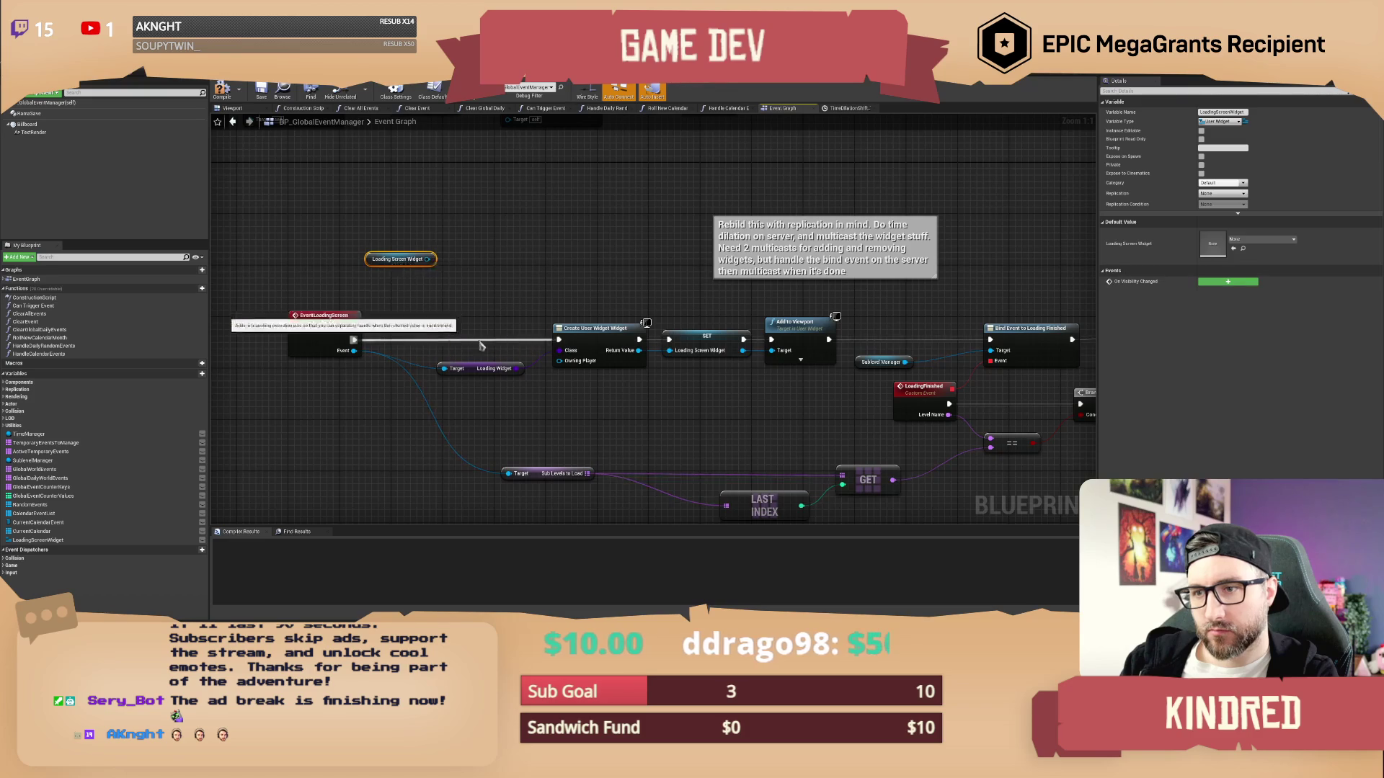
pyautogui.moveTo(417, 266)
pyautogui.mouseDown()
pyautogui.moveTo(457, 325)
pyautogui.moveTo(465, 294)
pyautogui.moveTo(518, 290)
pyautogui.moveTo(550, 230)
pyautogui.mouseUp()
pyautogui.click(544, 291)
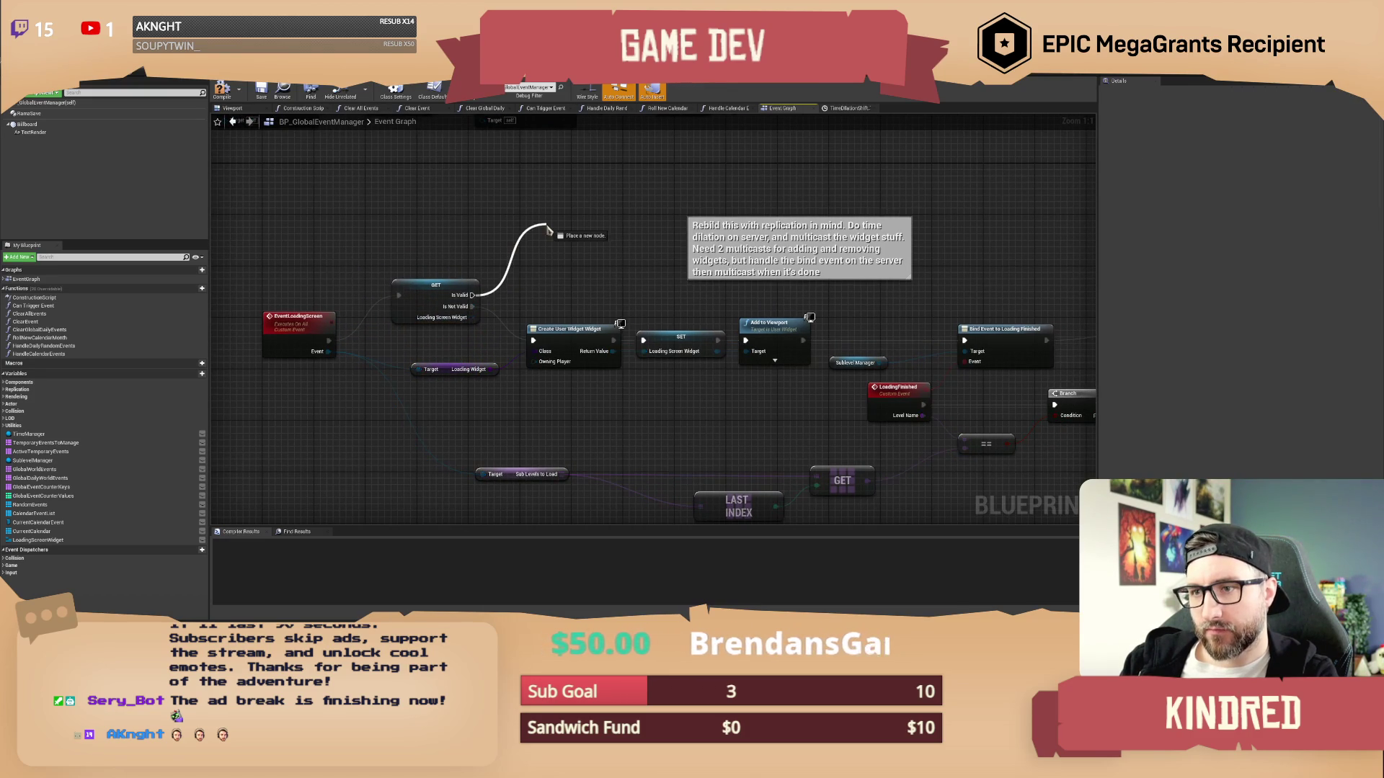
pyautogui.write('print')
pyautogui.press('Return')
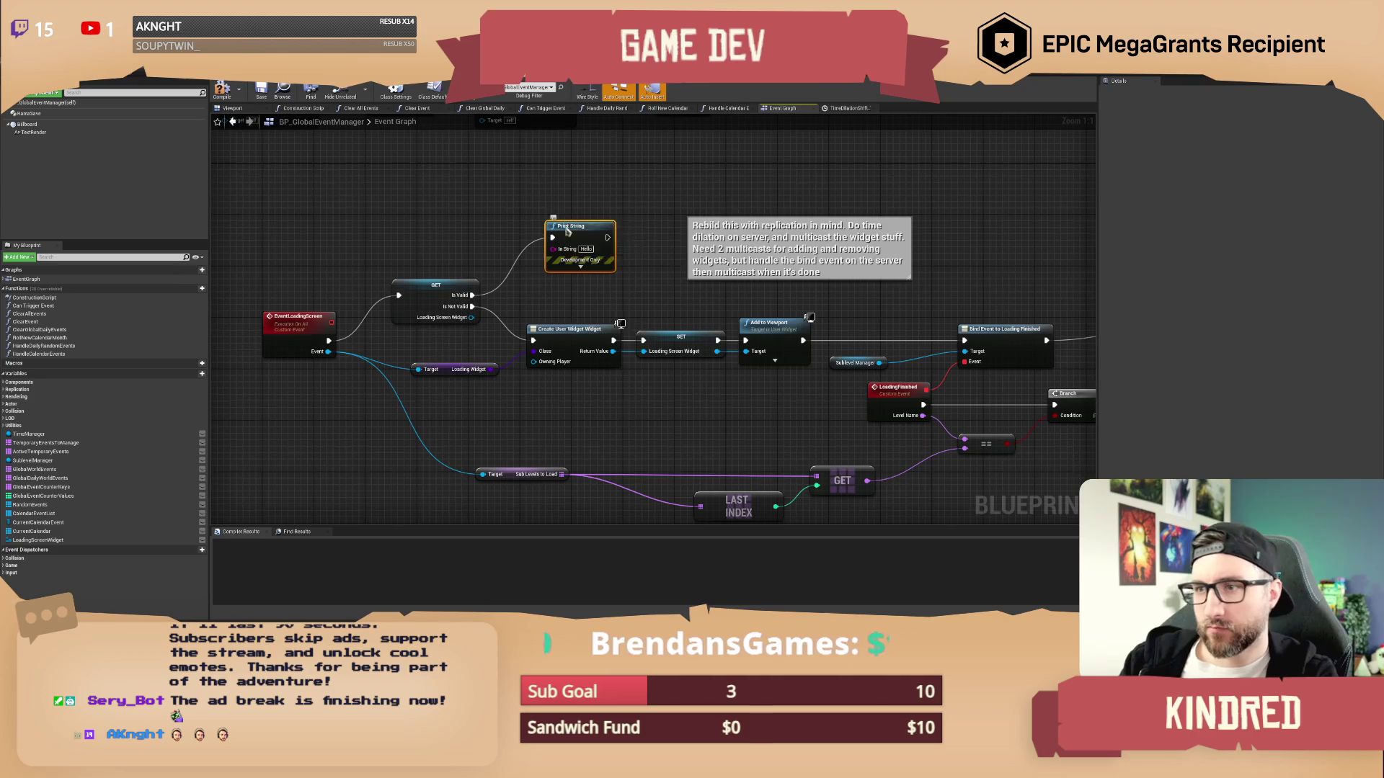
# Add a breakpoint on the Print String node and compile BP_GlobalEventManager
pyautogui.rightClick(555, 229)
pyautogui.click(638, 306)
pyautogui.moveTo(638, 306); pyautogui.dragTo(601, 275)
pyautogui.press('F7')
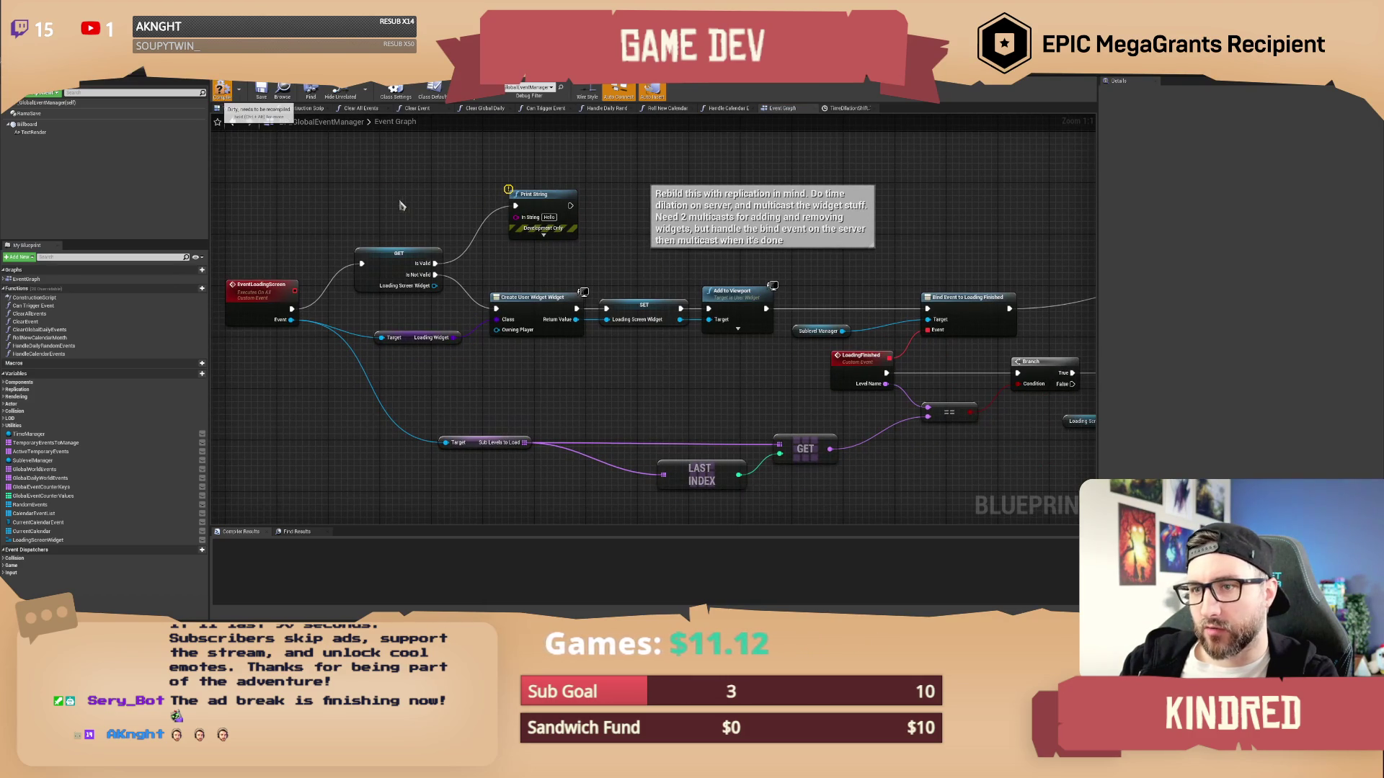
pyautogui.moveTo(390, 207); pyautogui.dragTo(415, 291)
pyautogui.moveTo(486, 323); pyautogui.dragTo(514, 310)
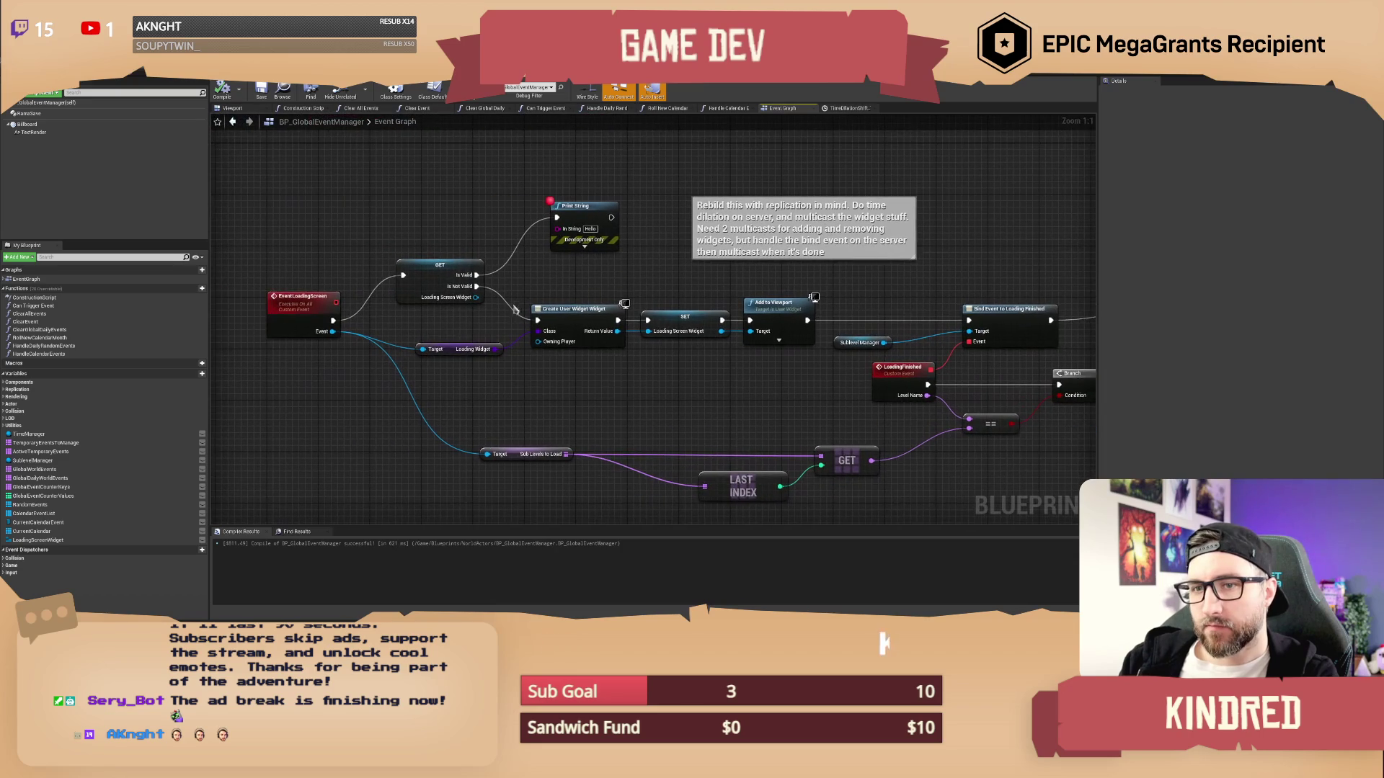
# Set EventLoadingScreen's Replicates to Not Replicated, recompile, and return to the level editor
pyautogui.click(287, 306)
pyautogui.click(1223, 146)
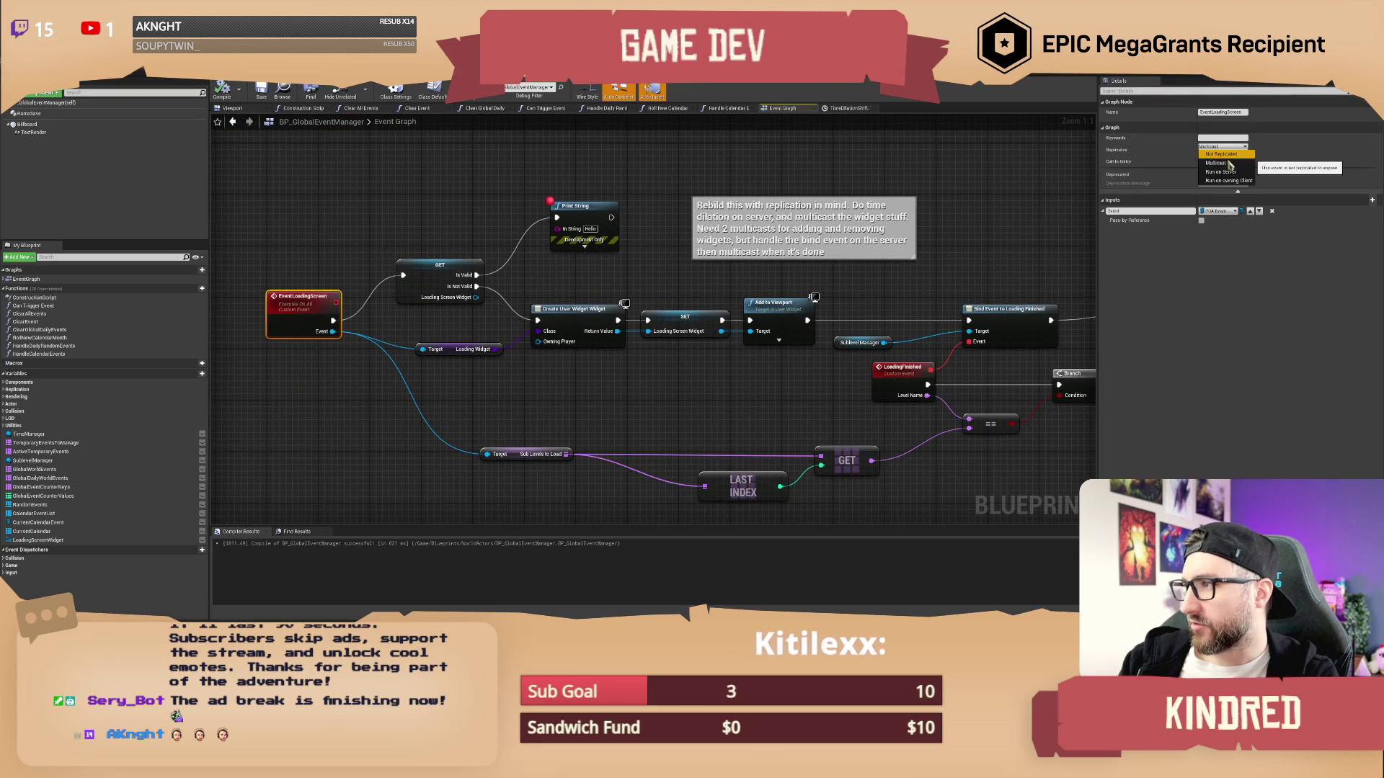
pyautogui.click(1221, 154)
pyautogui.click(846, 168)
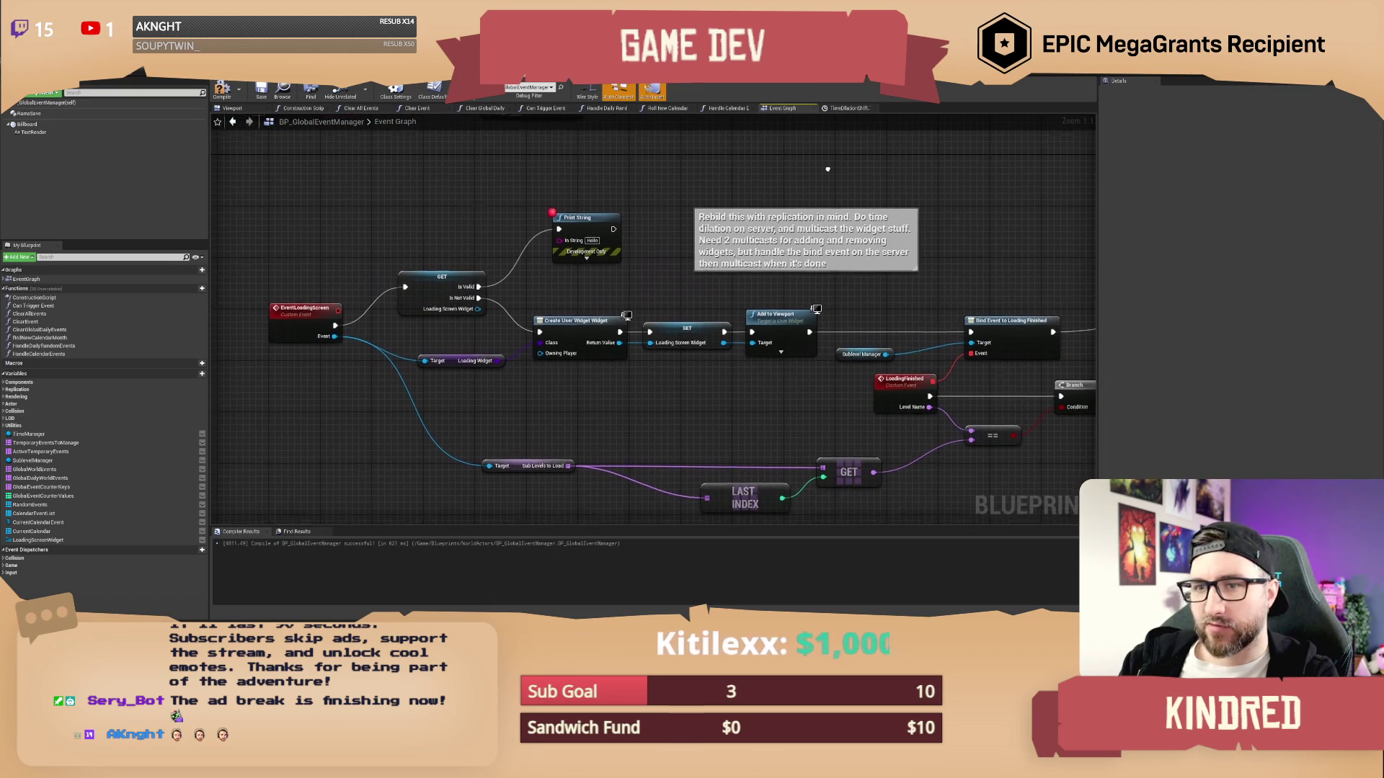
pyautogui.click(266, 95)
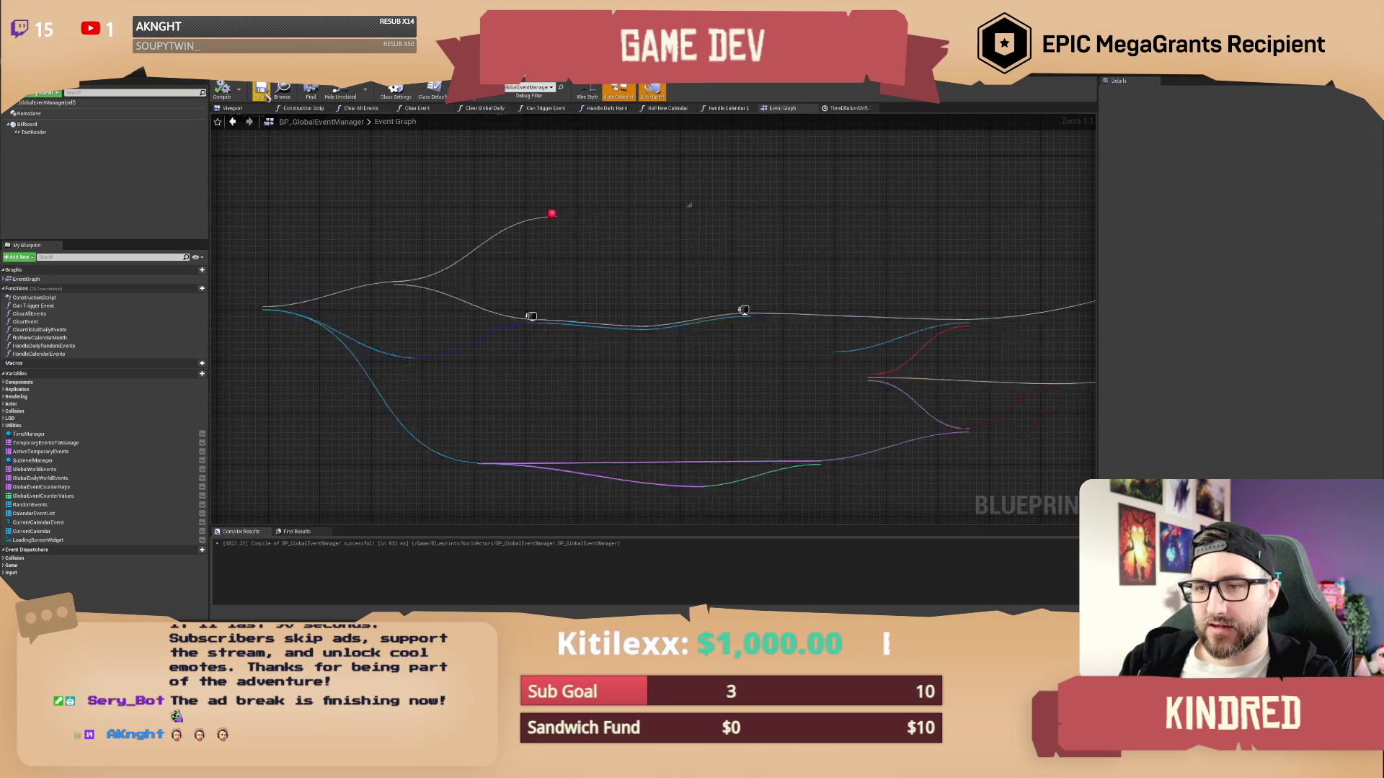
pyautogui.scroll(-1, 764, 186)
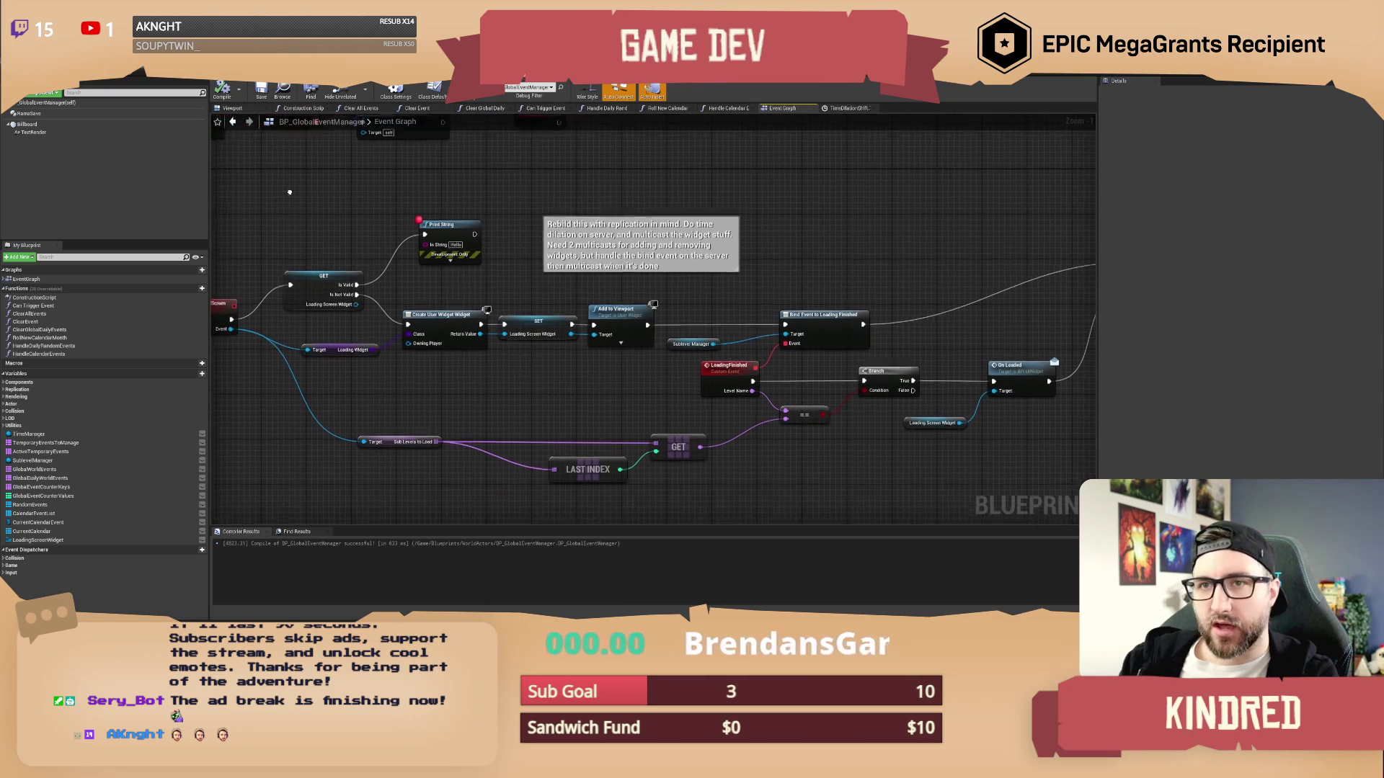
pyautogui.hotkey('alt', 'Tab')
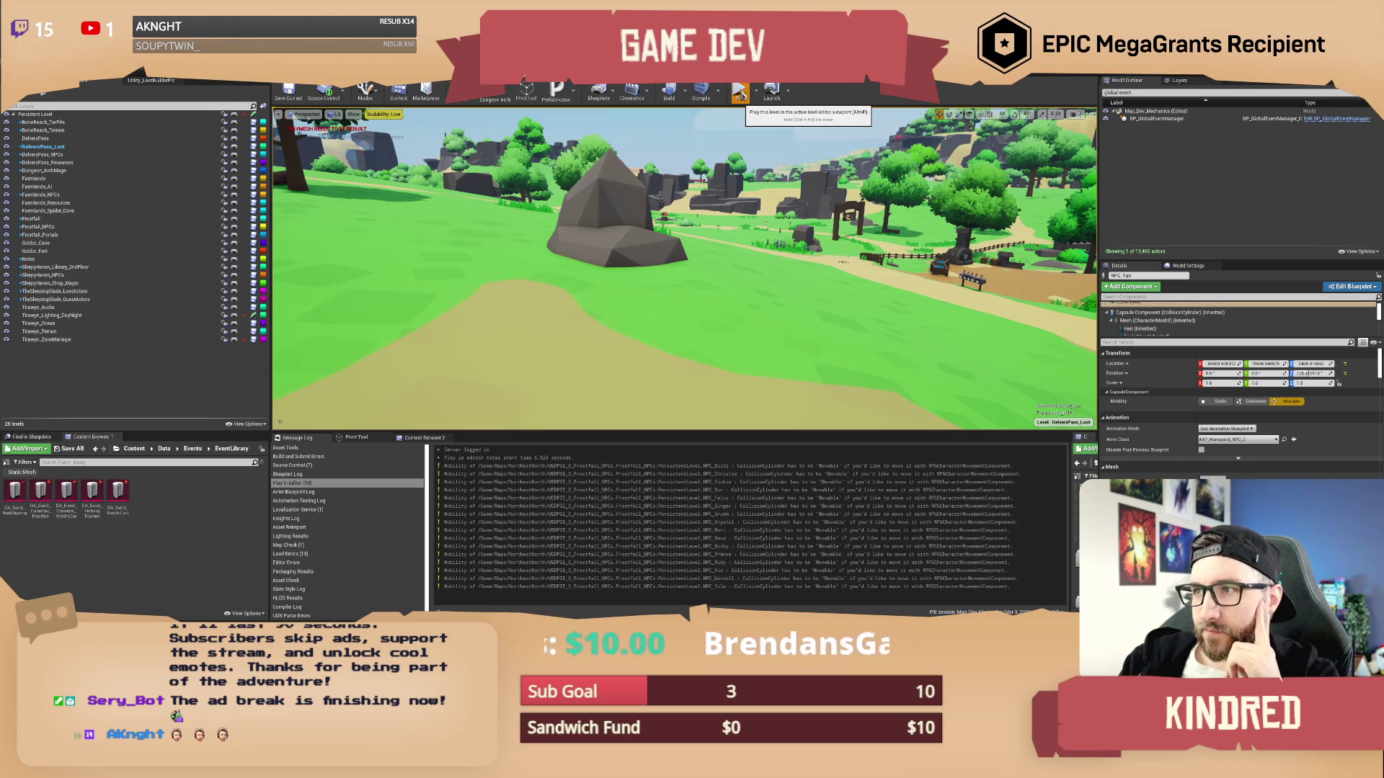
# Start a new play-in-editor test and send '/setseason winter' in the chat to trigger winter
pyautogui.click(742, 94)
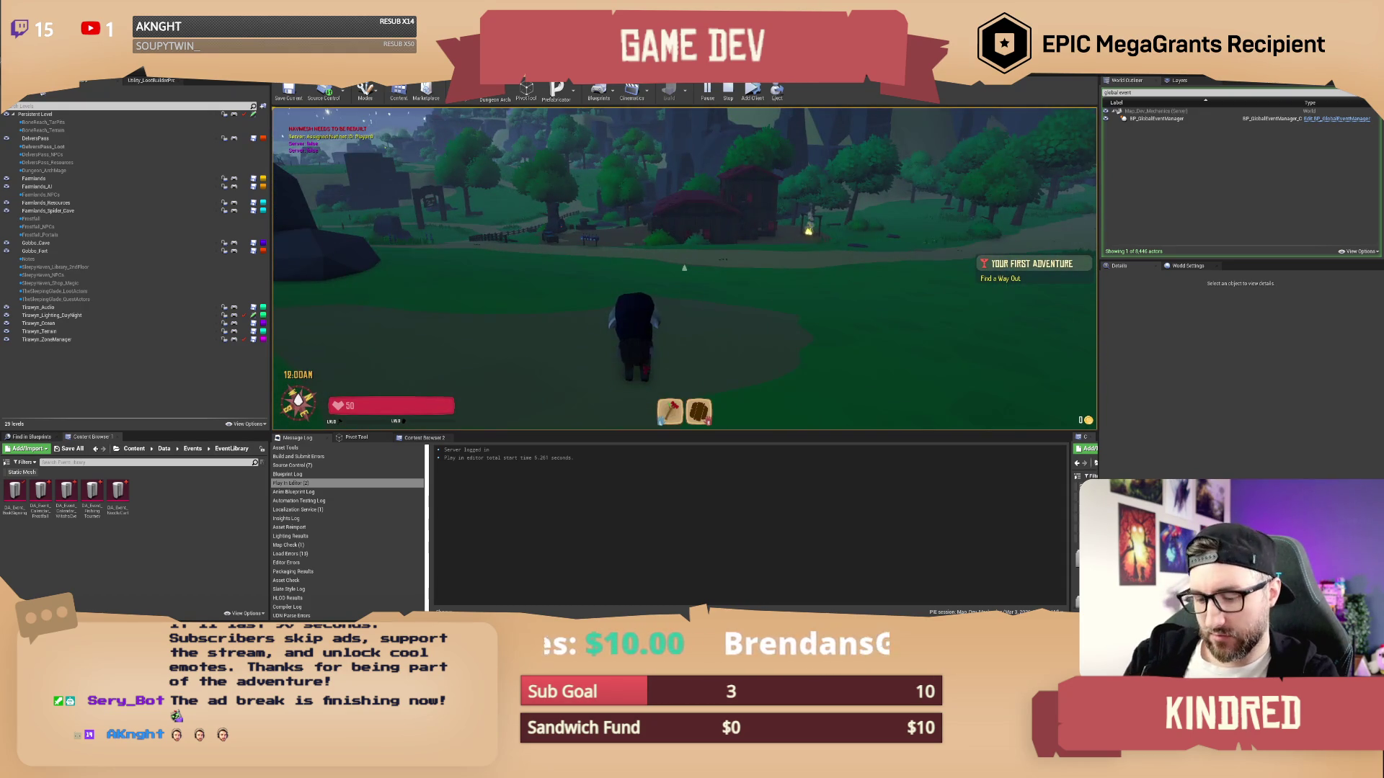
pyautogui.write('/set')
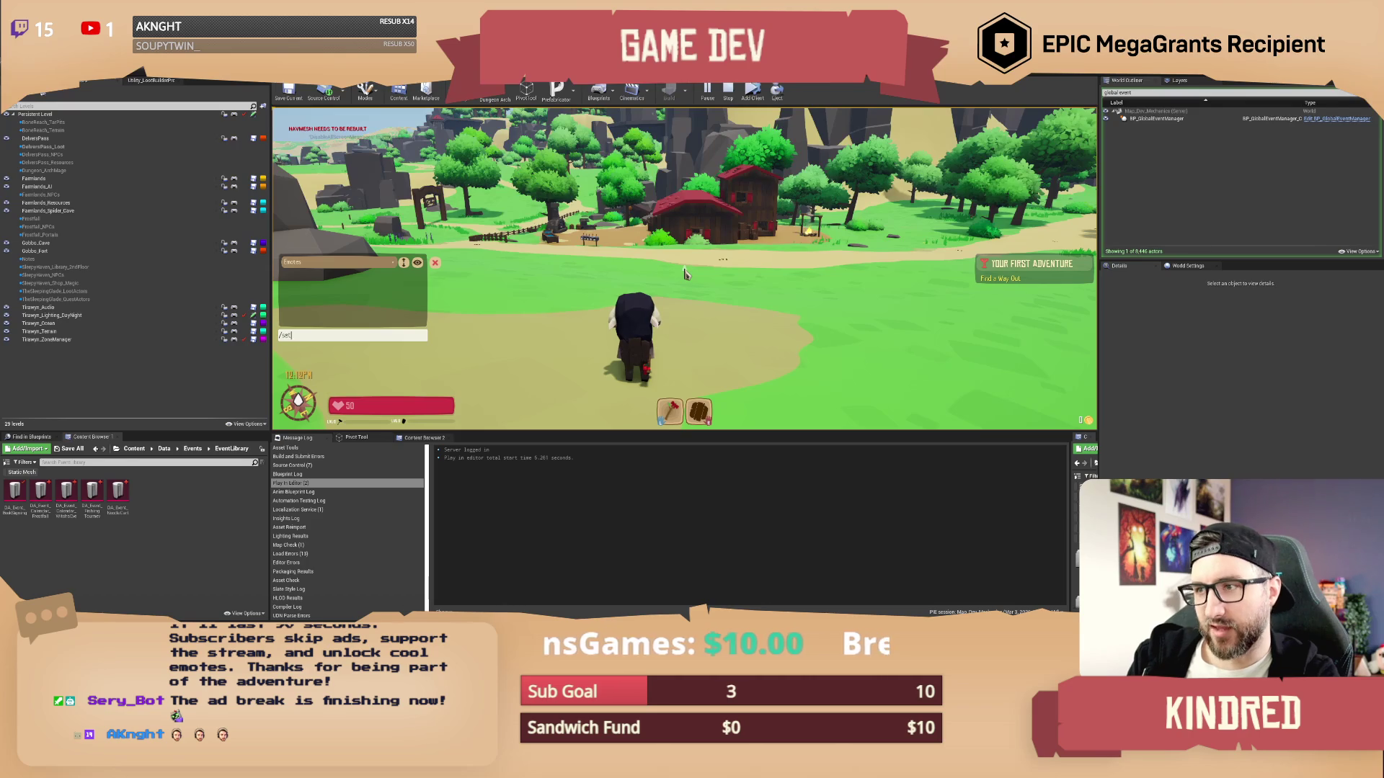
pyautogui.write('season winter')
pyautogui.press('Return')
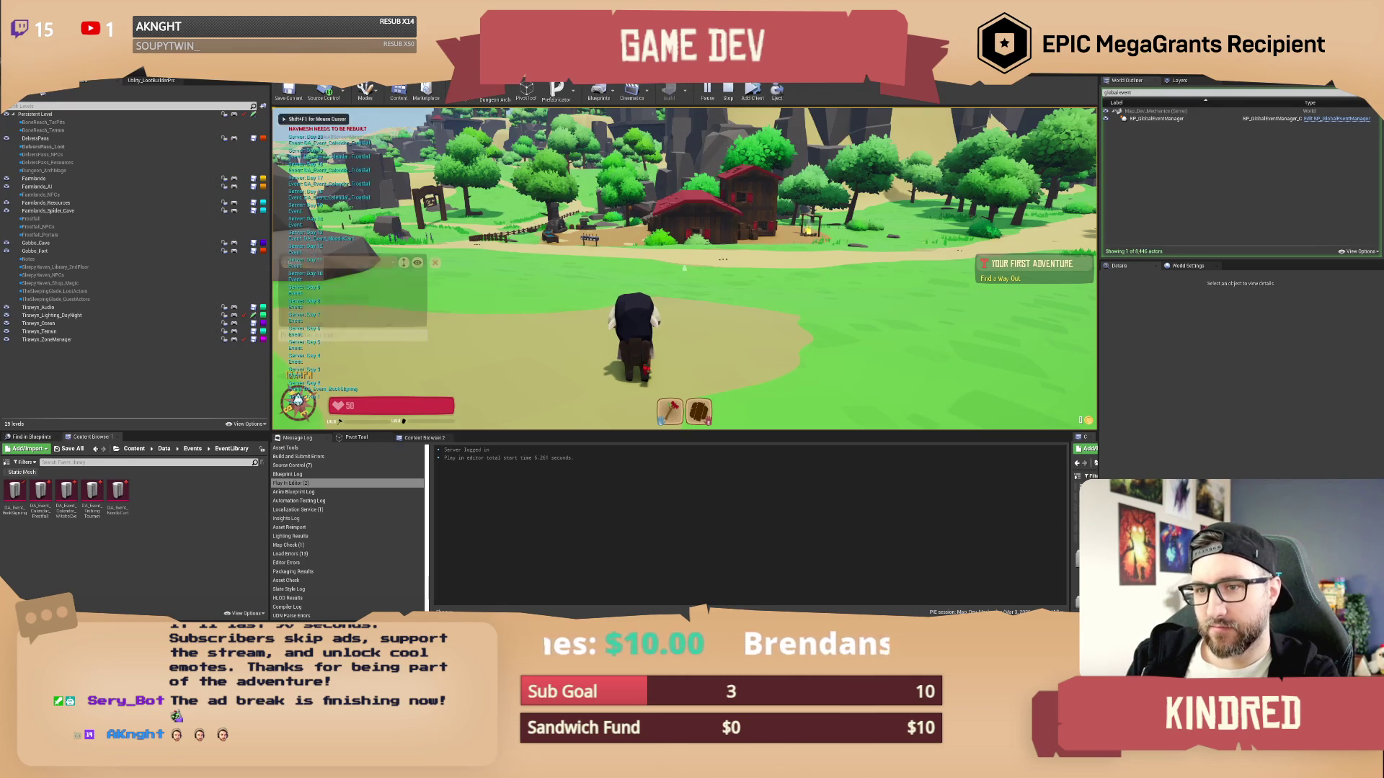
pyautogui.press('Return')
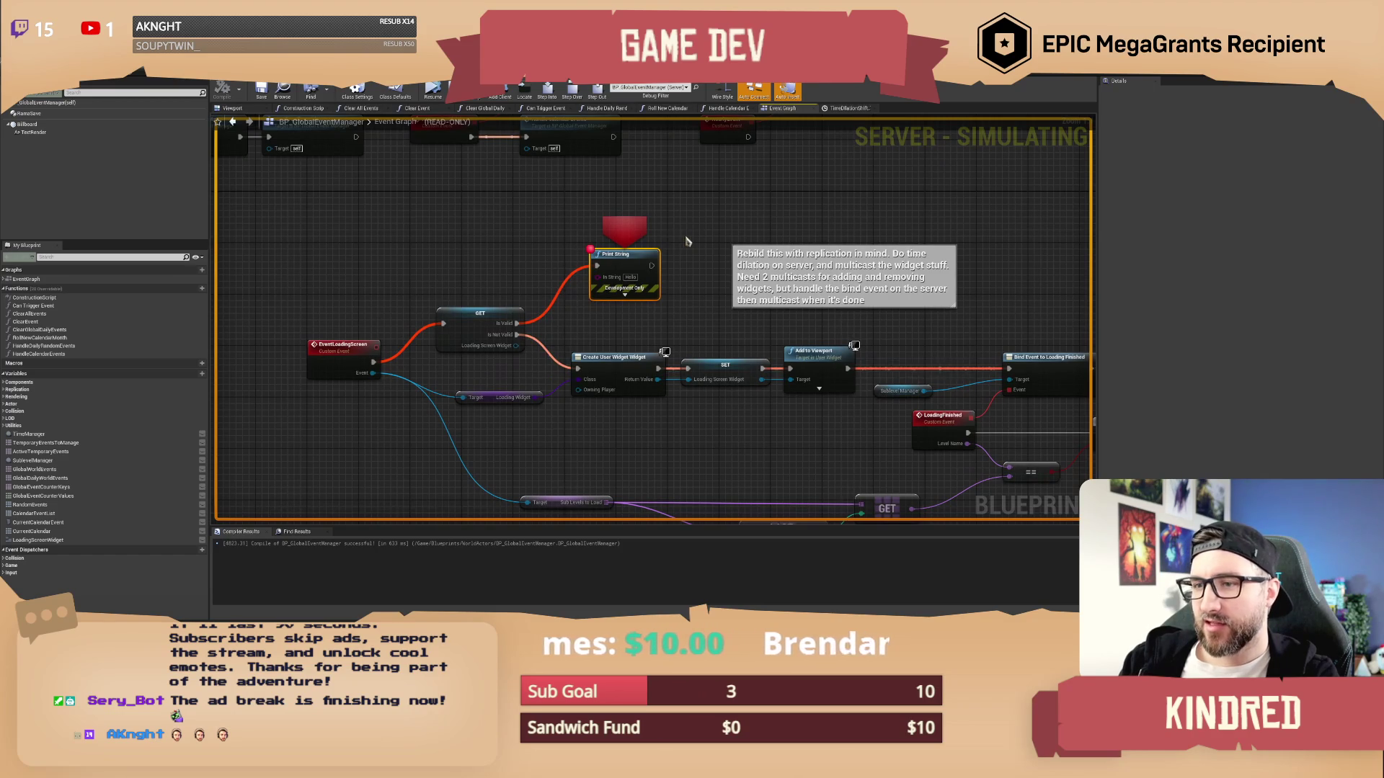
# Find references to EventLoadingScreen and inspect its call site in Handle Calendar Events
pyautogui.click(334, 353)
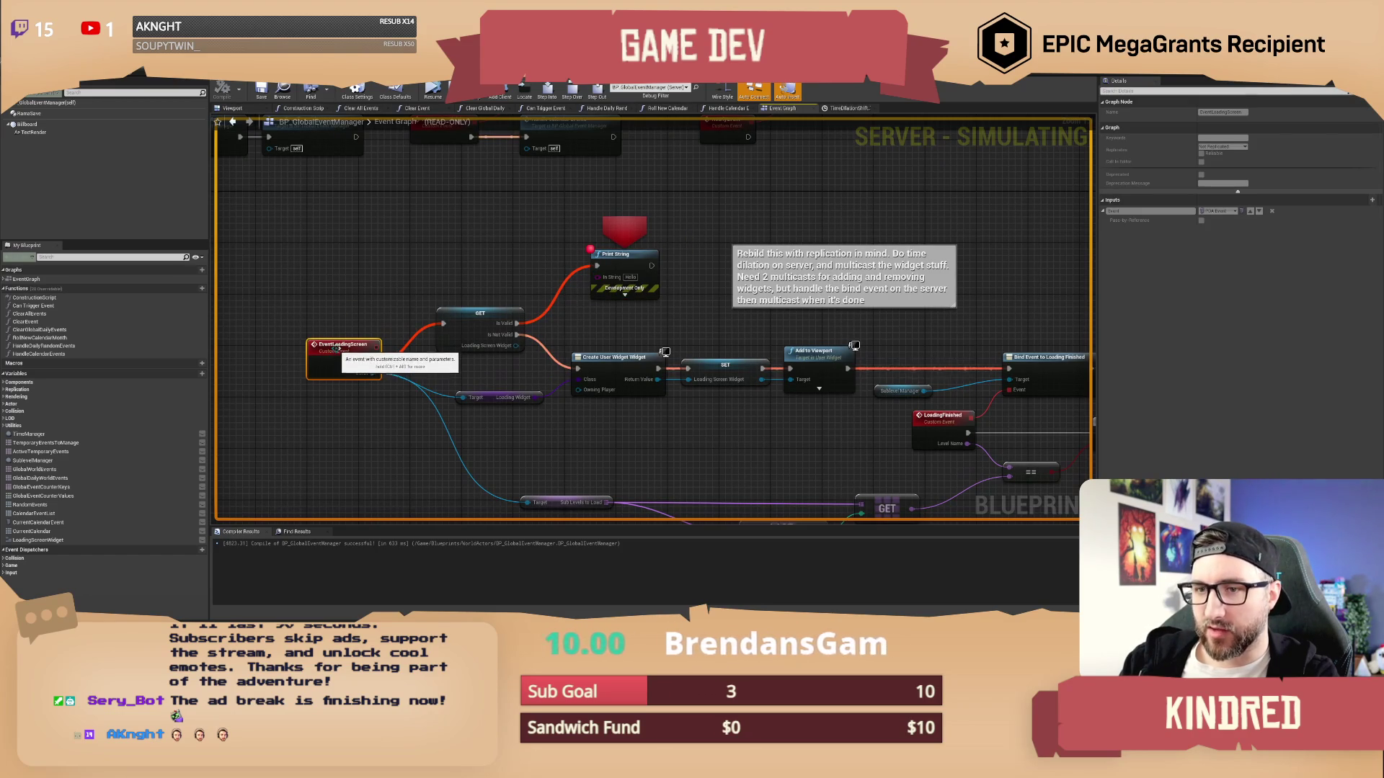
pyautogui.hotkey('alt', 'shift', 'f')
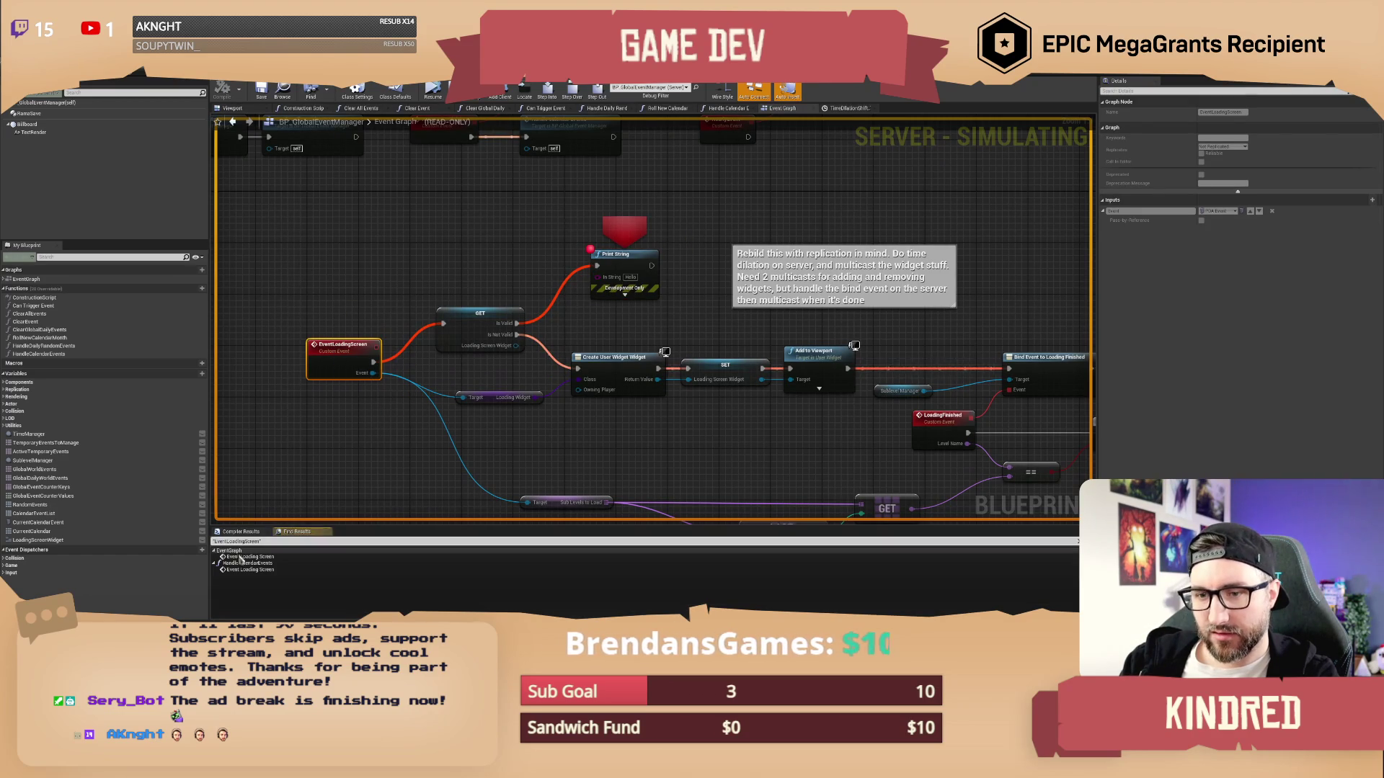
pyautogui.doubleClick(255, 569)
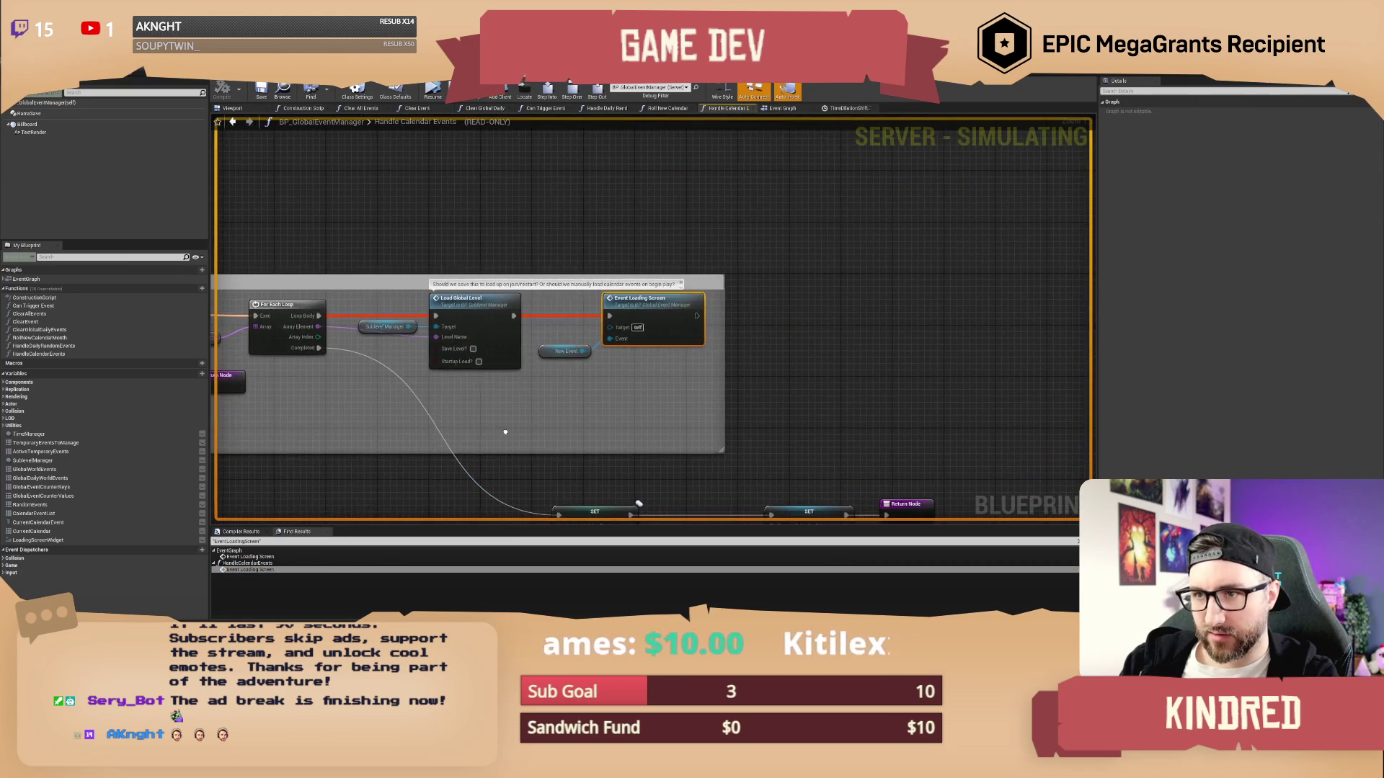
pyautogui.moveTo(461, 442); pyautogui.dragTo(805, 429)
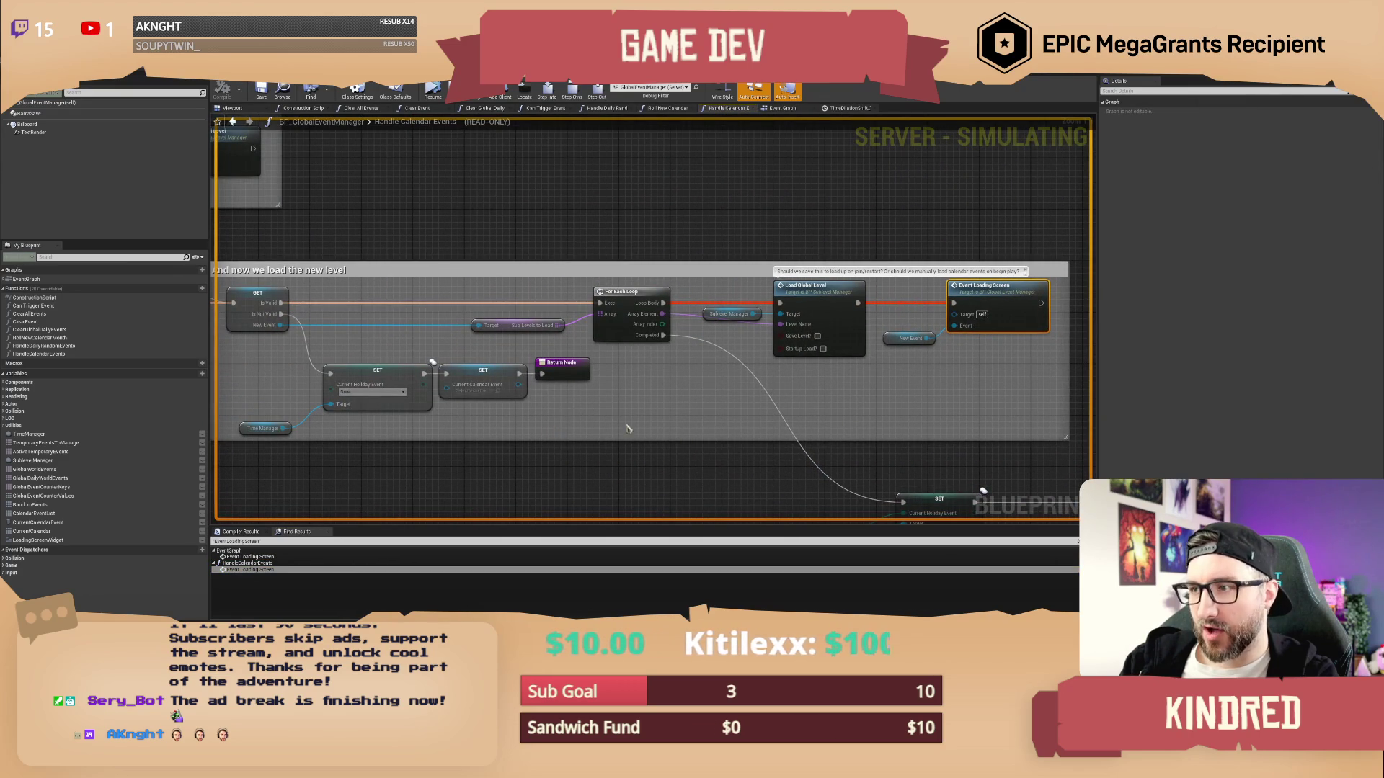
pyautogui.moveTo(629, 429)
pyautogui.mouseDown()
pyautogui.moveTo(612, 427)
pyautogui.moveTo(764, 411)
pyautogui.mouseUp()
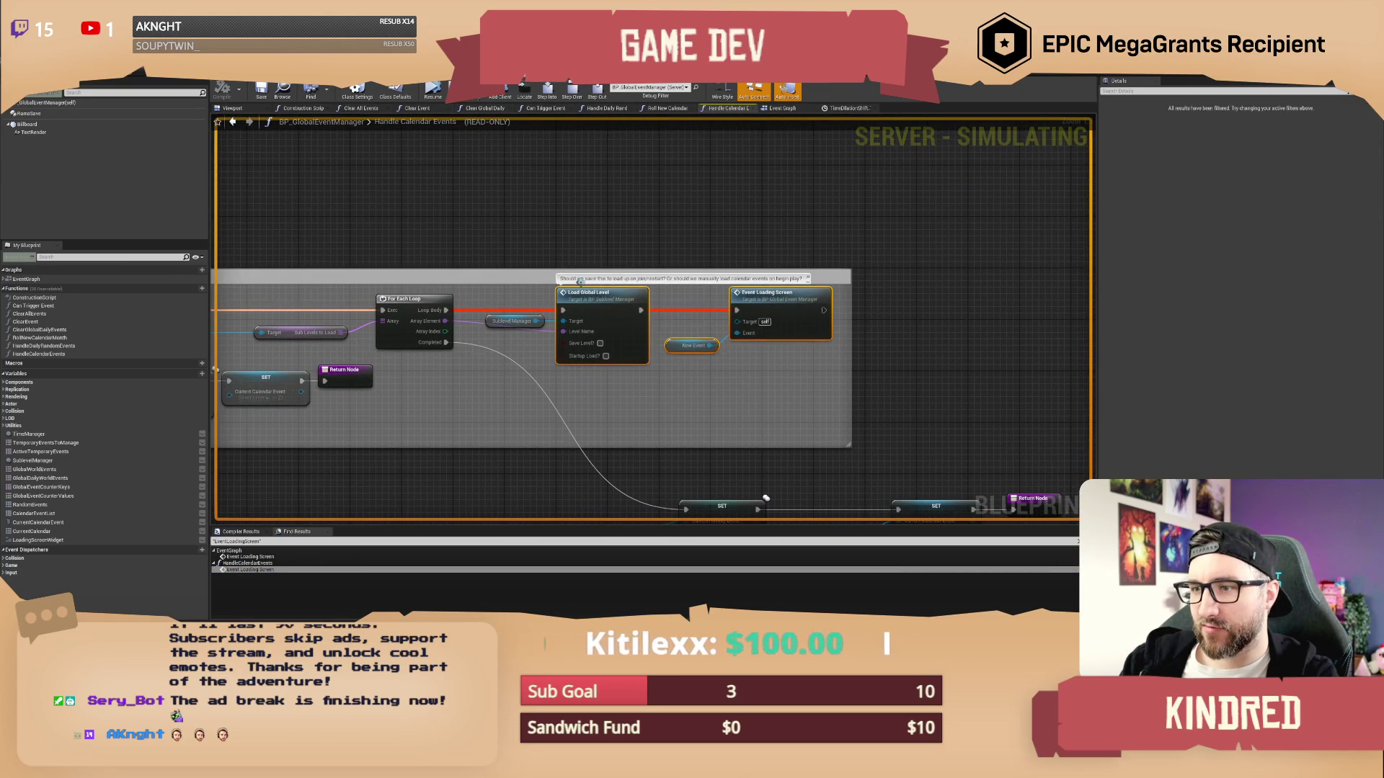
pyautogui.moveTo(432, 226); pyautogui.dragTo(458, 186)
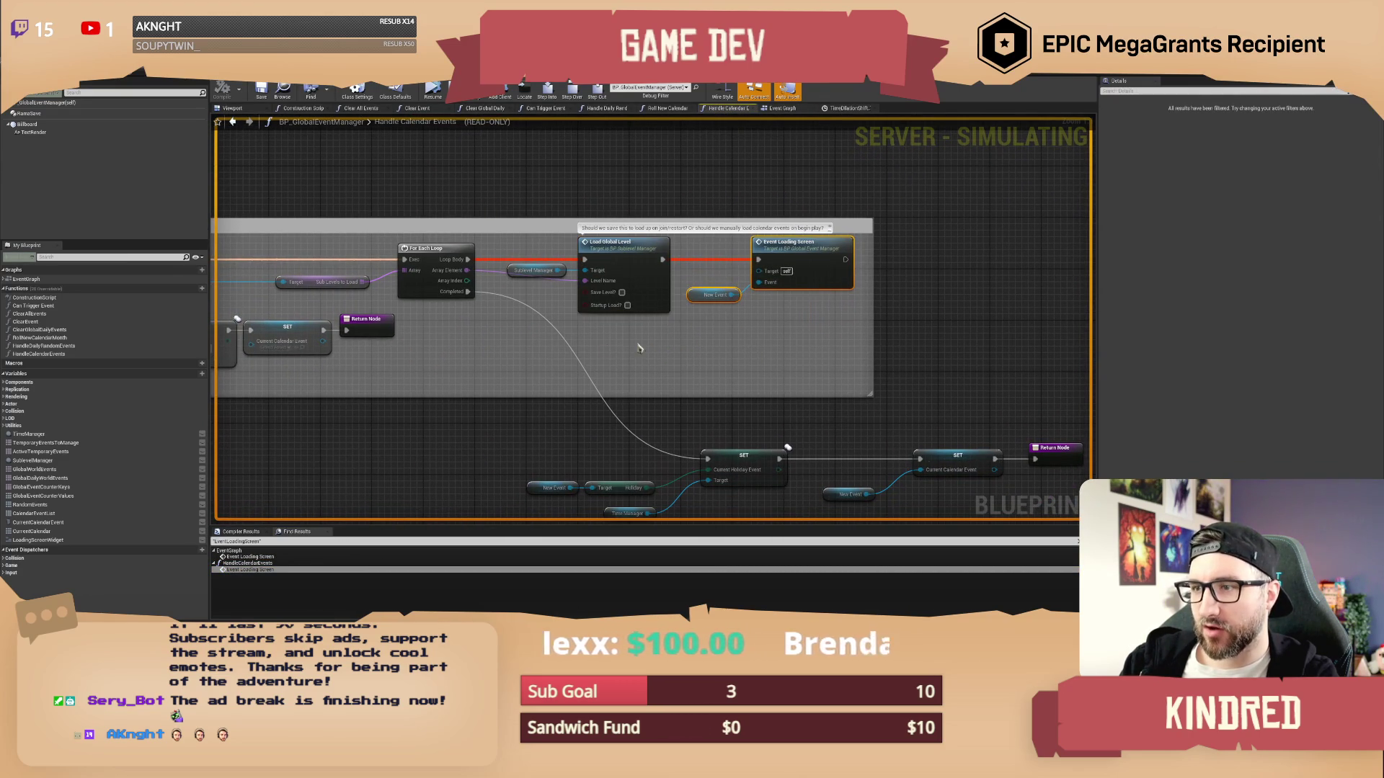
pyautogui.moveTo(511, 355); pyautogui.dragTo(576, 370)
# Resume past the Print String breakpoint until Widget_SeasonalEvents' FinishedLoading breakpoint hits
pyautogui.click(433, 90)
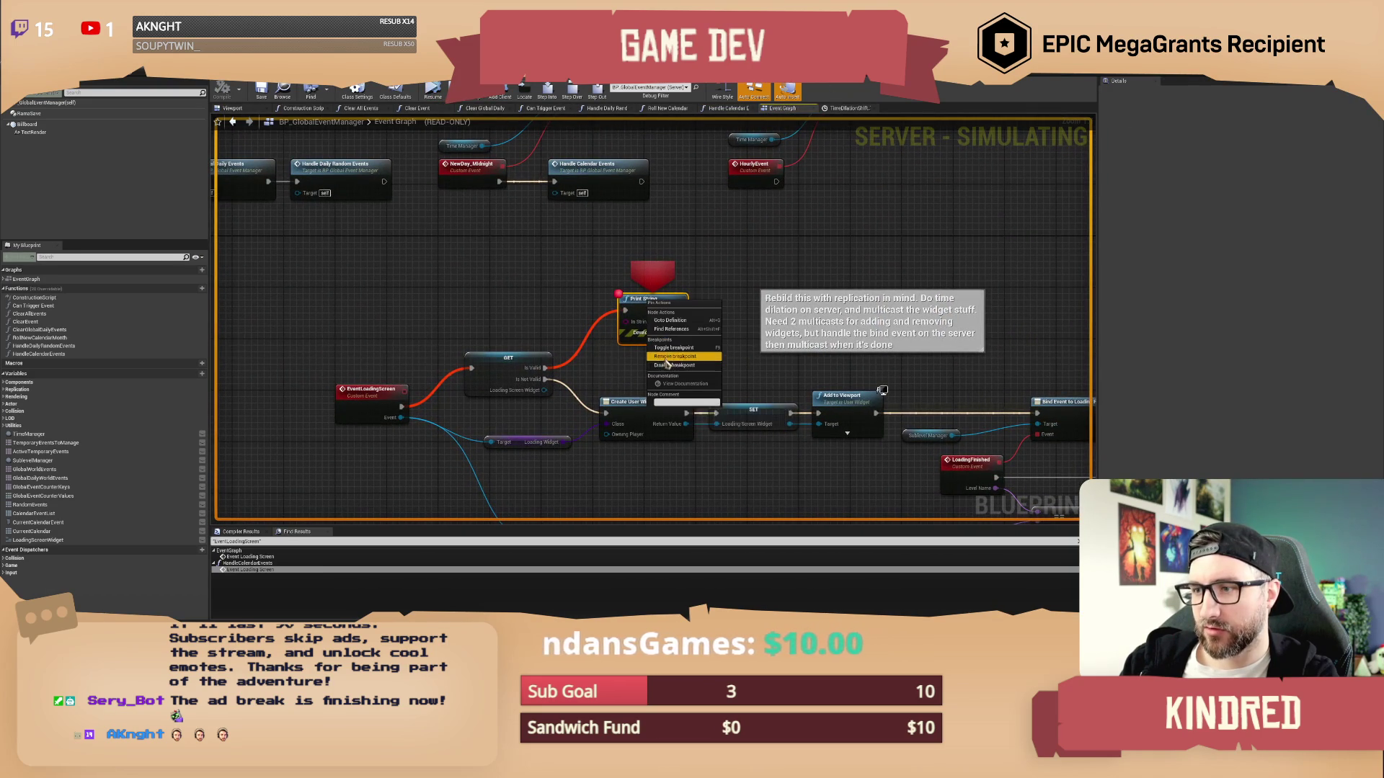
pyautogui.moveTo(750, 253); pyautogui.dragTo(608, 222)
pyautogui.click(432, 90)
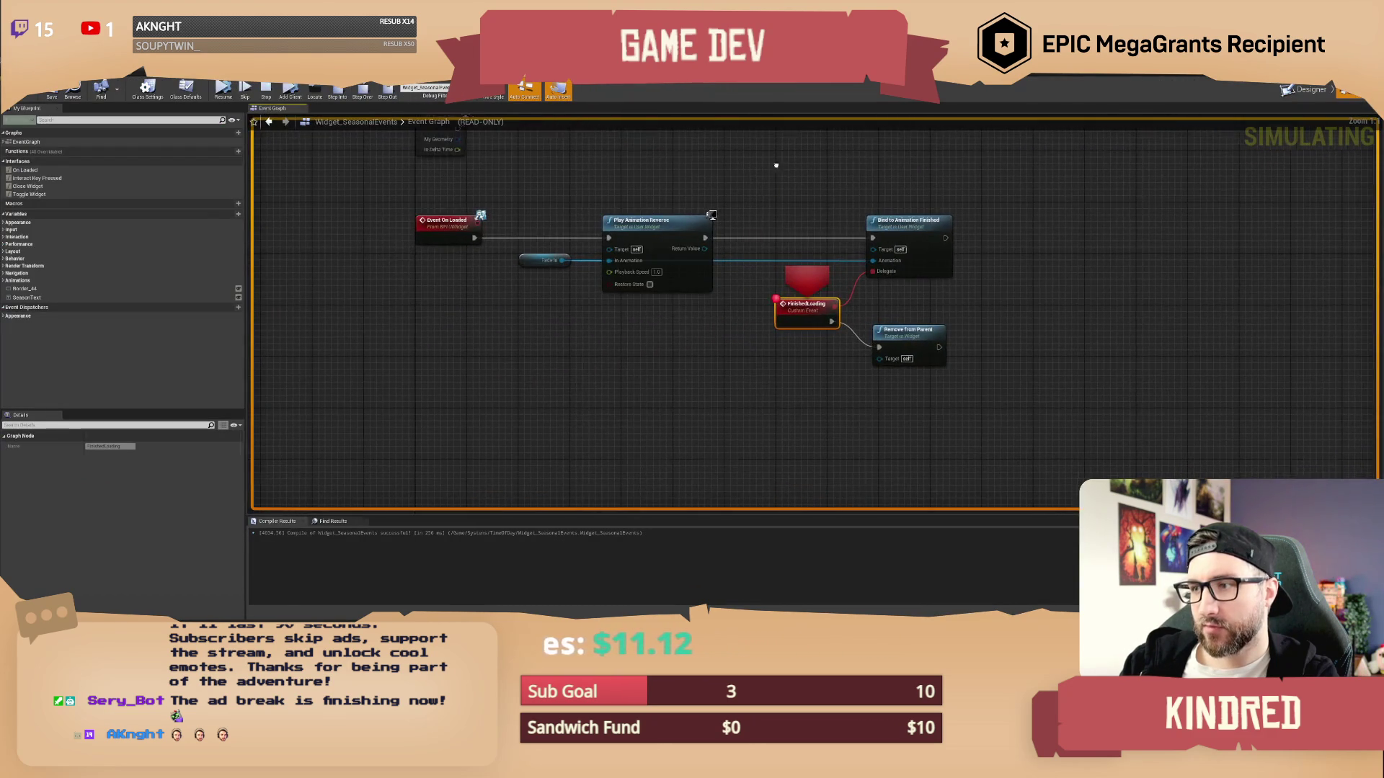
# Resume the game, walk the character through the snowy fields, paths and village, then stop with Esc
pyautogui.click(223, 88)
pyautogui.press('w')
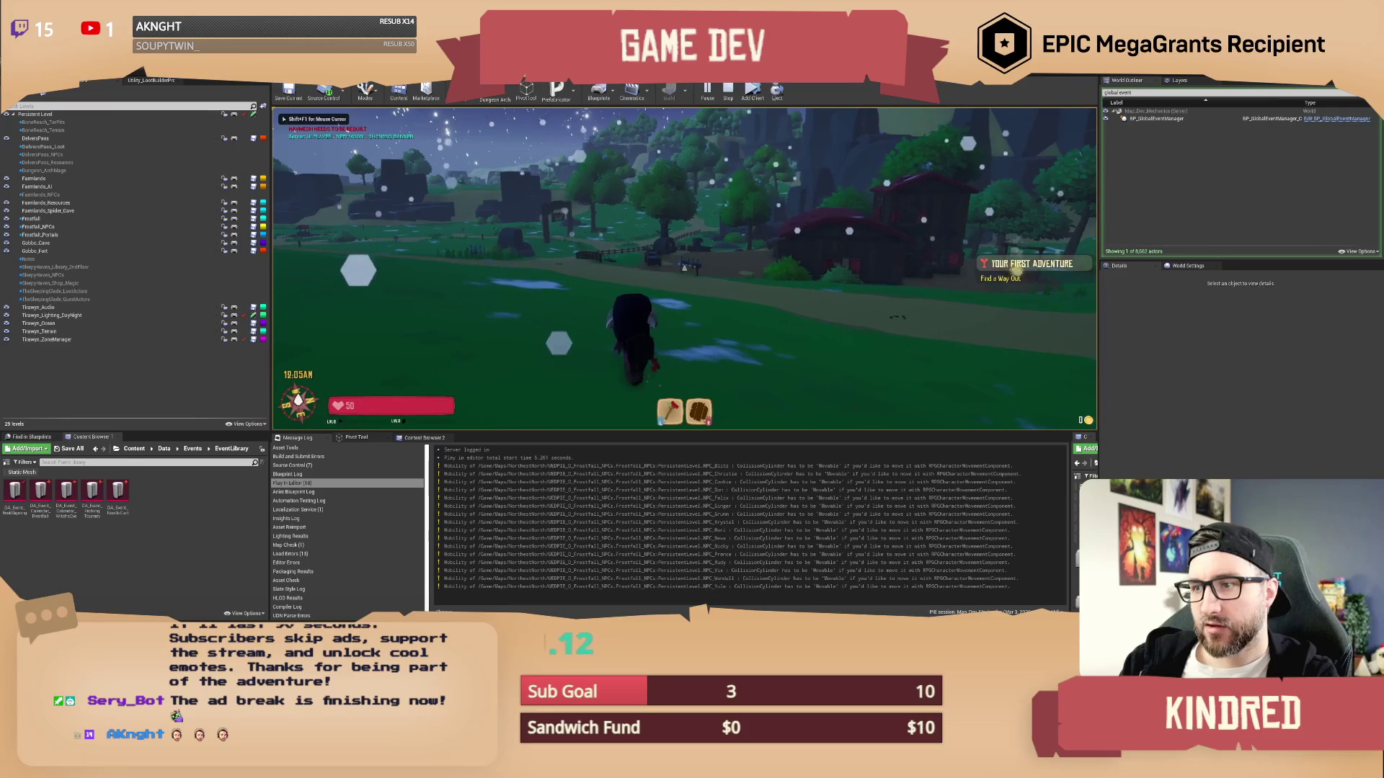
pyautogui.press('w')
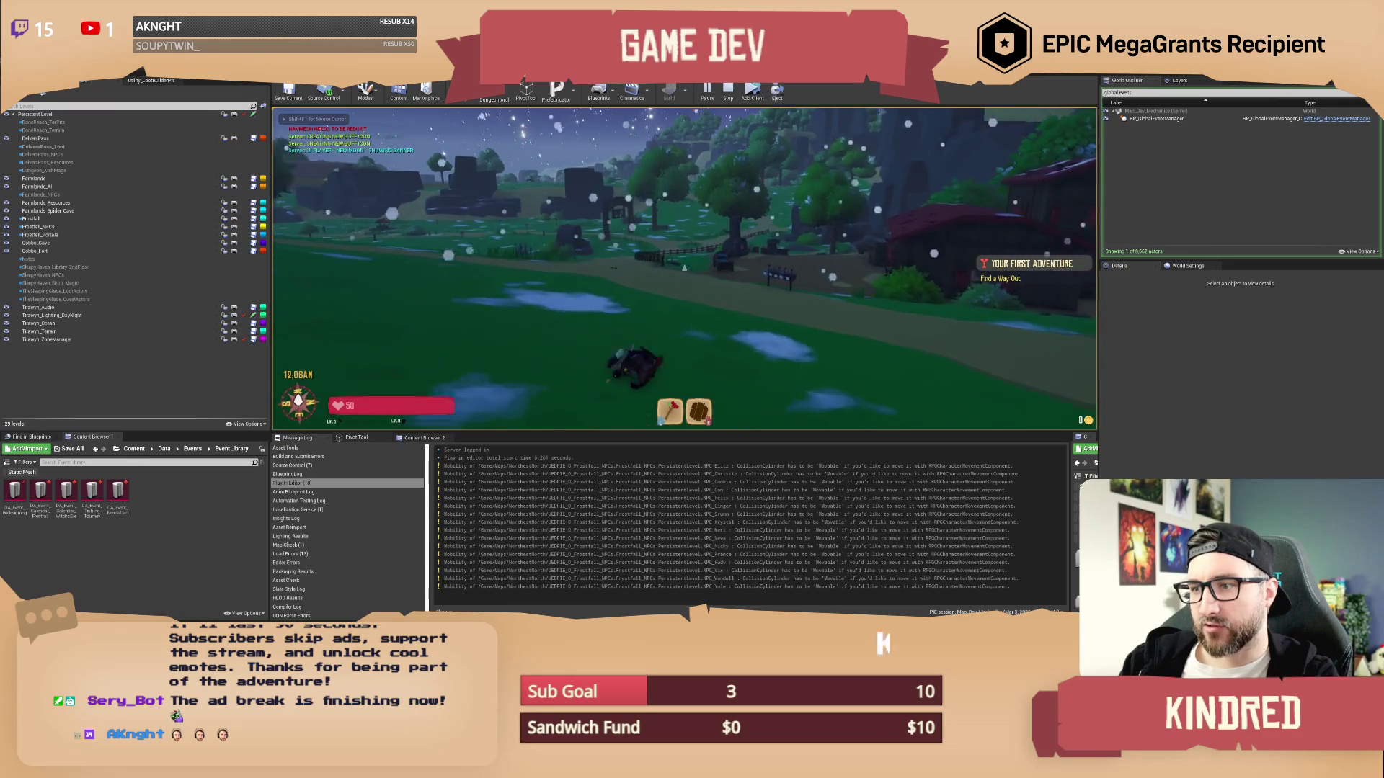
pyautogui.press('w')
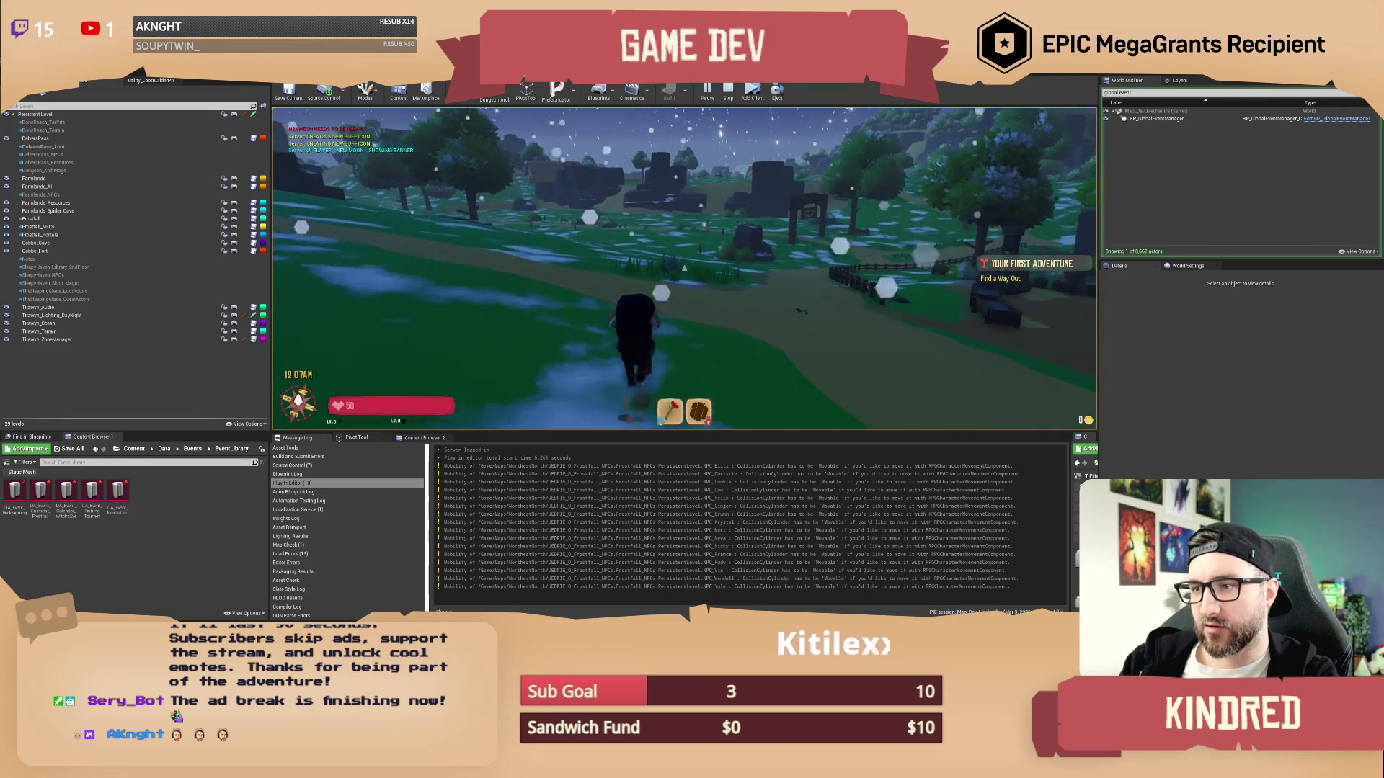
pyautogui.press('w')
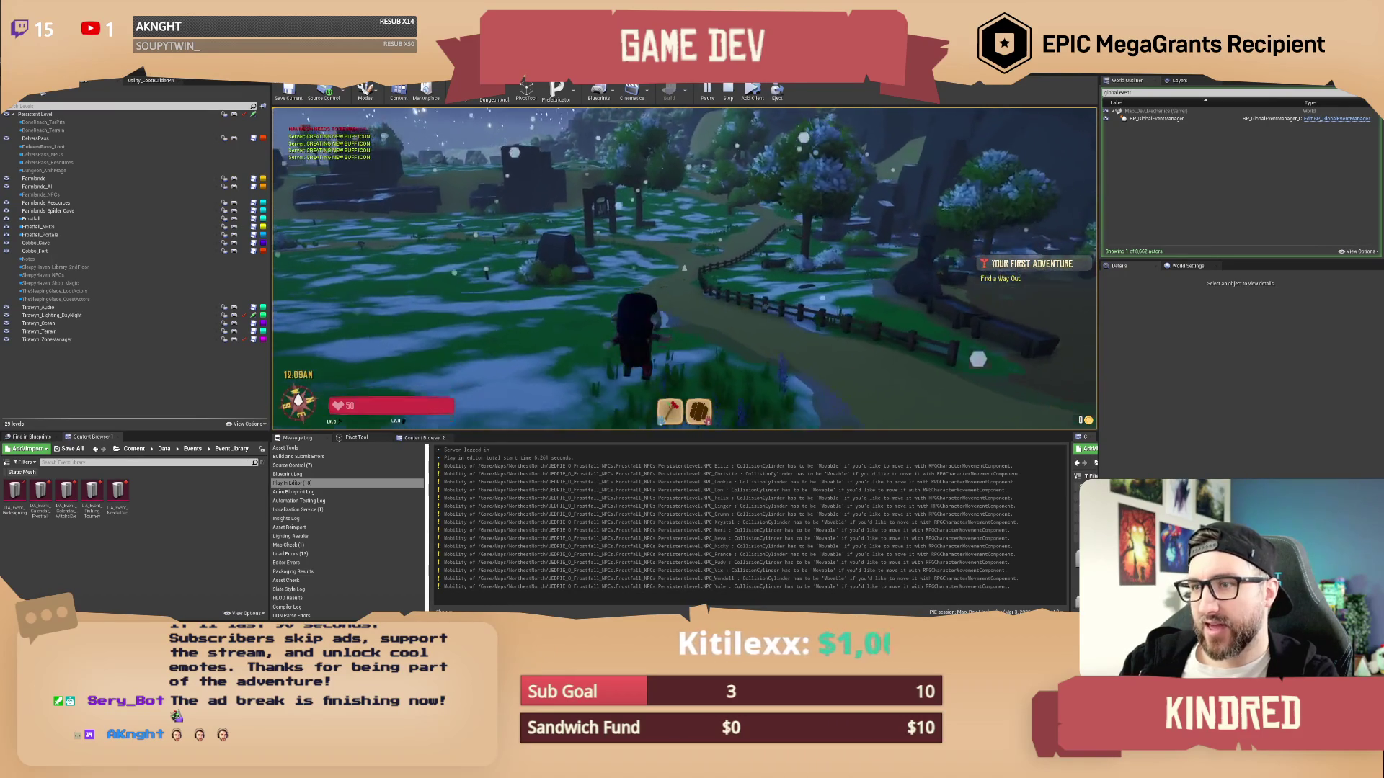
pyautogui.press('w')
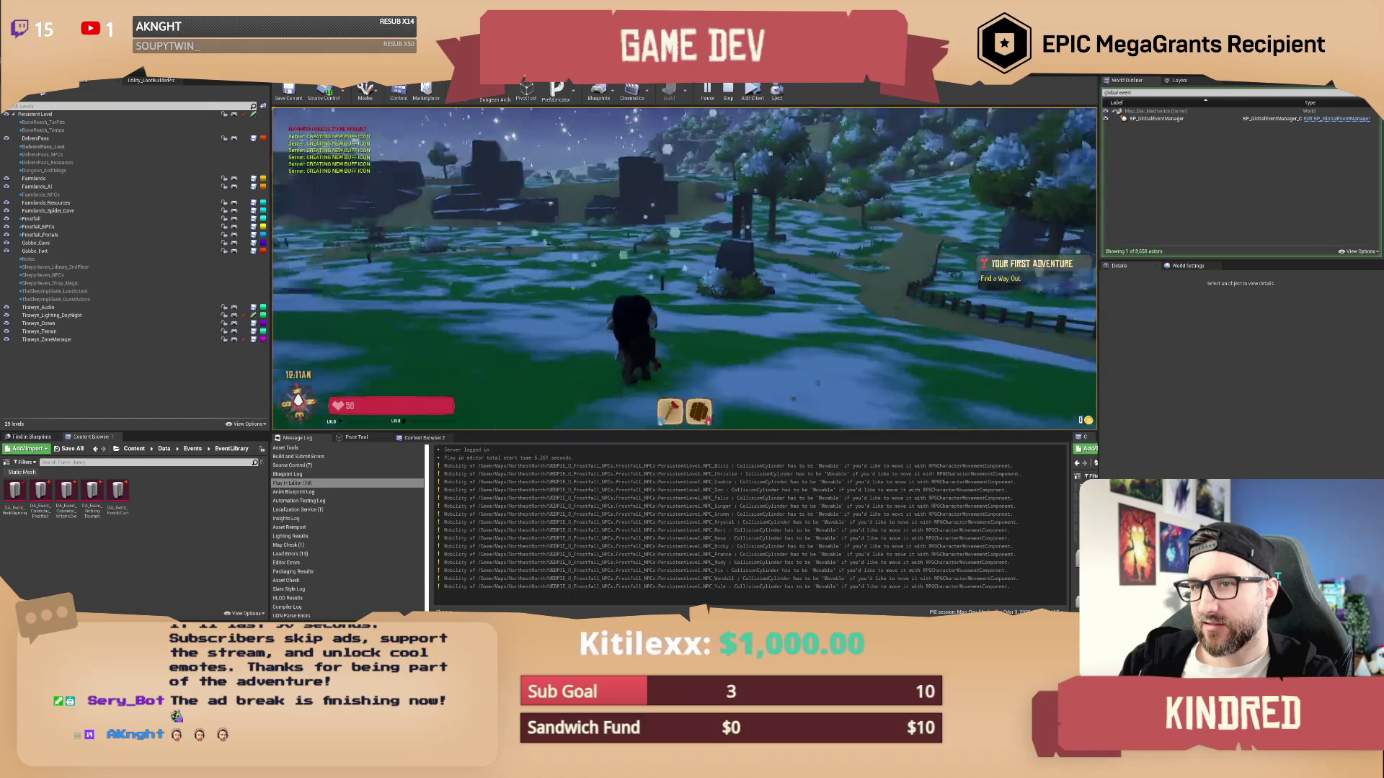
pyautogui.press('w')
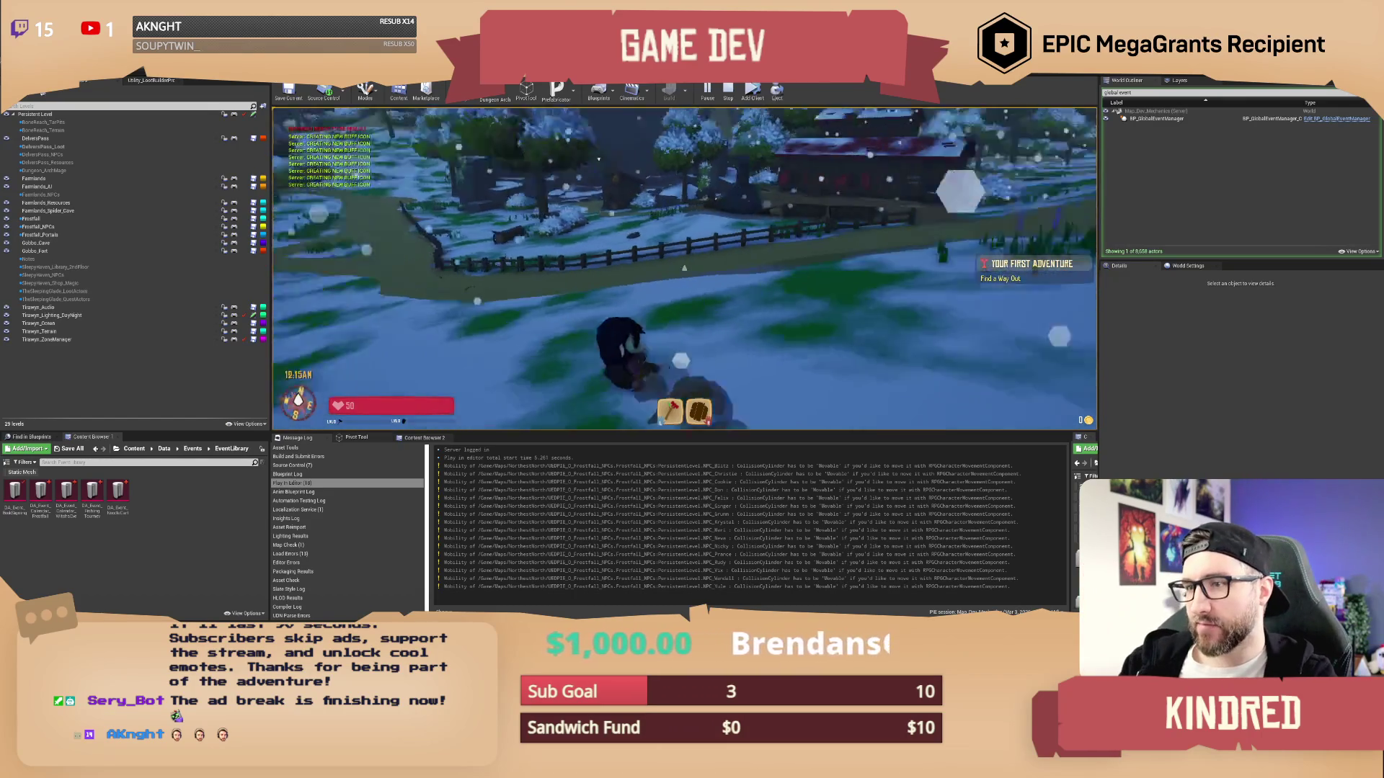
pyautogui.press('w')
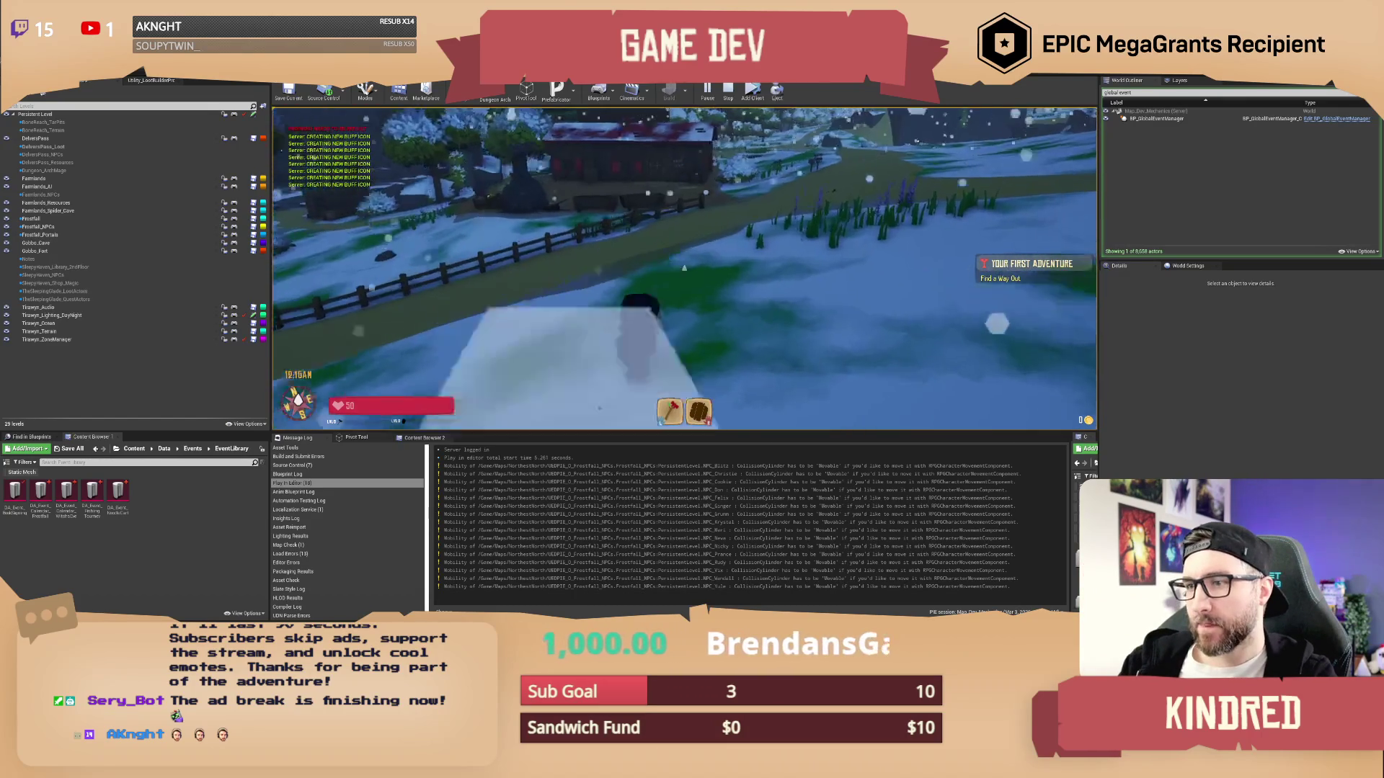
pyautogui.press('w')
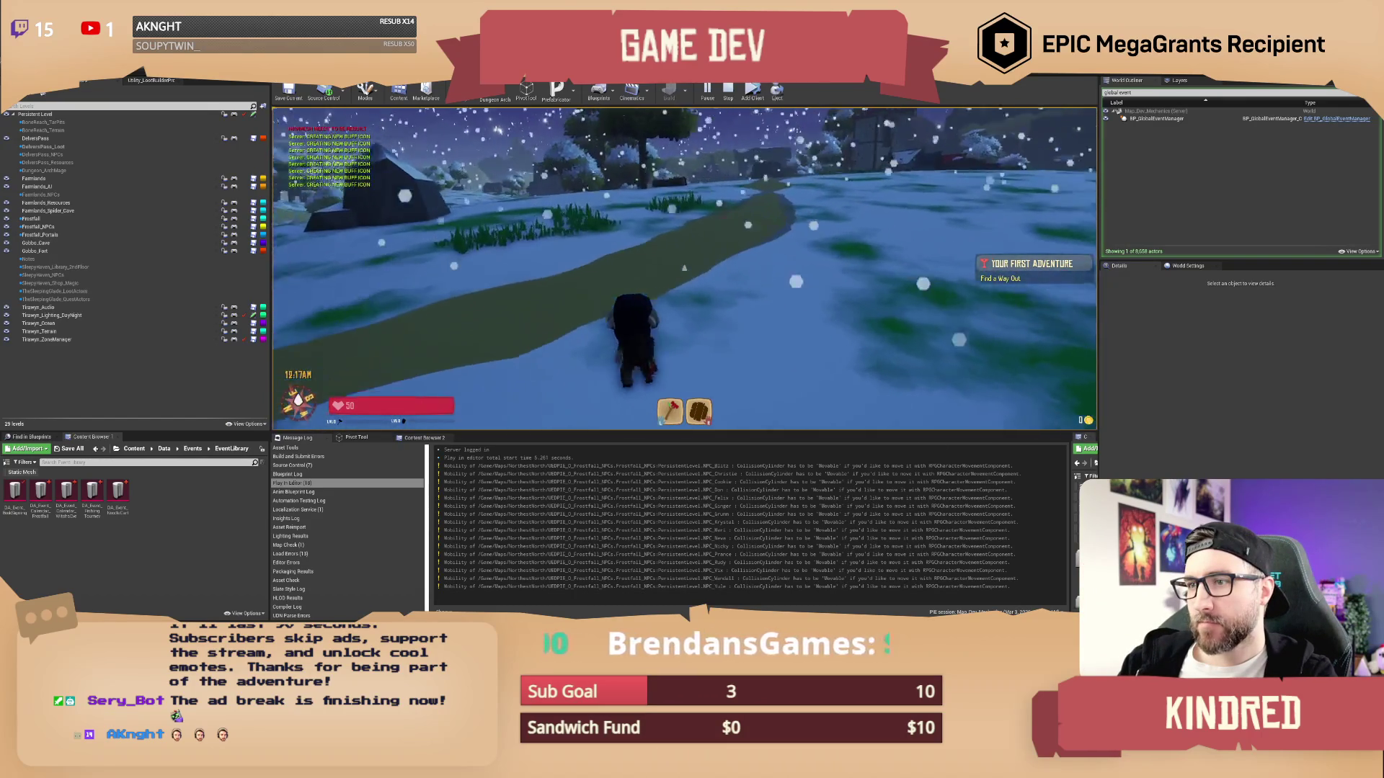
pyautogui.press('w')
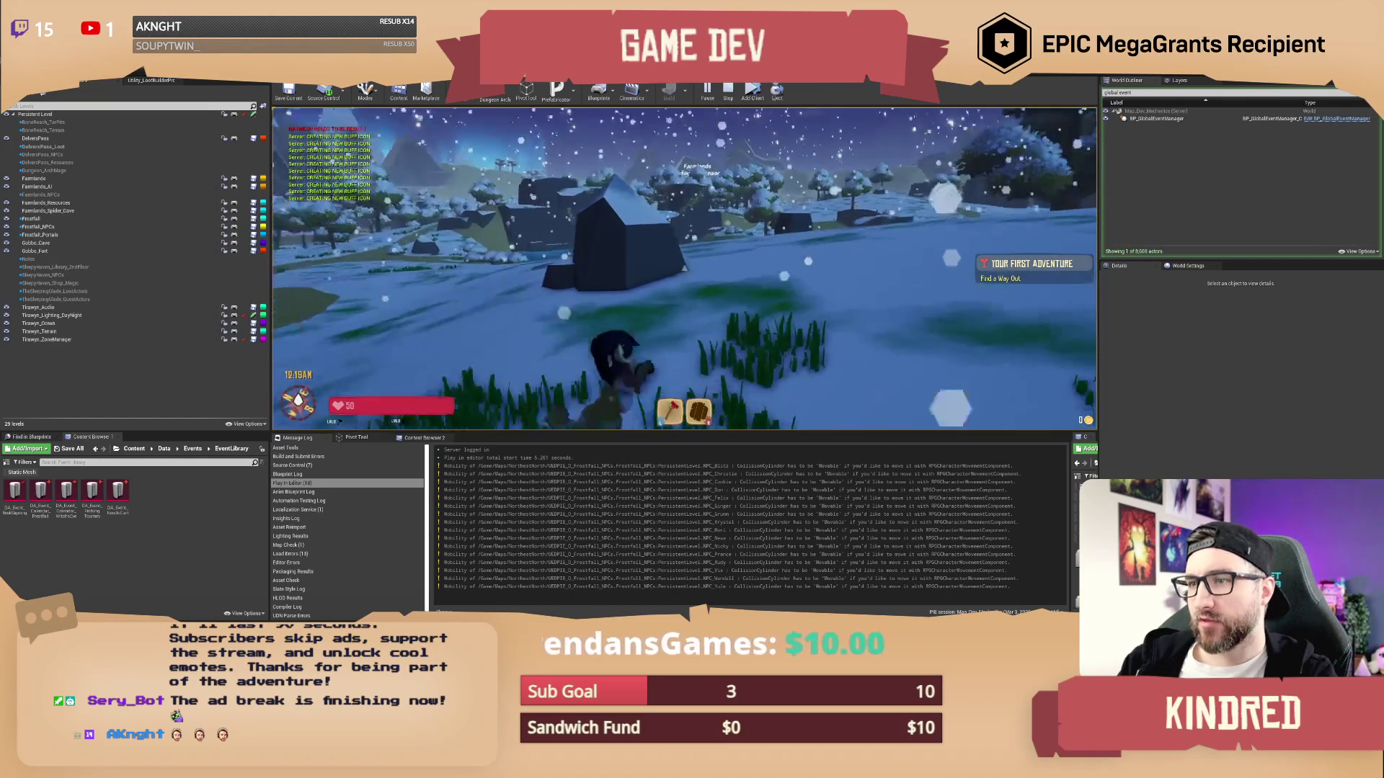
pyautogui.press('w')
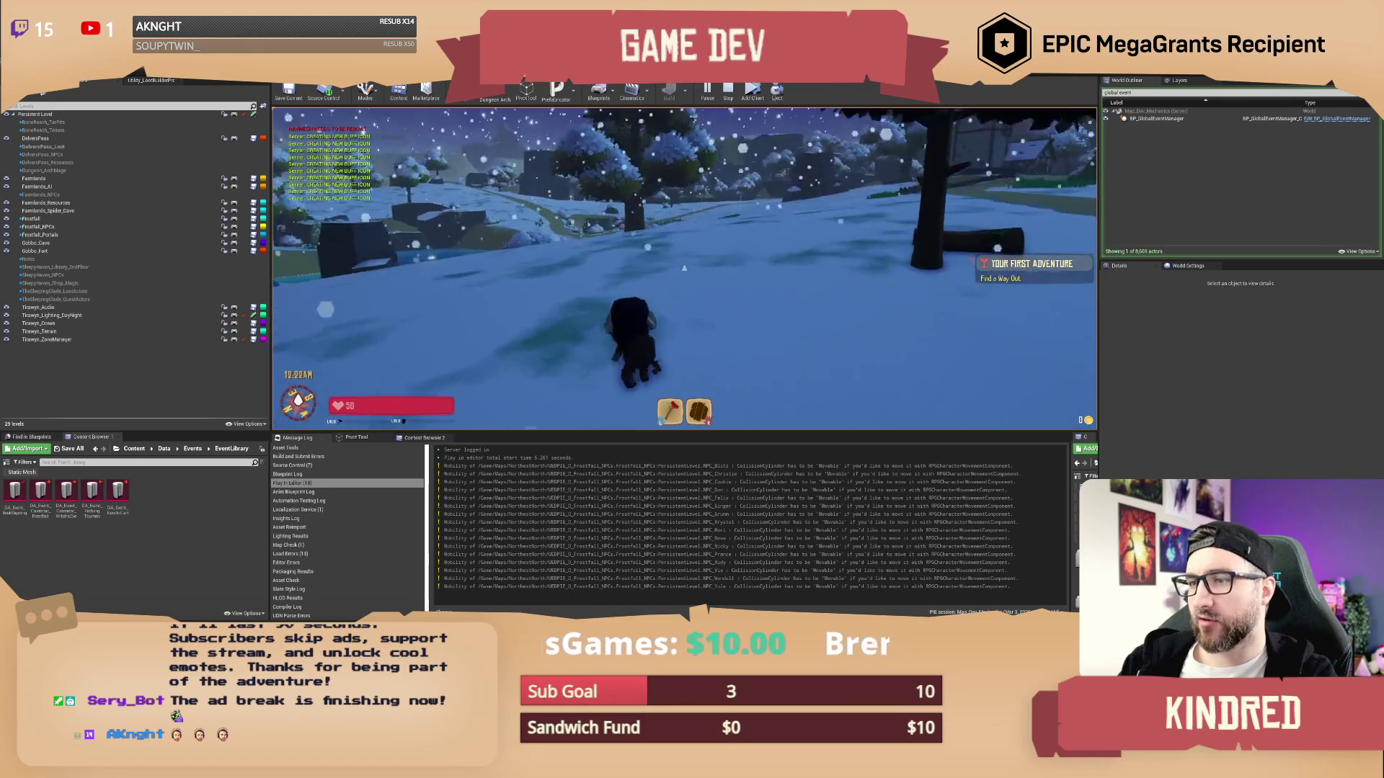
pyautogui.press('w')
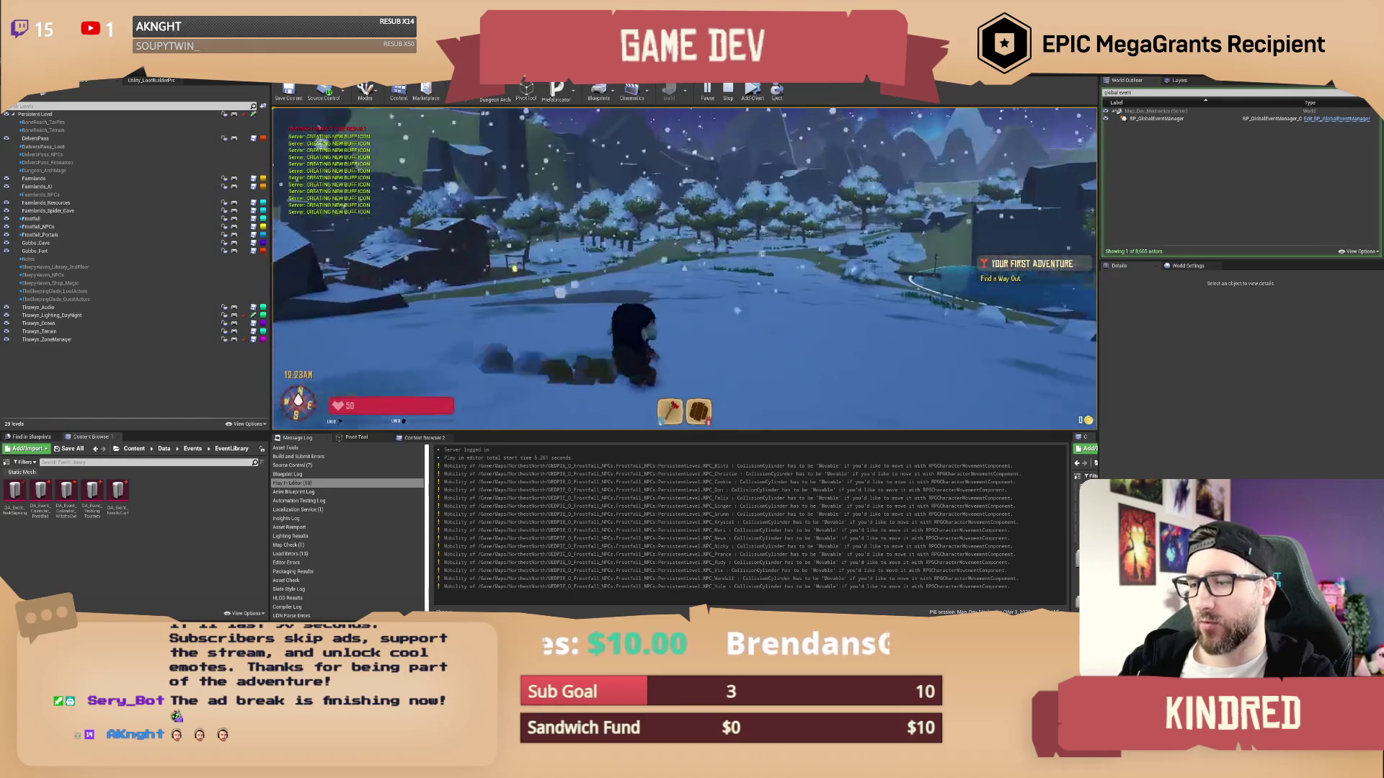
pyautogui.press('w')
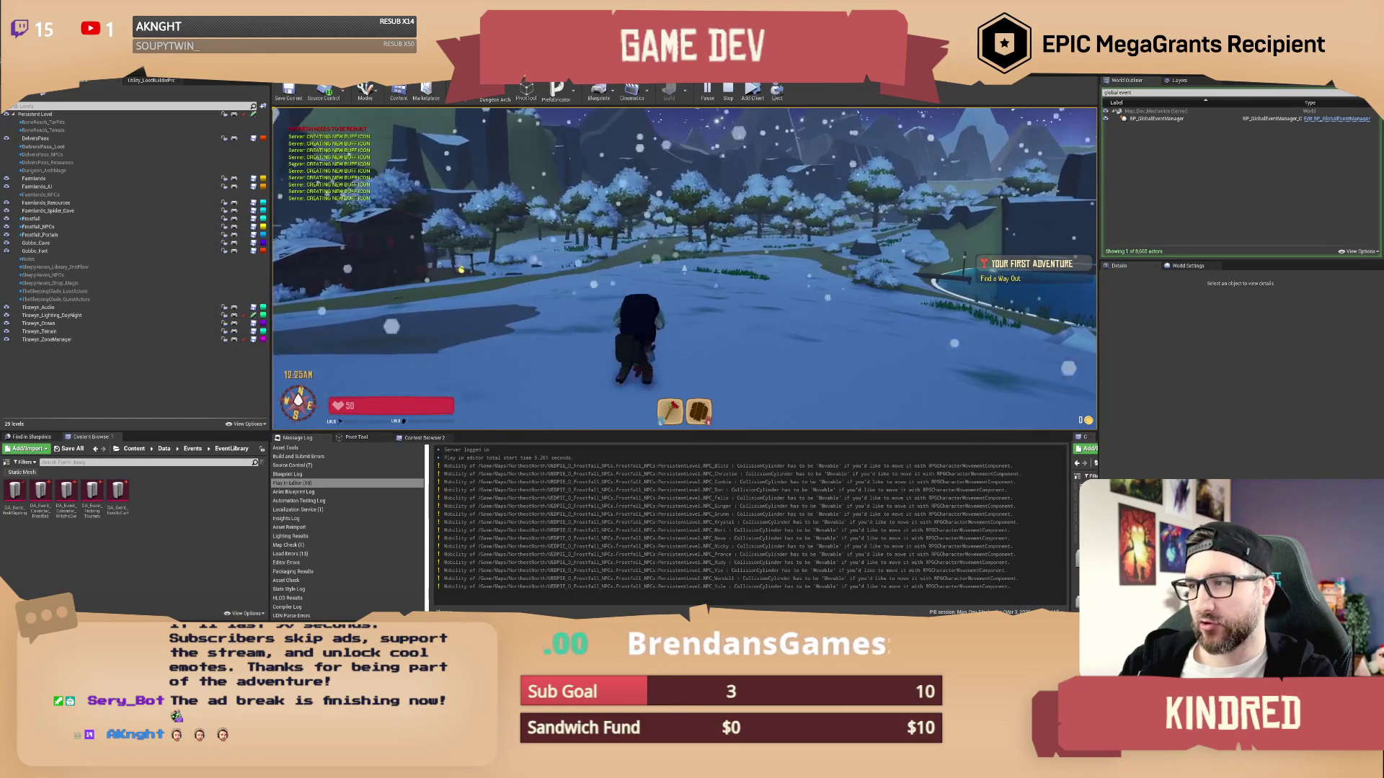
pyautogui.press('w')
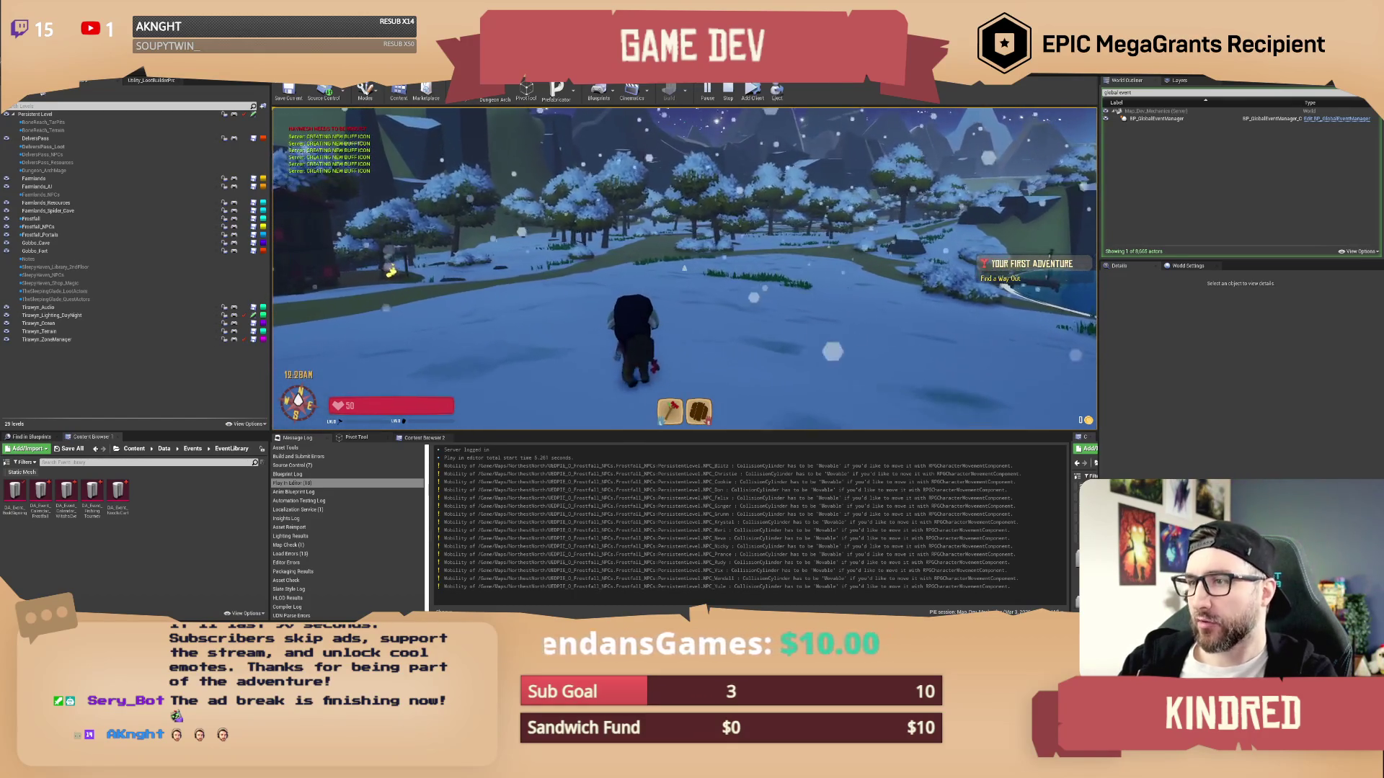
pyautogui.press('w')
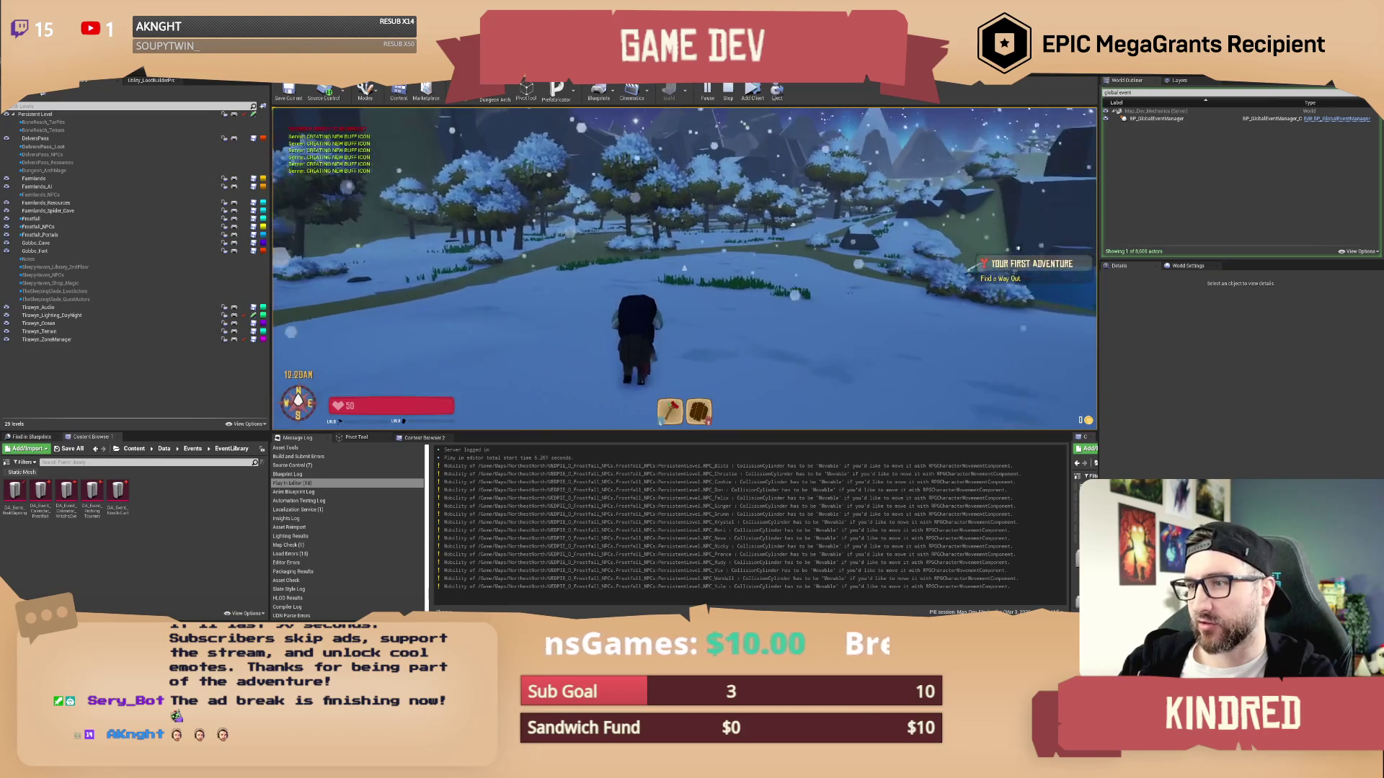
pyautogui.press('w')
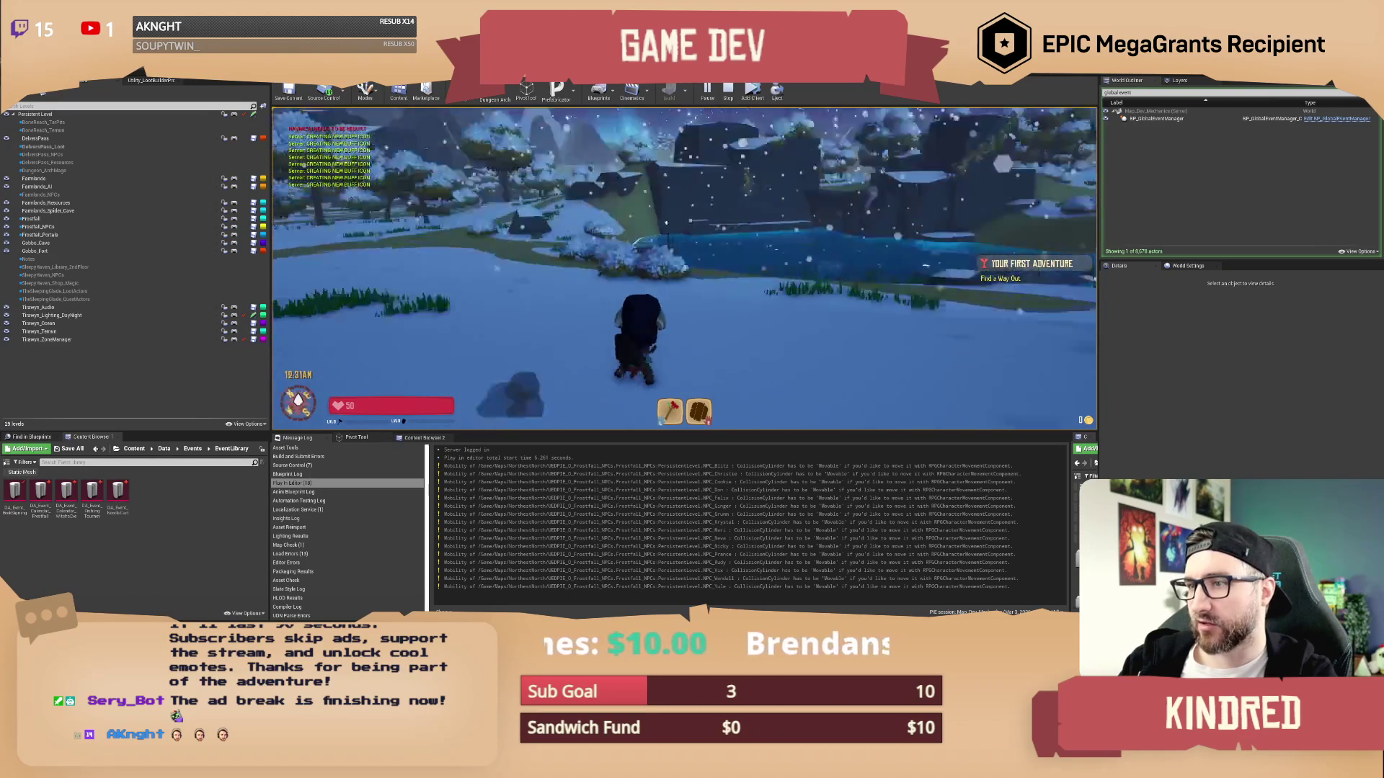
pyautogui.press('w')
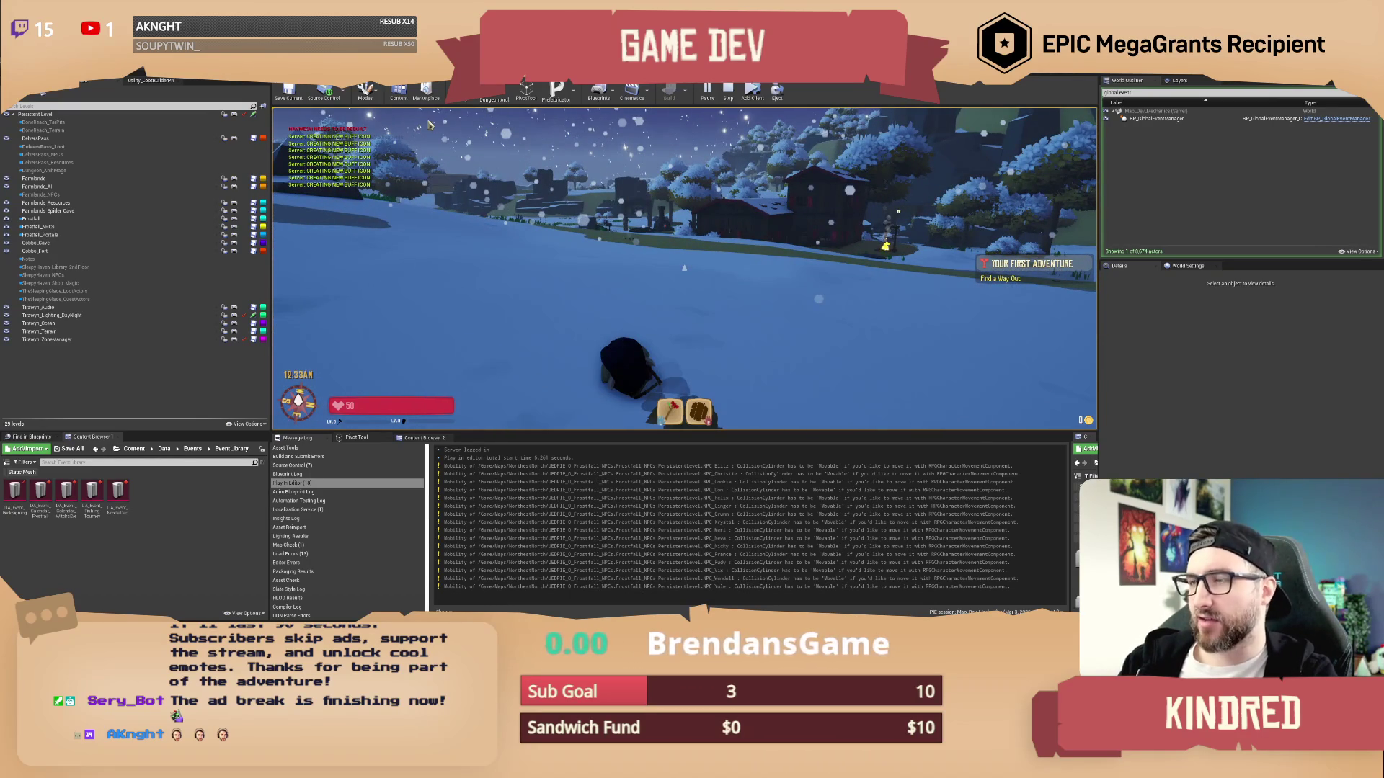
pyautogui.press('Escape')
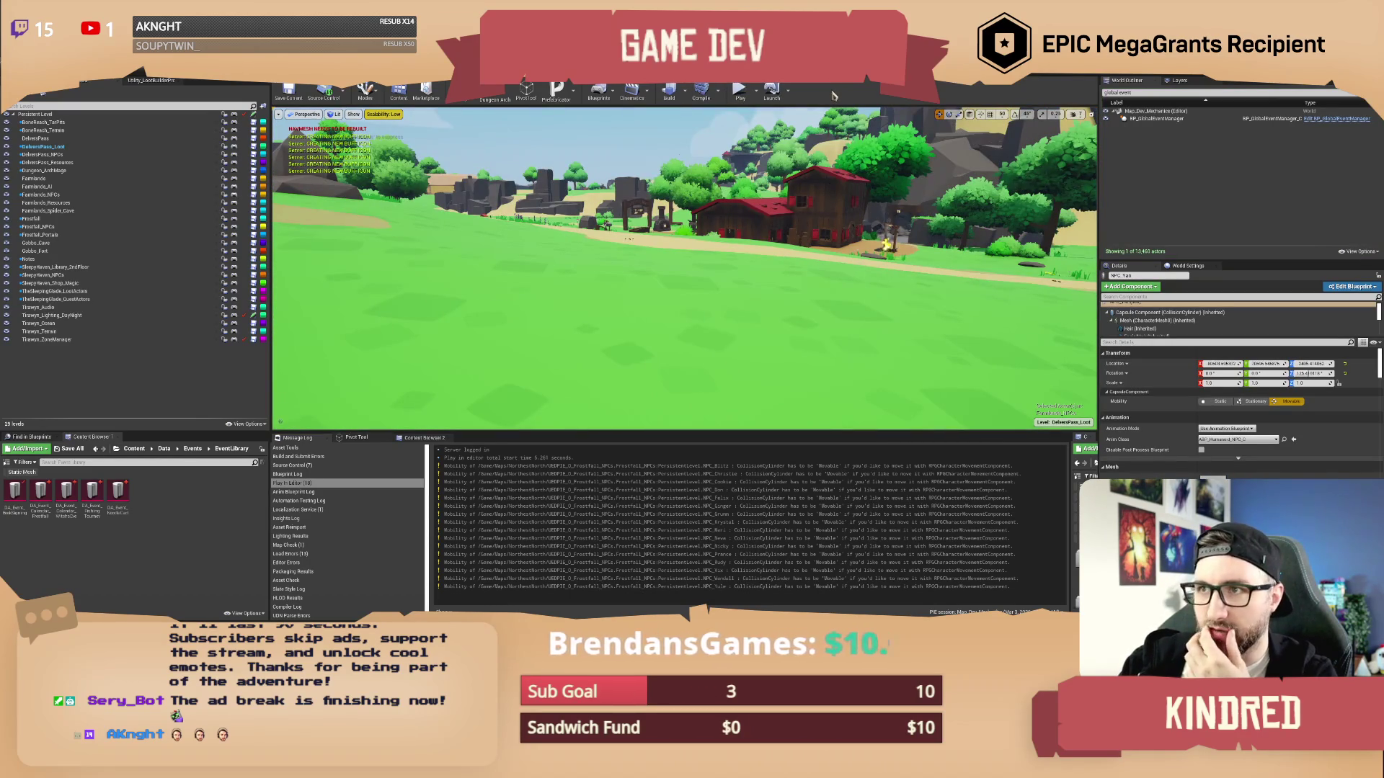